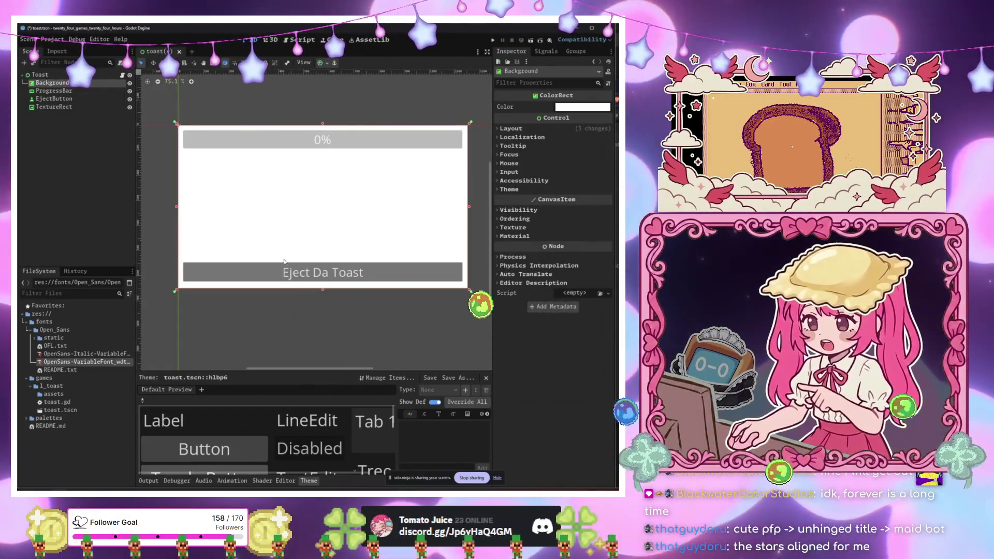
- Select the Toast root node and look over its toast.gd script
click(325, 195)
click(123, 75)
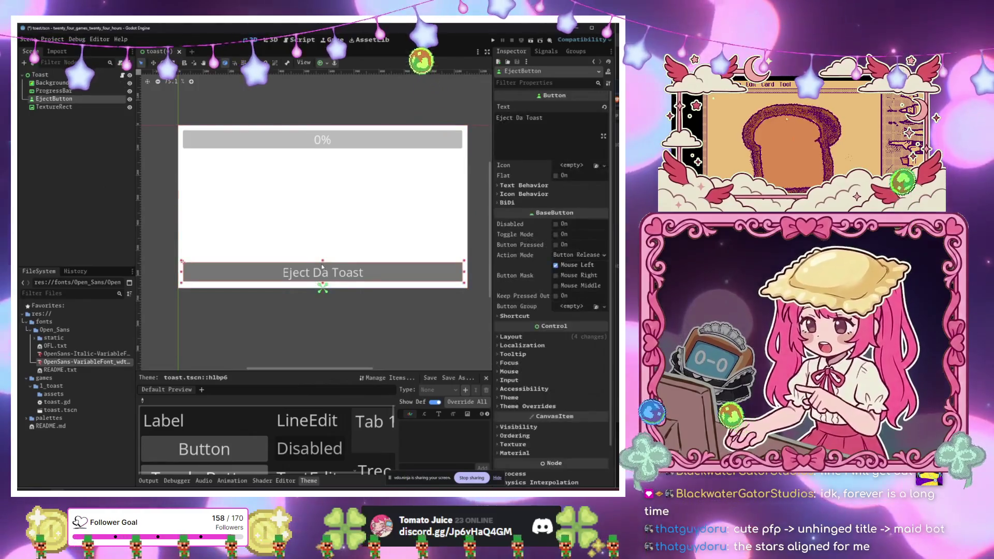
click(123, 75)
click(305, 222)
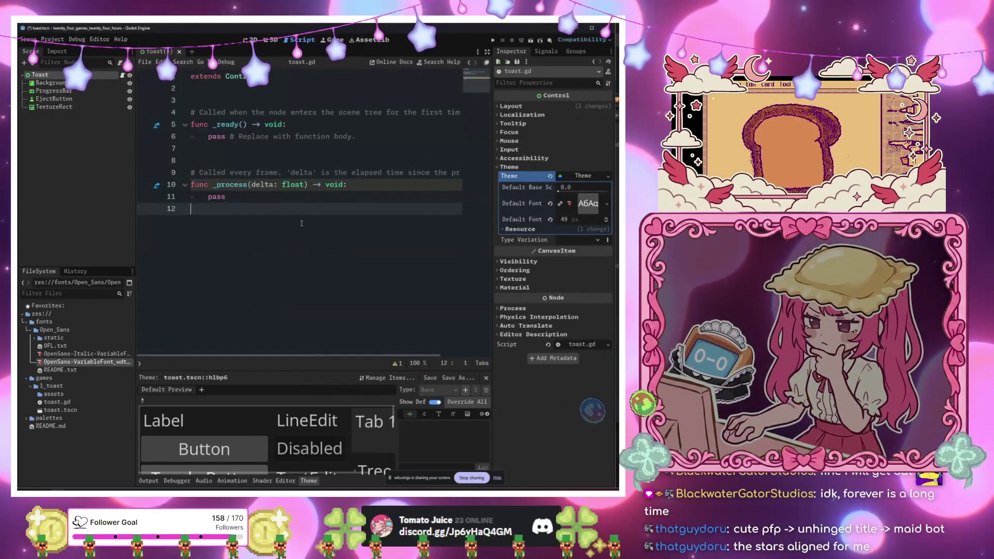
click(239, 161)
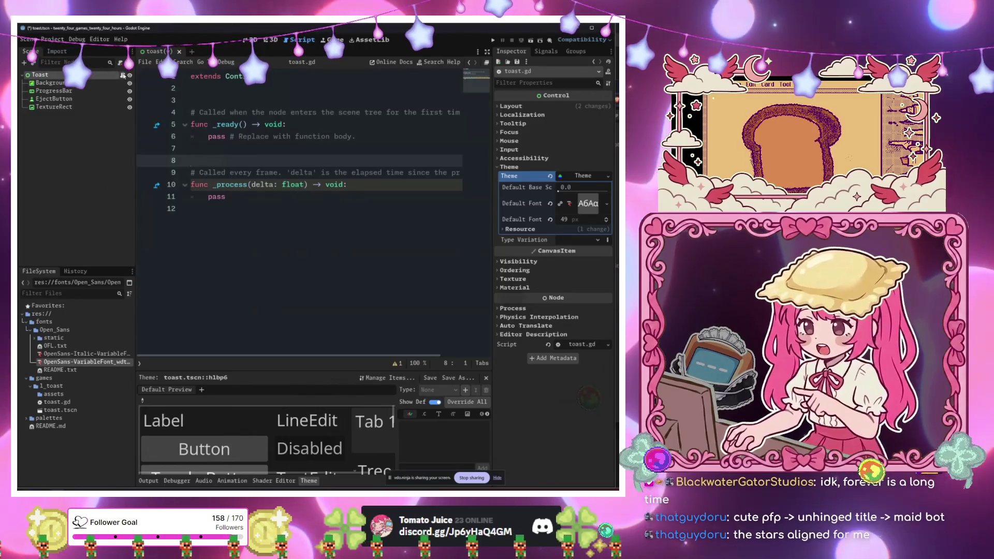
- Back in the 2D view, inspect the EjectButton and Background nodes, then bring up the scene instancing picker
click(249, 40)
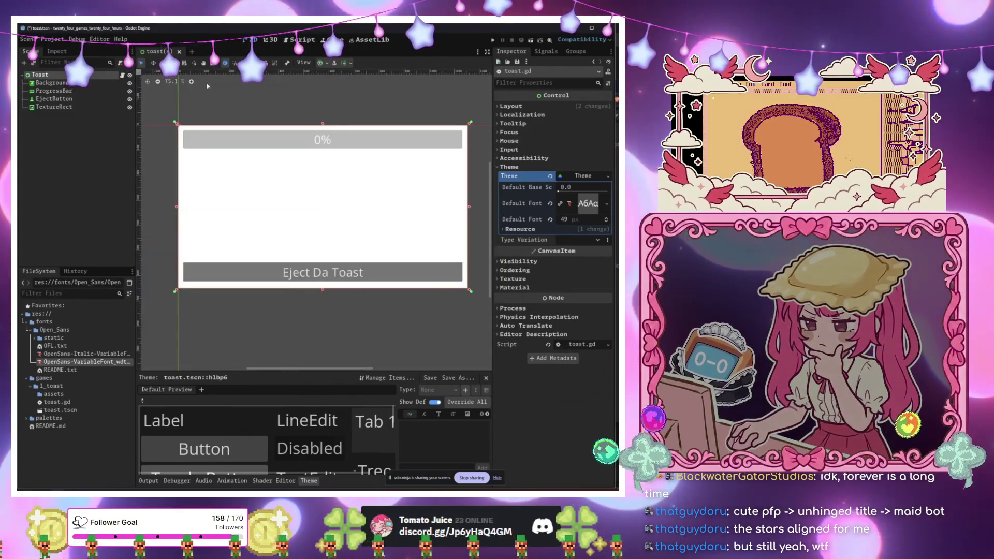
click(23, 196)
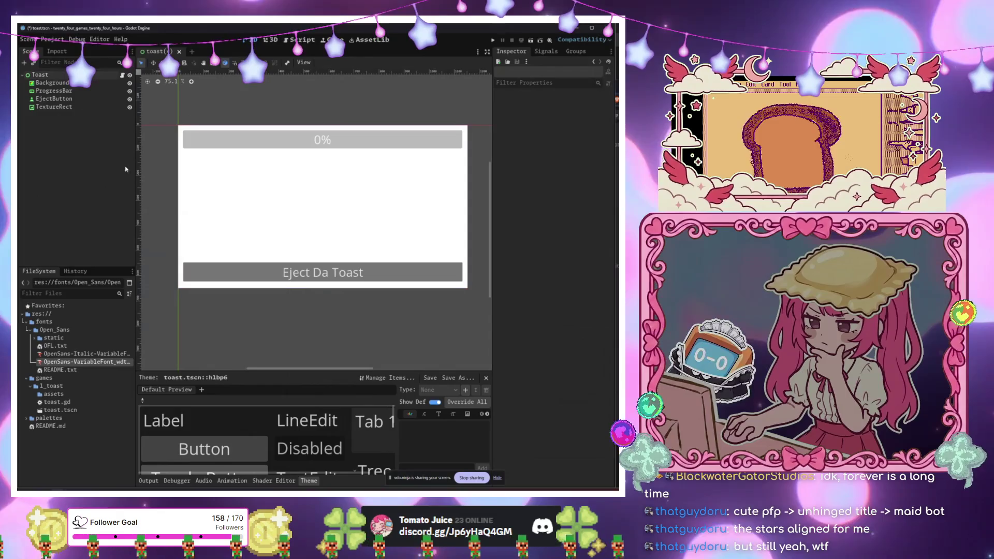
click(54, 98)
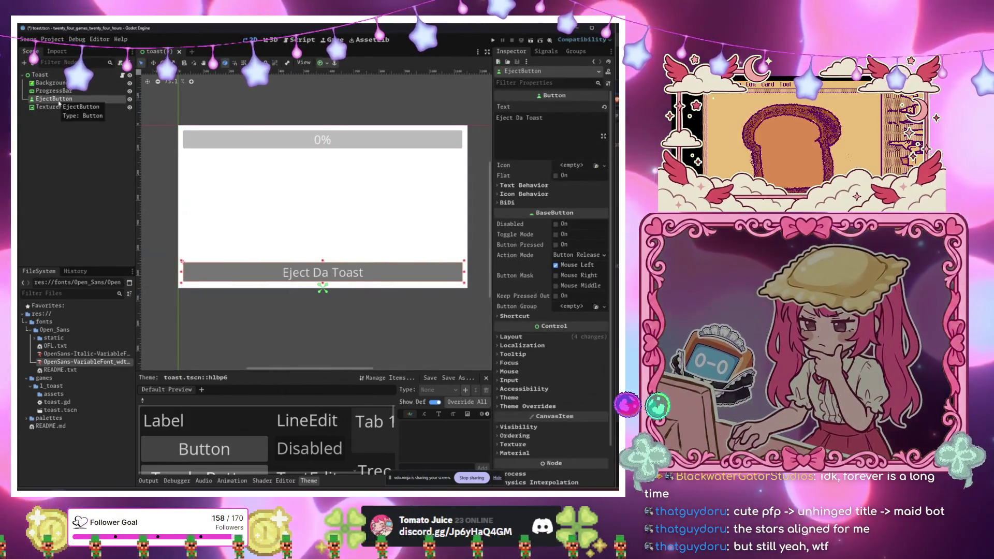
click(200, 296)
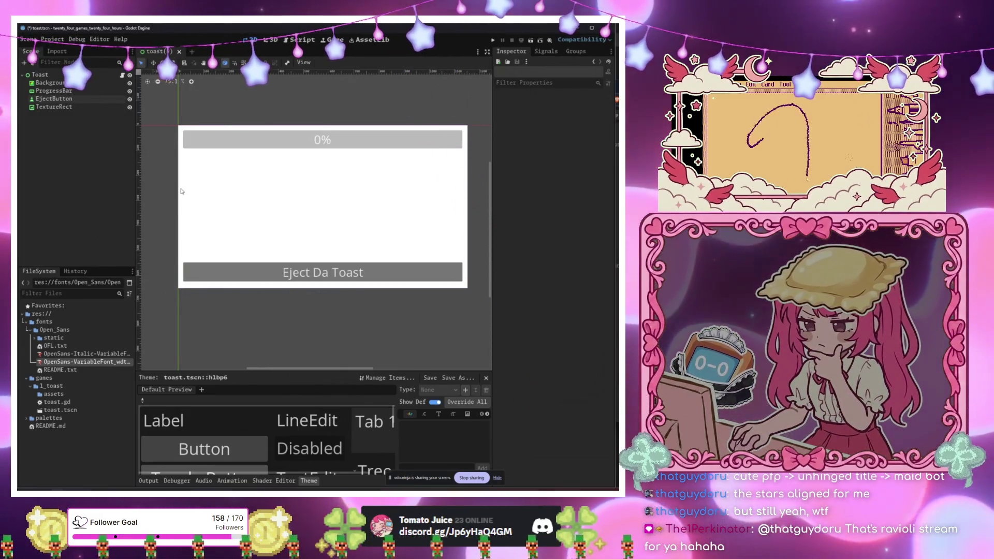
click(282, 222)
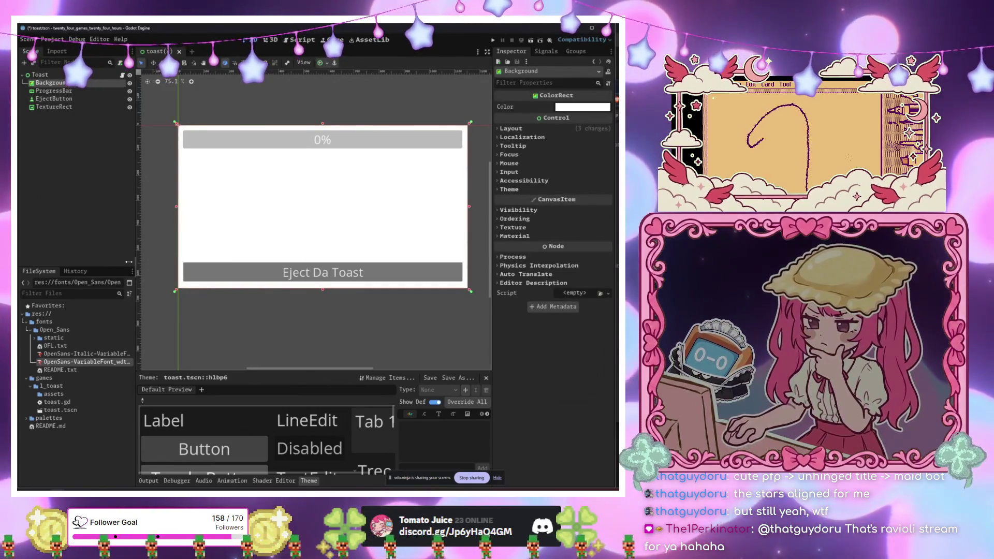
click(33, 62)
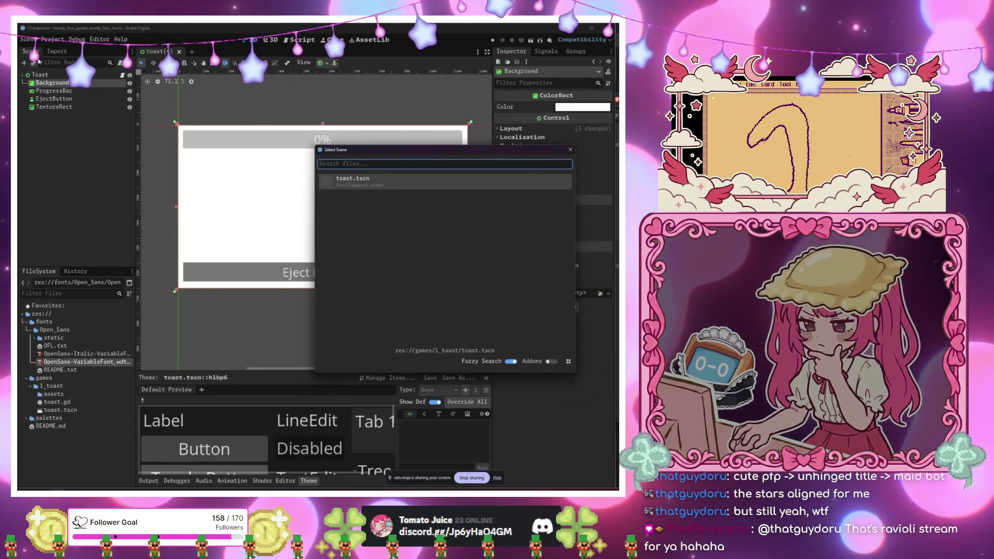
- Start a new scene with a Node2D root, then close it without saving
key(Escape)
key(ctrl+n)
click(93, 85)
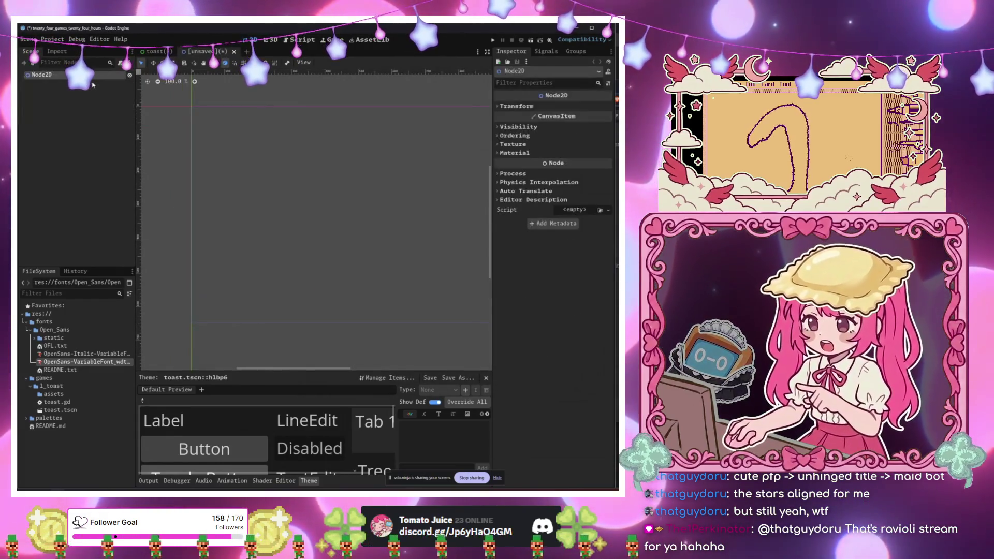
key(ctrl+shift+w)
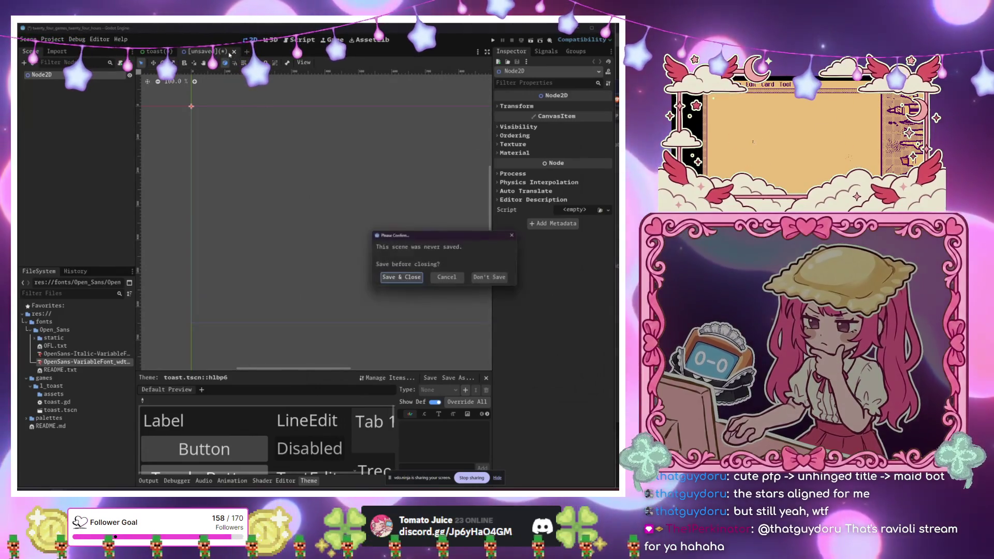
click(453, 281)
key(ctrl+shift+w)
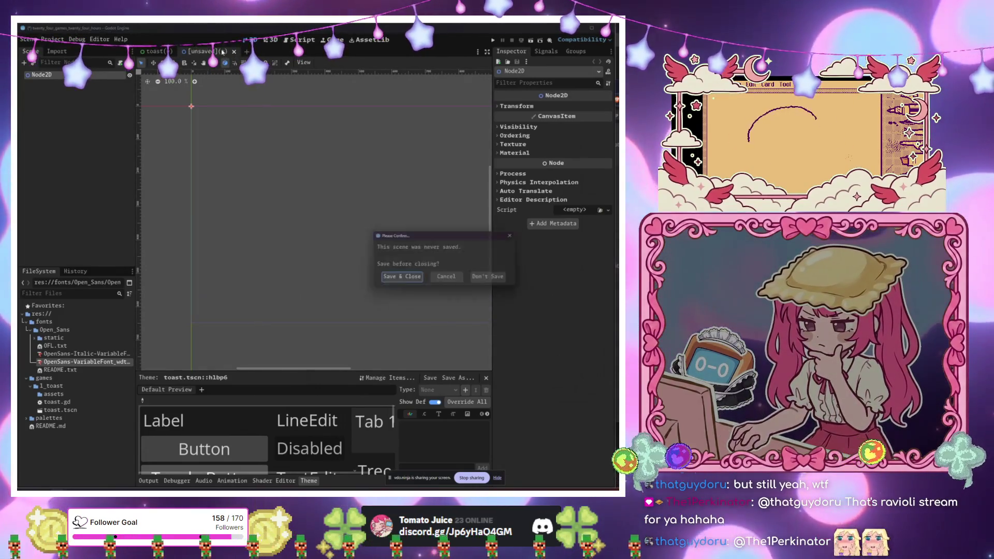
click(479, 284)
click(479, 284)
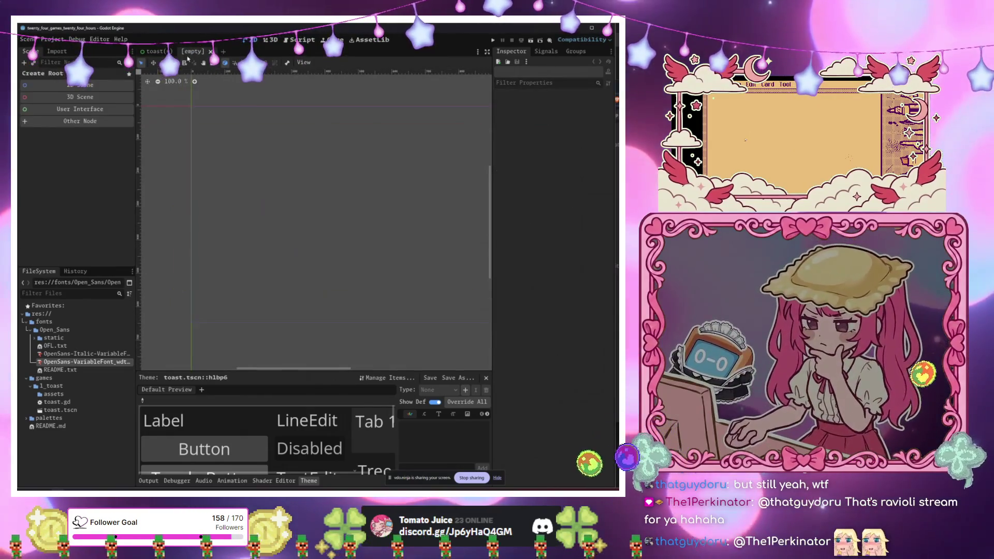
- Create a Sprite2D as the new scene's root through the Other Node search
click(71, 121)
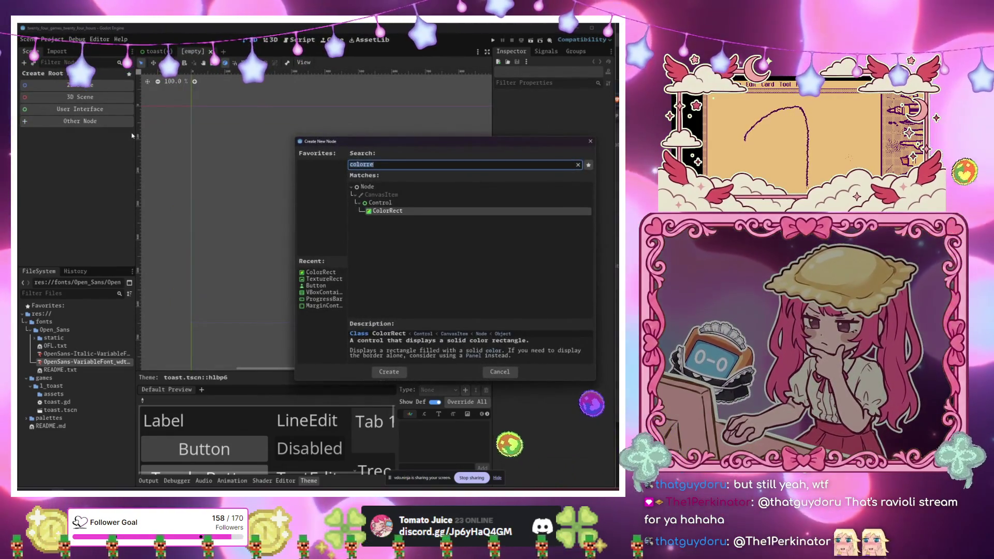
text(srptei)
key(BackSpace)
key(BackSpace)
key(BackSpace)
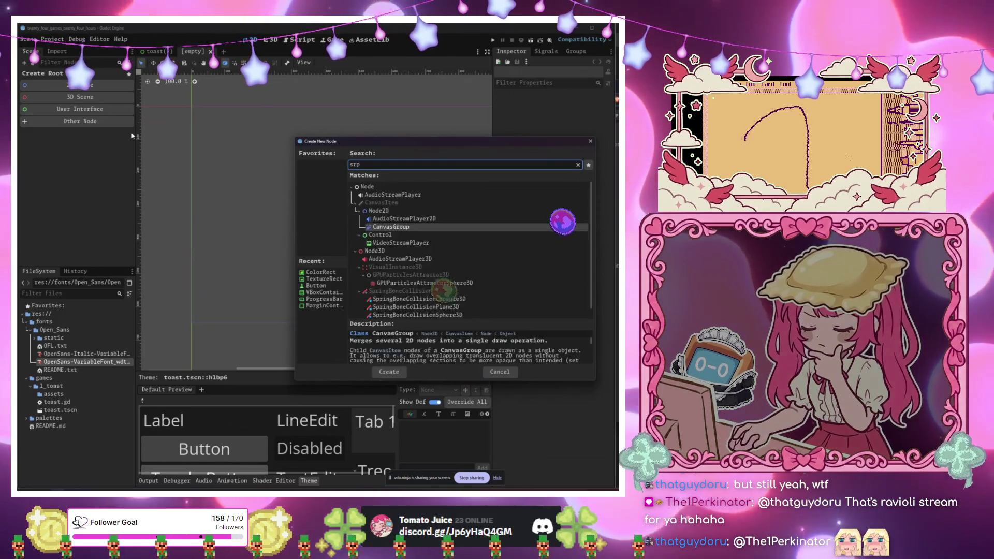
text(i)
key(Return)
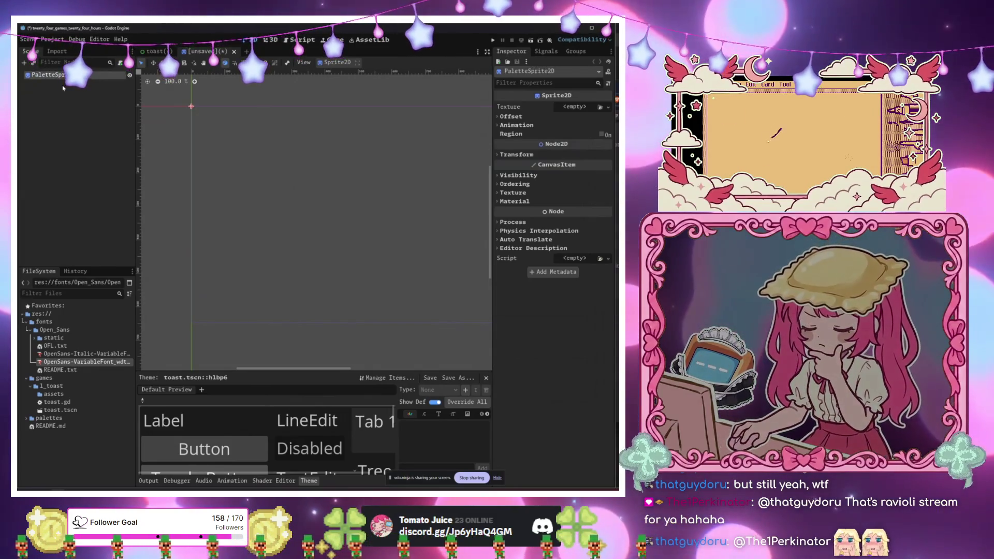
click(51, 426)
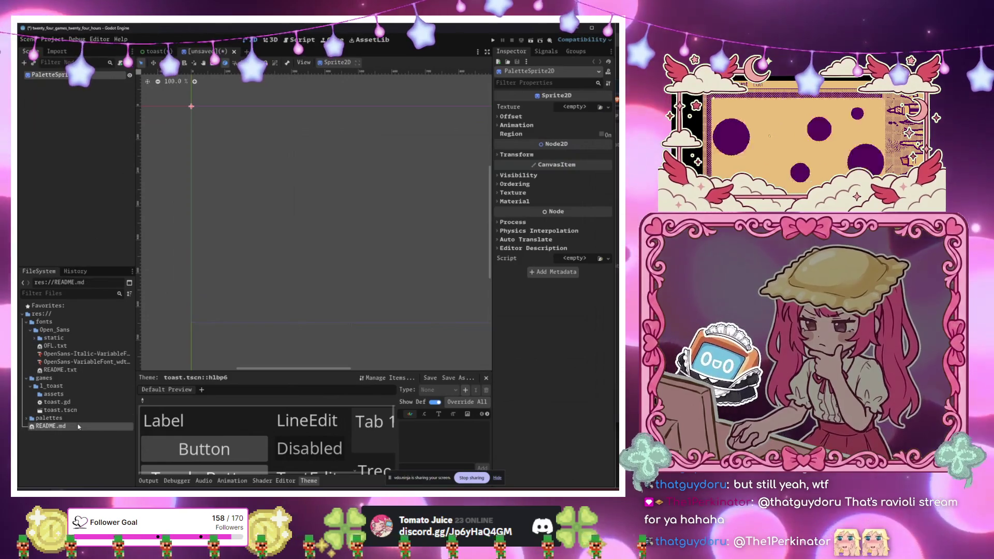
- Assign palettes/endesga-64-1x.png as the sprite's texture
double_click(58, 418)
click(66, 426)
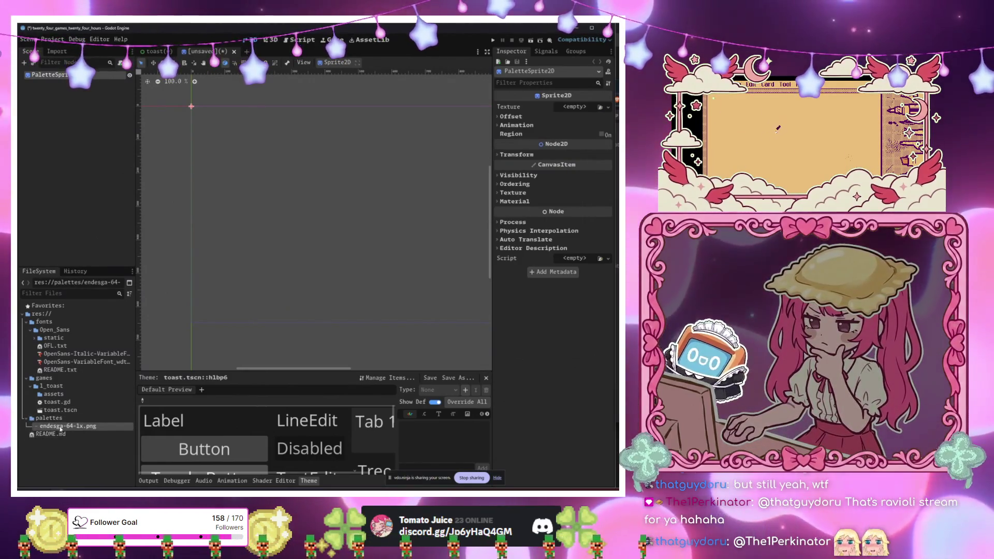
mouse_move(67, 426)
mouse_down()
mouse_move(331, 129)
mouse_move(573, 107)
mouse_up()
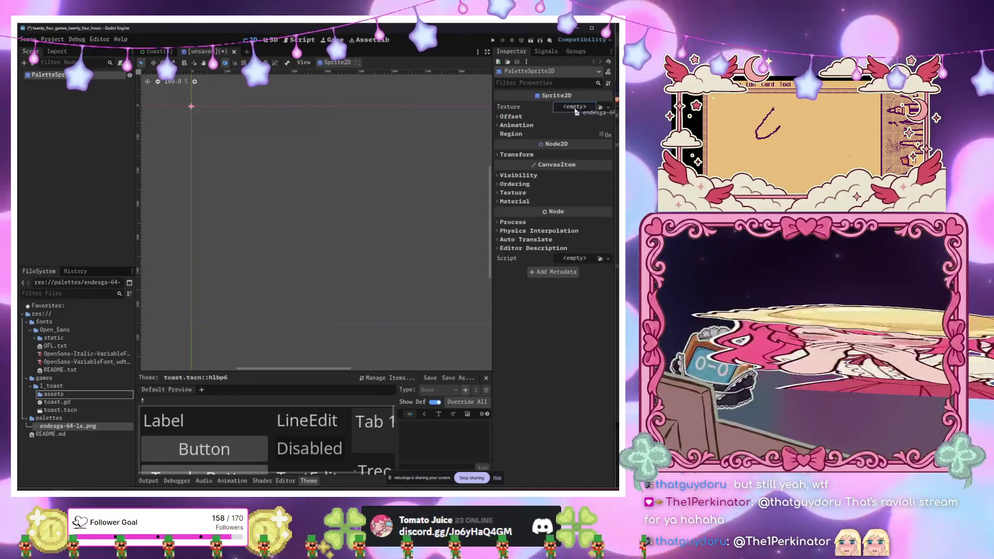
- Scale the sprite to 30, move it lower in the scene, and start saving
click(537, 167)
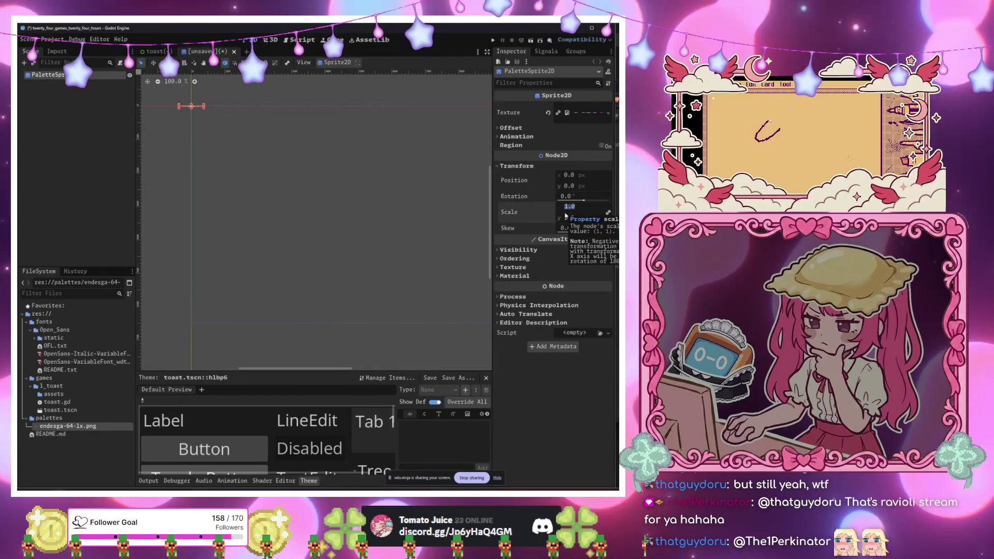
text(30)
key(Return)
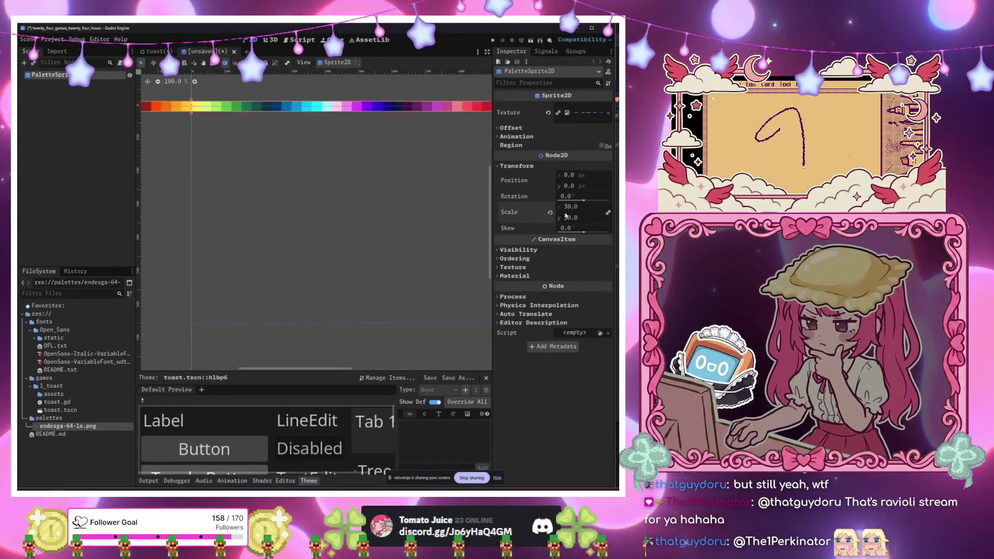
scroll(342, 212, down, 6)
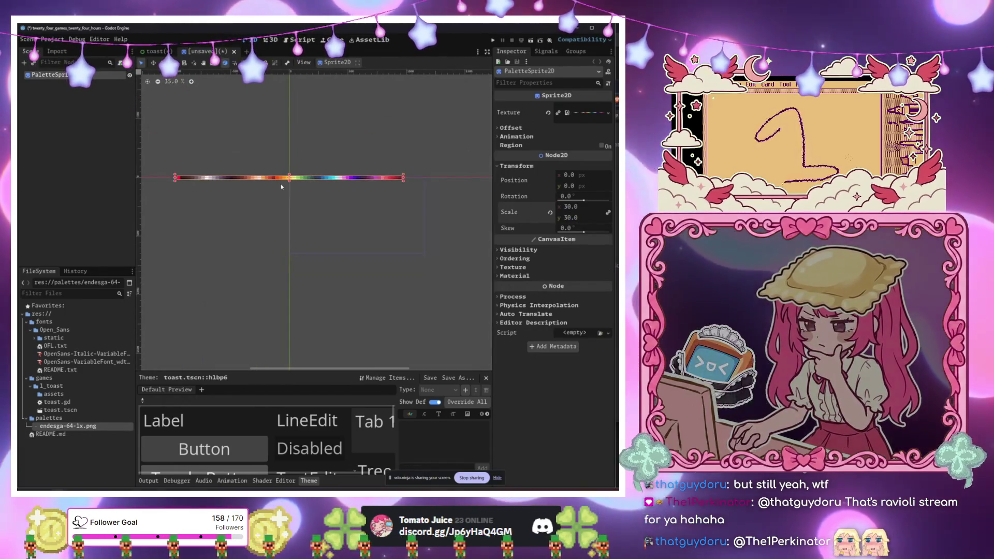
drag(263, 180, 324, 280)
click(195, 125)
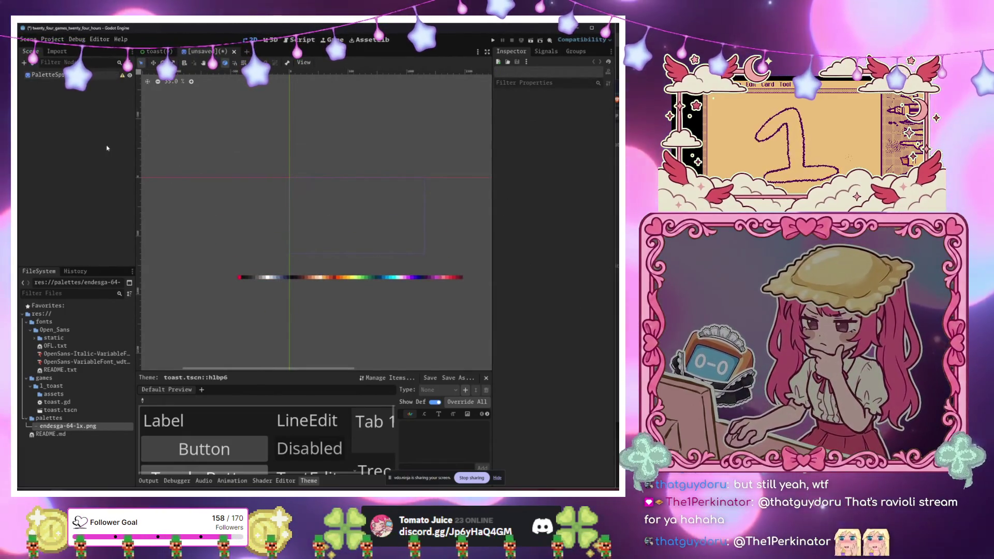
key(ctrl+s)
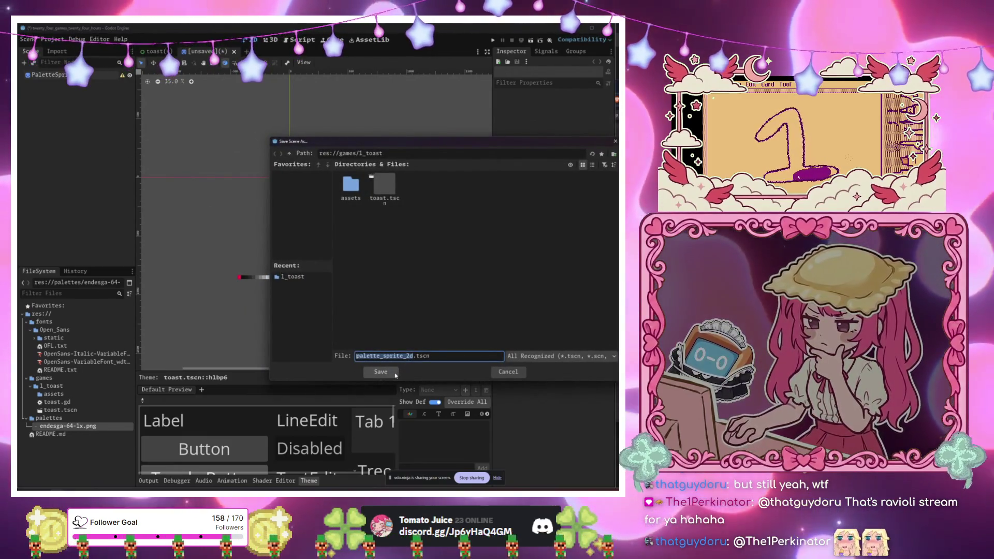
- Create a res://scenes folder and save the scene there as palette_sprite_2d.tscn
right_click(413, 310)
click(391, 259)
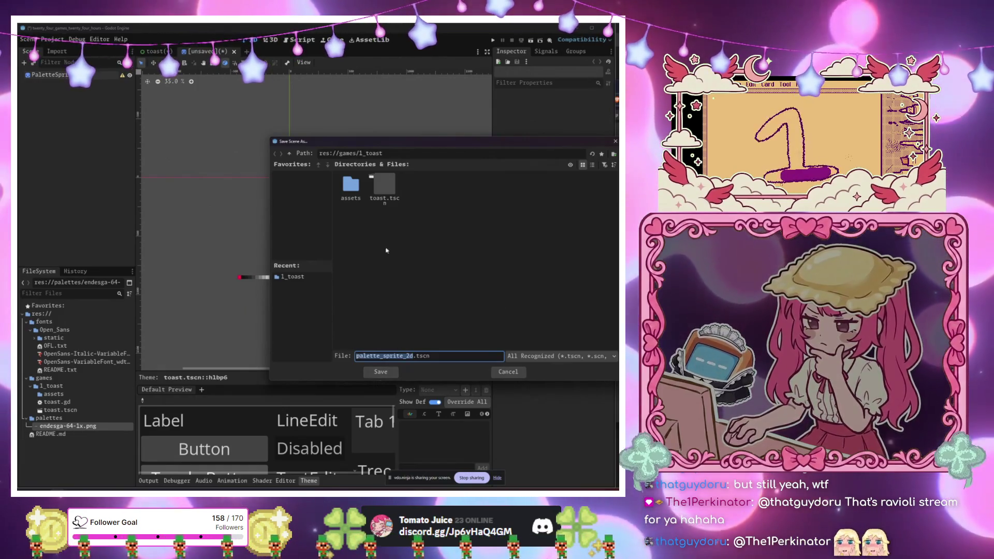
click(290, 153)
click(289, 153)
right_click(409, 262)
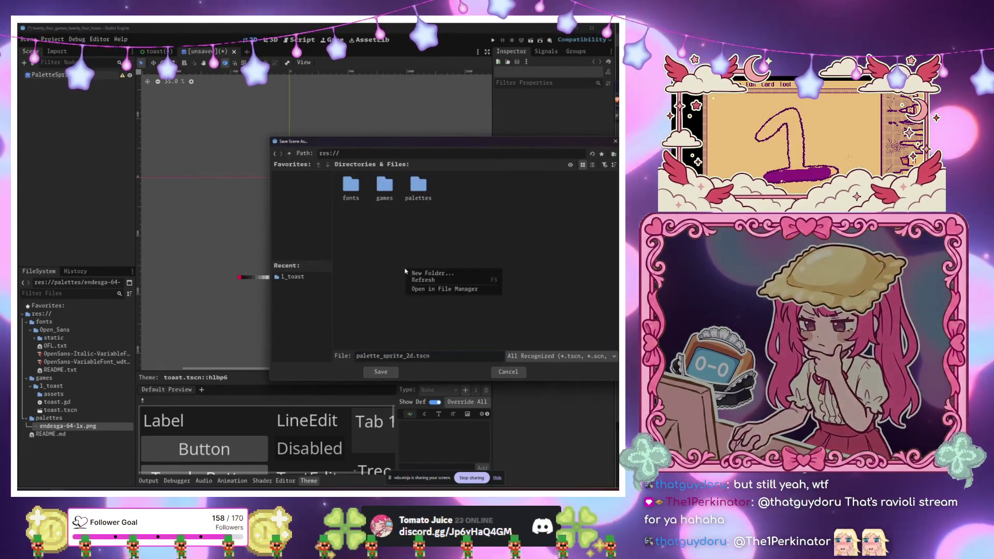
click(448, 267)
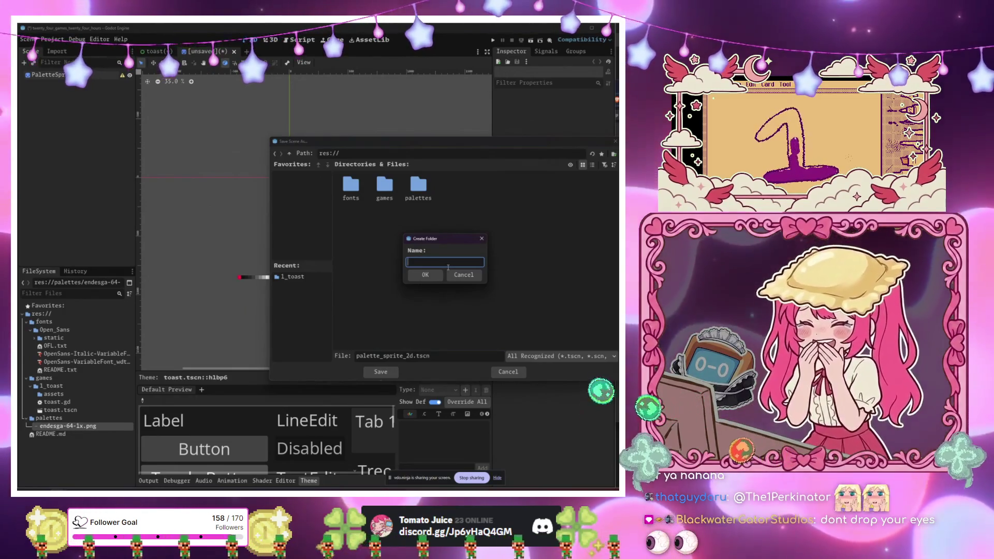
text(scenes)
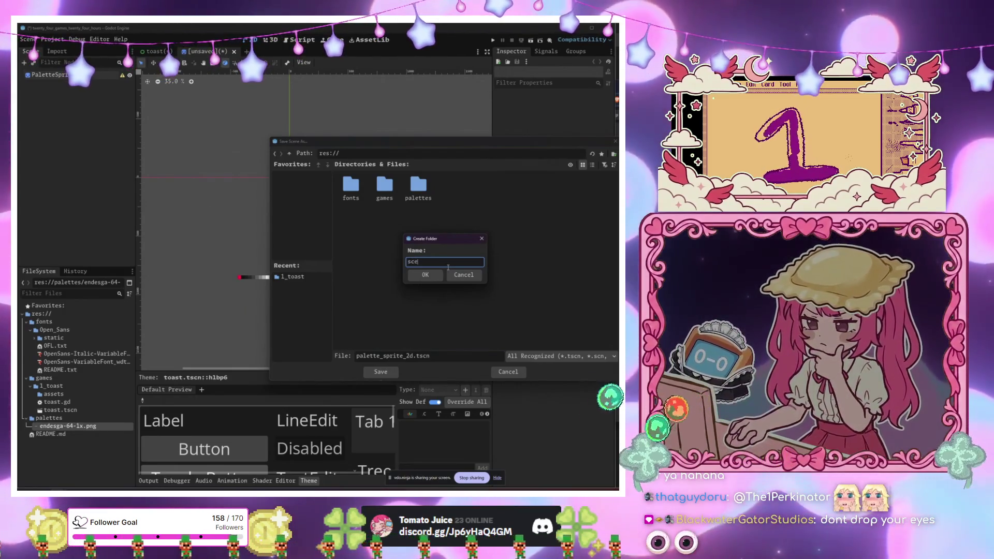
key(Return)
click(380, 372)
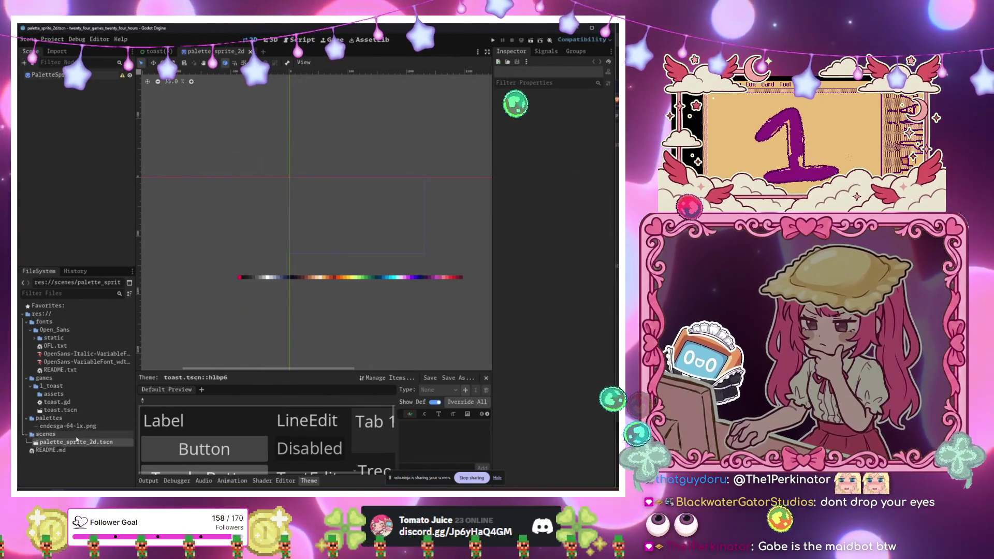
click(156, 51)
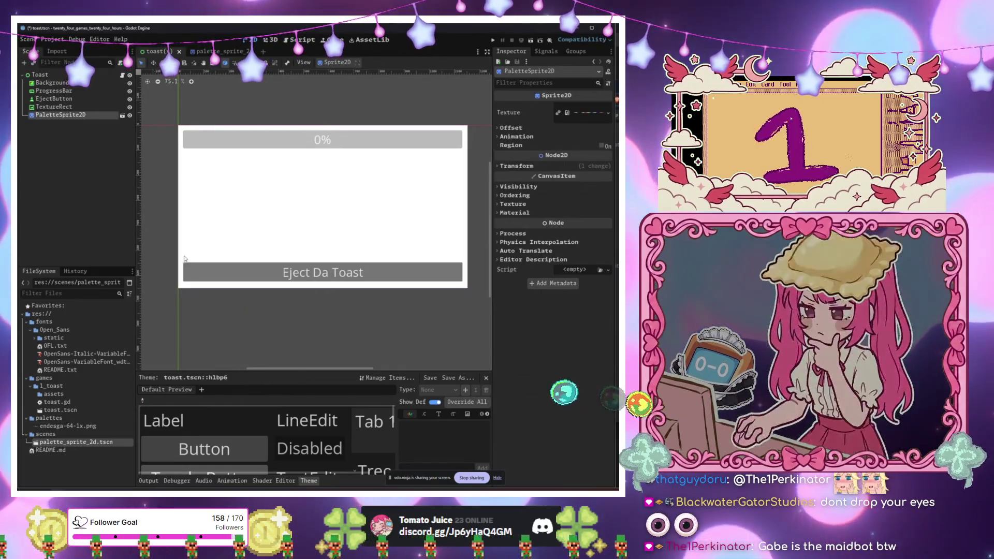
- Zoom the 2D viewport to frame the palette strip below the toast panel
scroll(328, 189, down, 2)
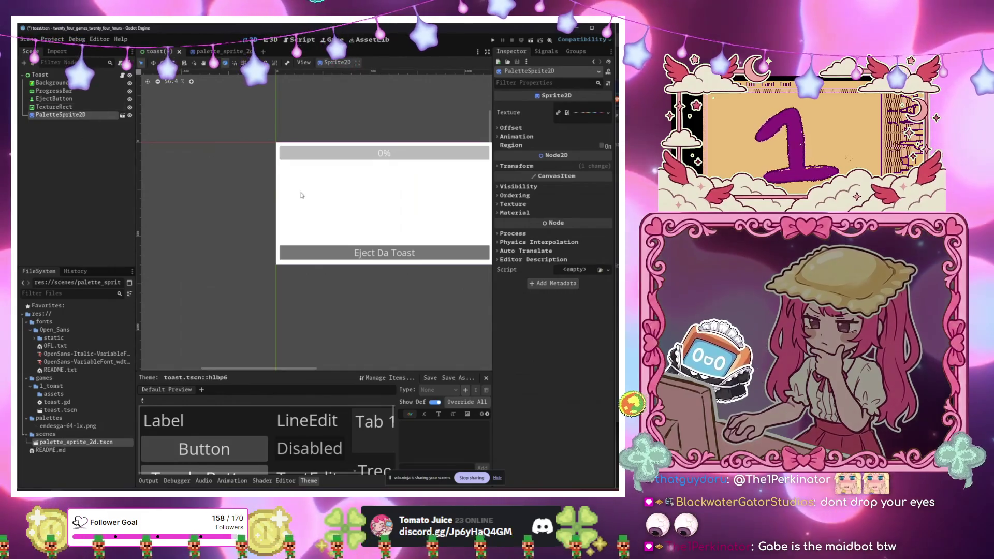
scroll(238, 223, up, 2)
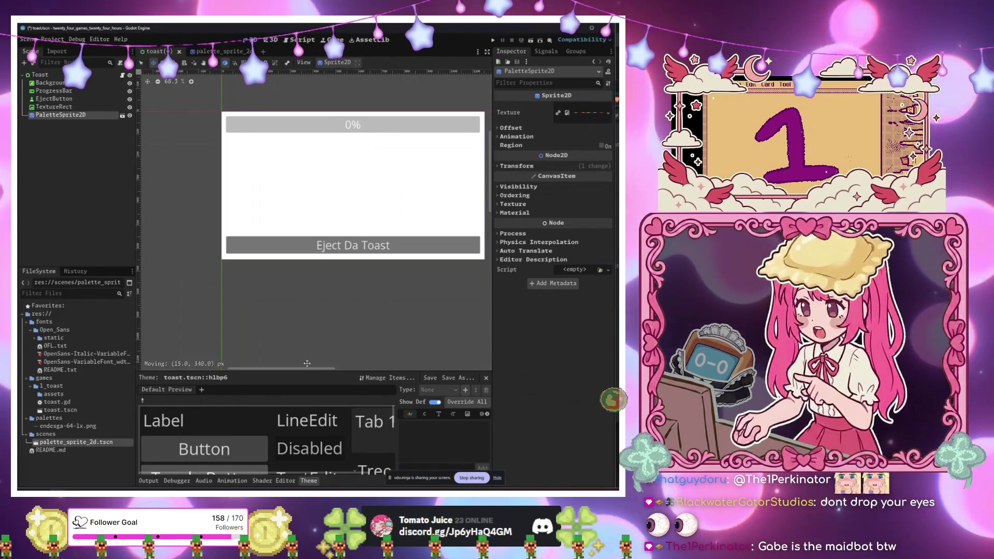
scroll(315, 233, down, 5)
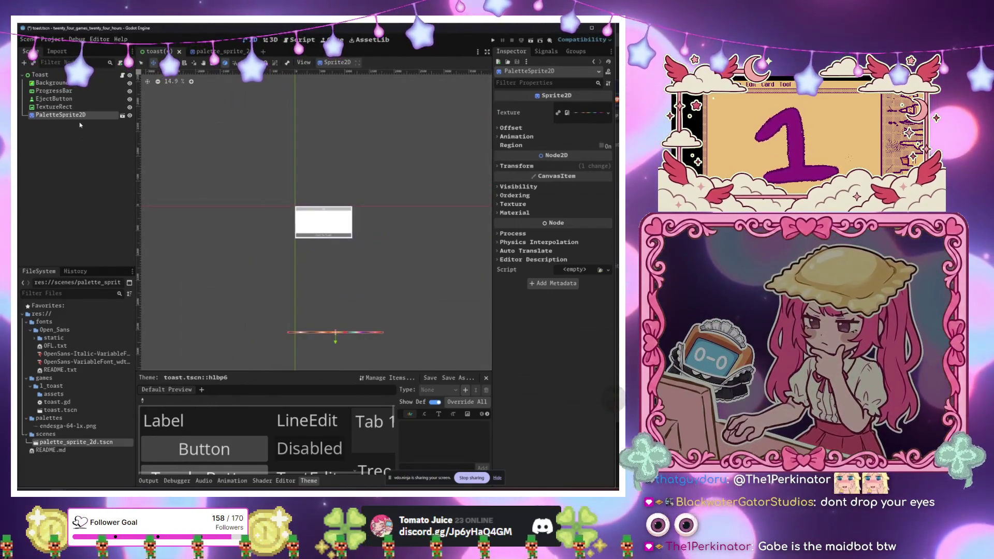
scroll(295, 228, up, 5)
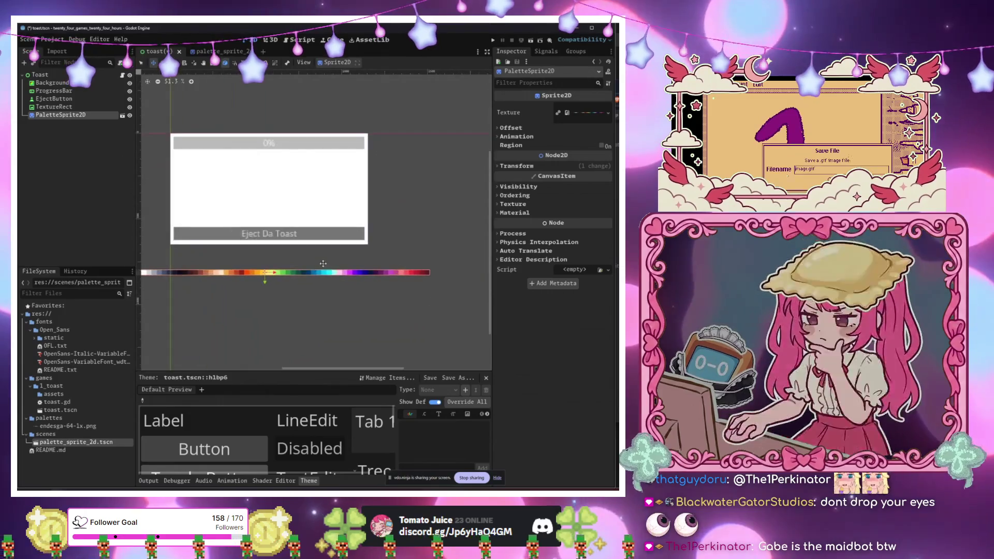
scroll(295, 228, up, 1)
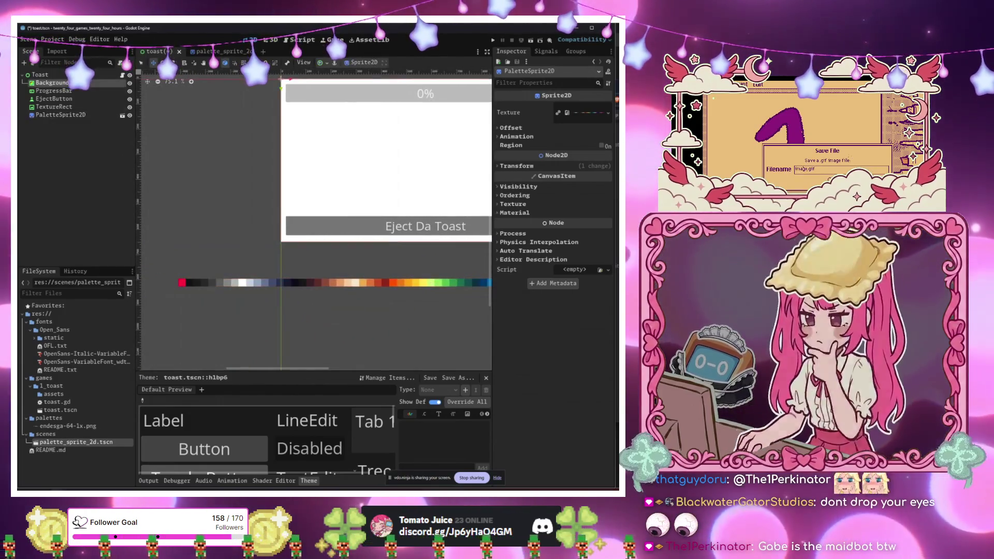
- Set the Background colour to dark red sampled from the palette strip with the eyedropper
click(281, 78)
click(510, 129)
click(511, 129)
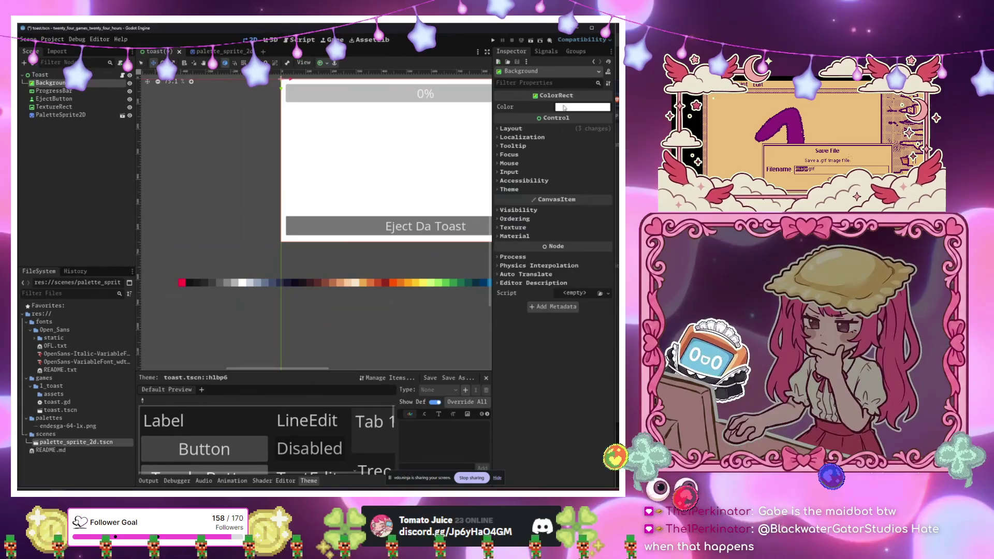
click(582, 107)
click(539, 206)
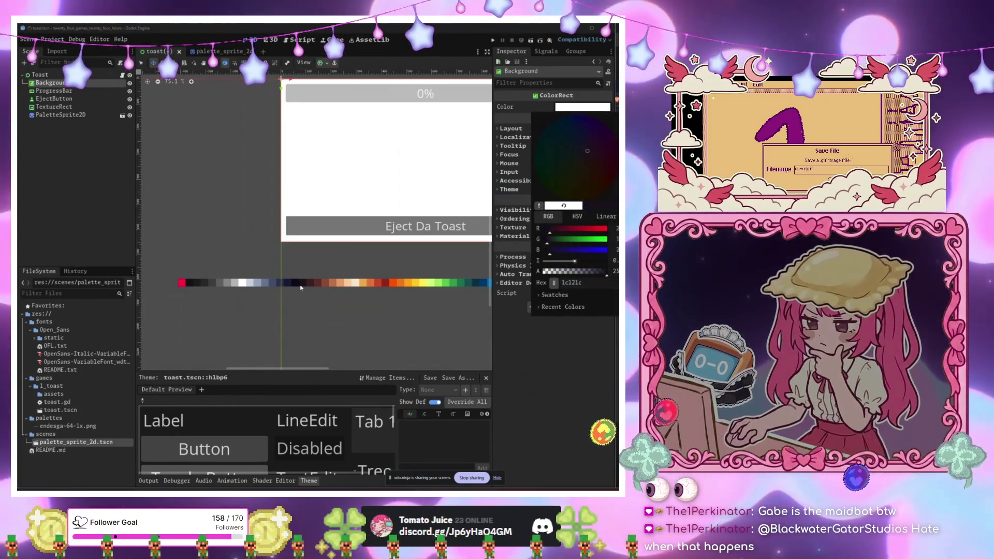
click(323, 282)
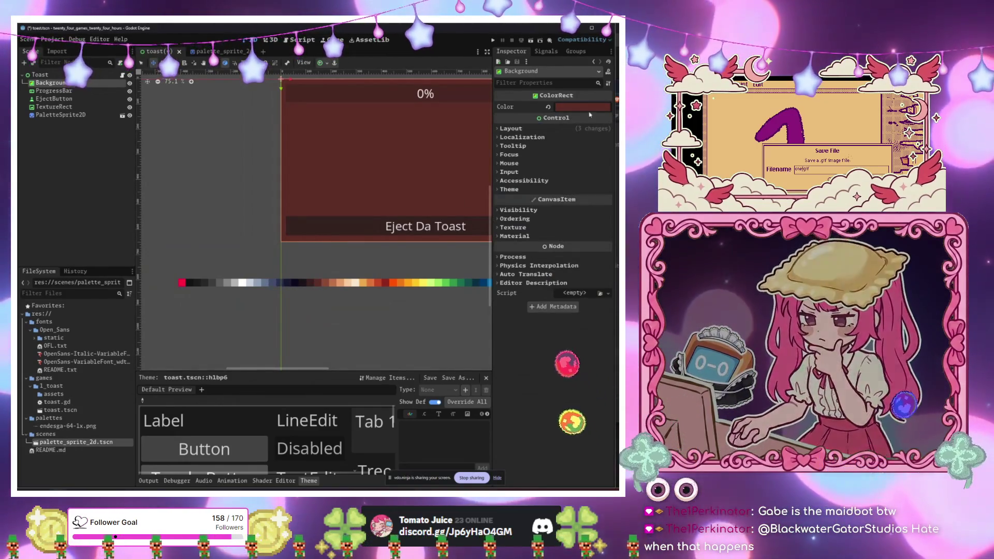
click(539, 206)
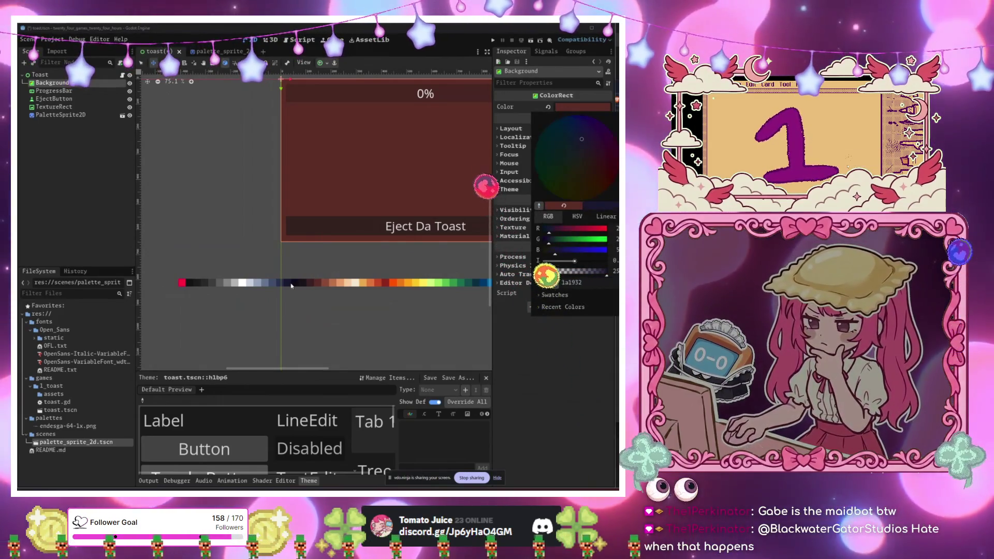
click(284, 282)
click(574, 107)
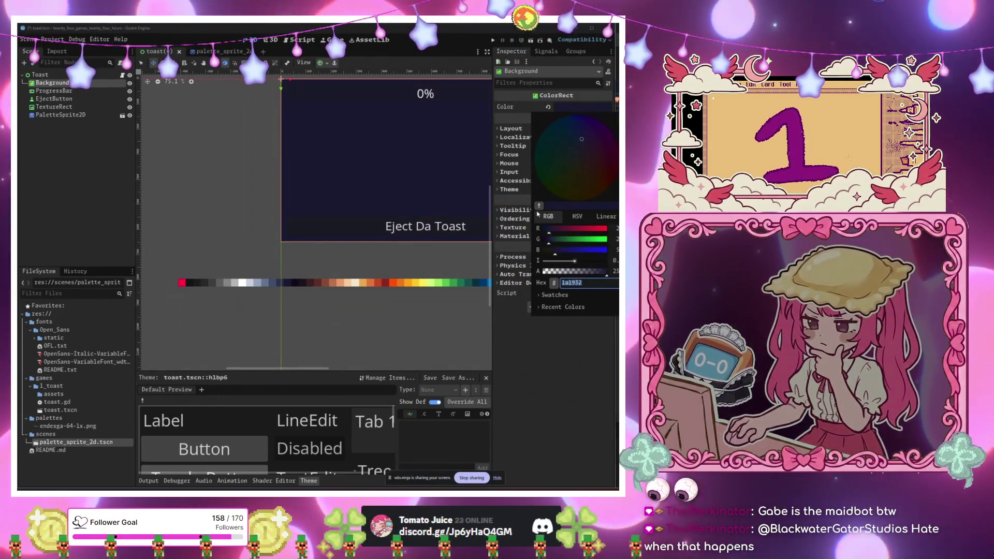
key(ctrl+z)
click(334, 264)
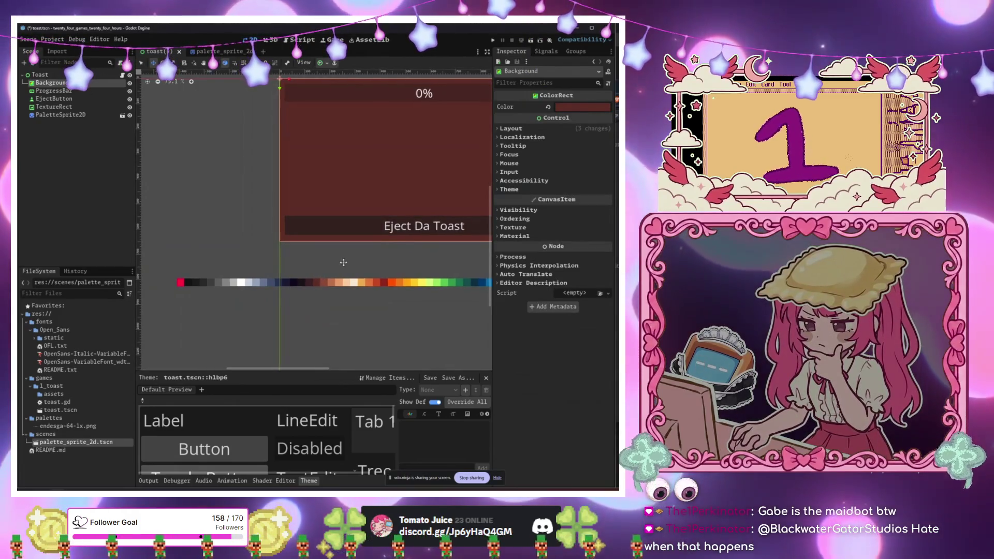
- Pan the view left and open the Toast root's toast.gd script
drag(334, 264, 235, 275)
drag(267, 219, 271, 219)
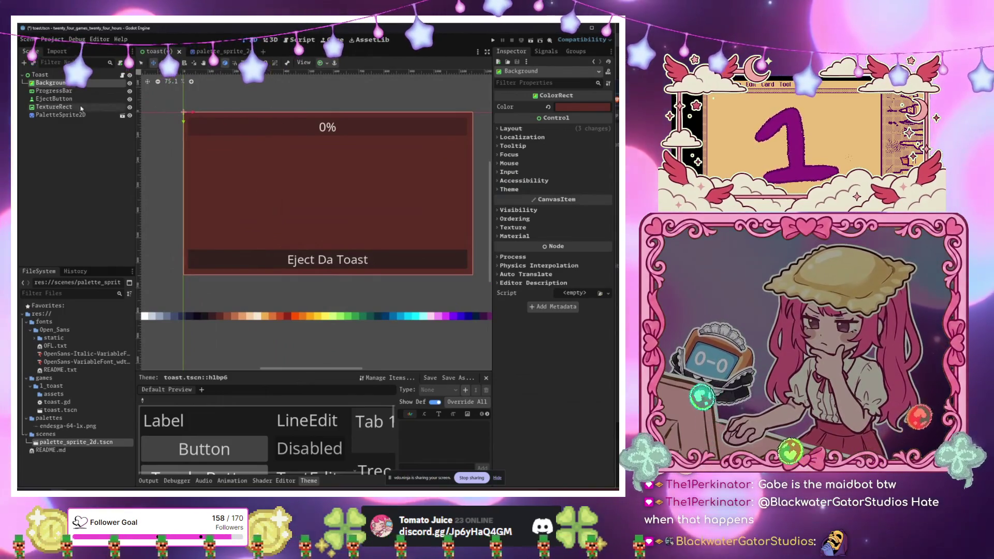
click(53, 91)
click(40, 75)
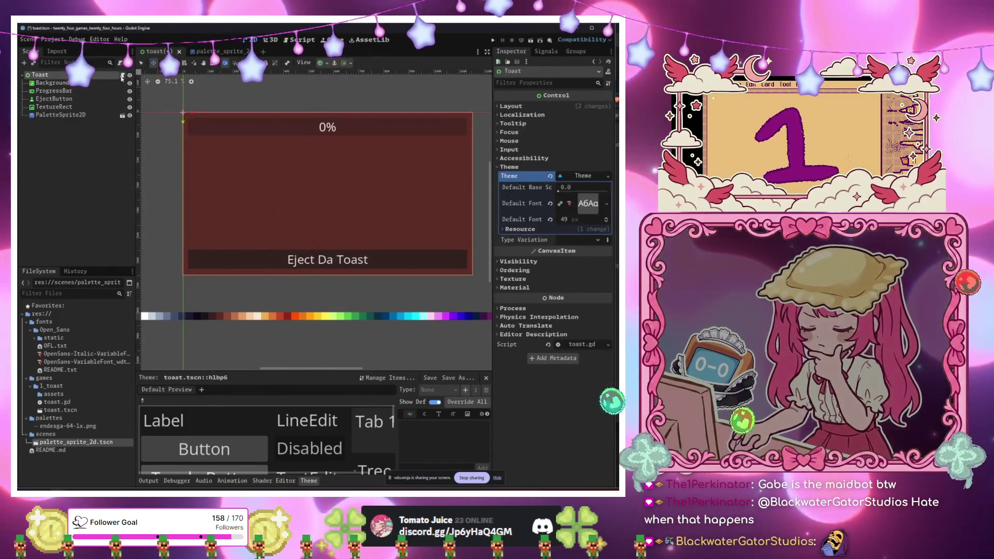
click(122, 75)
click(272, 209)
mouse_move(197, 149)
mouse_down()
mouse_move(209, 126)
mouse_move(191, 112)
mouse_up()
click(53, 107)
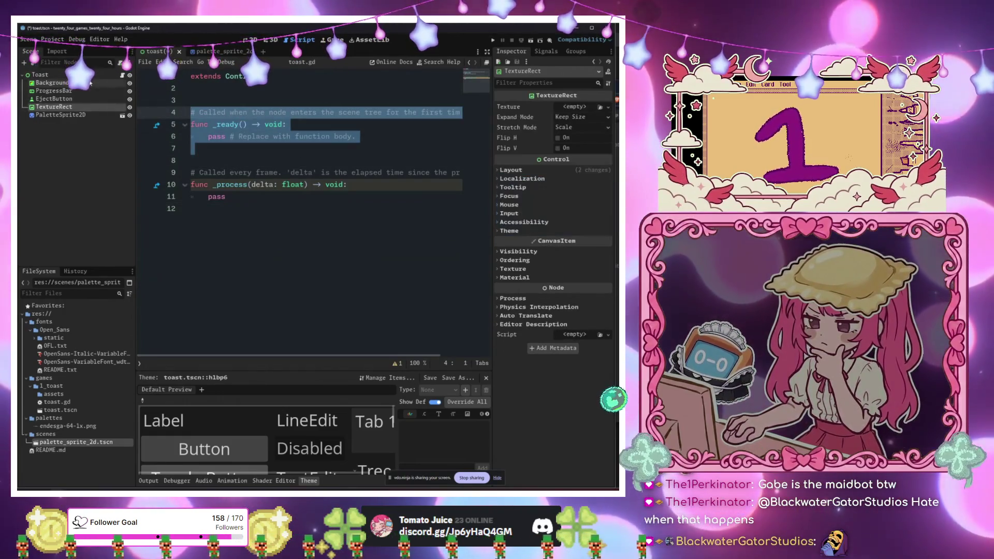
click(83, 75)
click(251, 39)
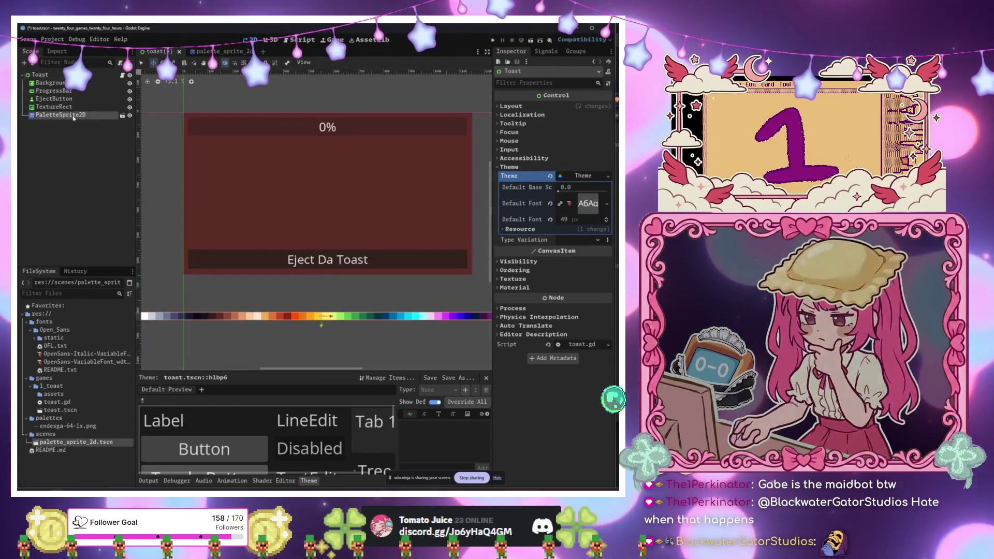
click(53, 99)
click(40, 74)
key(ctrl+a)
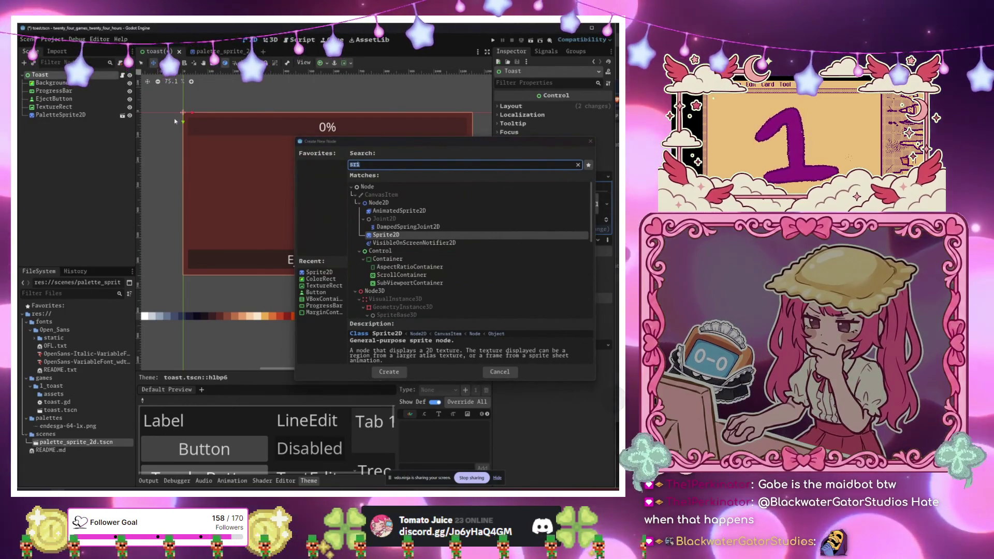
key(Escape)
click(53, 99)
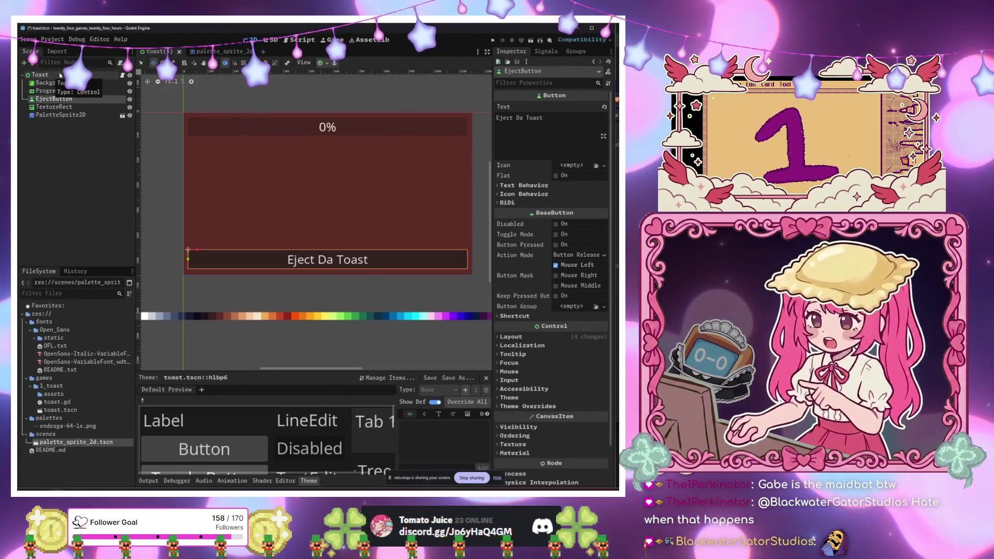
click(59, 76)
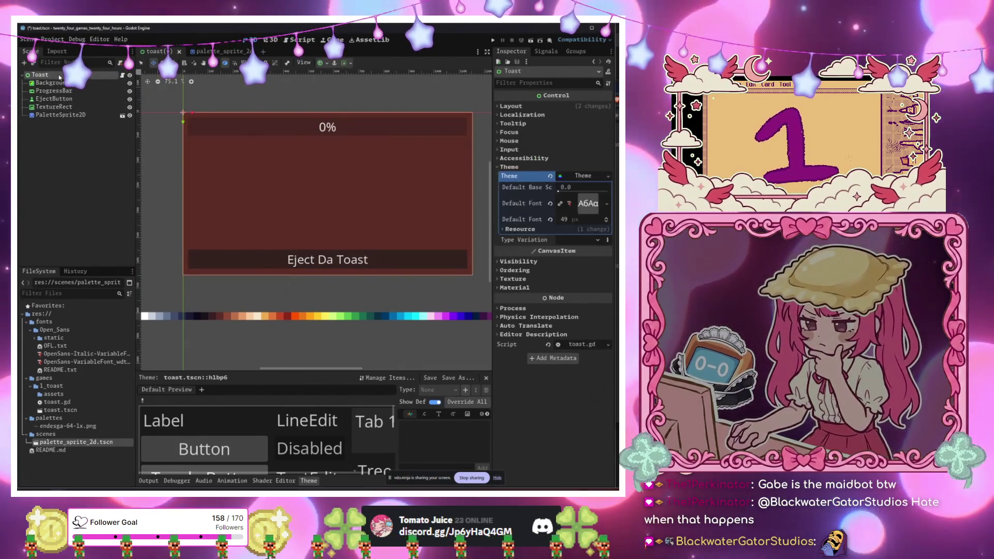
key(ctrl+a)
- Add a MarginContainer with a child VBoxContainer under Toast
text(margin)
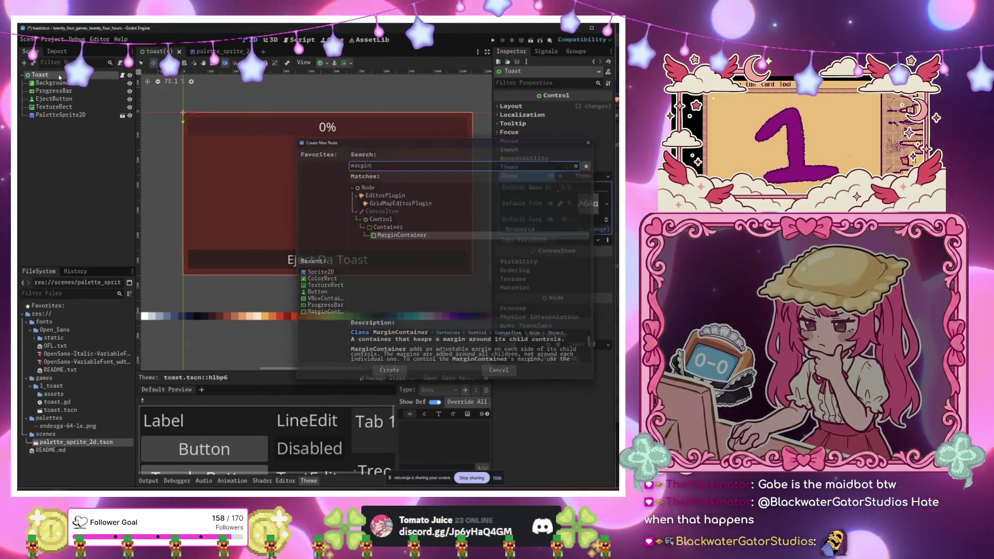
key(Return)
key(ctrl+a)
text(vbox)
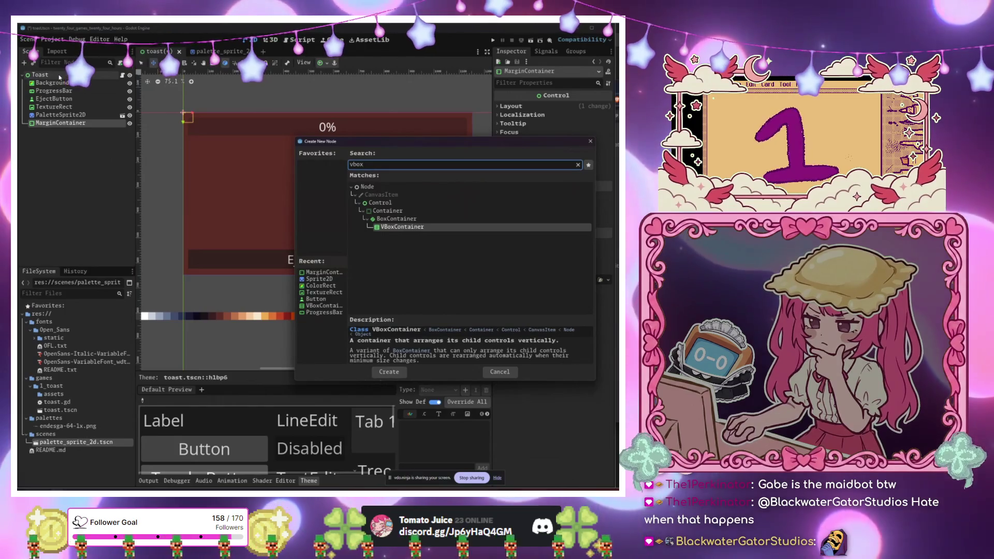
key(Return)
- Move MarginContainer to first child of Toast and place EjectButton inside the VBoxContainer
click(46, 124)
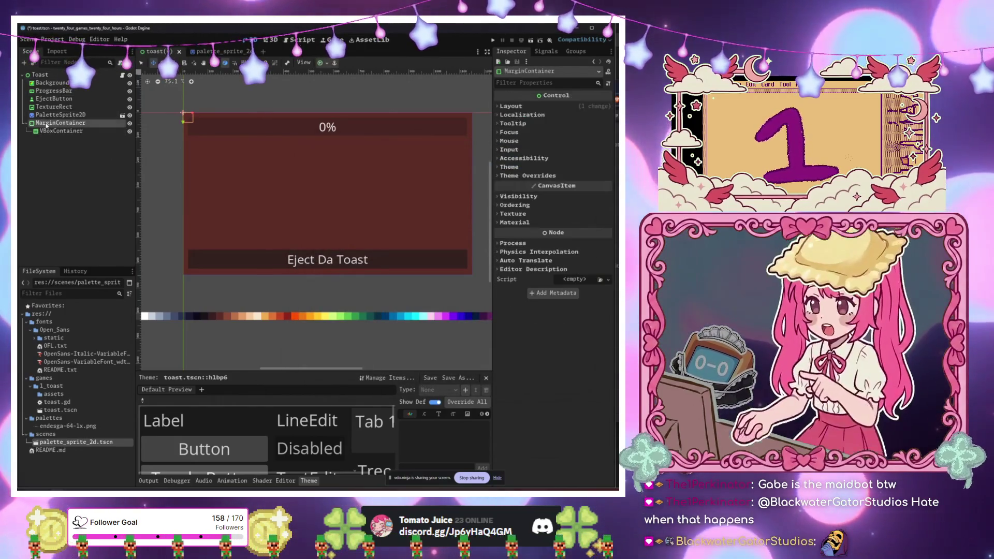
mouse_move(50, 93)
mouse_down()
mouse_move(50, 79)
mouse_move(54, 93)
mouse_up()
click(51, 91)
click(53, 107)
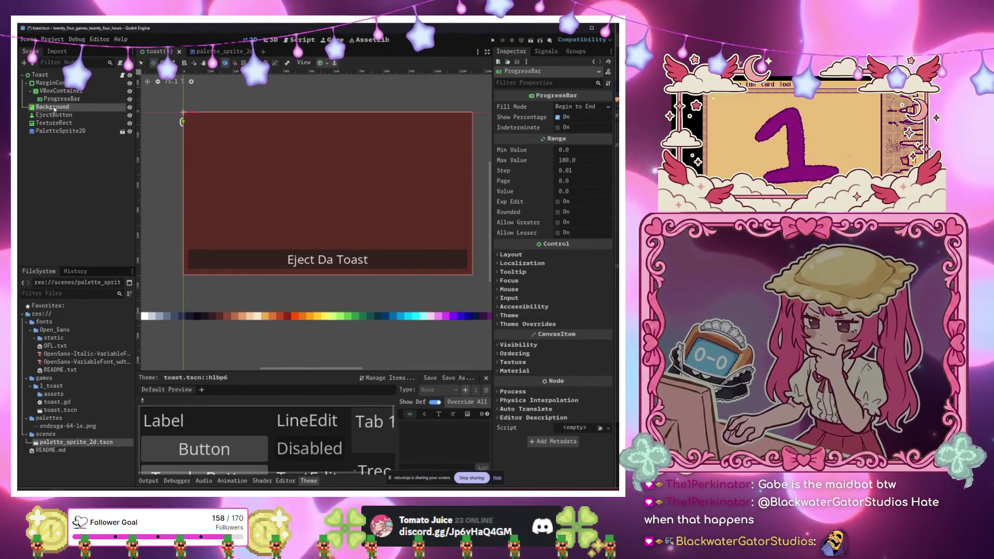
click(50, 108)
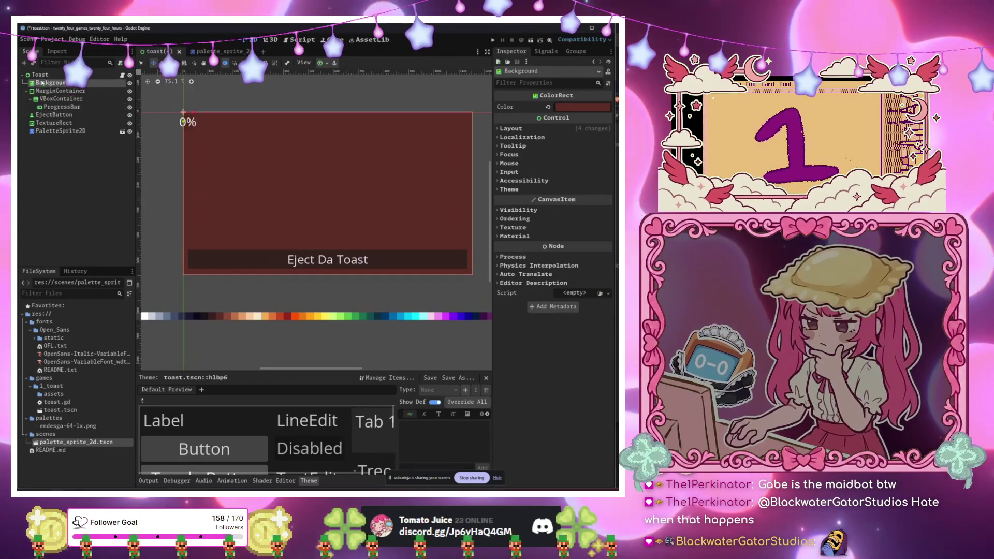
click(54, 106)
click(49, 116)
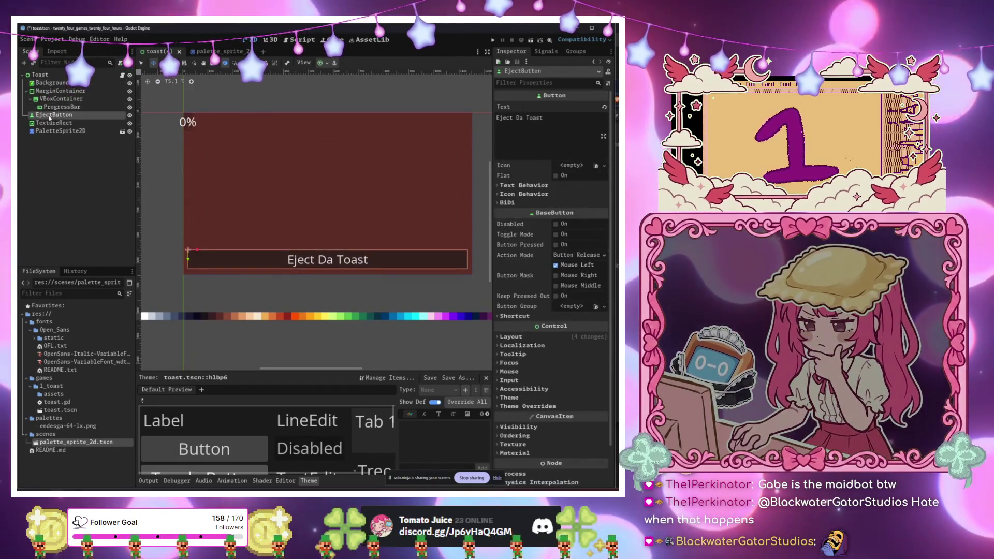
drag(53, 102, 56, 116)
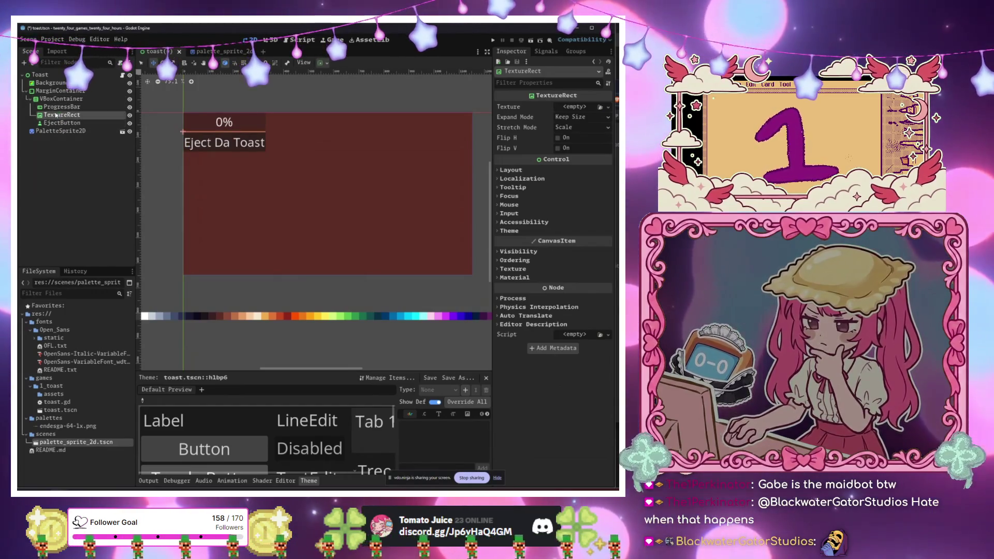
click(61, 91)
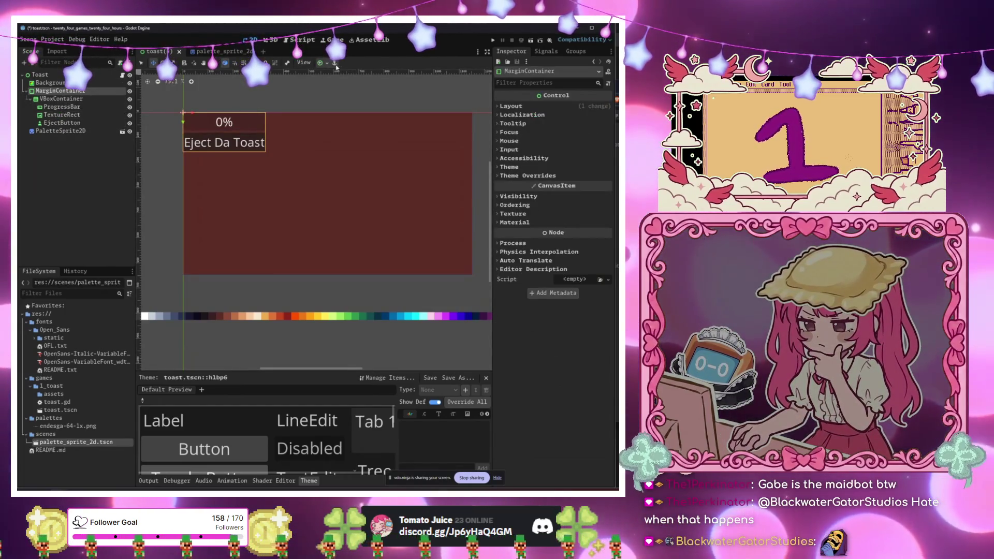
- Make the MarginContainer fill the whole scene with all four margins set to 20
click(321, 63)
click(372, 125)
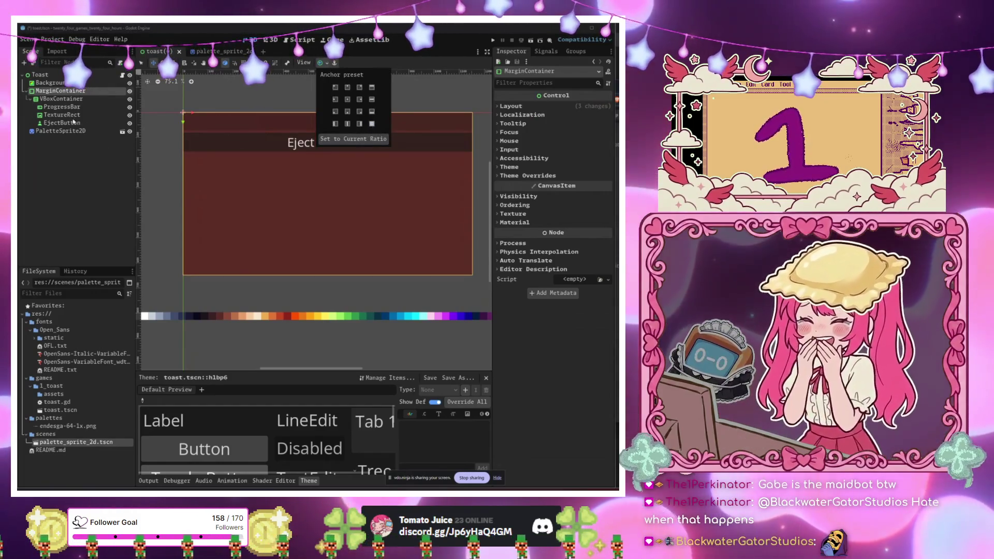
click(371, 126)
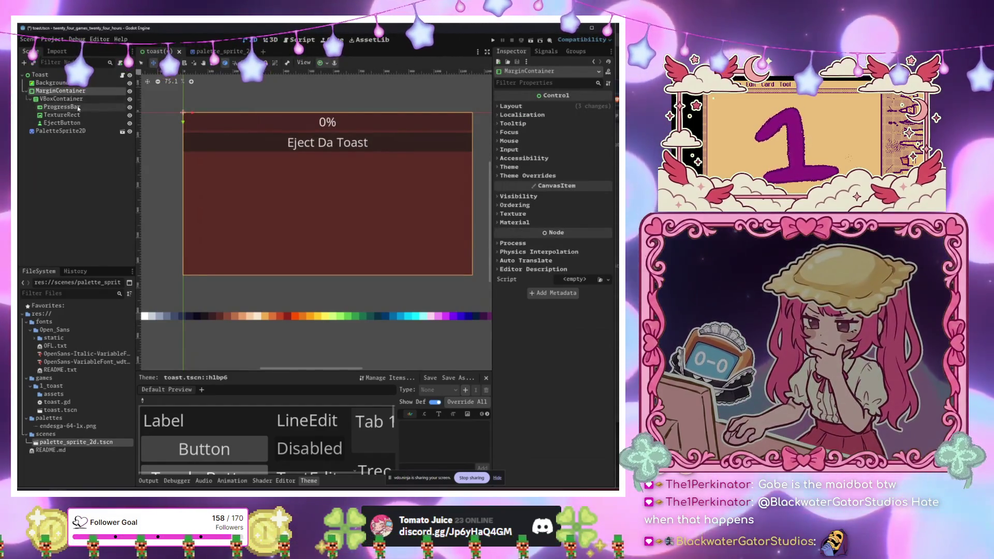
click(543, 175)
click(555, 184)
text(20)
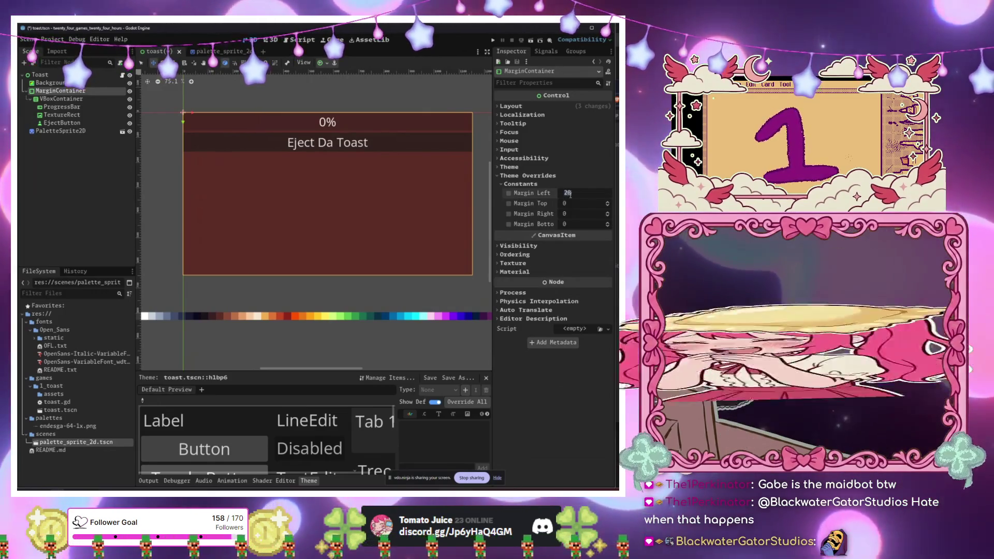
key(Tab)
text(20)
key(Tab)
text(20)
key(Tab)
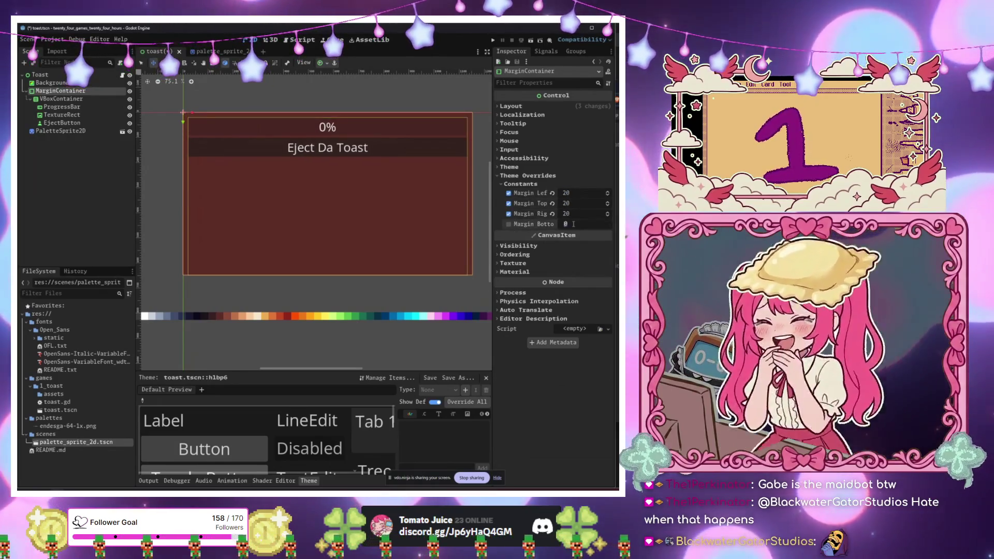
text(20)
key(Return)
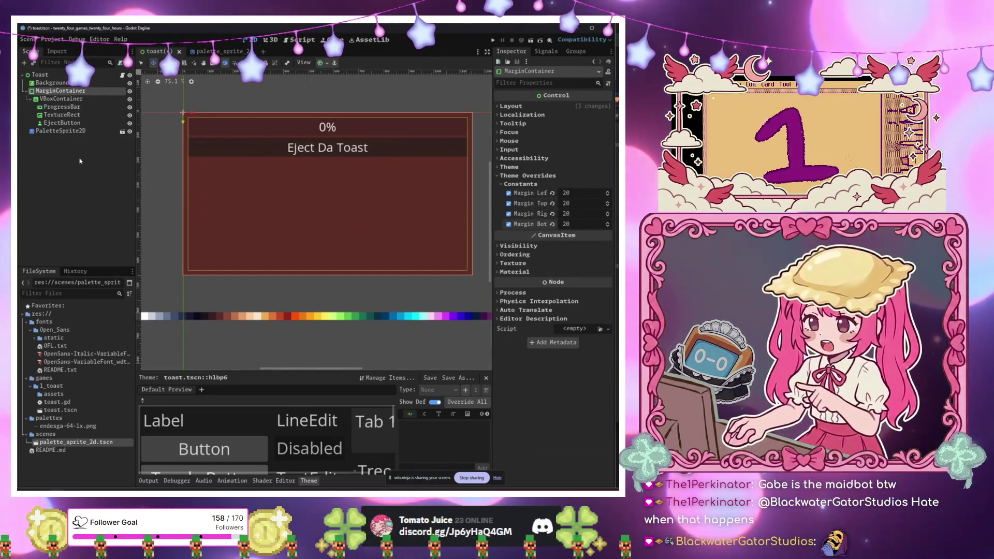
- Turn on Vertical Expand for the TextureRect
click(106, 115)
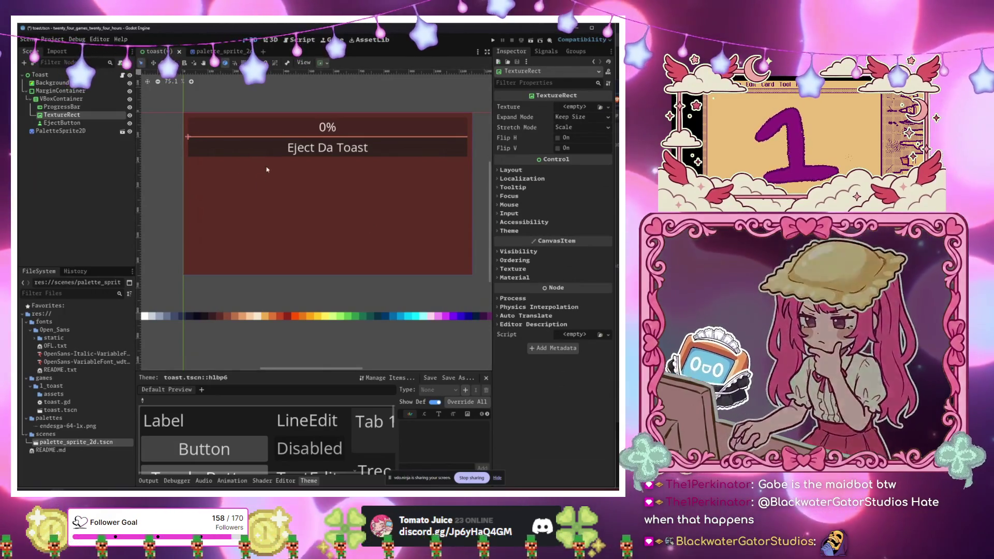
click(176, 147)
click(67, 106)
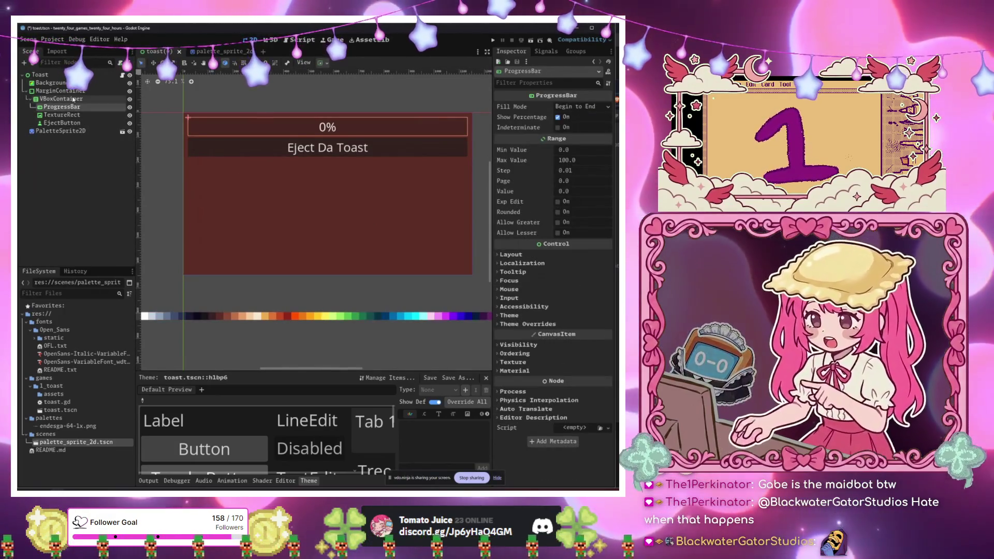
click(86, 115)
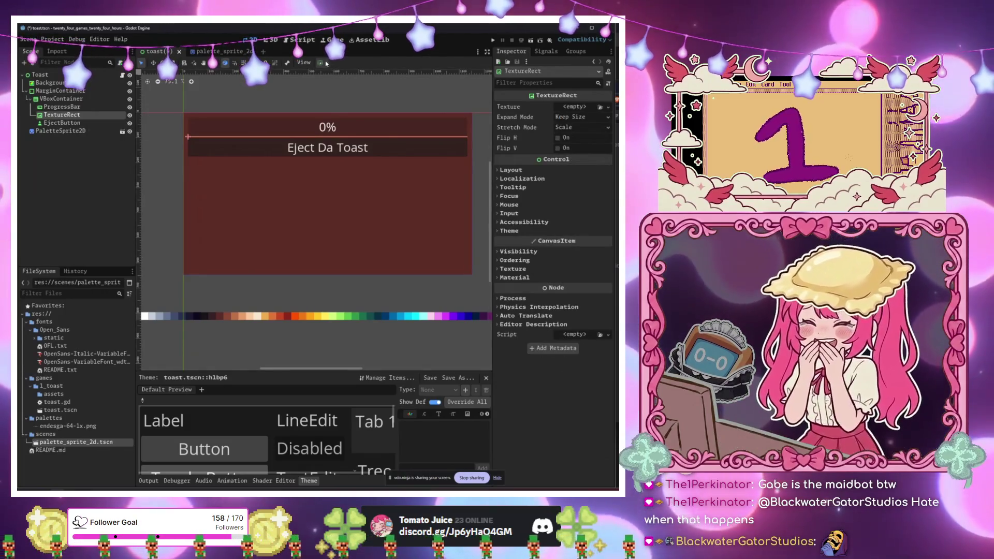
click(322, 63)
click(377, 139)
click(122, 201)
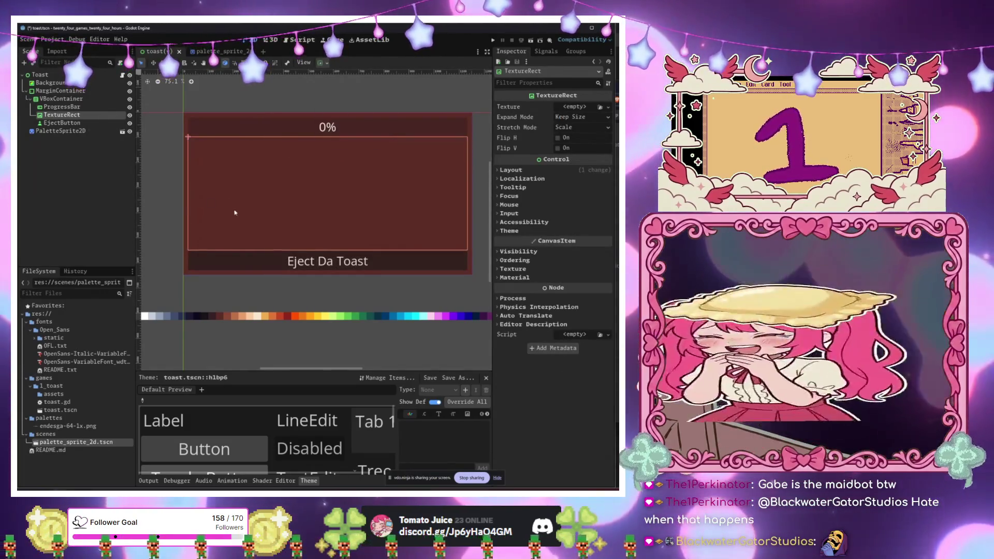
click(264, 262)
click(278, 283)
click(61, 122)
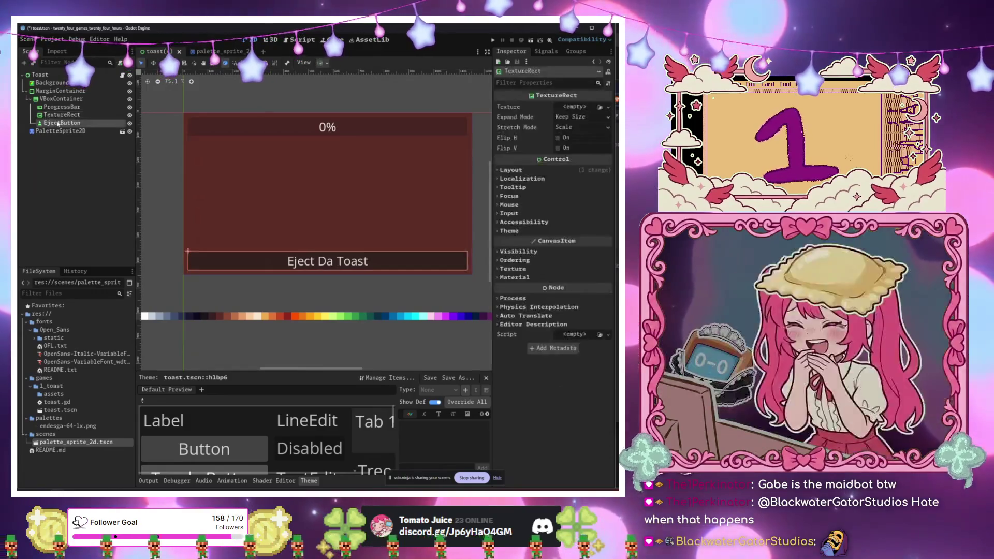
click(58, 99)
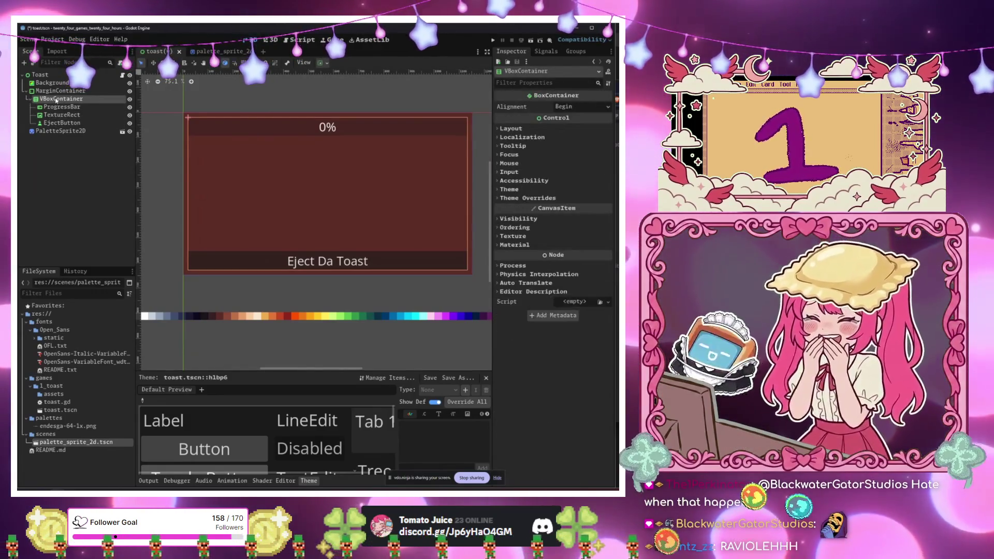
key(ctrl+a)
- Add a MarginContainer named ButtonsMarginContainer under VBoxContainer and move EjectButton into it
text(margin)
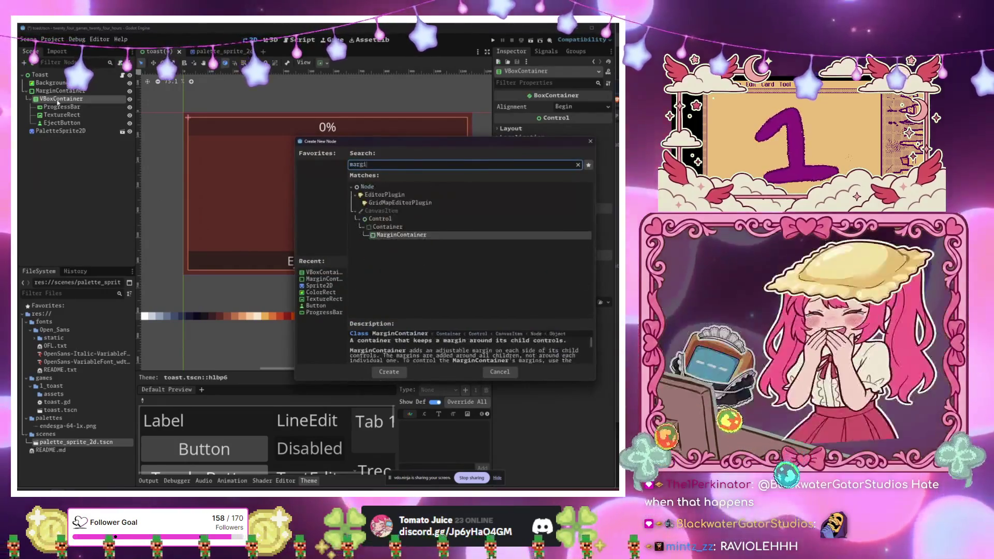
key(Return)
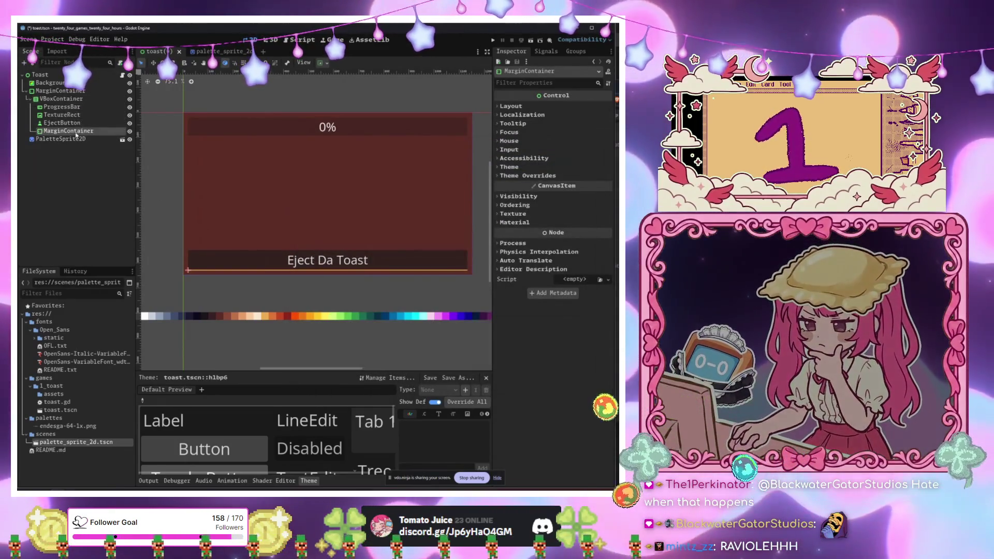
double_click(59, 131)
text(Buttons)
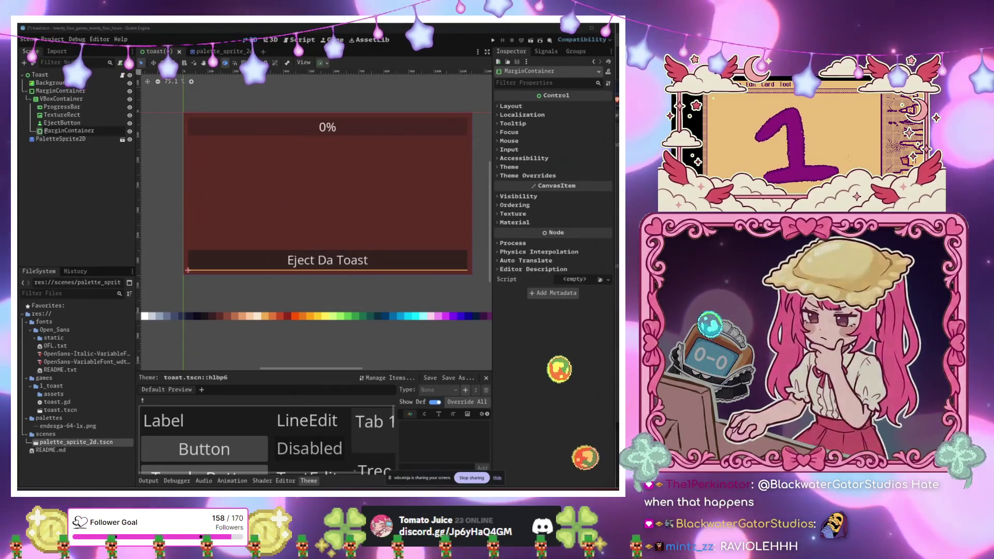
key(Return)
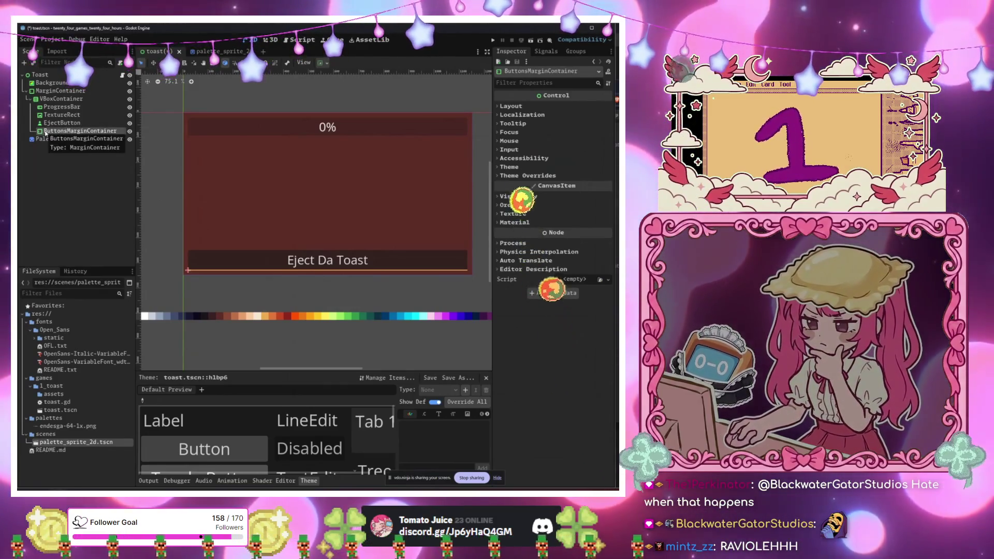
key(Up)
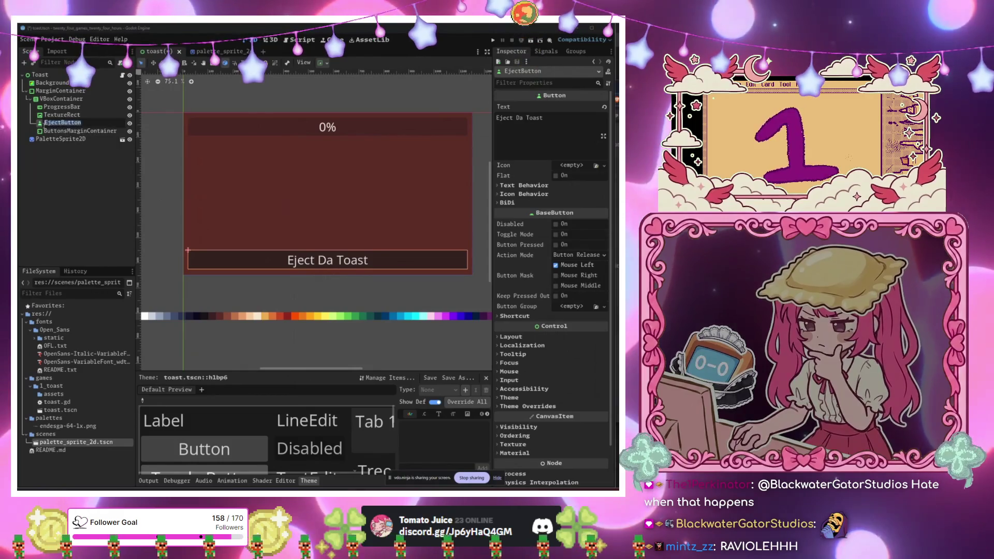
drag(61, 133, 57, 124)
click(56, 124)
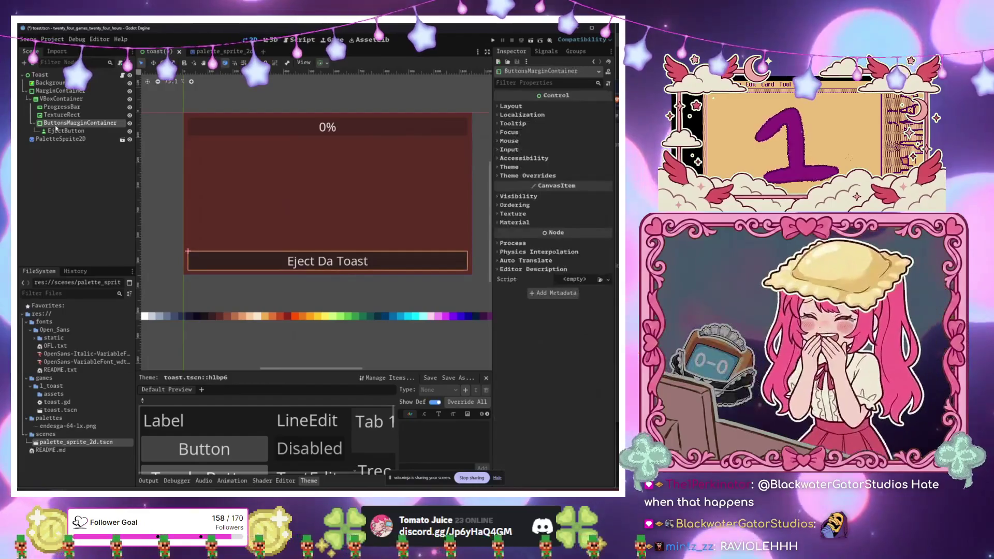
- Add a StartToastingButton labelled 'Start Toasting' above EjectButton and hide EjectButton
key(ctrl+a)
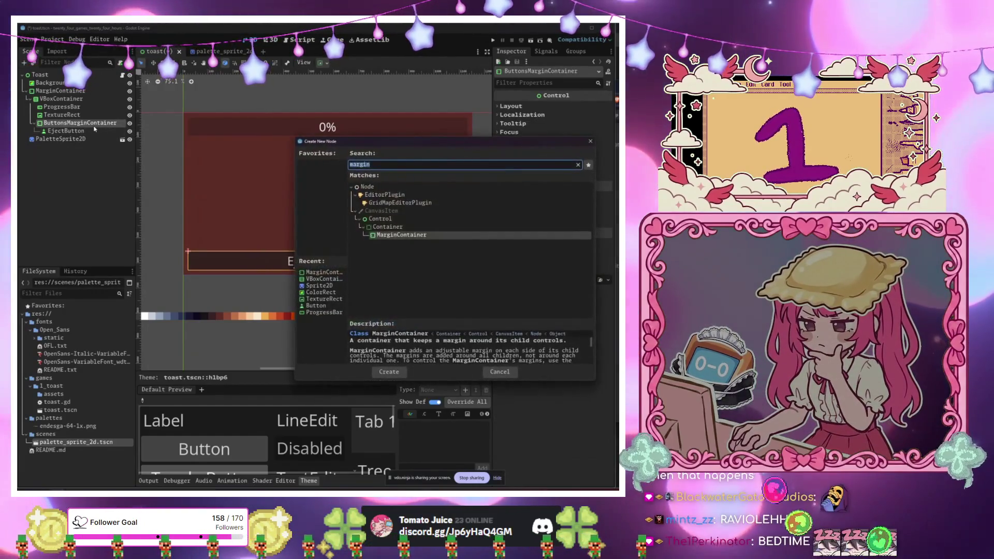
text(button)
key(Return)
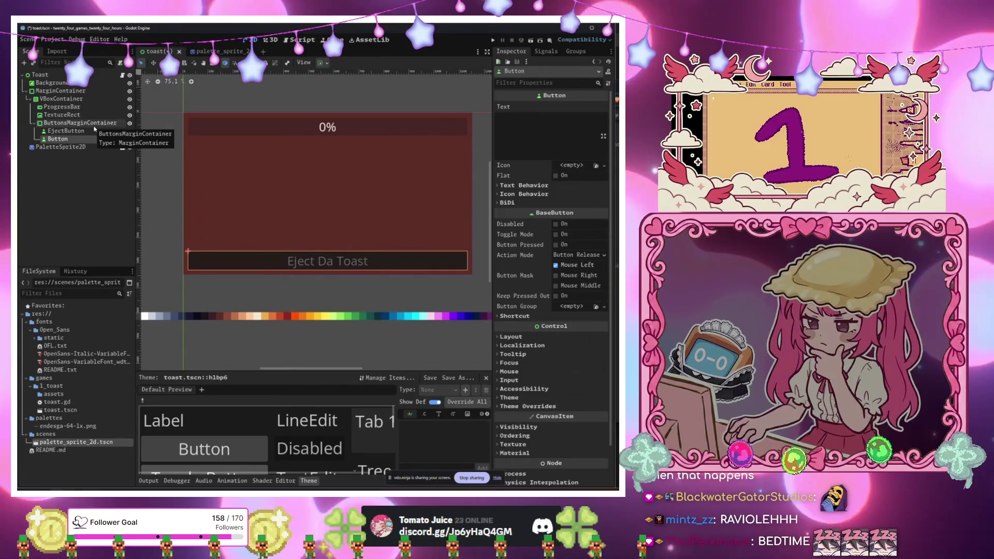
key(F2)
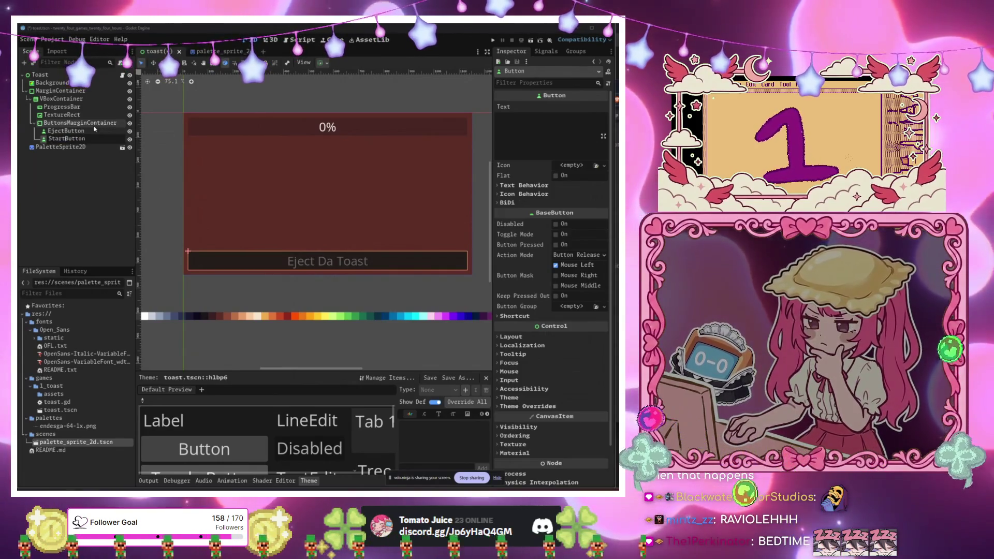
drag(92, 138, 78, 132)
click(564, 127)
text(Start Toasting)
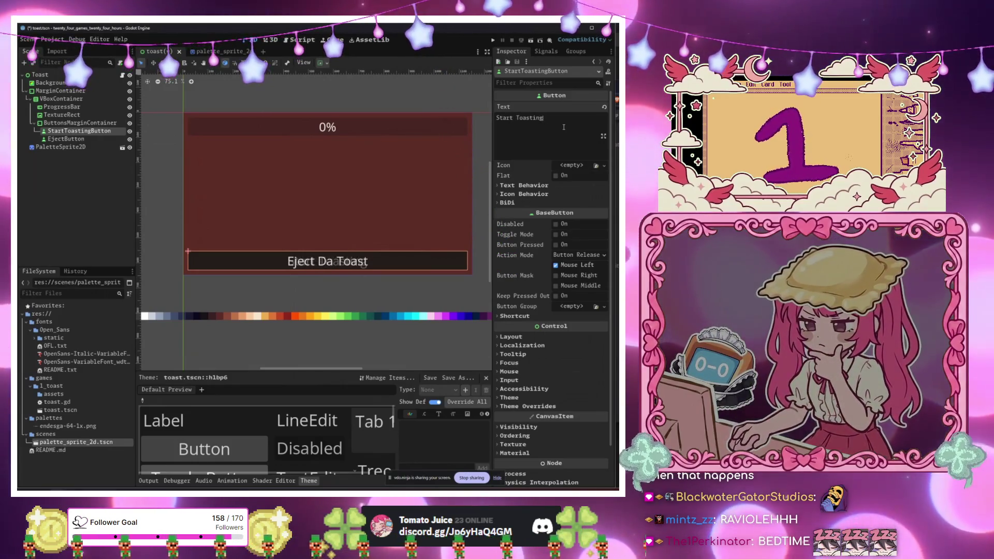
click(129, 139)
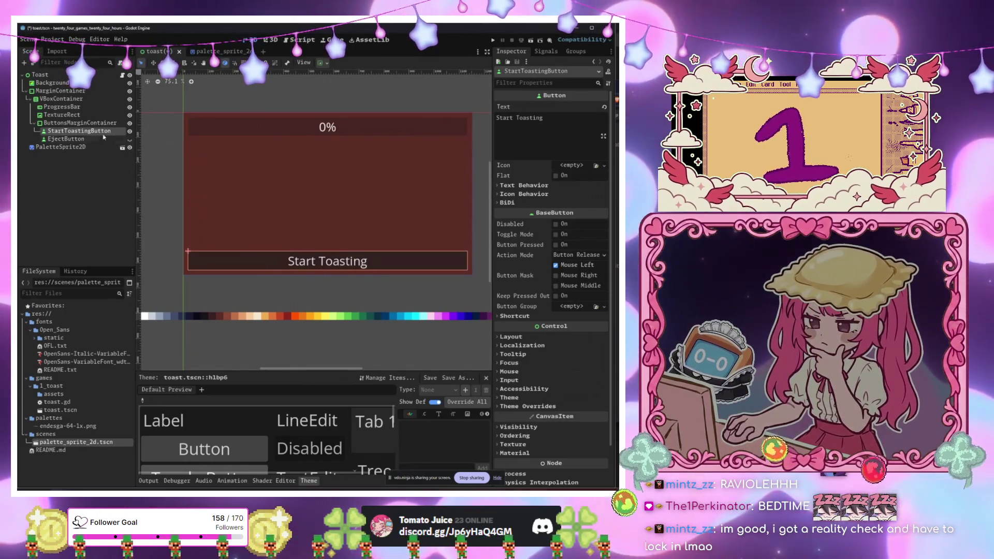
click(546, 52)
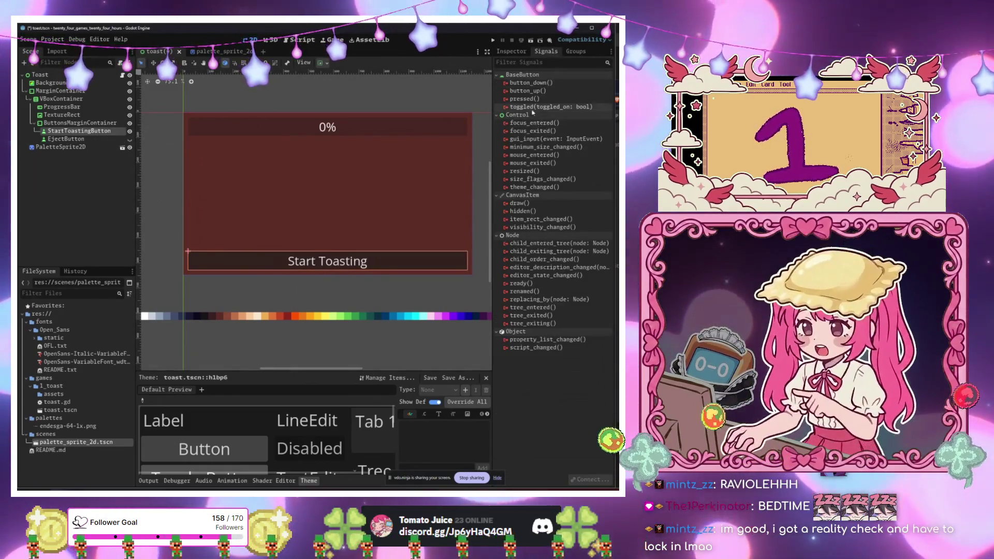
- Connect both buttons' pressed signals to new handler methods in toast.gd
double_click(524, 99)
click(415, 338)
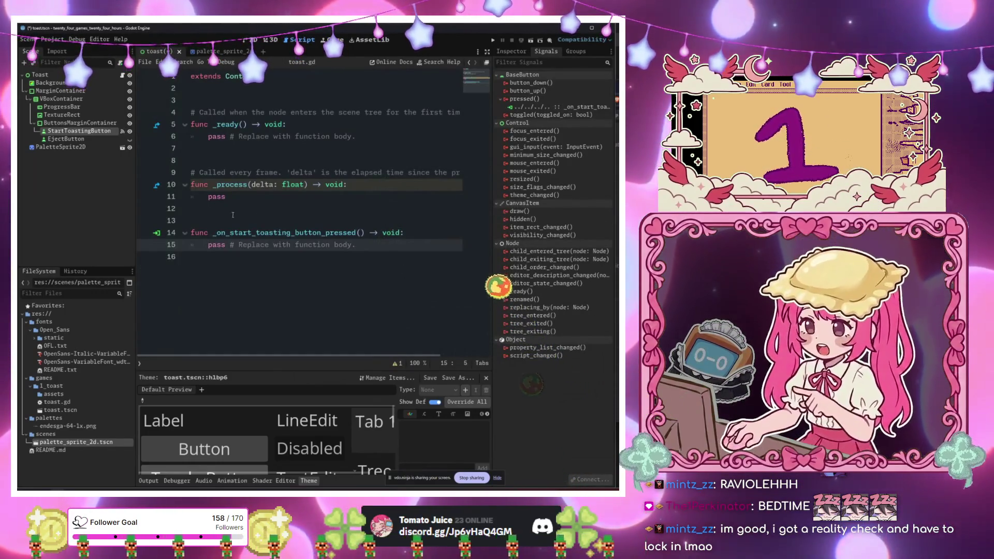
click(326, 232)
click(81, 140)
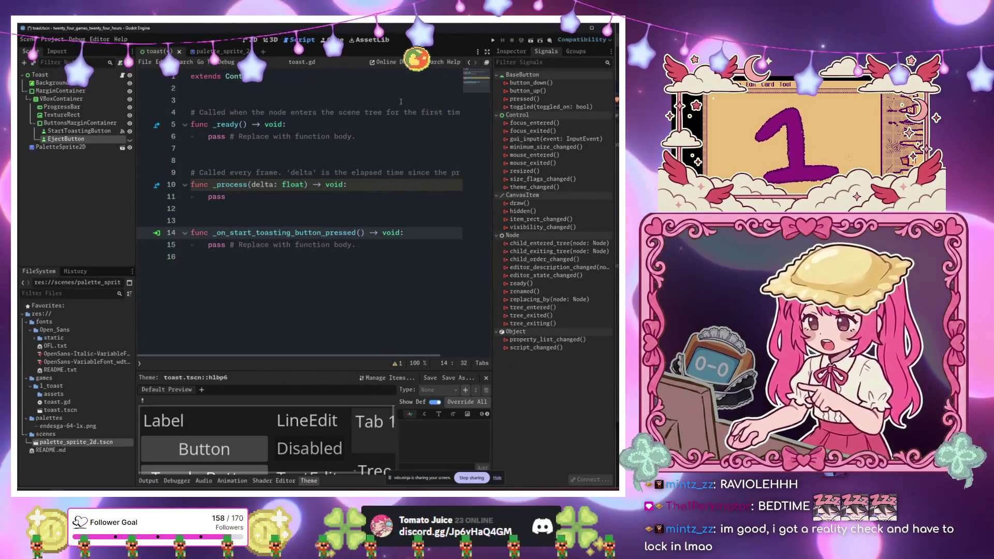
double_click(524, 99)
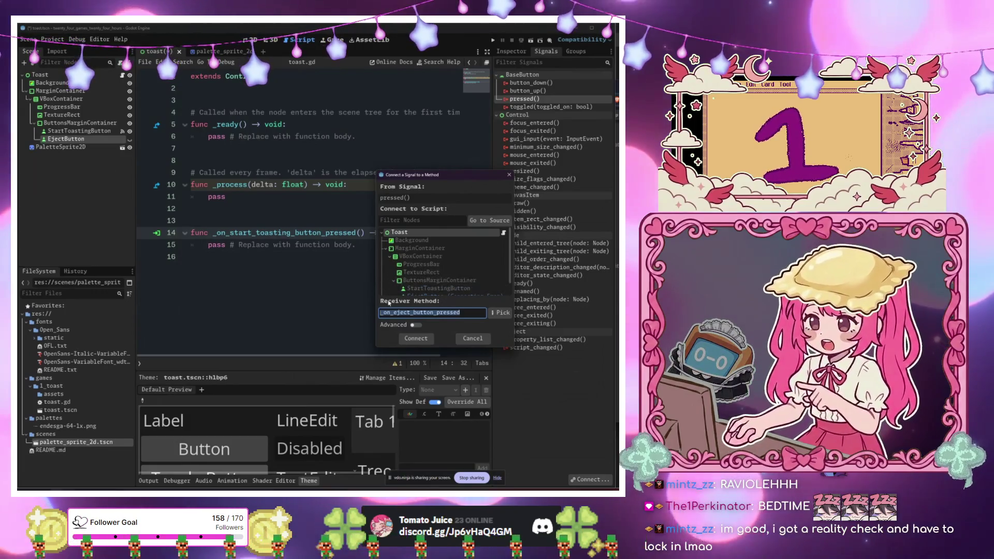
click(415, 338)
- Delete the template comment lines from toast.gd
click(295, 208)
click(252, 161)
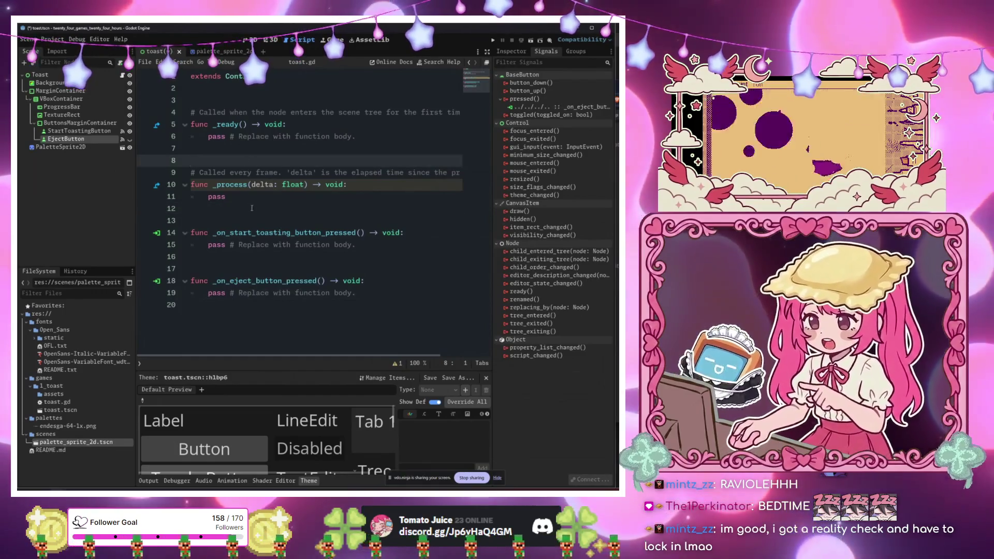
double_click(251, 173)
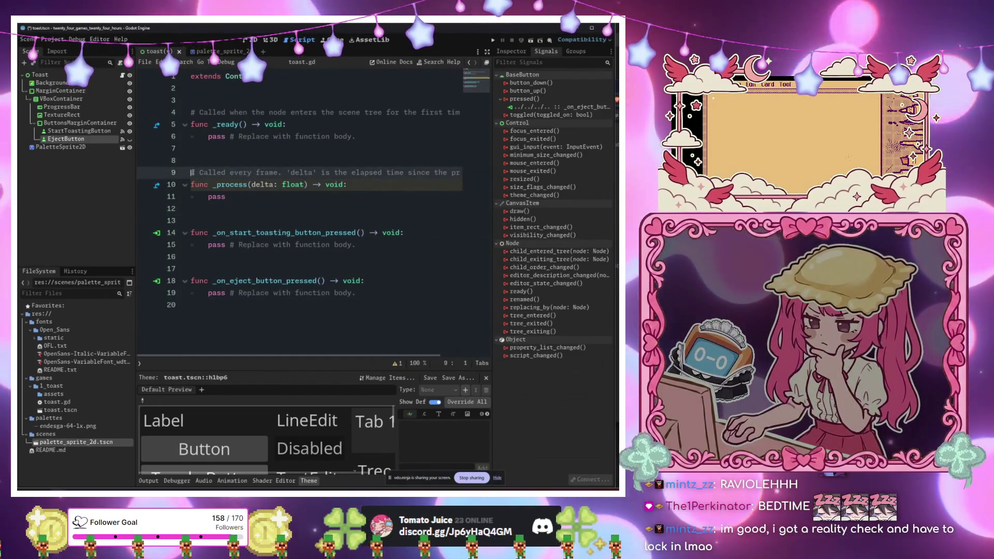
key(shift+End)
key(BackSpace)
key(BackSpace)
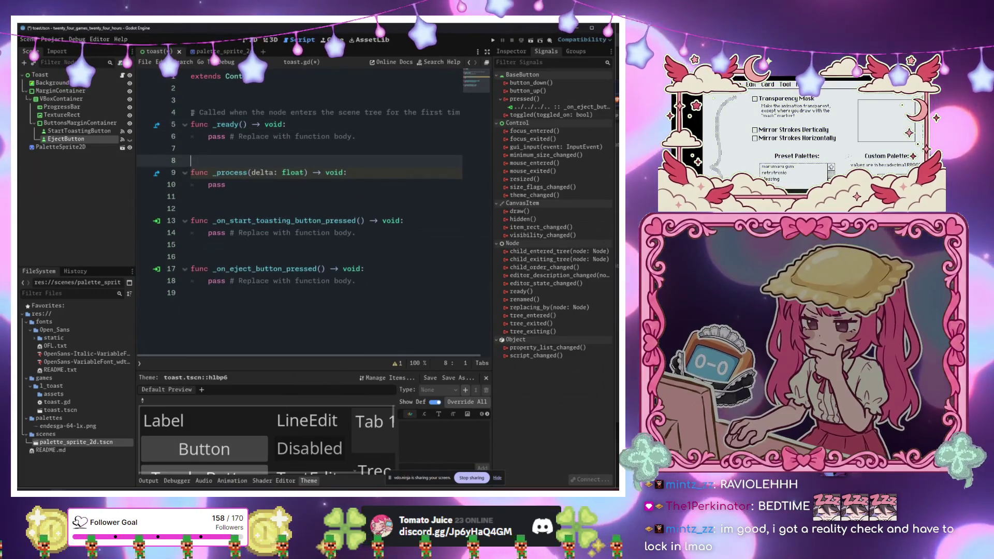
triple_click(371, 112)
key(BackSpace)
key(BackSpace)
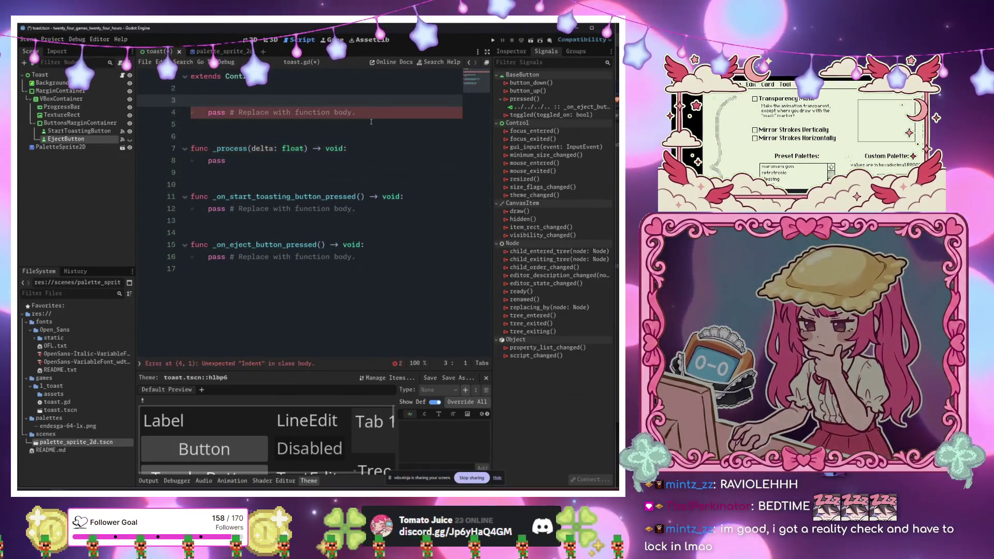
- Restore the _ready function header and delete the leftover template comment line in toast.gd
key(ctrl+z)
key(ctrl+z)
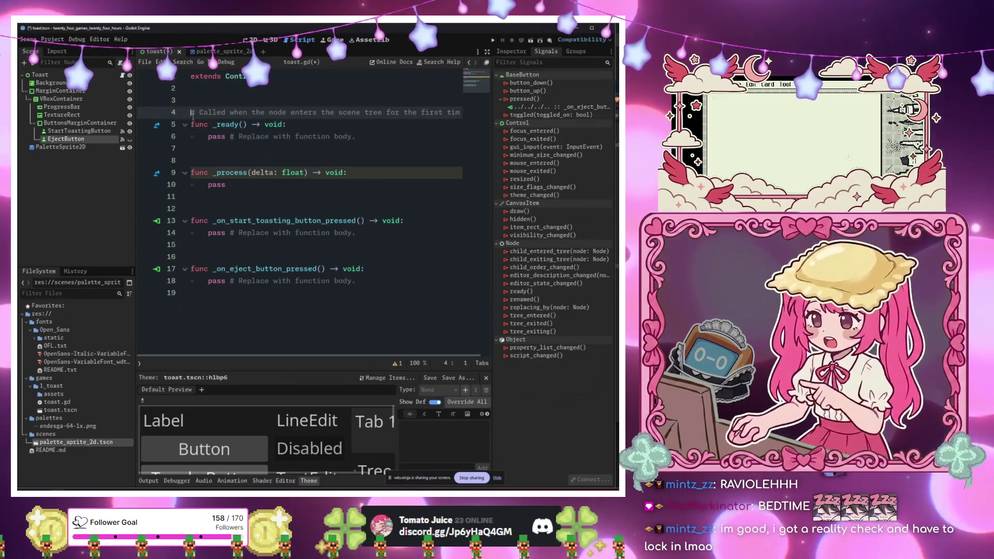
key(ctrl+shift+k)
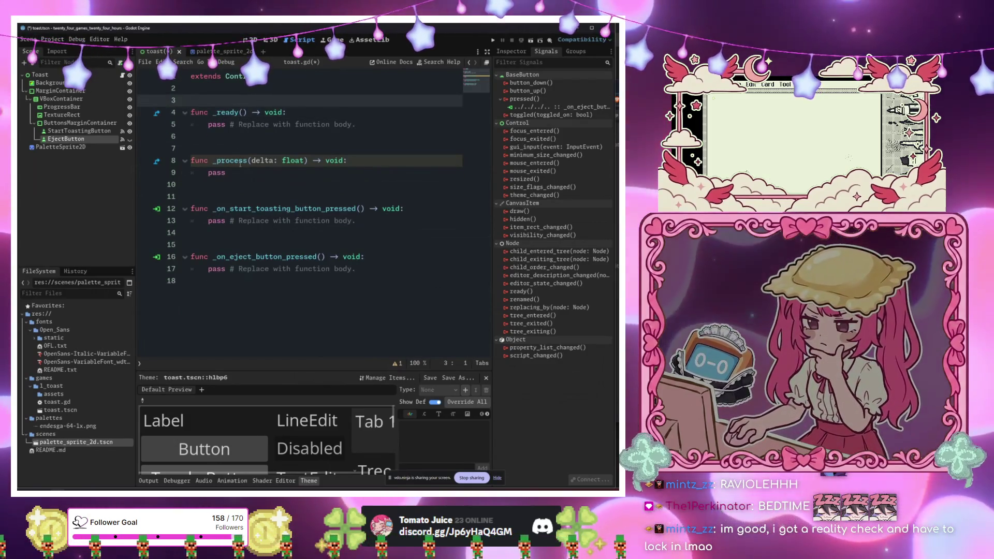
click(321, 269)
click(321, 281)
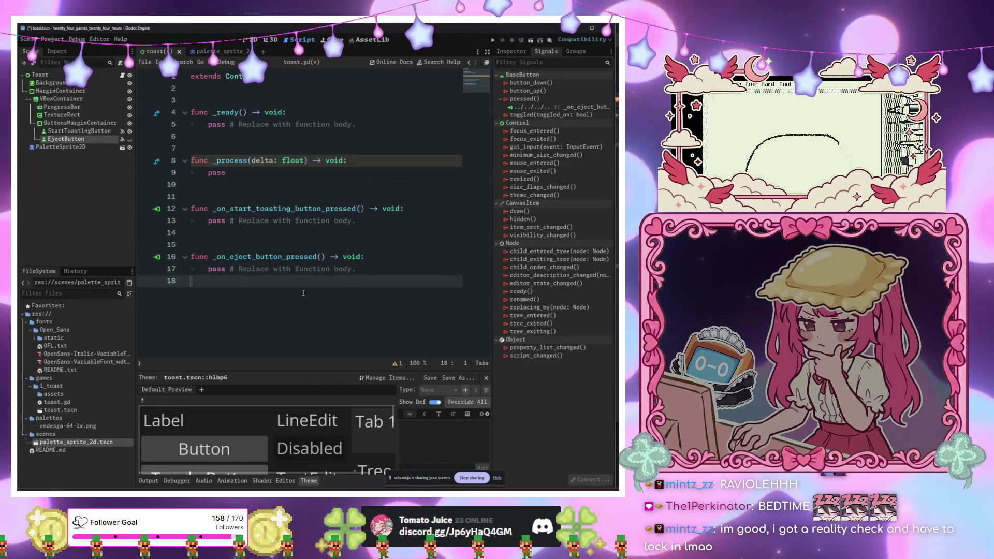
click(54, 82)
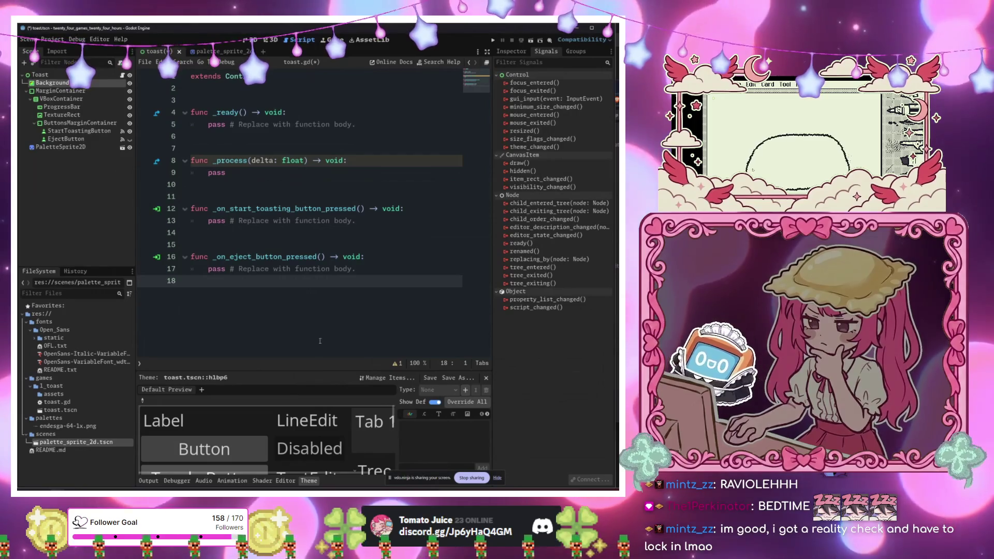
key(super)
- Launch GitHub Desktop and commit the 80 changed files to programming_branch
text(github)
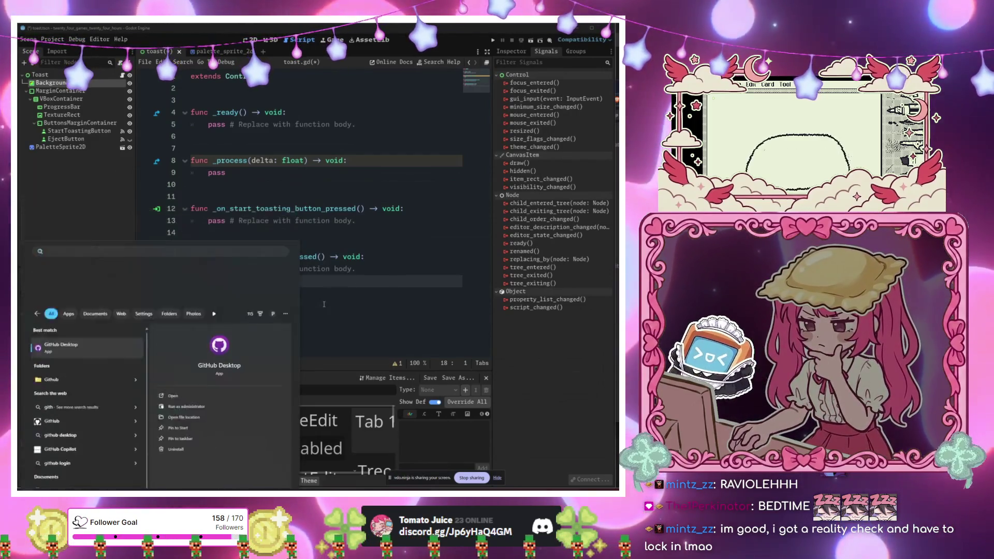
key(Return)
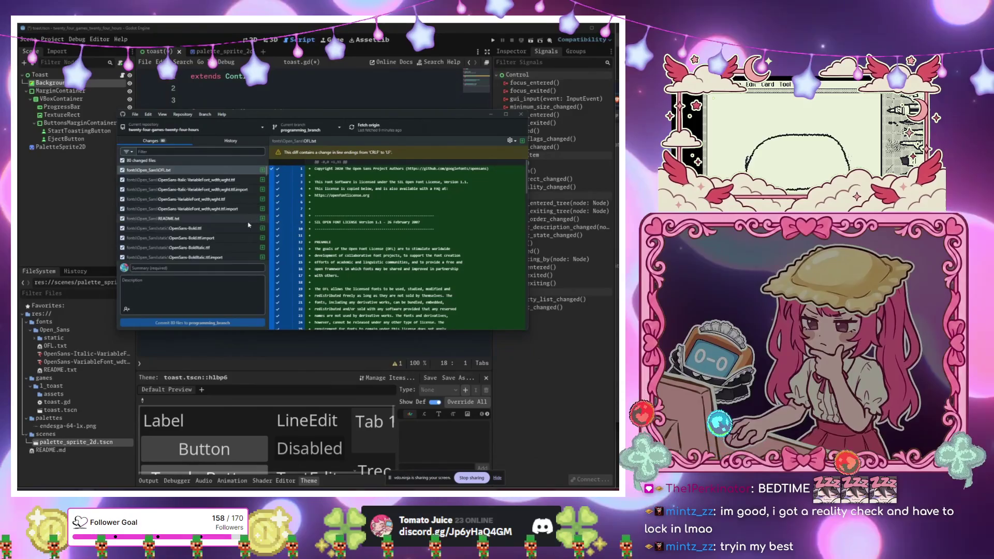
scroll(250, 226, down, 15)
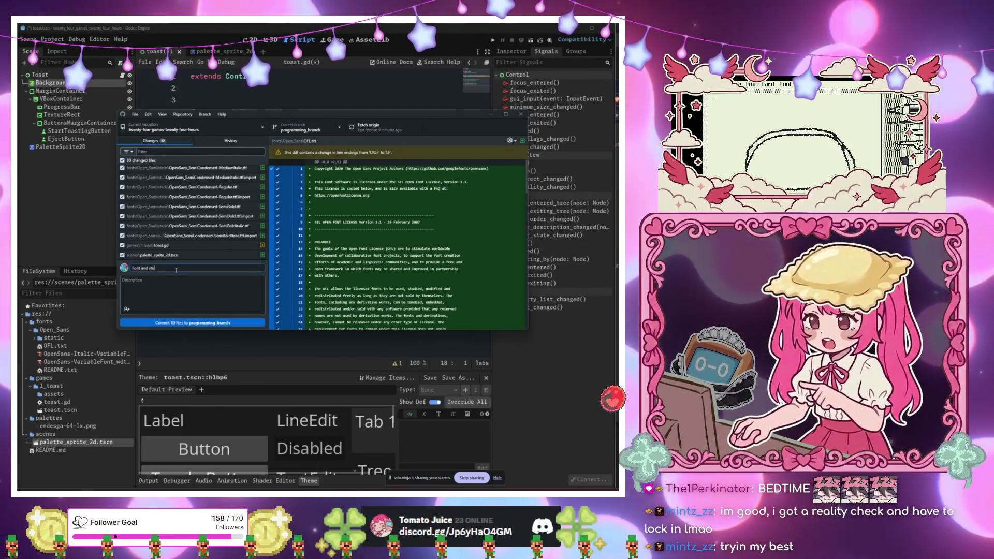
click(202, 323)
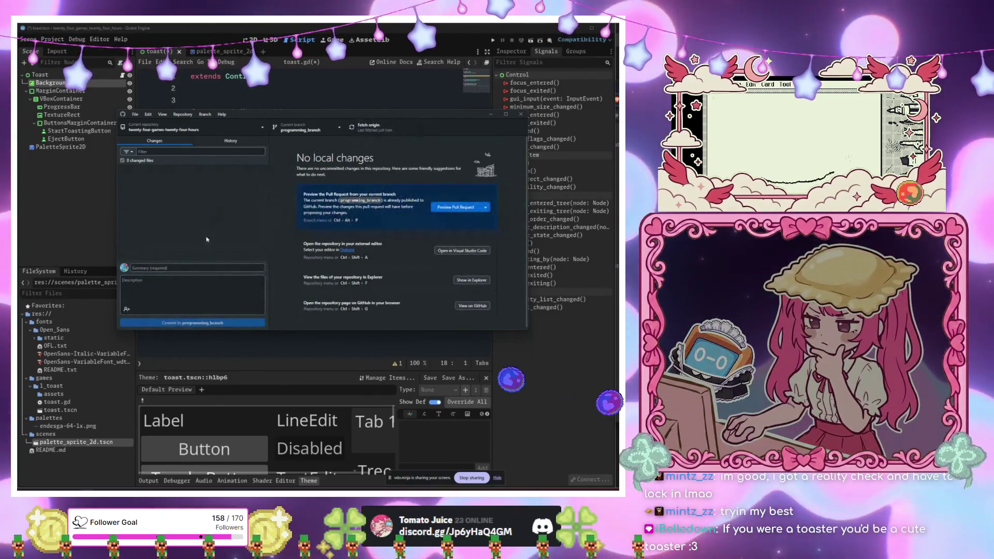
- Check out another remote branch, then switch back to programming_branch
click(303, 127)
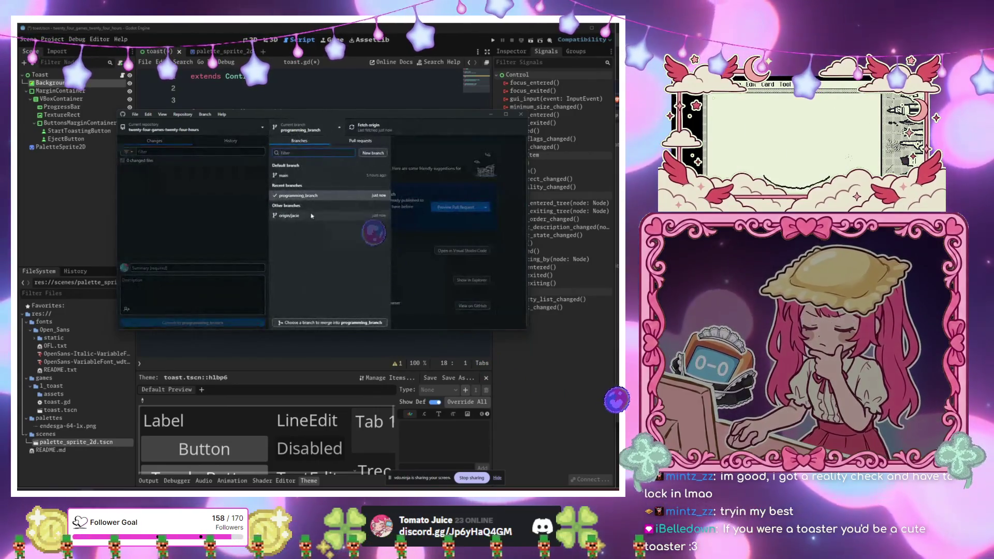
click(308, 218)
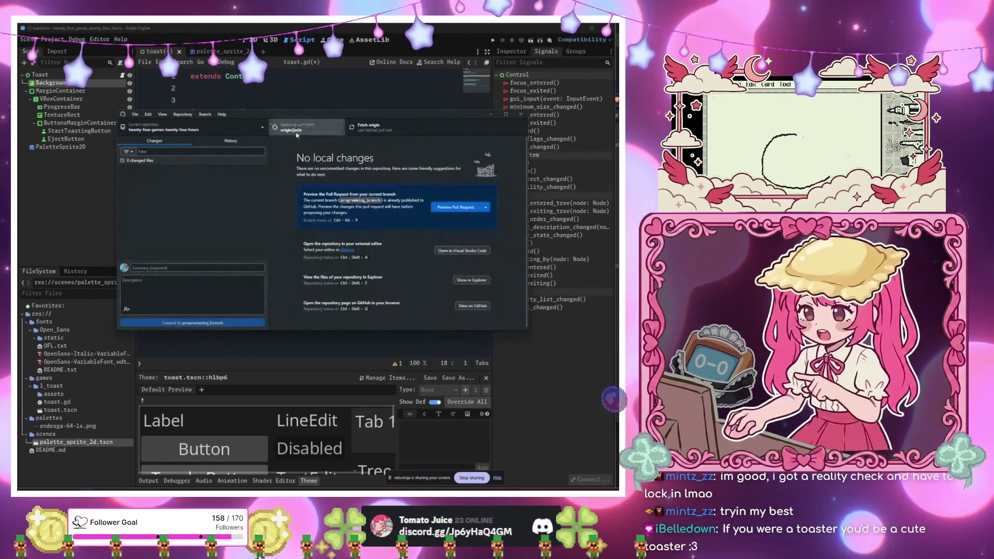
click(300, 131)
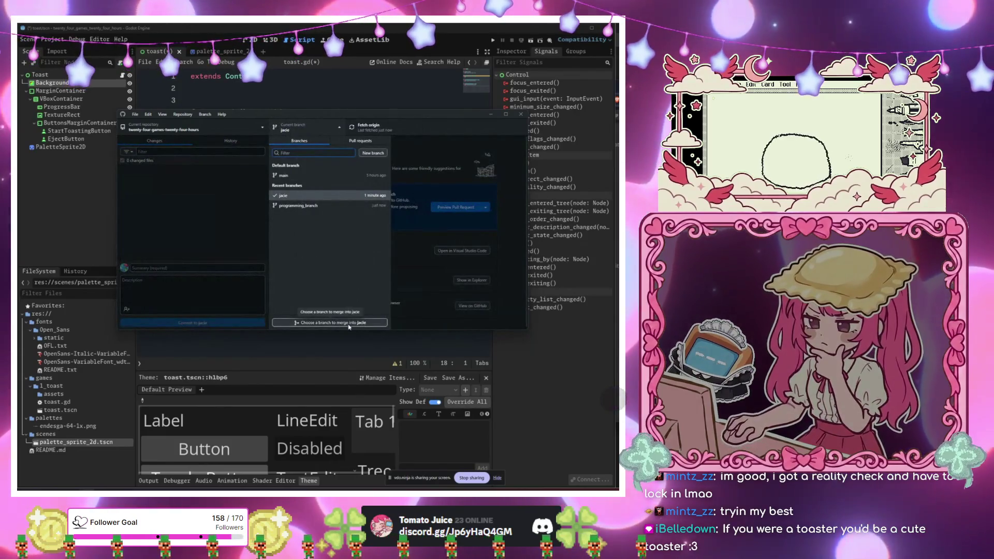
click(298, 206)
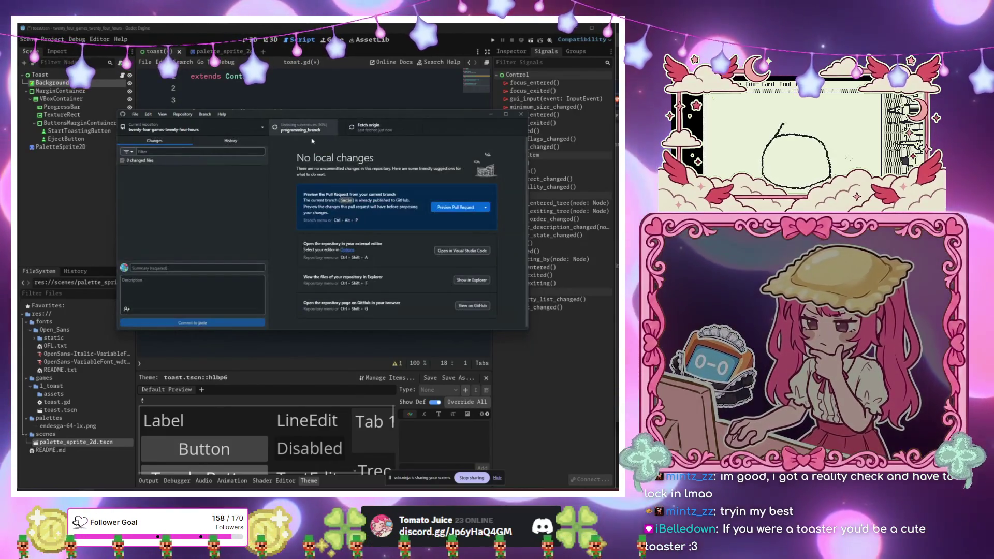
- Merge the jacie branch into programming_branch with a merge commit
click(317, 133)
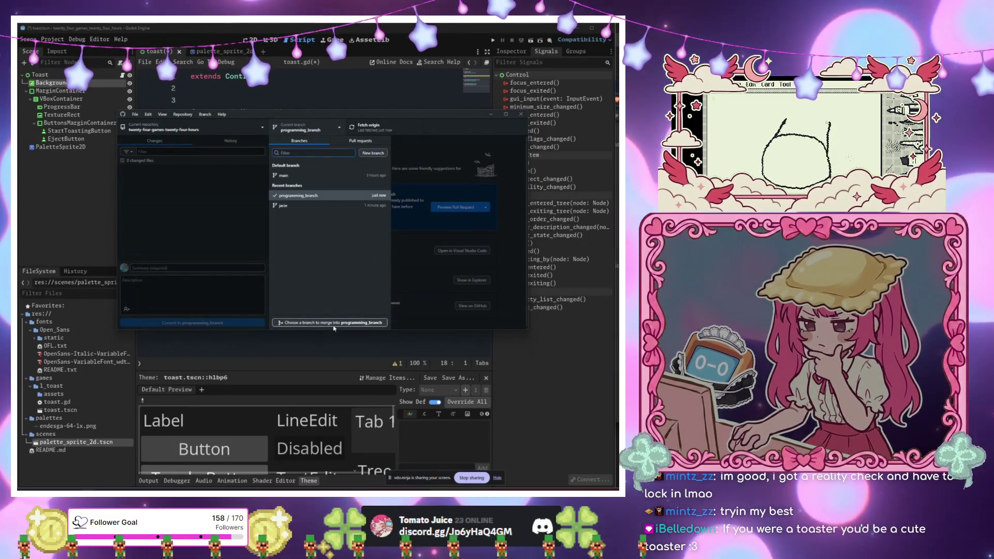
click(334, 322)
click(321, 215)
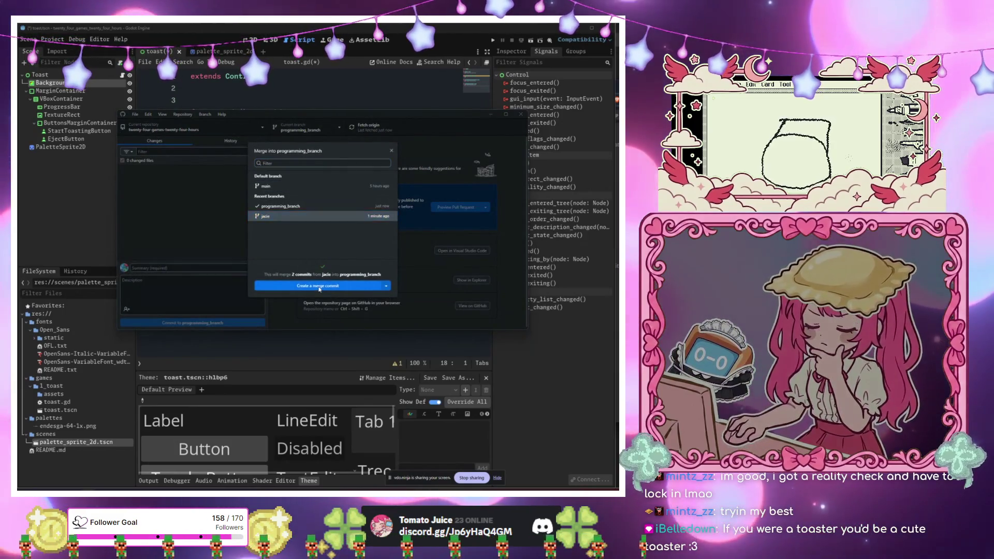
click(319, 286)
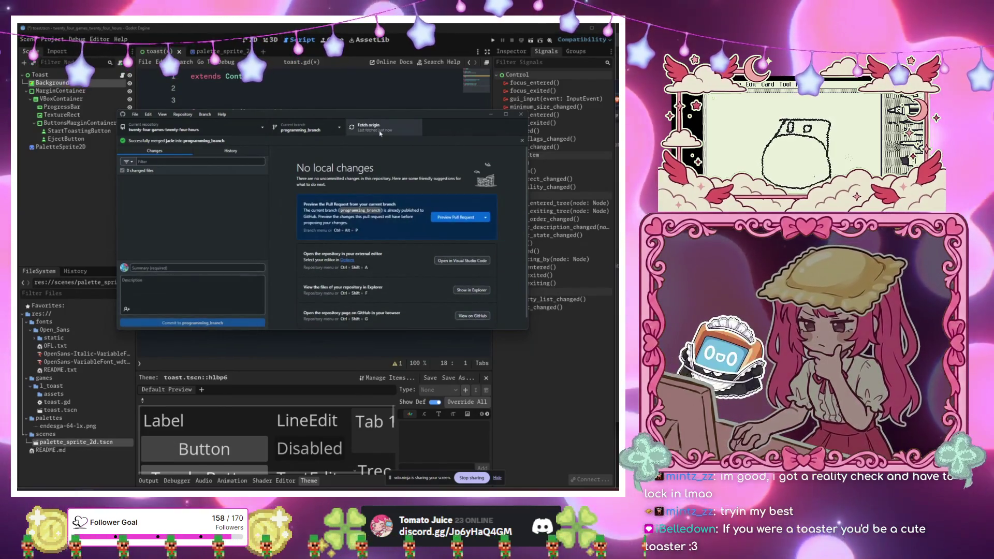
key(alt+Tab)
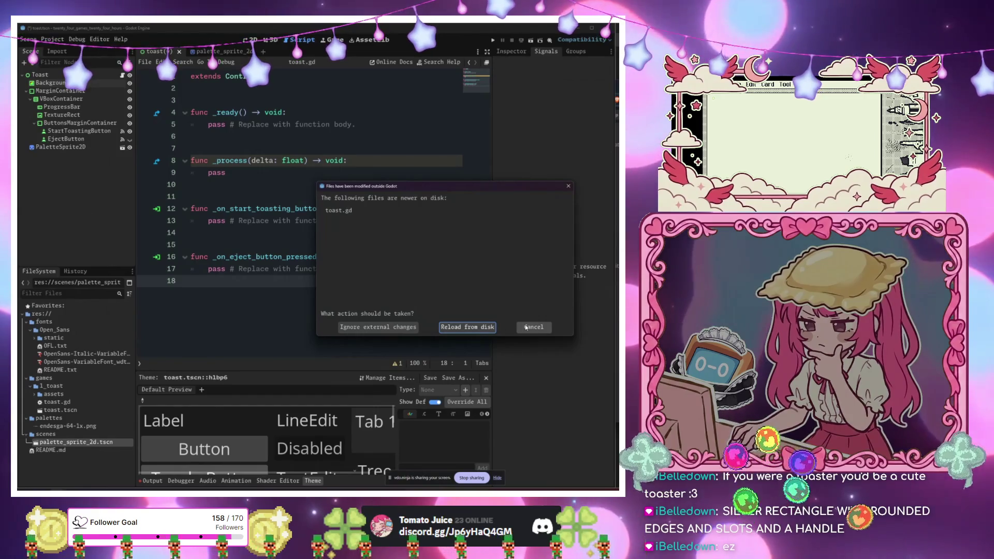
- Dismiss the changed-on-disk warnings for toast.gd and palette_sprite_2d.tscn
click(334, 212)
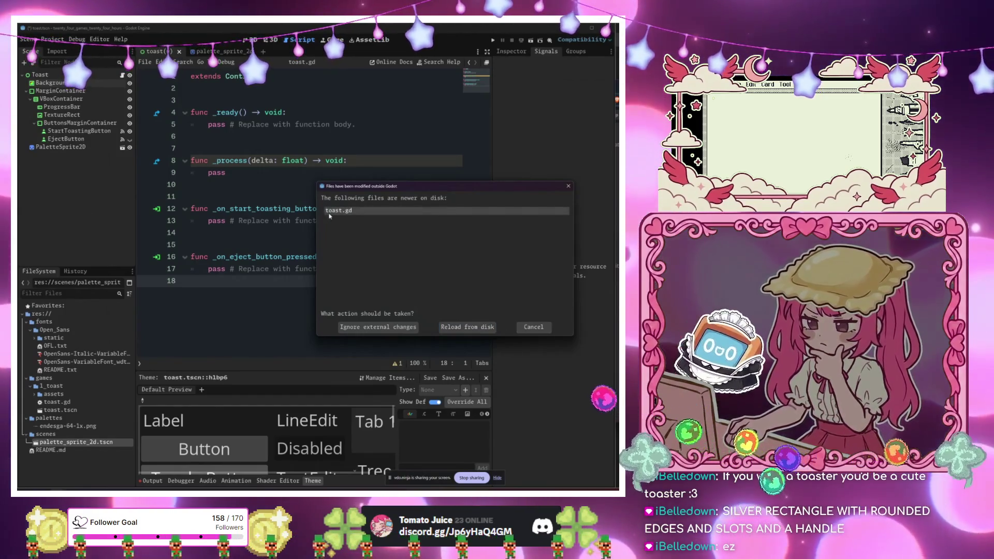
click(525, 330)
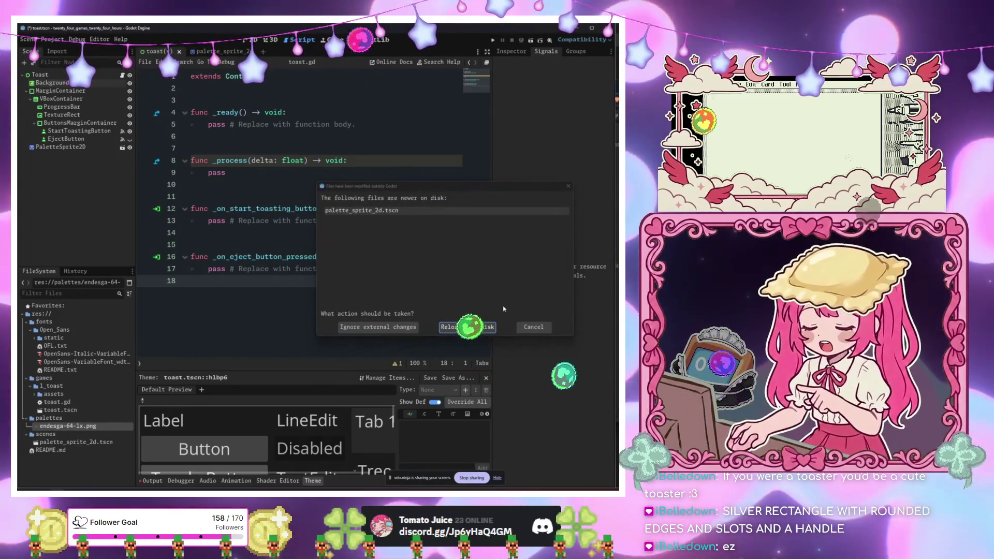
click(524, 328)
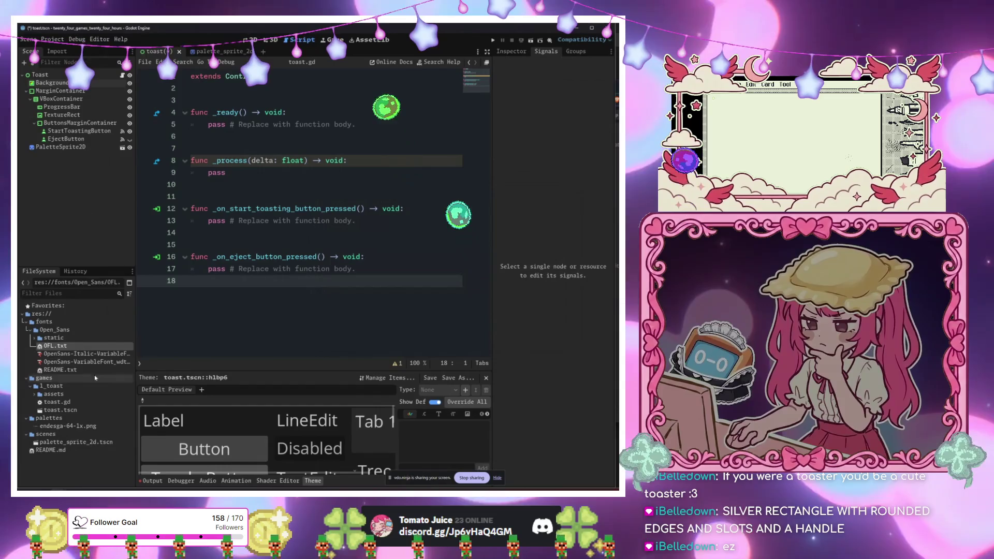
- Collapse the Open_Sans folder and expand games/1_toast/assets to show the bread export PNGs
click(290, 140)
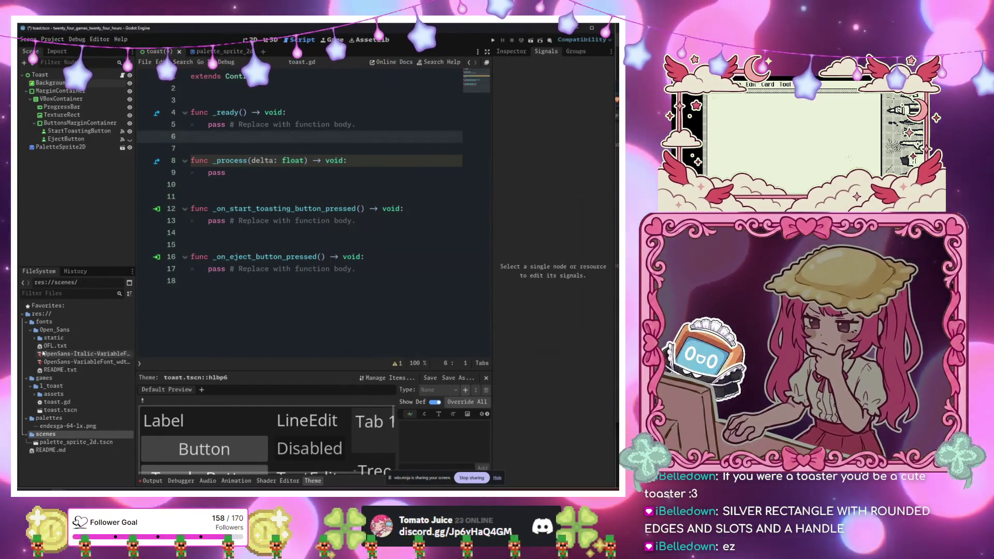
click(40, 339)
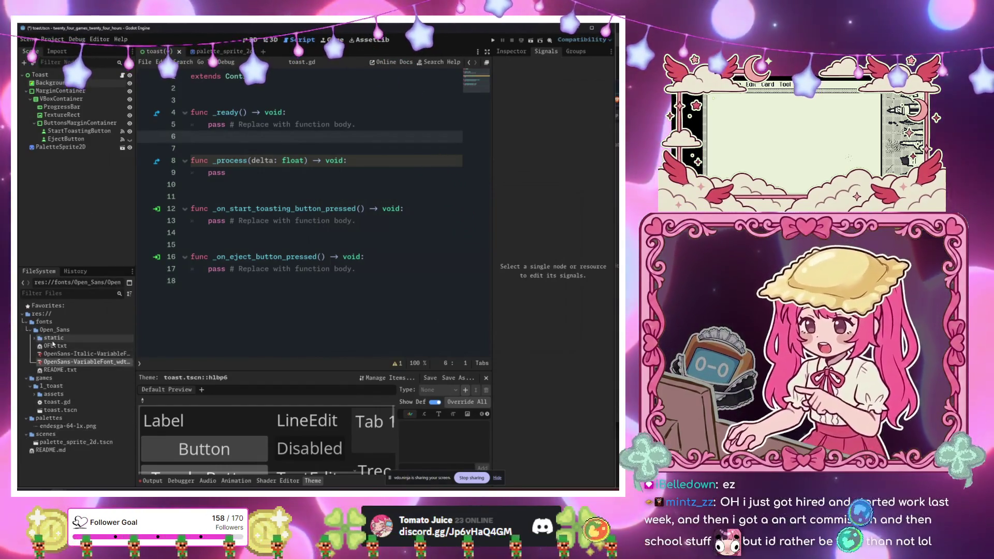
click(32, 330)
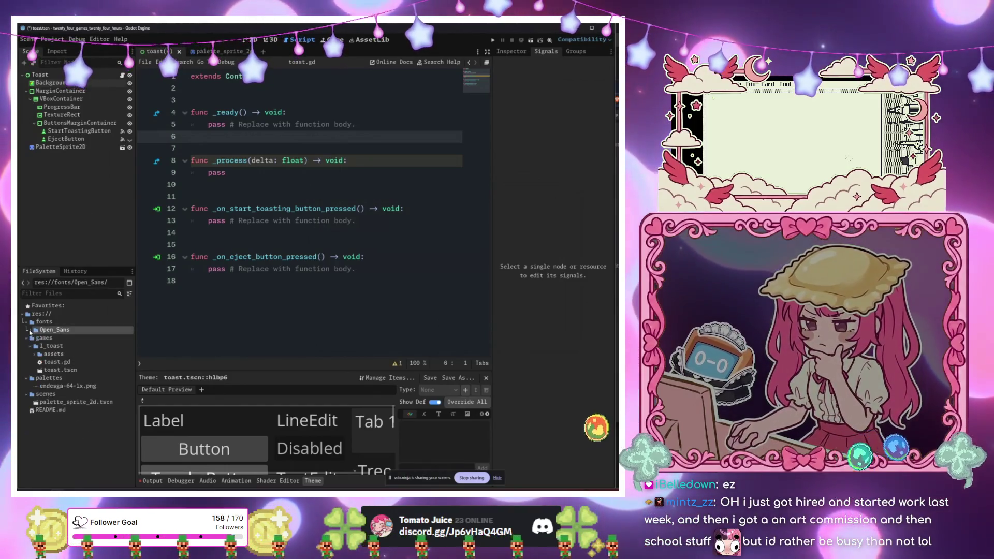
click(34, 353)
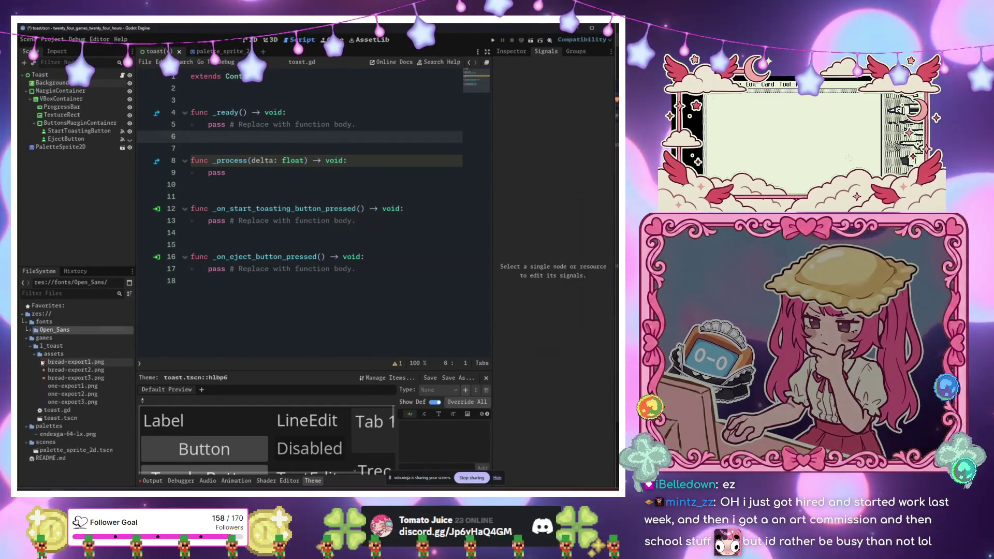
click(75, 362)
click(225, 269)
- Select the TextureRect node and save the toast scene
click(286, 244)
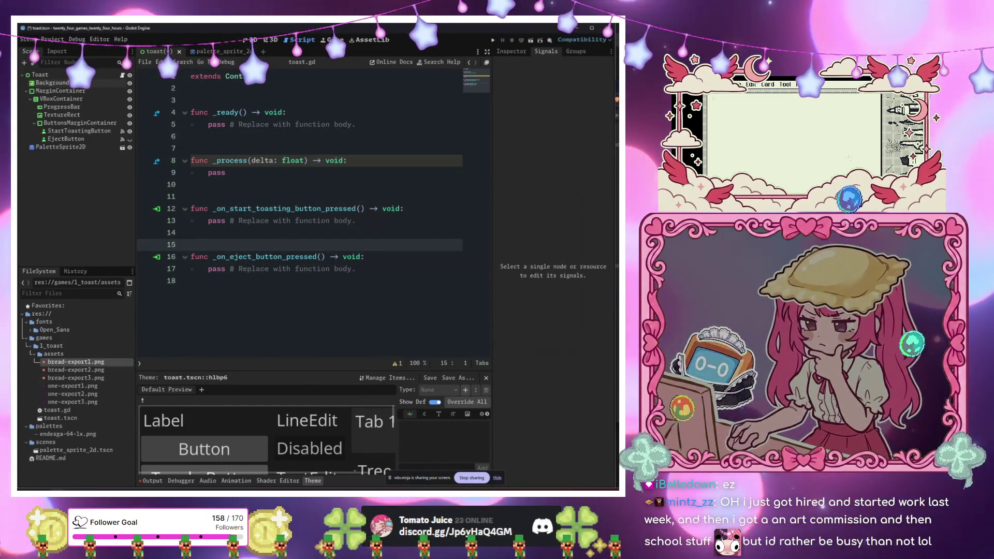
click(62, 114)
click(262, 161)
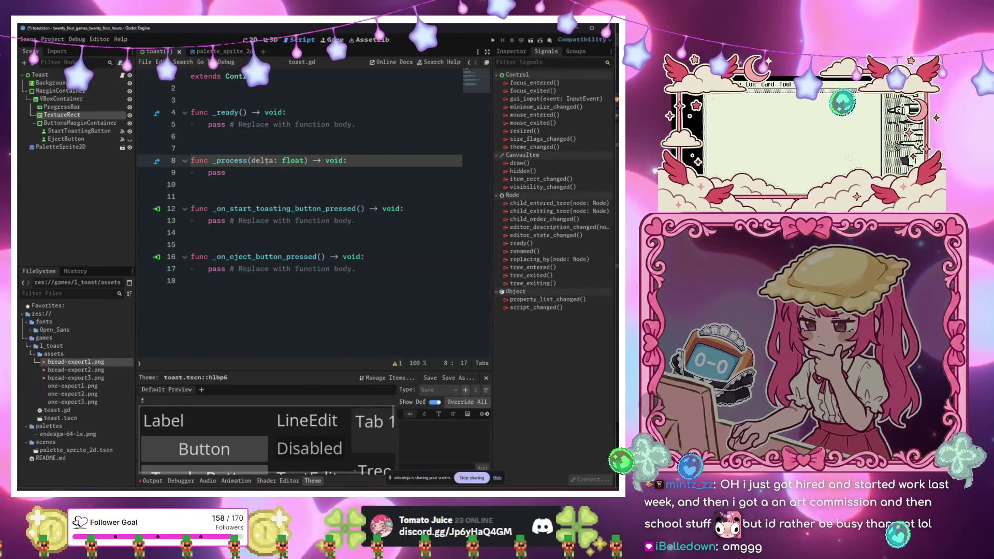
key(ctrl+s)
click(306, 284)
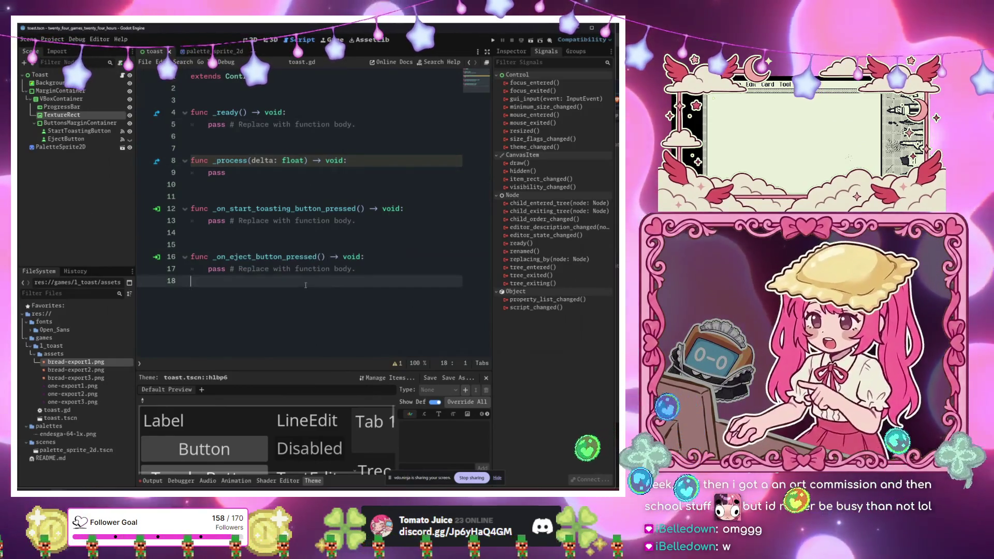
click(251, 39)
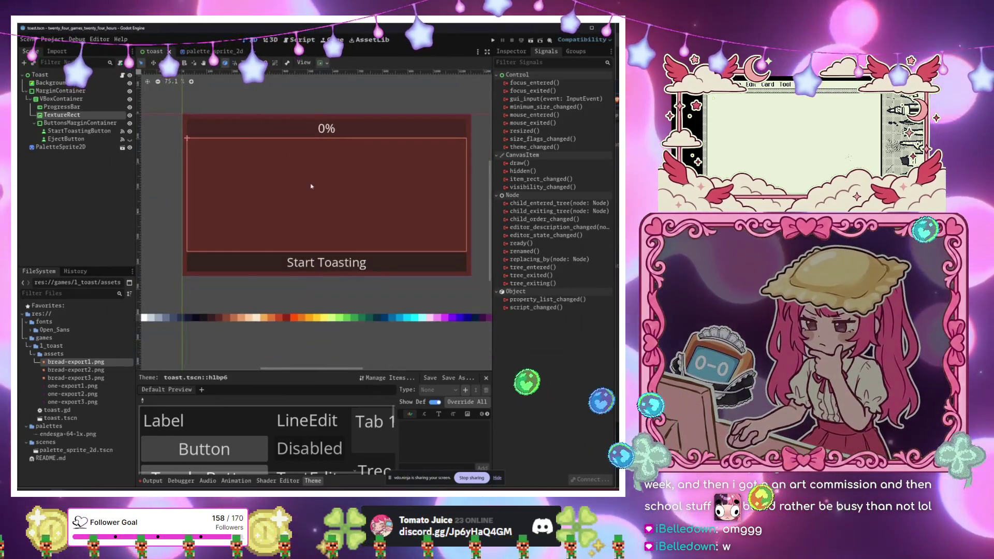
- Select the TextureRect and list the new texture types for its empty Texture property
click(326, 268)
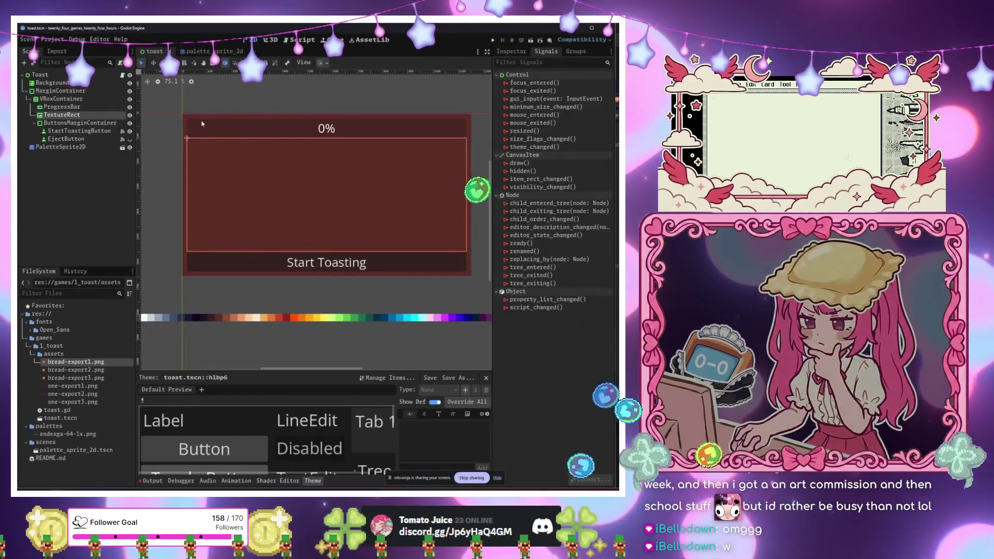
click(201, 123)
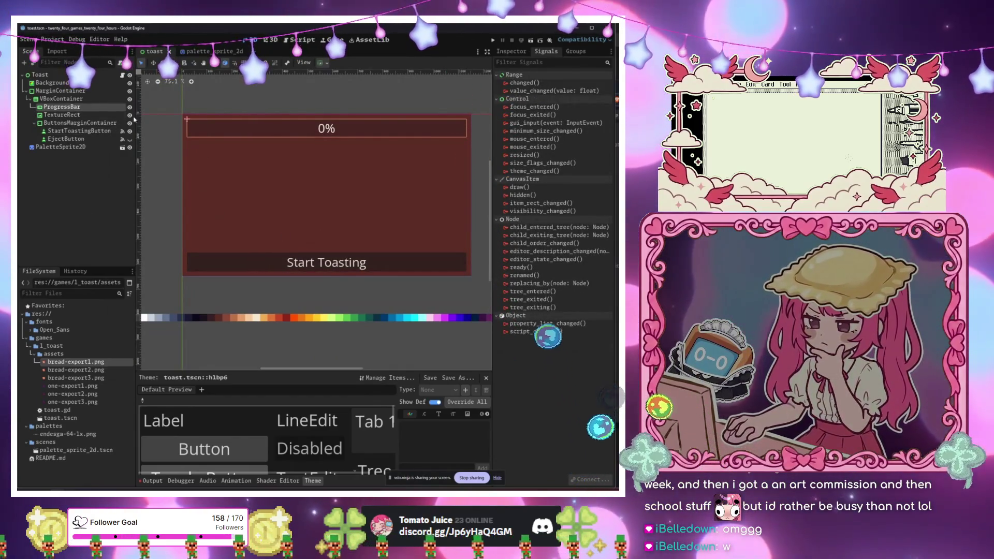
click(72, 123)
click(71, 115)
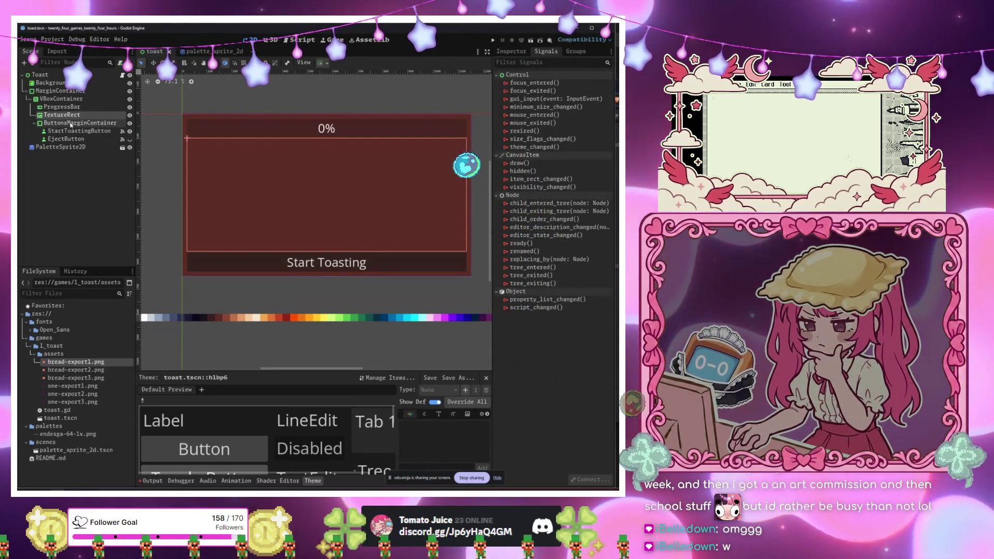
click(511, 51)
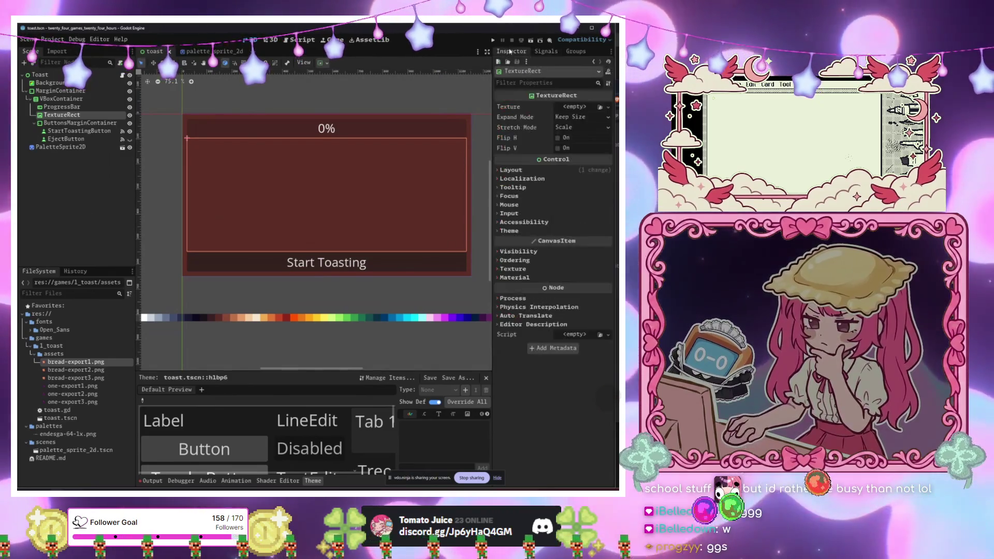
click(582, 106)
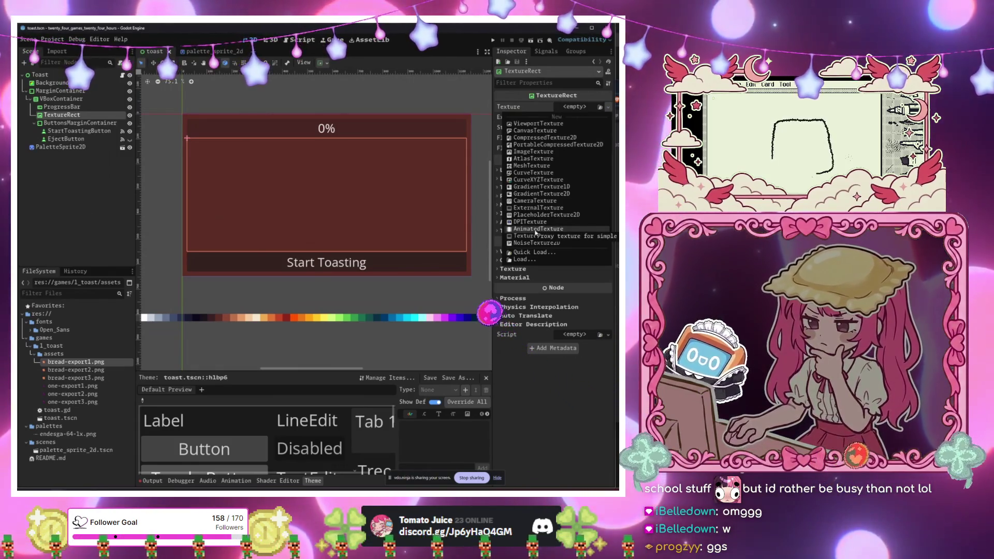
- Give the TextureRect a new AnimatedTexture with 3 frames
click(536, 230)
click(567, 109)
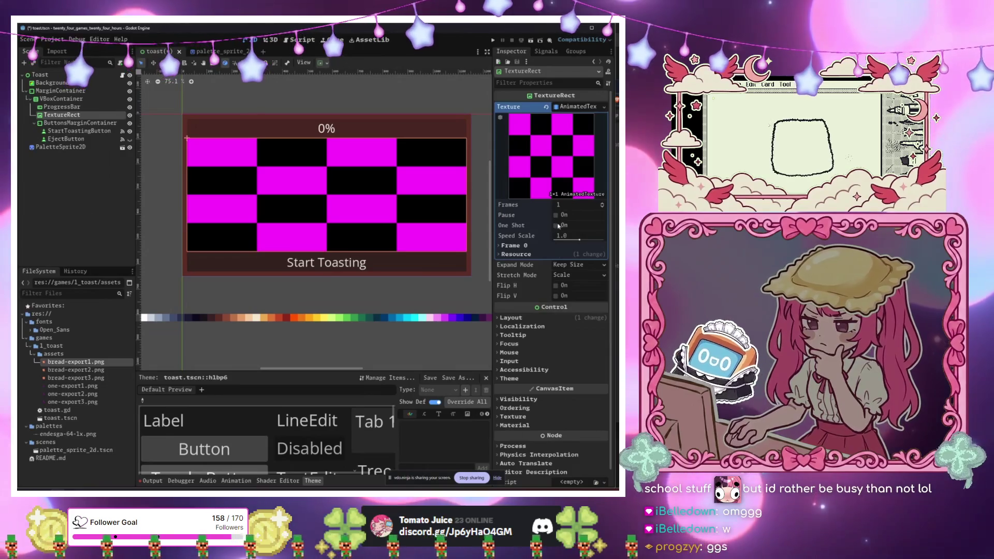
click(512, 245)
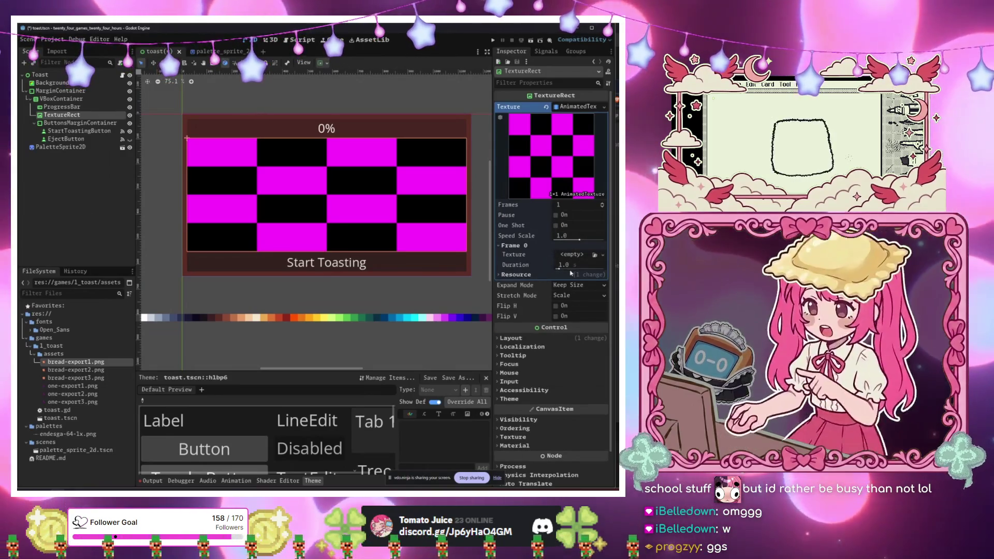
click(605, 202)
click(605, 202)
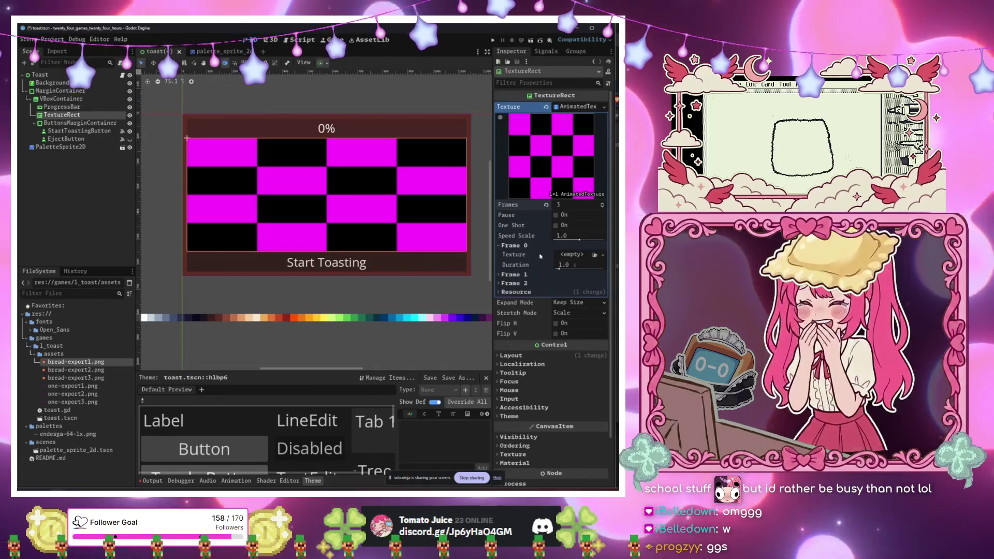
click(527, 274)
click(525, 304)
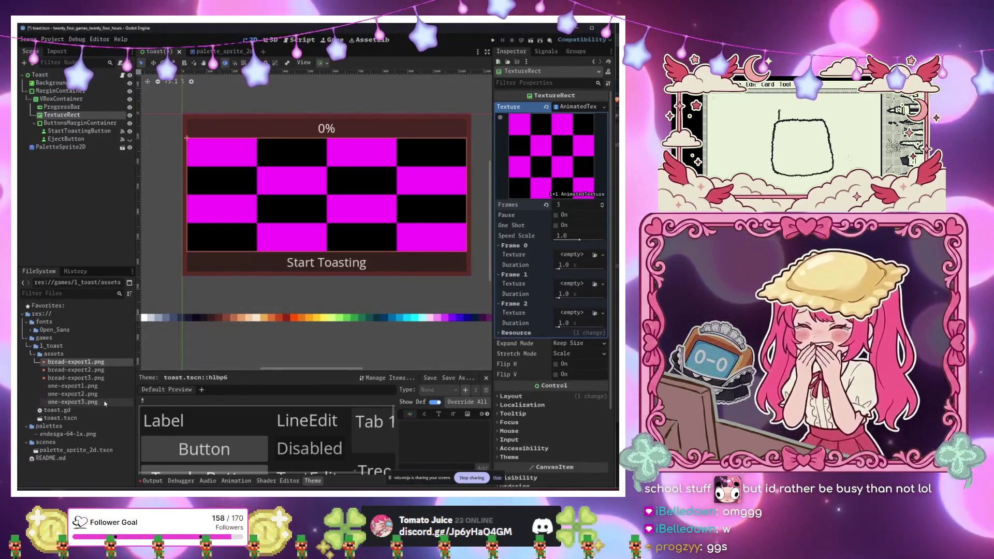
- Fill the frame textures with bread-export1.png, bread-export2.png and bread-export3.png
shift+click(75, 378)
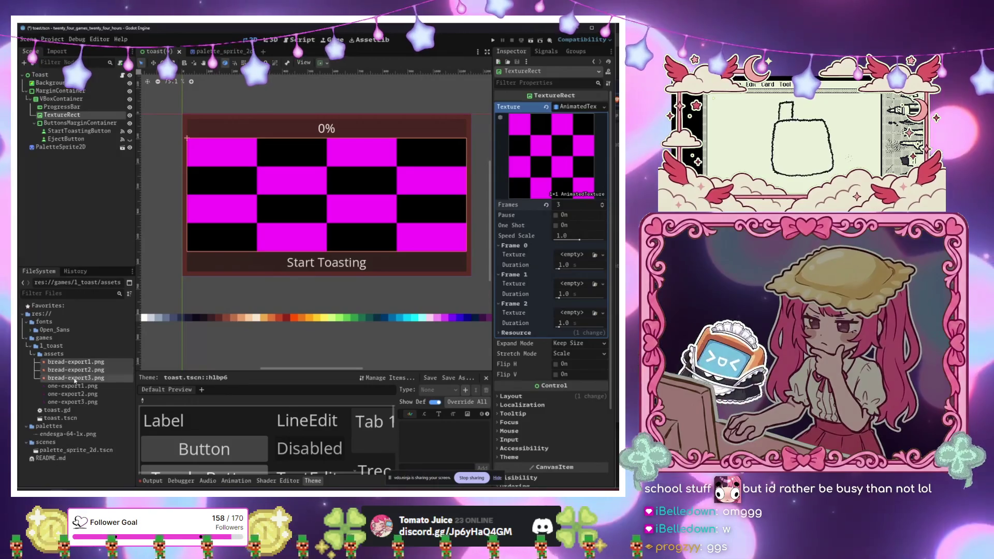
mouse_move(77, 366)
mouse_down()
mouse_move(269, 331)
mouse_move(150, 336)
mouse_move(83, 383)
mouse_move(78, 362)
mouse_up()
drag(585, 257, 583, 259)
mouse_move(78, 369)
mouse_down()
mouse_move(465, 336)
mouse_move(576, 300)
mouse_move(93, 377)
mouse_move(362, 352)
mouse_move(560, 351)
mouse_up()
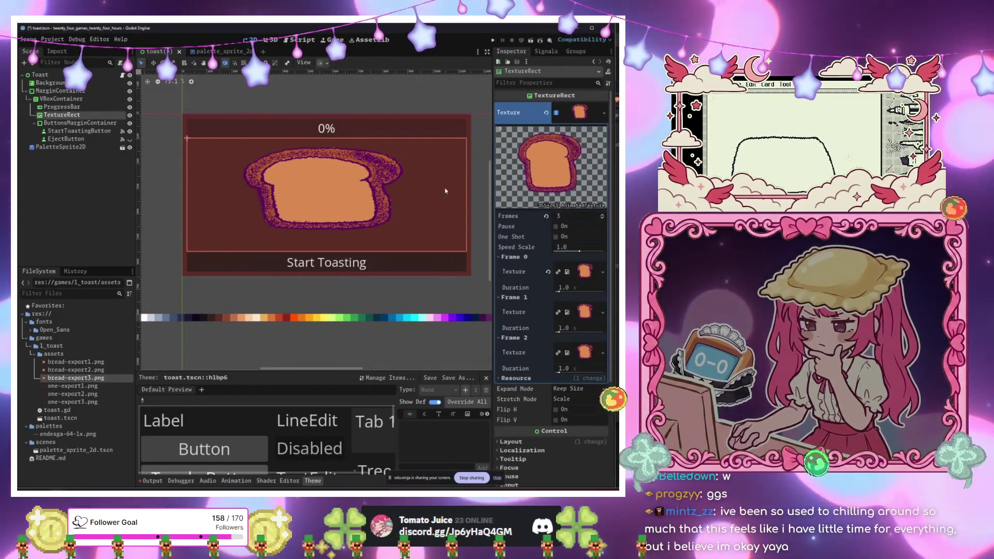
click(580, 112)
click(582, 129)
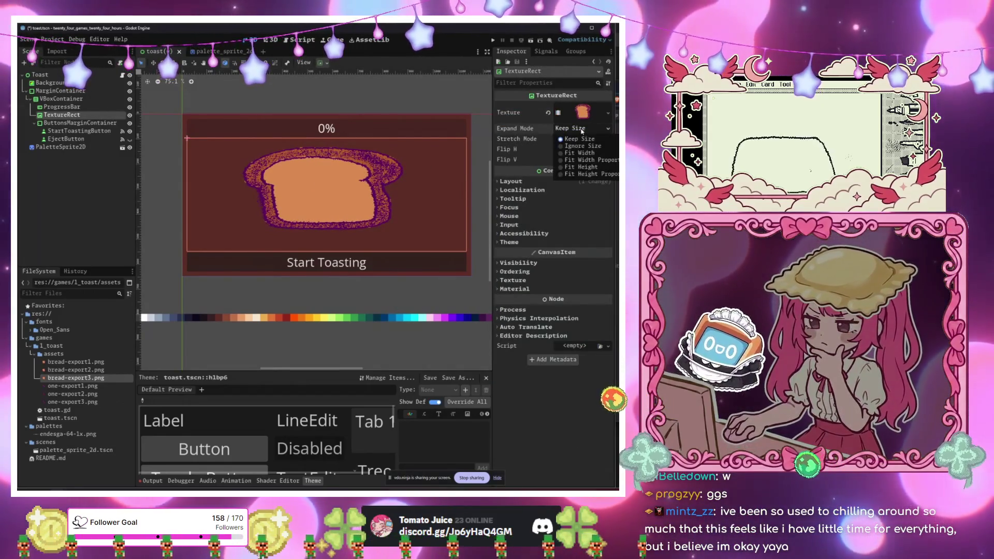
click(579, 139)
click(582, 139)
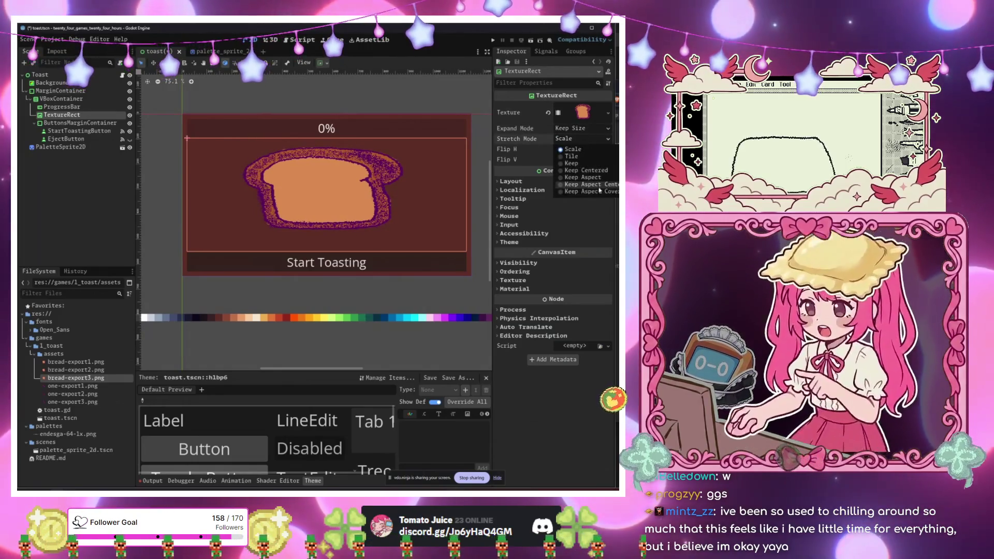
click(585, 185)
text(Toast)
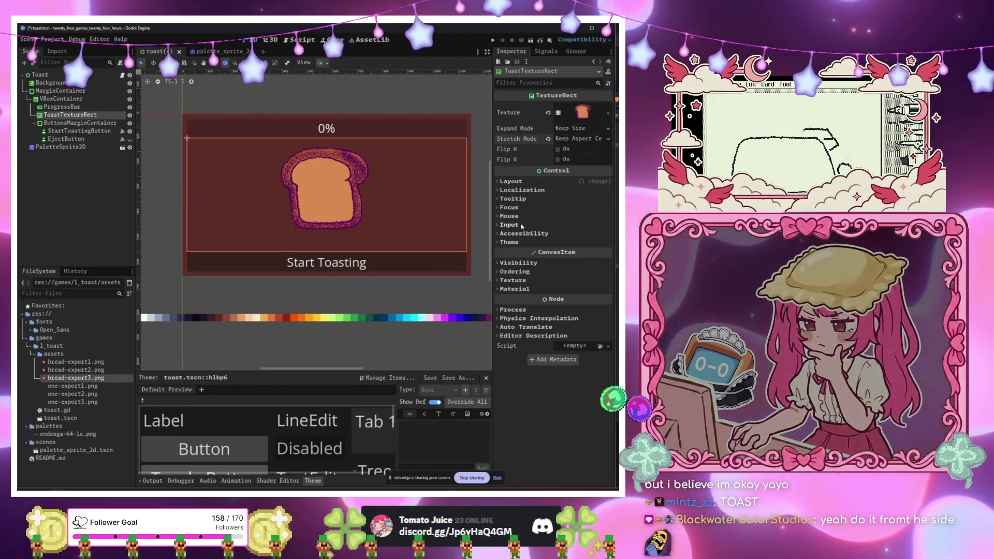
scroll(310, 184, up, 4)
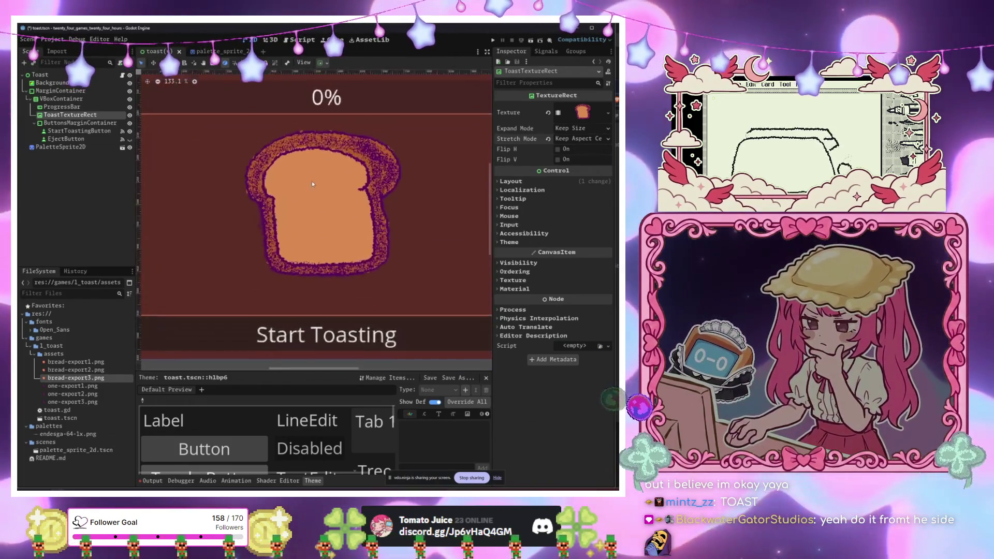
scroll(311, 184, down, 3)
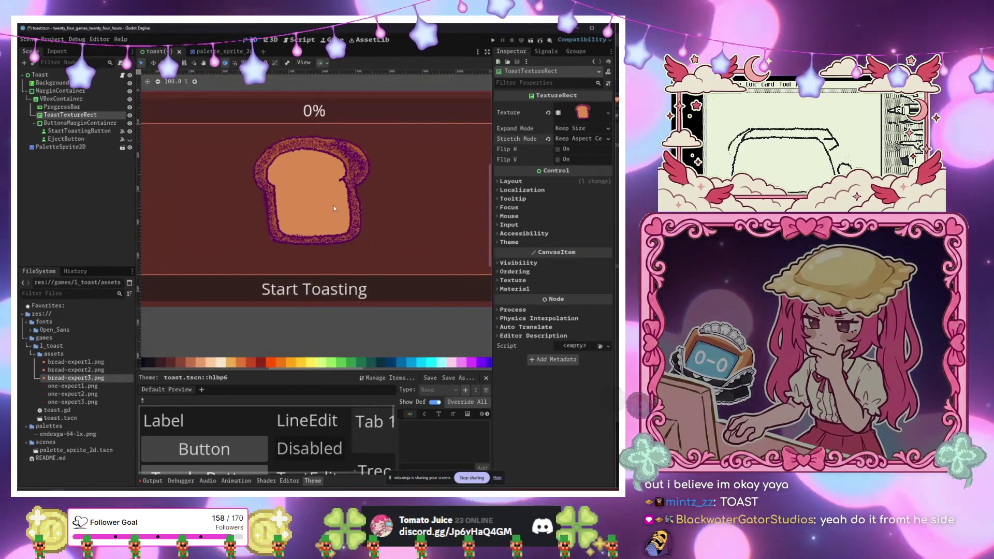
drag(309, 183, 295, 174)
mouse_move(383, 211)
mouse_down()
mouse_move(368, 215)
mouse_move(395, 212)
mouse_up()
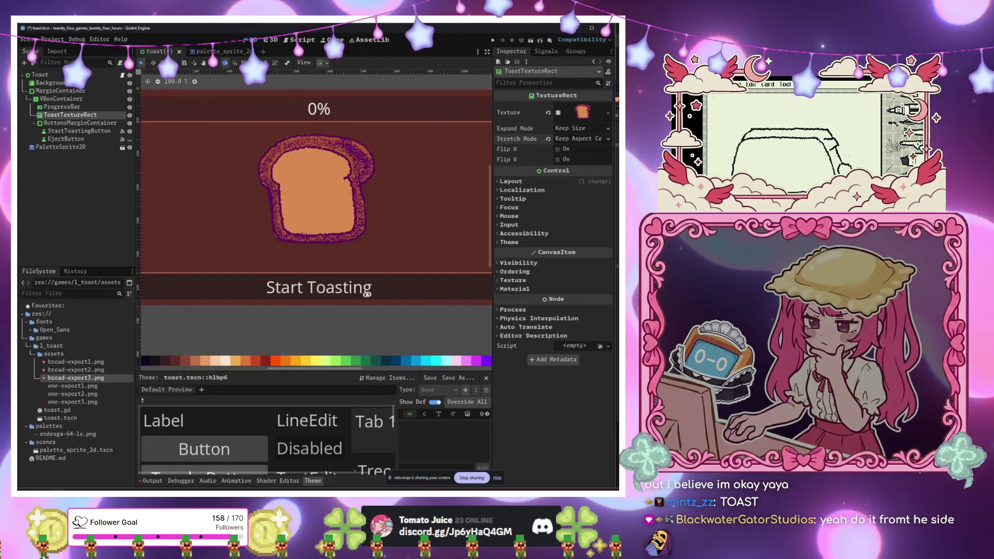
scroll(331, 227, down, 3)
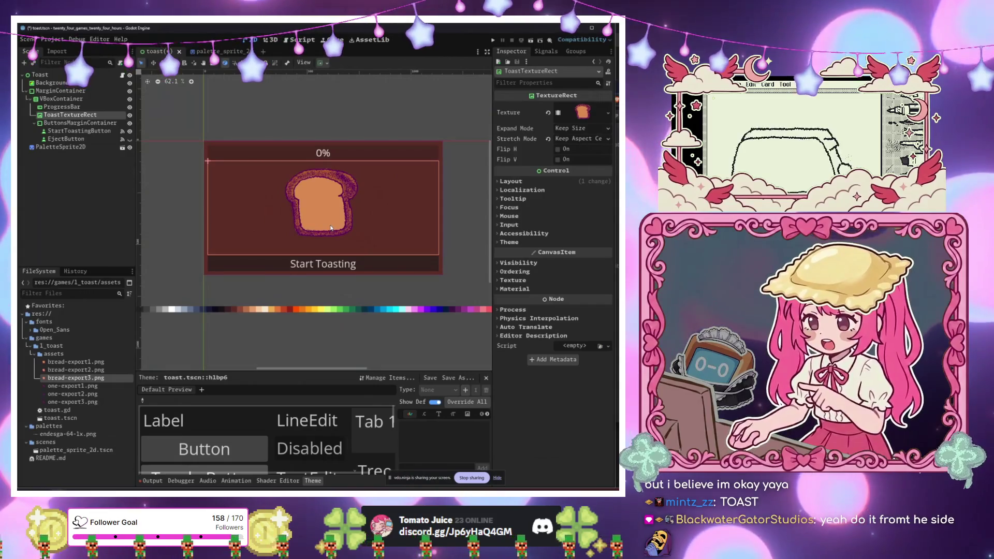
click(339, 264)
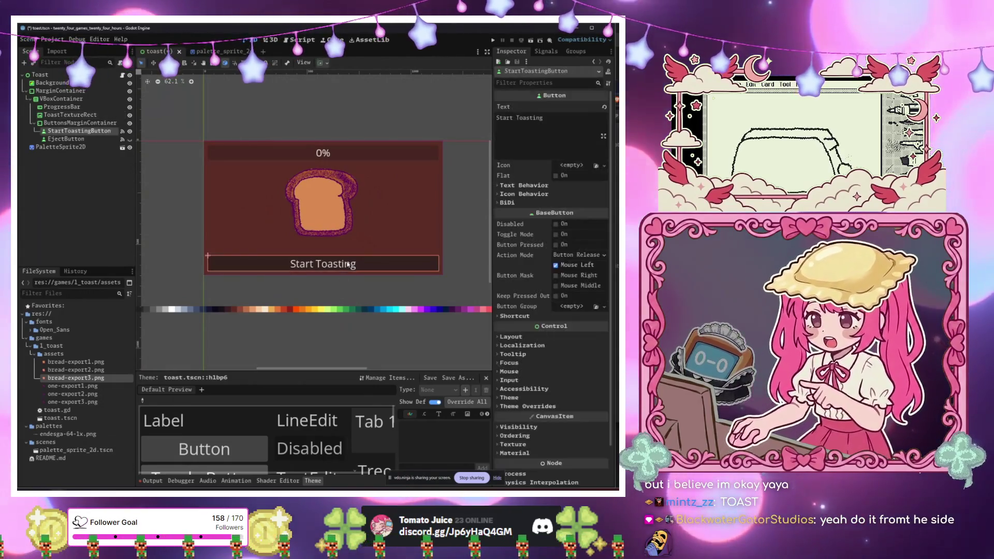
click(351, 233)
scroll(340, 227, up, 2)
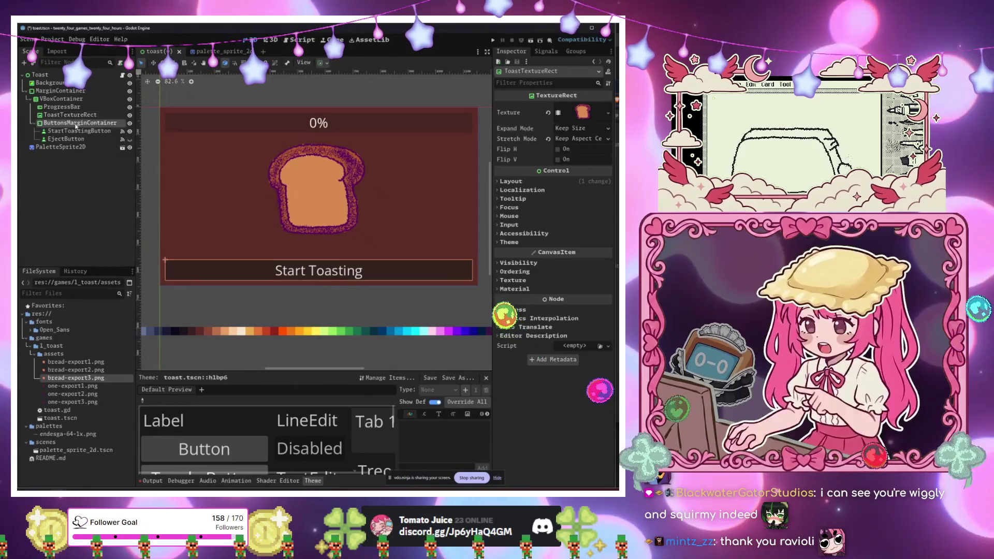
scroll(309, 204, up, 2)
scroll(336, 205, up, 2)
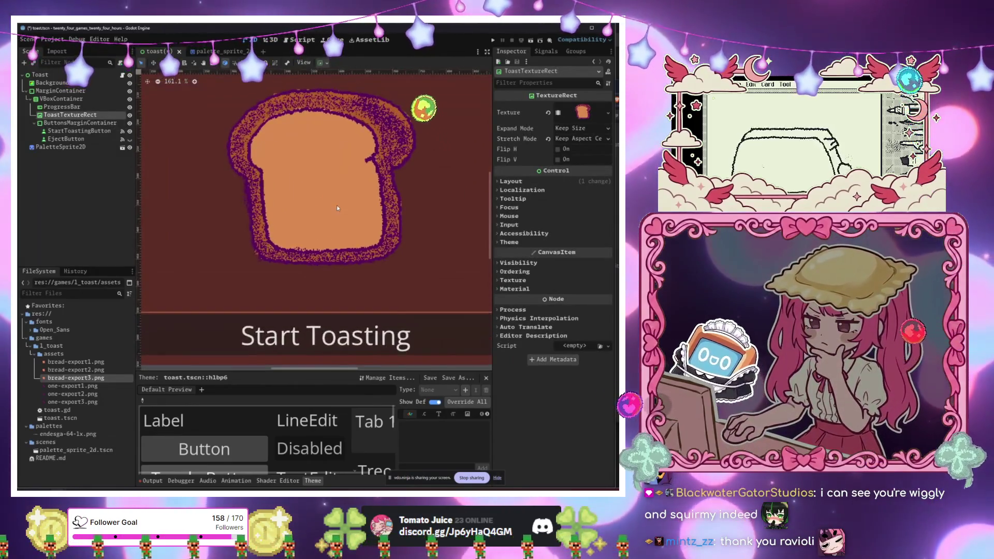
scroll(336, 205, down, 6)
scroll(336, 205, up, 4)
scroll(337, 205, down, 4)
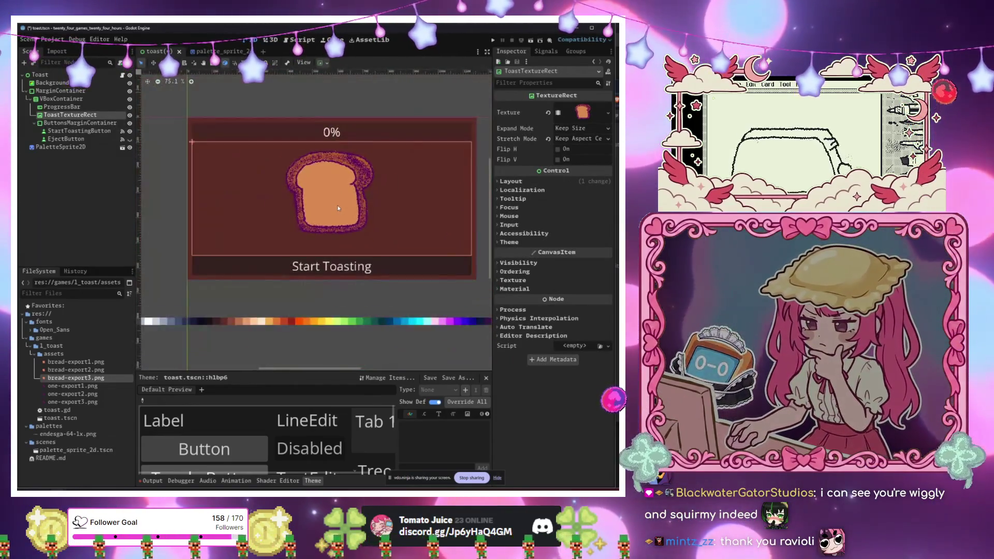
click(524, 264)
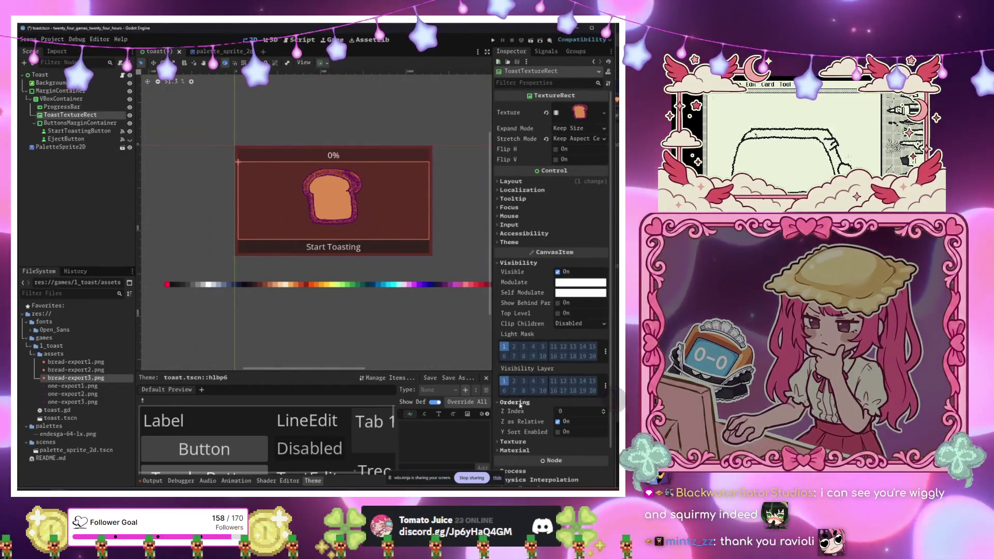
- Try lighter Self Modulate tints on the toast image, then reset it to plain white
click(567, 293)
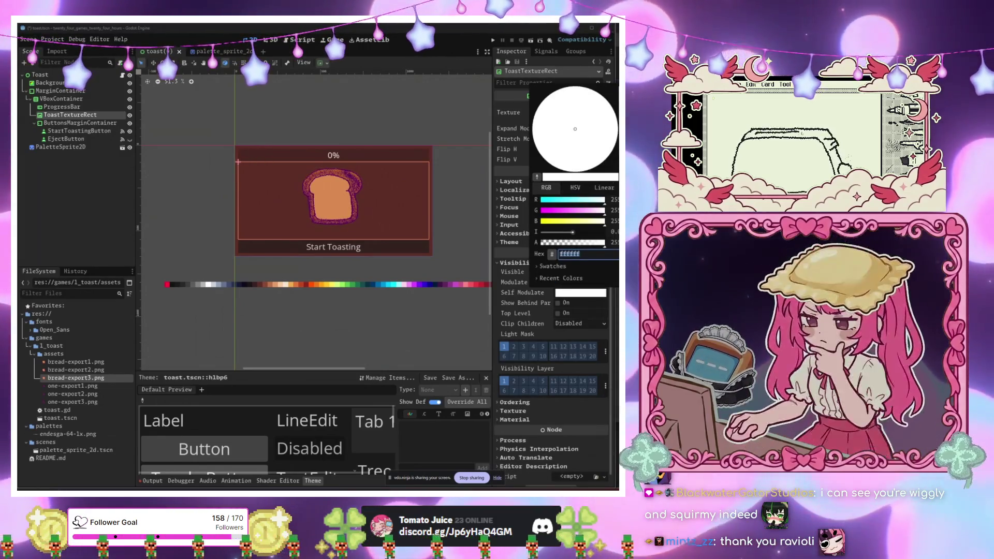
mouse_move(615, 136)
mouse_down()
mouse_move(615, 147)
mouse_move(615, 91)
mouse_move(611, 171)
mouse_move(613, 91)
mouse_move(604, 171)
mouse_move(615, 92)
mouse_move(608, 170)
mouse_move(615, 94)
mouse_move(609, 149)
mouse_move(614, 99)
mouse_move(595, 89)
mouse_move(615, 103)
mouse_move(594, 179)
mouse_up()
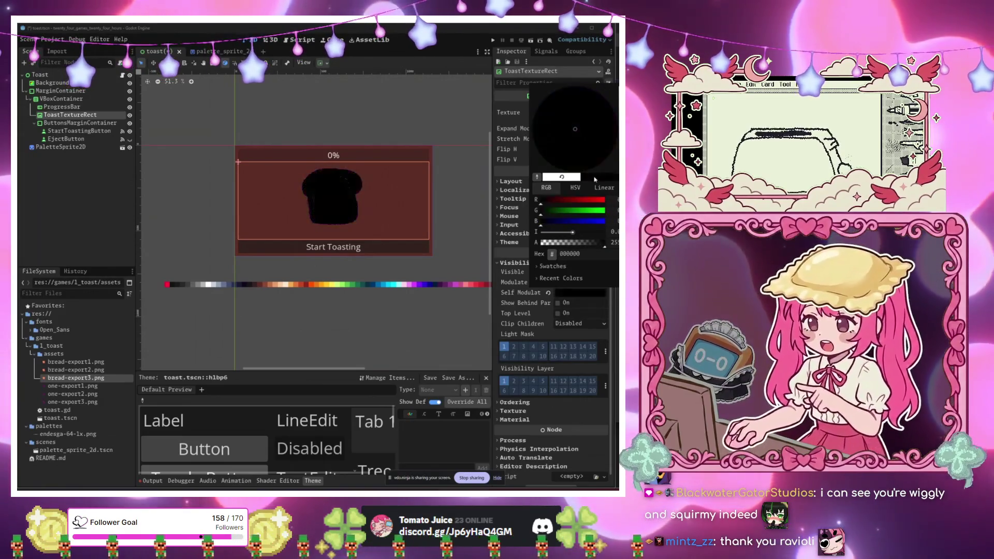
click(561, 177)
click(355, 184)
scroll(355, 185, up, 3)
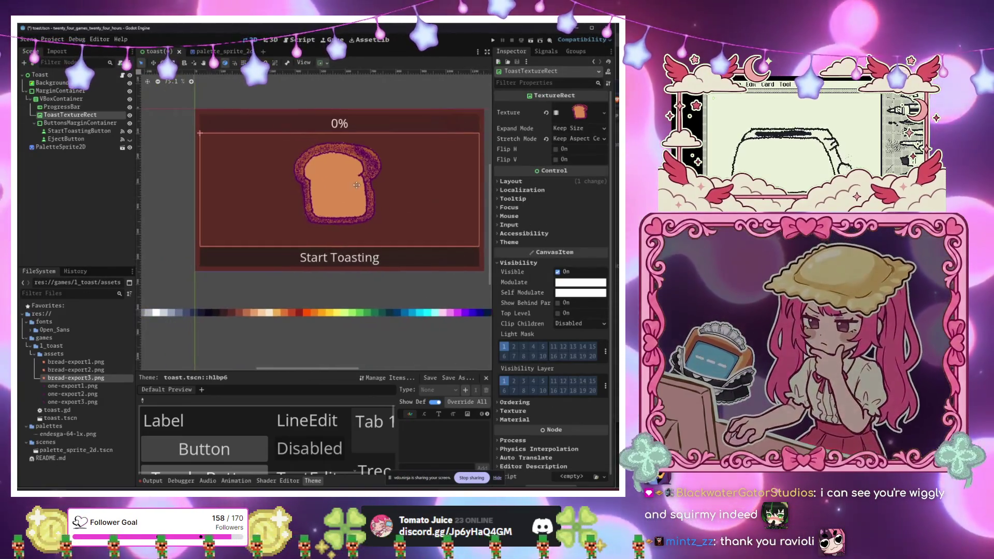
click(78, 131)
- Add a ColorRect child to the toast image, anchored Full Rect to fill it
click(76, 115)
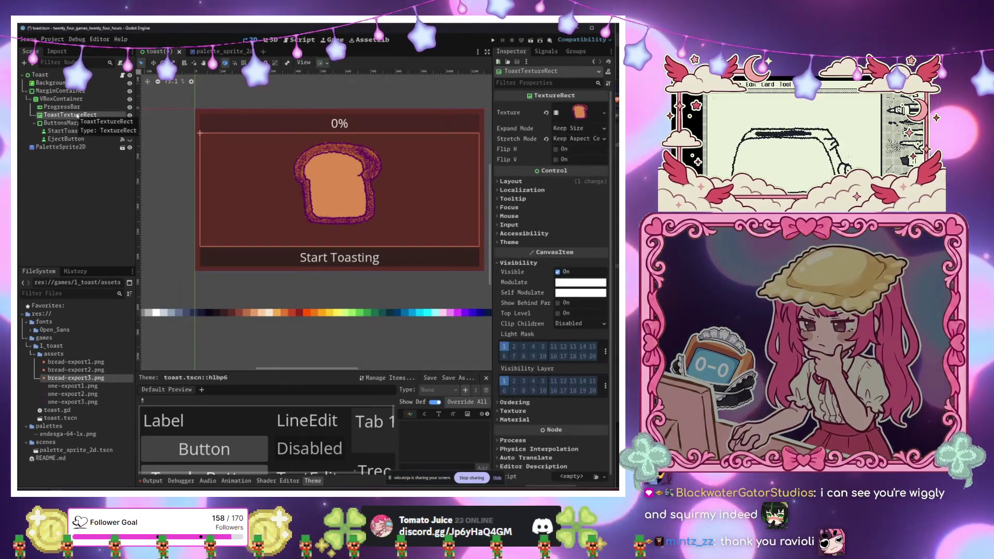
key(ctrl+a)
text(colorrect)
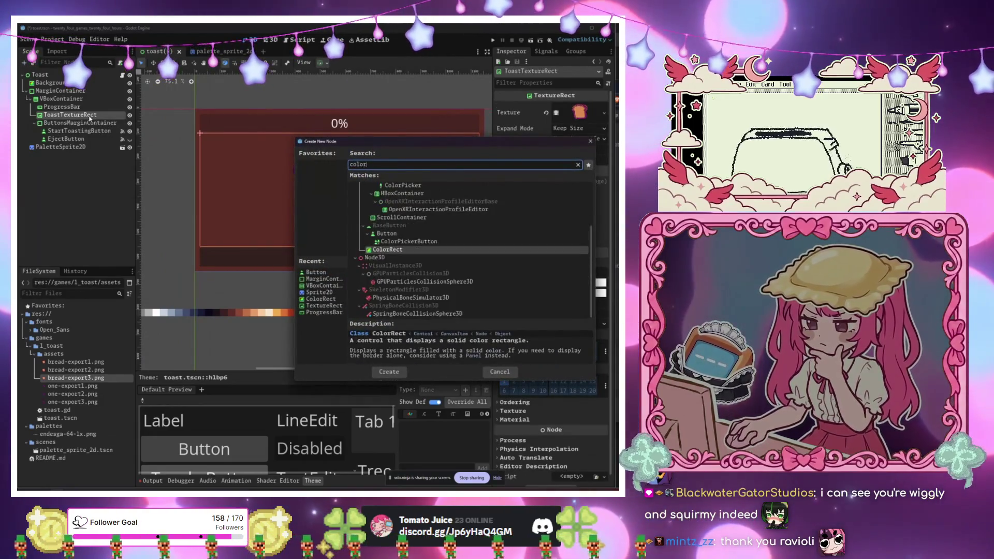
key(Return)
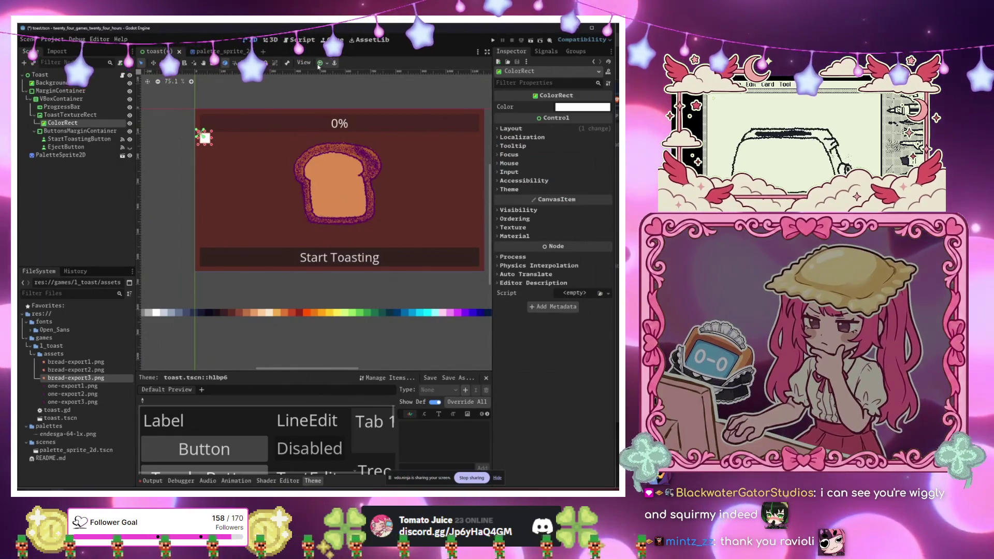
click(320, 64)
click(349, 123)
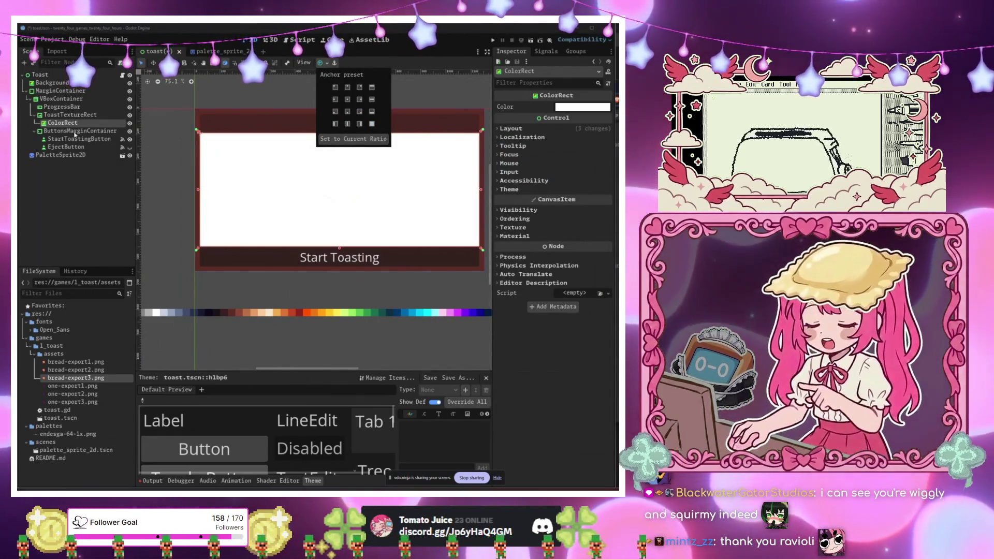
- Set the toast image's Clip Children to Clip Only so the ColorRect follows the bread shape
click(71, 115)
click(517, 252)
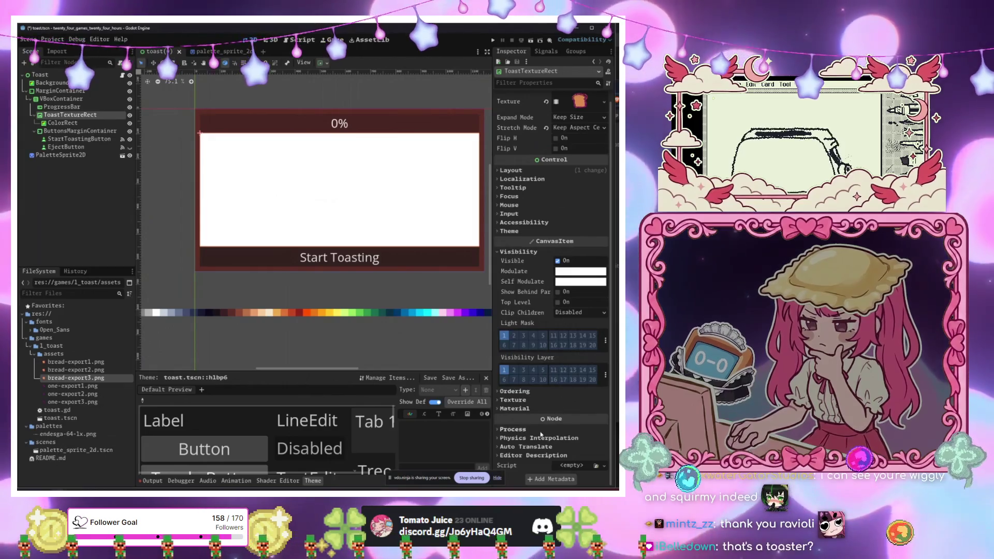
click(579, 313)
click(575, 324)
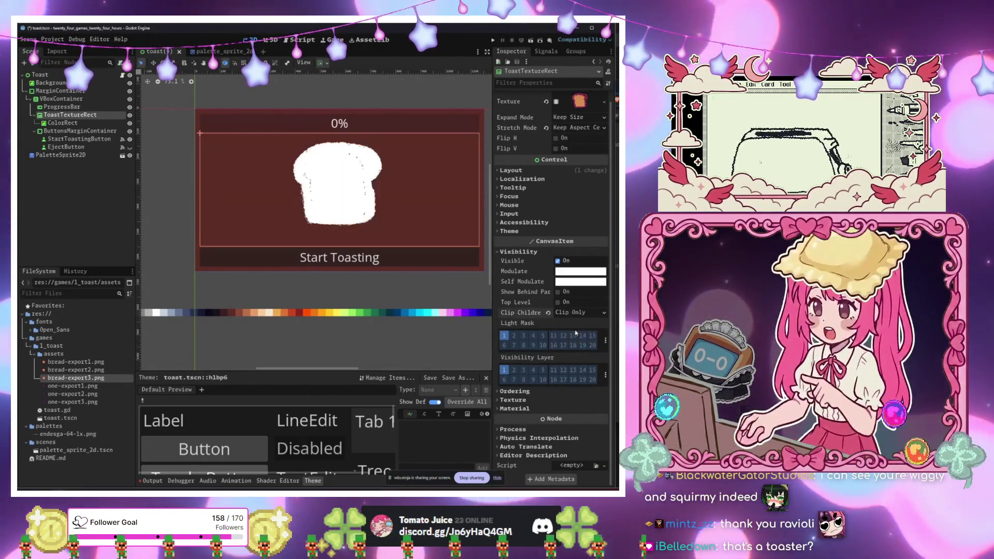
click(579, 312)
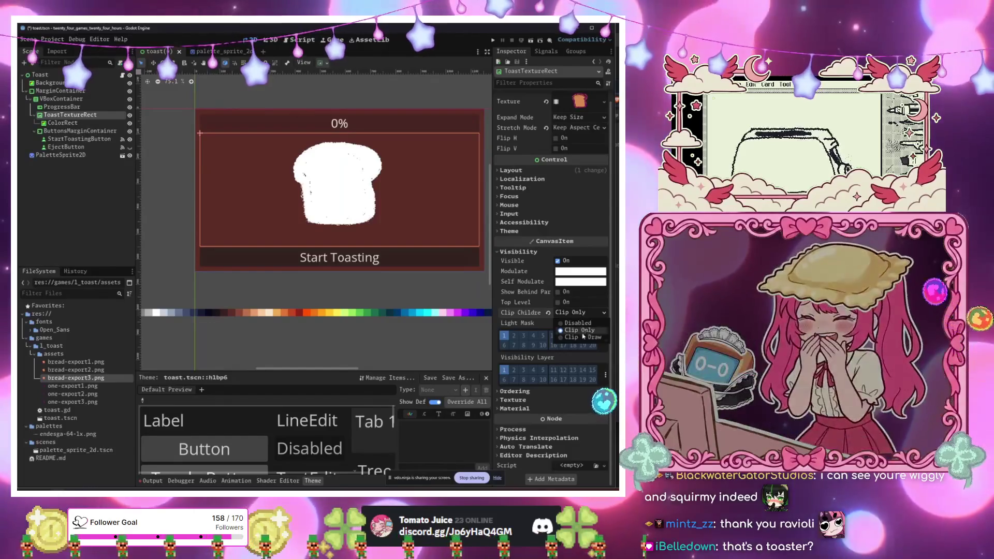
click(577, 312)
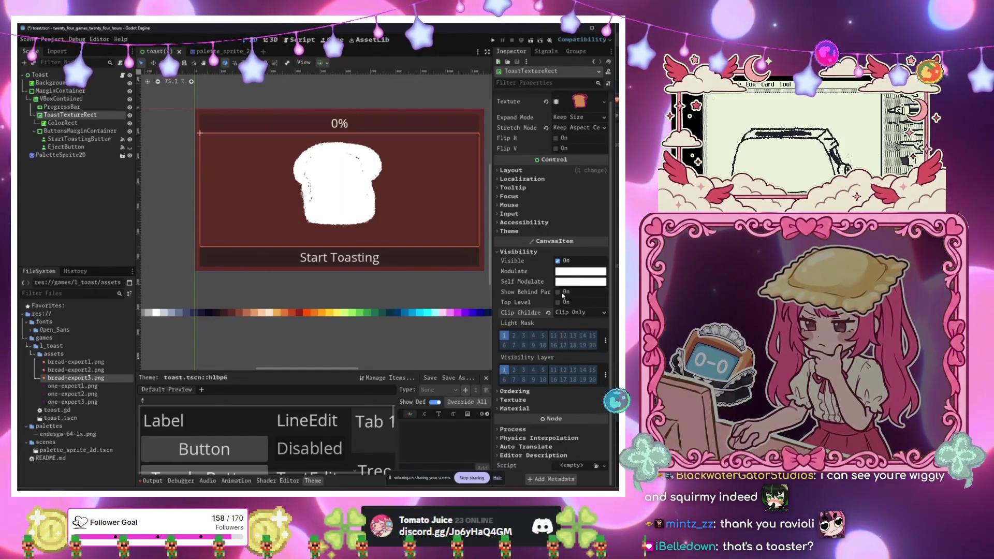
click(96, 123)
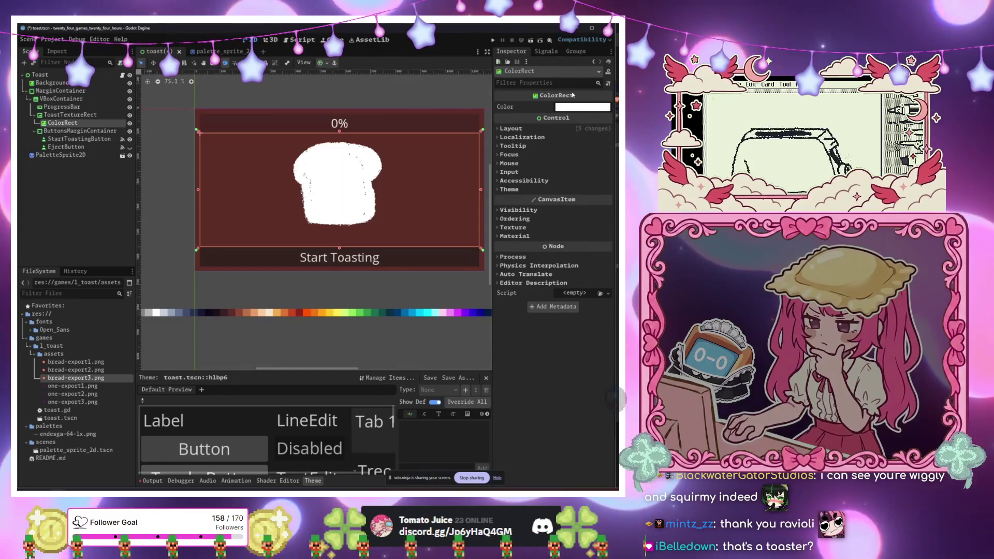
click(570, 108)
mouse_move(596, 270)
mouse_down()
mouse_move(546, 271)
mouse_move(606, 276)
mouse_up()
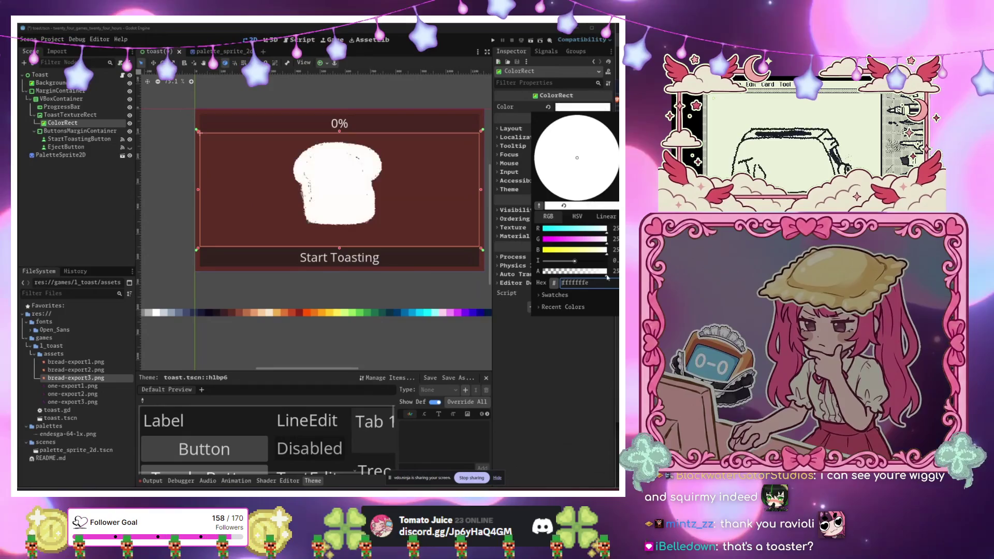
mouse_move(615, 205)
mouse_down()
mouse_move(544, 205)
mouse_move(616, 206)
mouse_up()
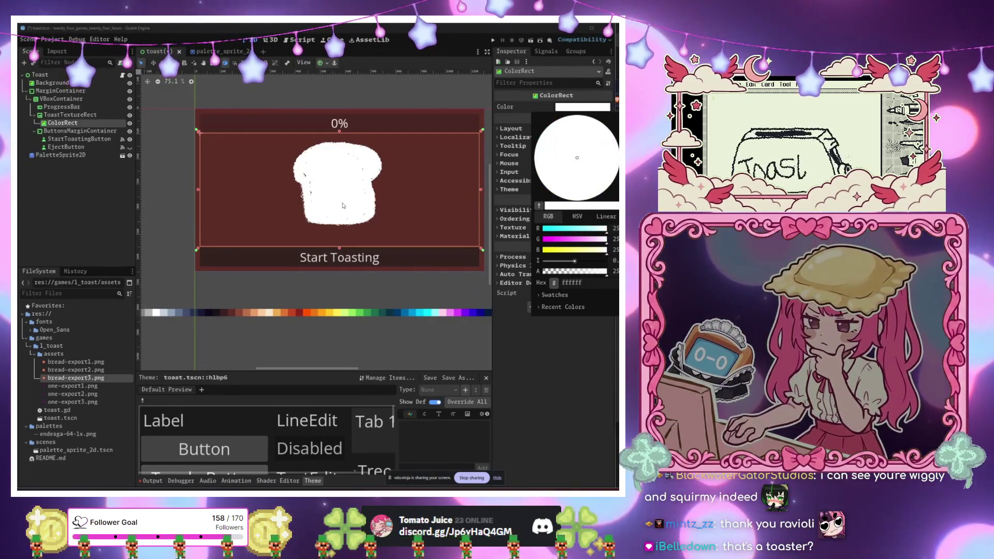
click(342, 204)
scroll(352, 212, up, 3)
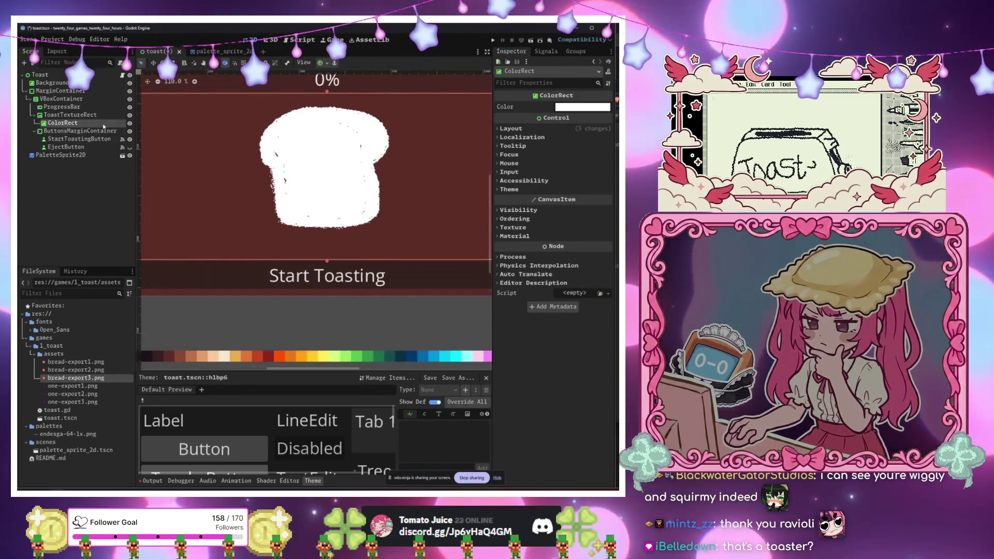
click(93, 123)
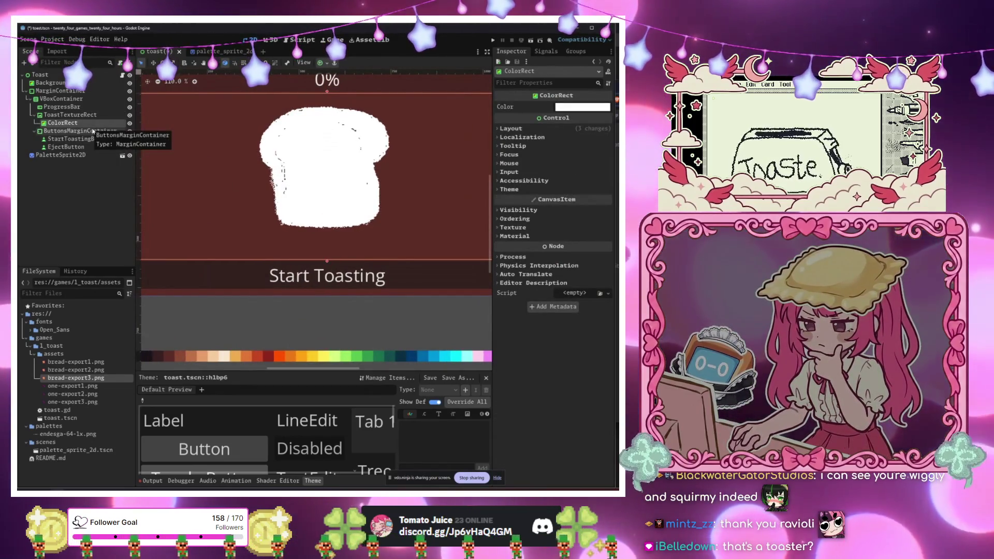
key(Up)
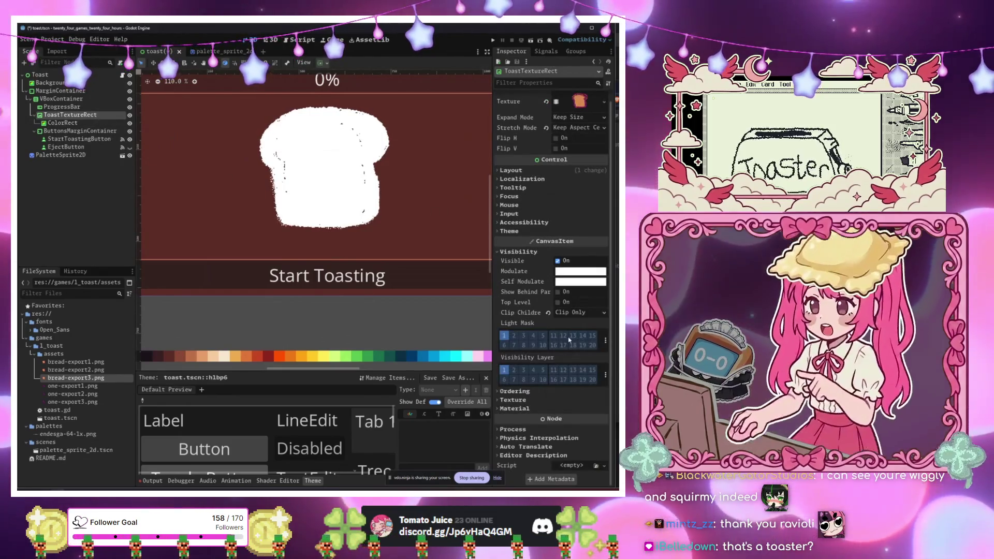
click(535, 399)
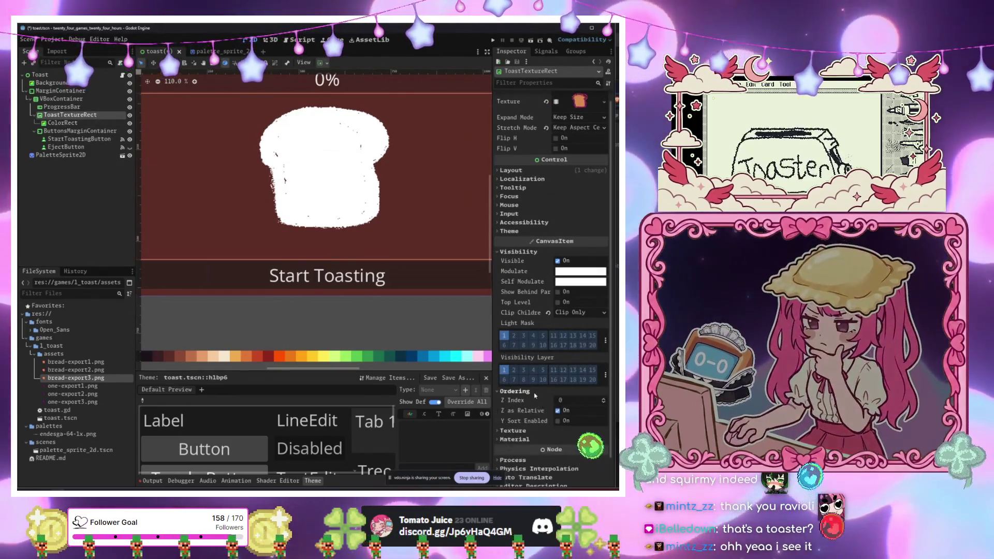
- Give the toast image a new CanvasItemMaterial with Add blend mode
click(512, 400)
click(514, 409)
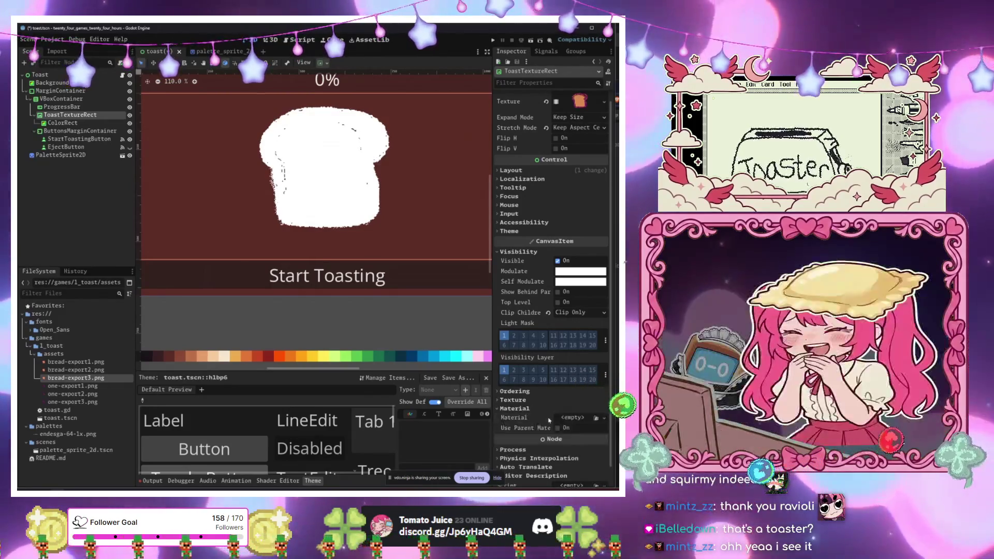
click(572, 417)
click(569, 434)
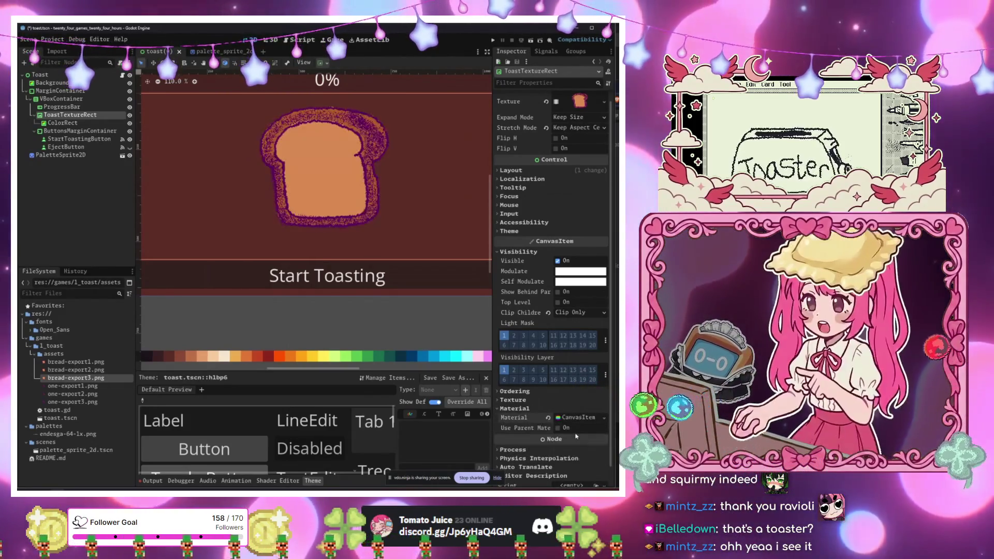
click(570, 417)
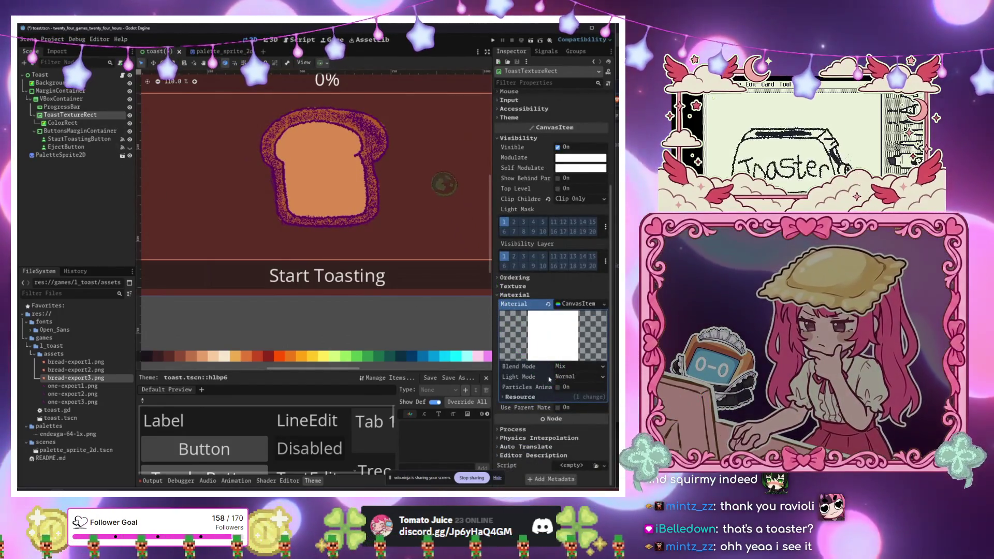
click(566, 367)
click(570, 384)
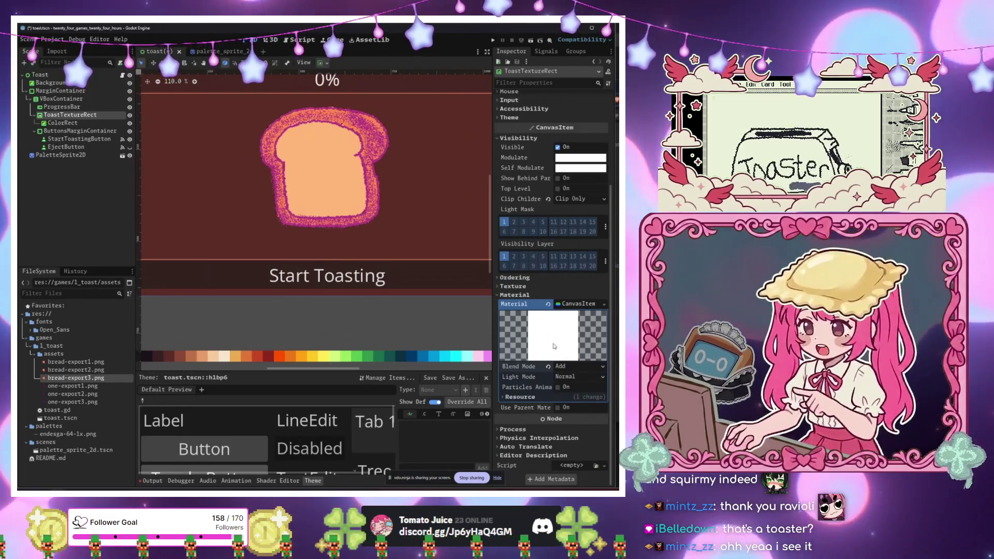
- Darken the ColorRect colour to near-black and close the colour picker
click(282, 125)
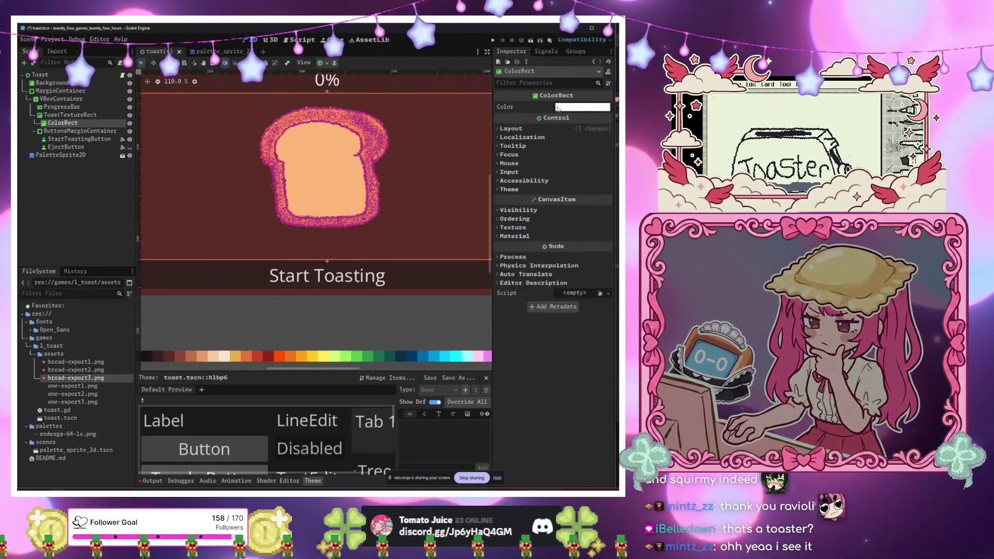
click(558, 108)
mouse_move(599, 274)
mouse_down()
mouse_move(564, 273)
mouse_move(582, 273)
mouse_up()
drag(618, 117, 618, 200)
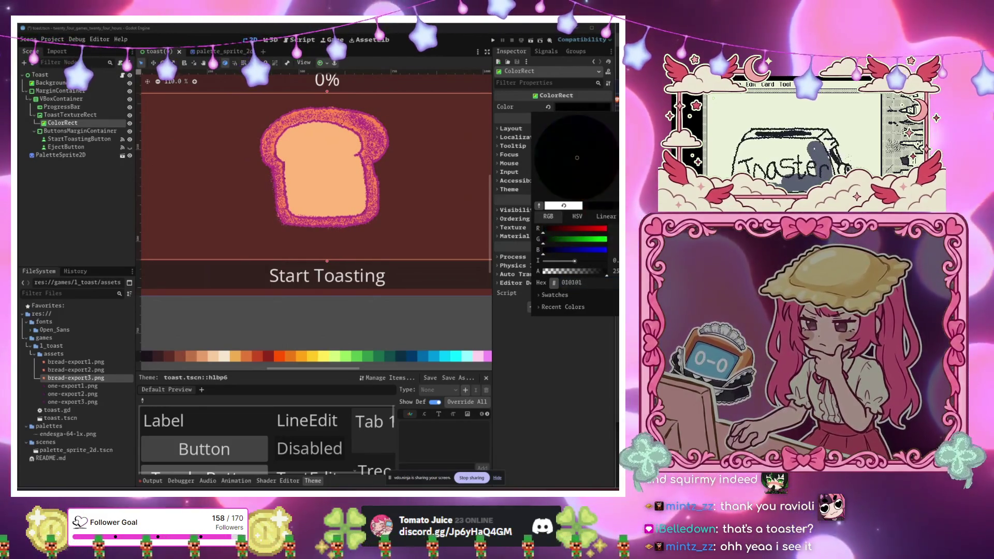
key(Escape)
key(f)
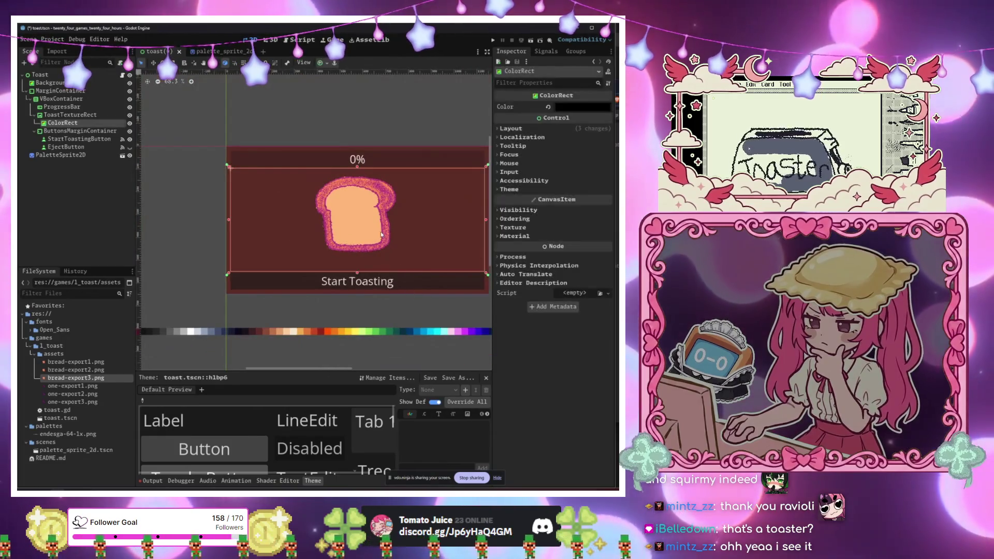
- Compare Subtract, Premultiplied Alpha and Multiply blend modes on the toast material, settling on Add
click(369, 254)
click(576, 365)
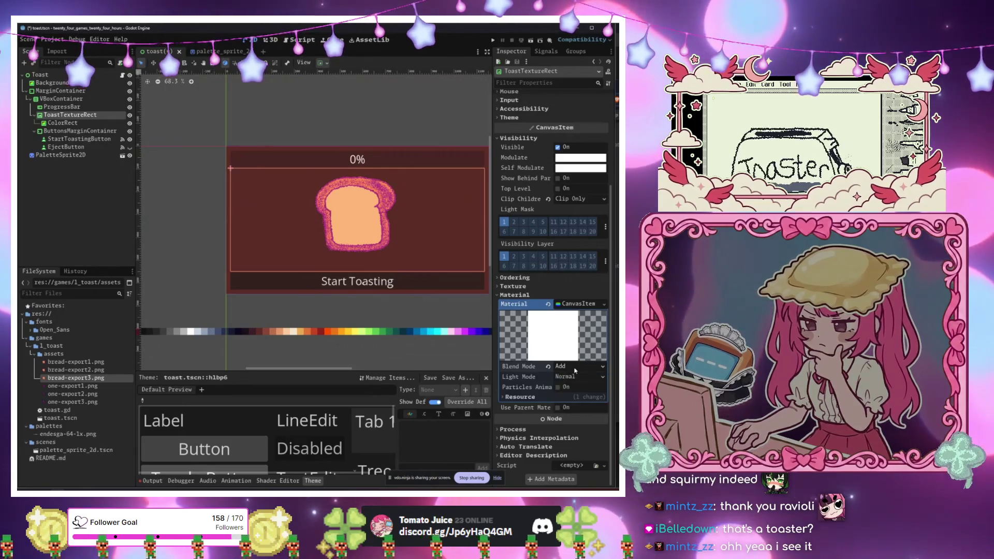
click(570, 387)
click(575, 365)
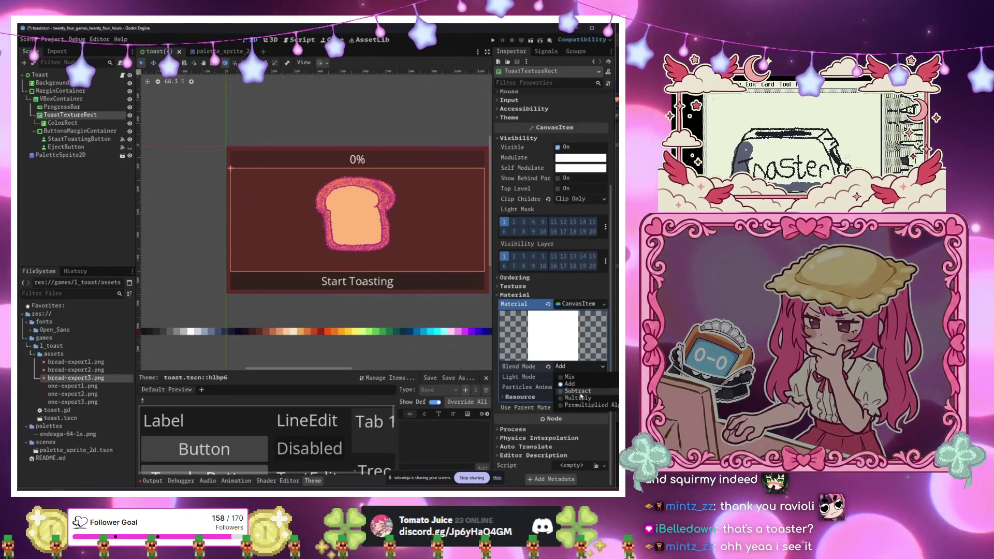
click(581, 396)
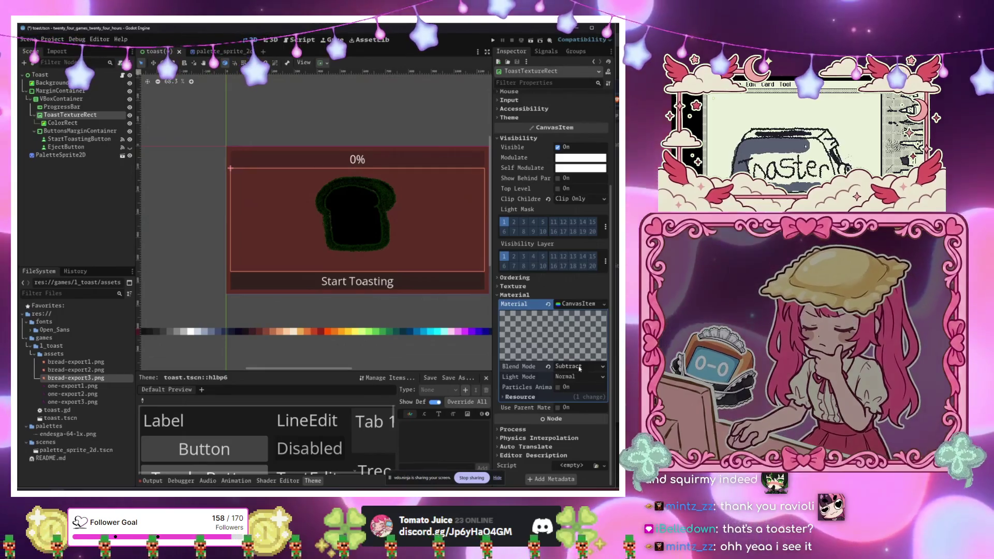
click(579, 366)
click(586, 407)
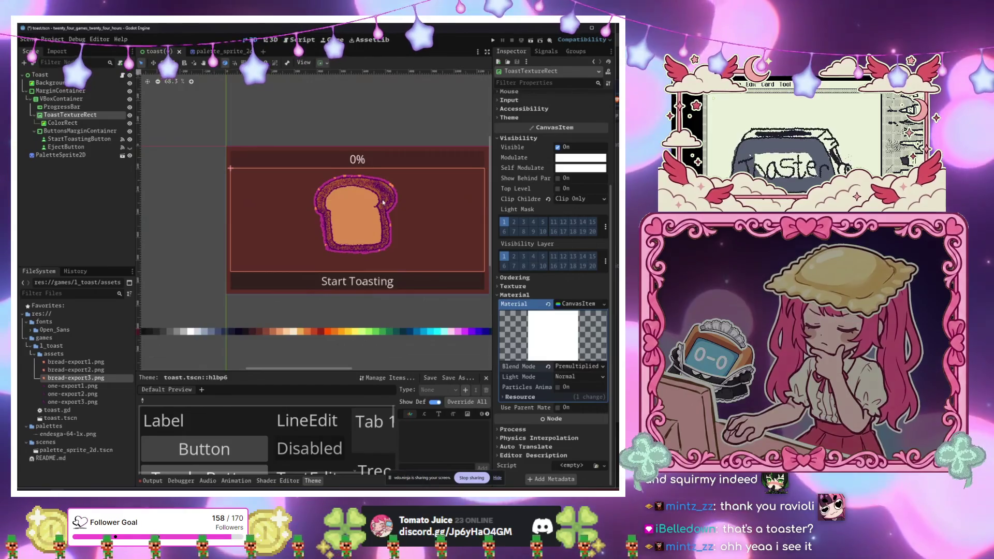
scroll(383, 203, up, 3)
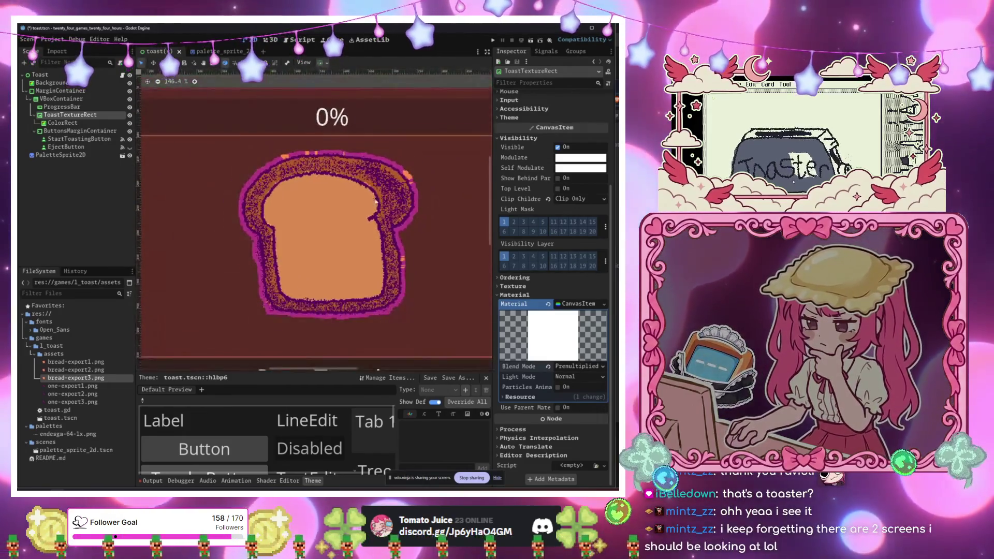
scroll(376, 202, up, 1)
click(576, 397)
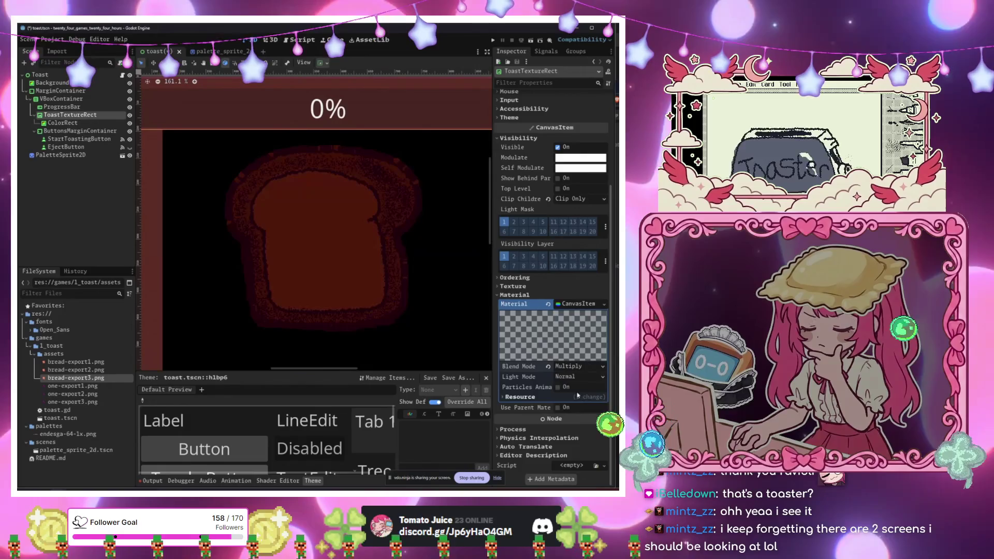
click(575, 366)
click(582, 392)
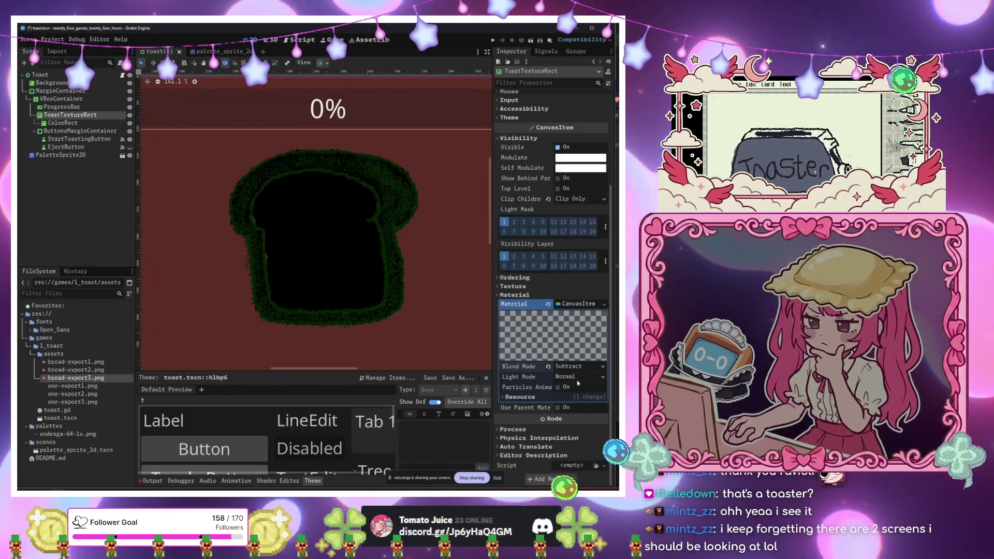
click(574, 366)
click(574, 382)
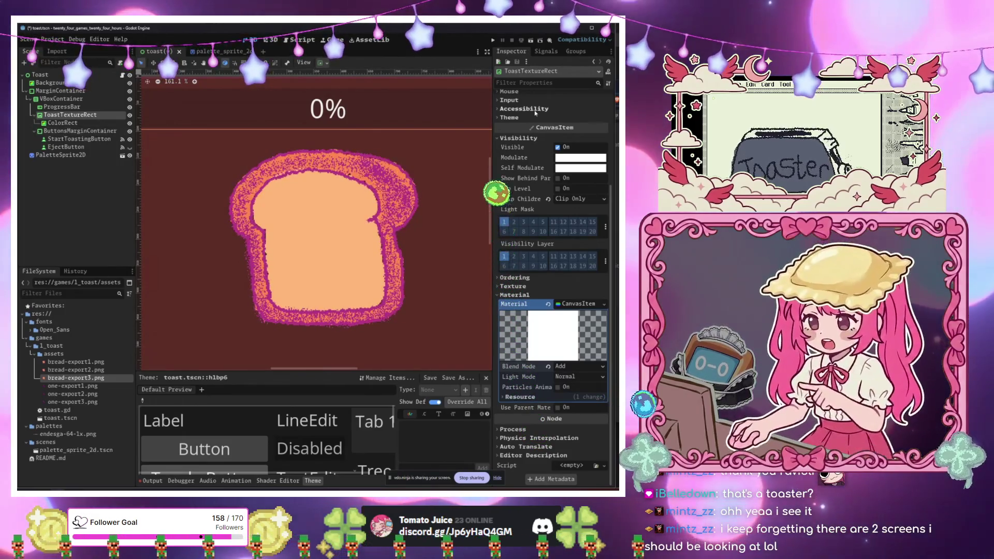
- Set the ColorRect colour to fully opaque white (#ffffff)
scroll(568, 218, up, 3)
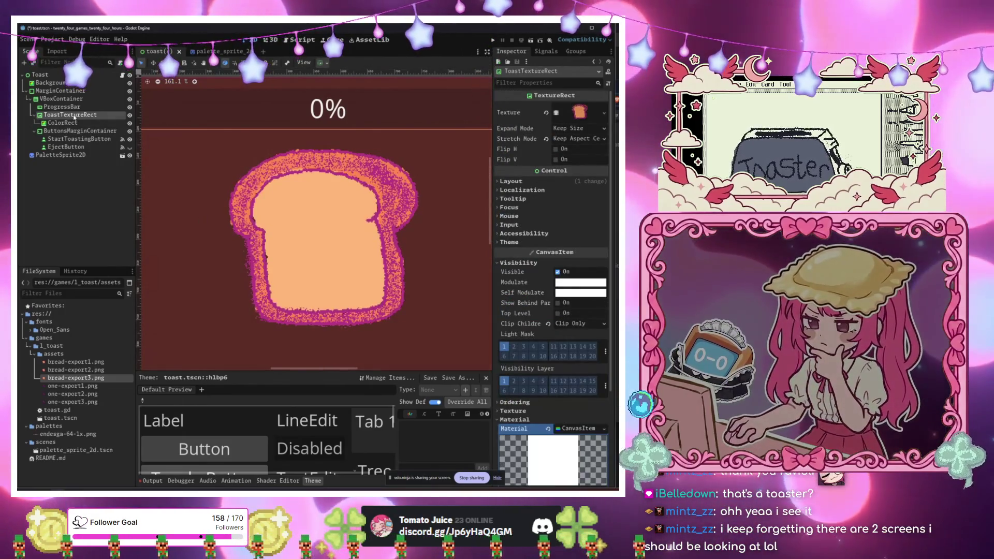
click(488, 129)
click(562, 112)
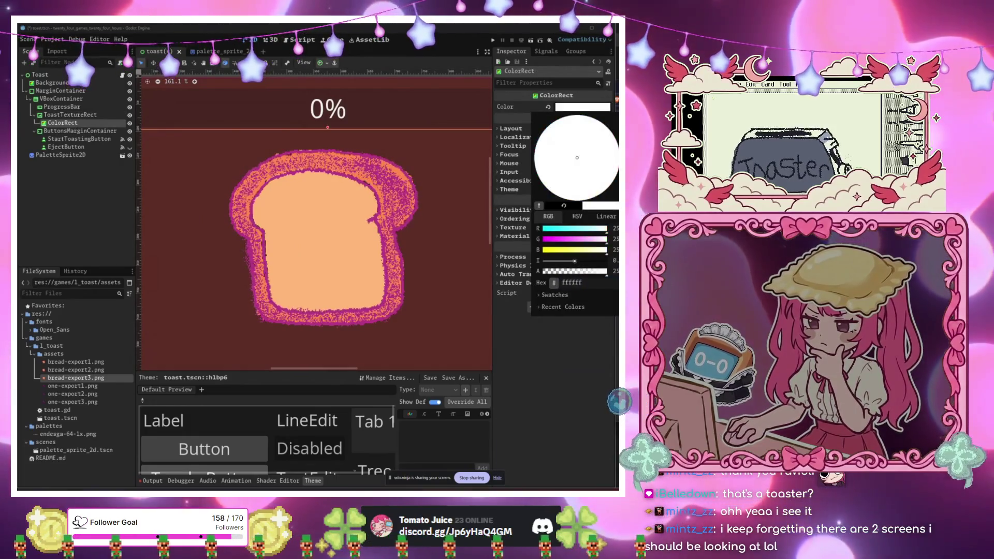
mouse_move(566, 274)
mouse_down()
mouse_move(609, 276)
mouse_move(563, 261)
mouse_up()
- Delete the ColorRect node from the scene
click(455, 260)
scroll(363, 193, down, 5)
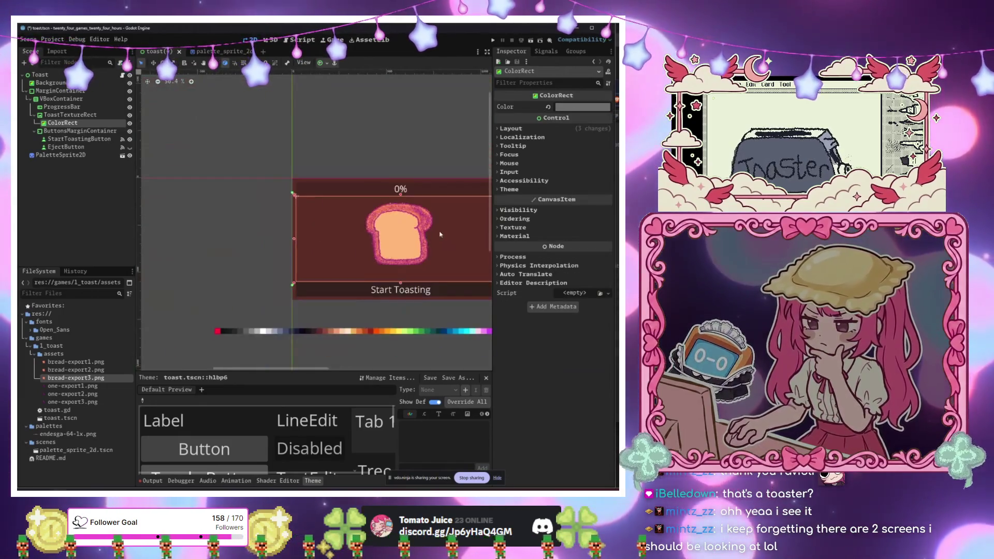
click(401, 142)
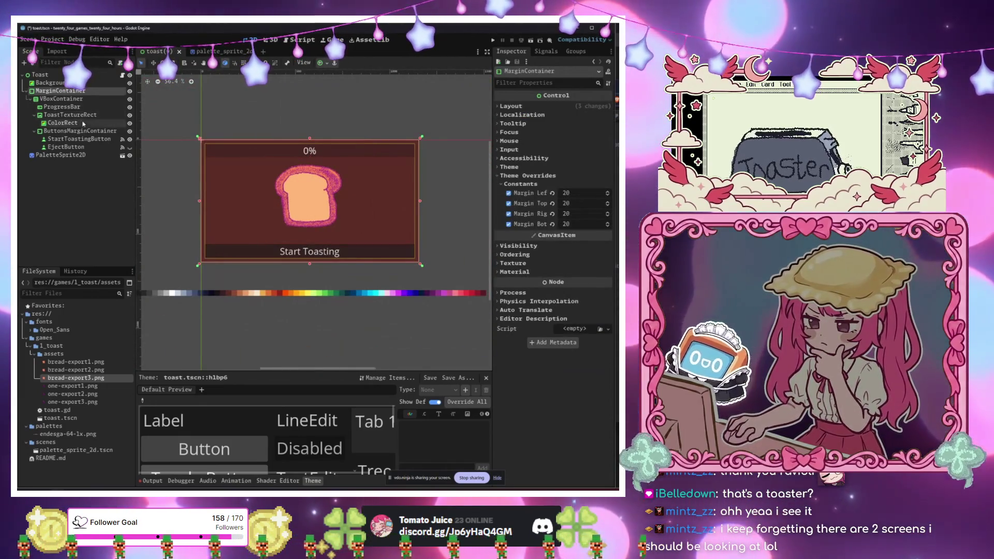
click(83, 124)
key(Delete)
key(Return)
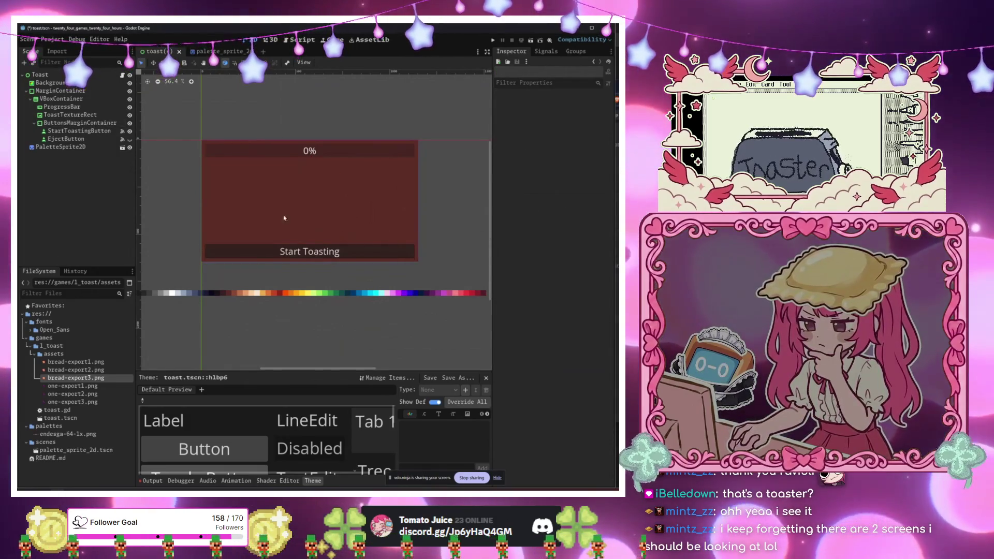
- Set ToastTextureRect's Clip Children to Disabled and move it directly after Background
click(83, 115)
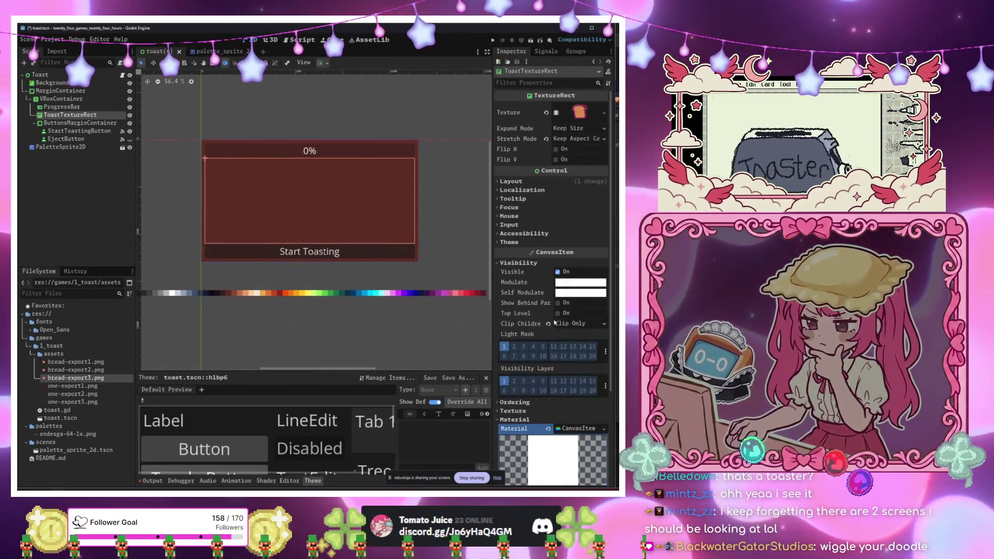
click(548, 323)
scroll(303, 199, up, 3)
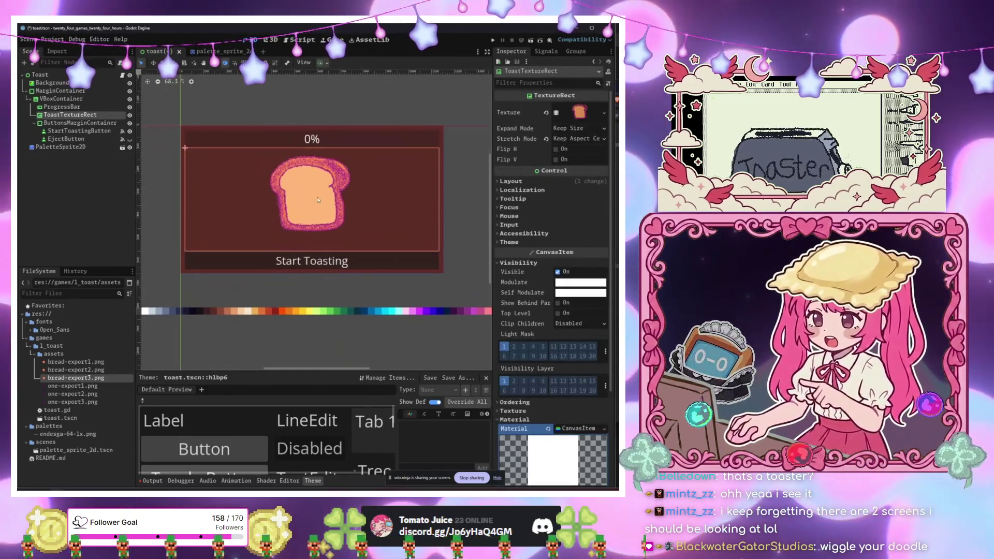
drag(59, 91, 59, 94)
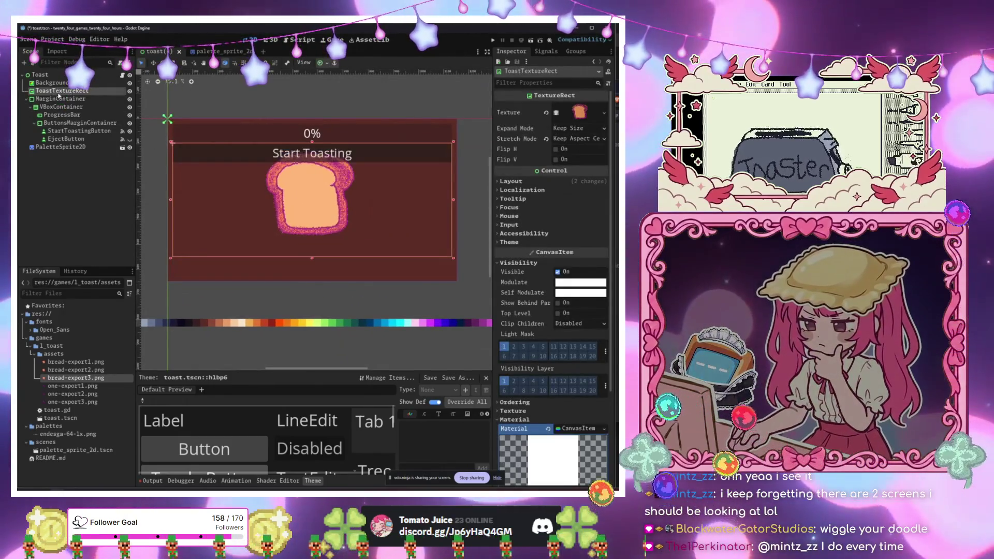
- Select the VBoxContainer and begin adding a child node to it
click(61, 123)
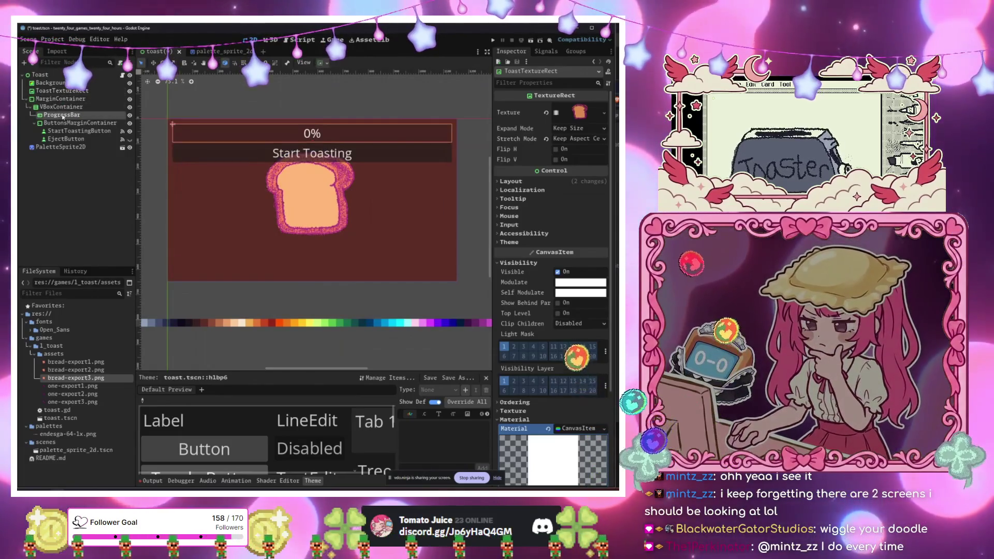
click(62, 115)
click(62, 107)
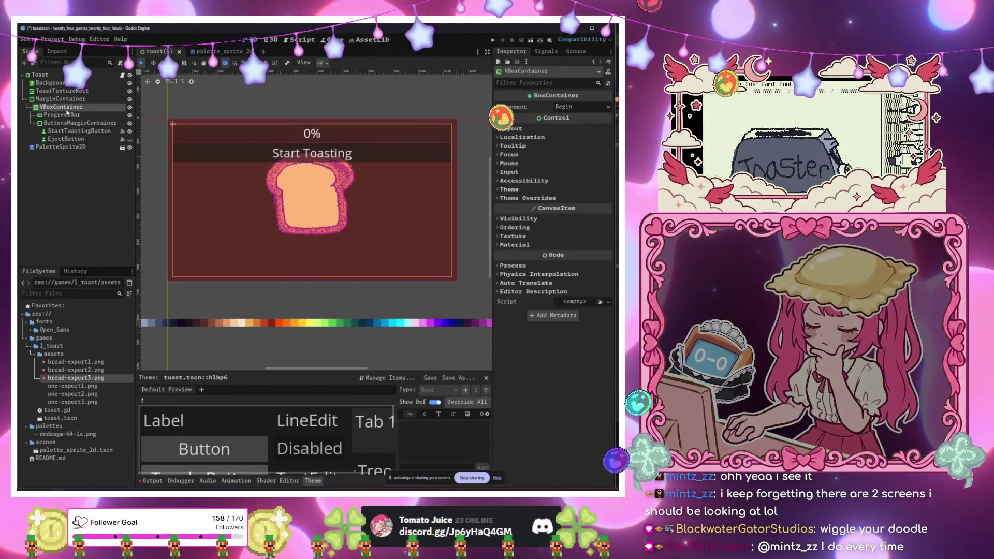
key(ctrl+a)
- Add a TextureRect under VBoxContainer, placed between ProgressBar and ButtonsMarginContainer
text(toast)
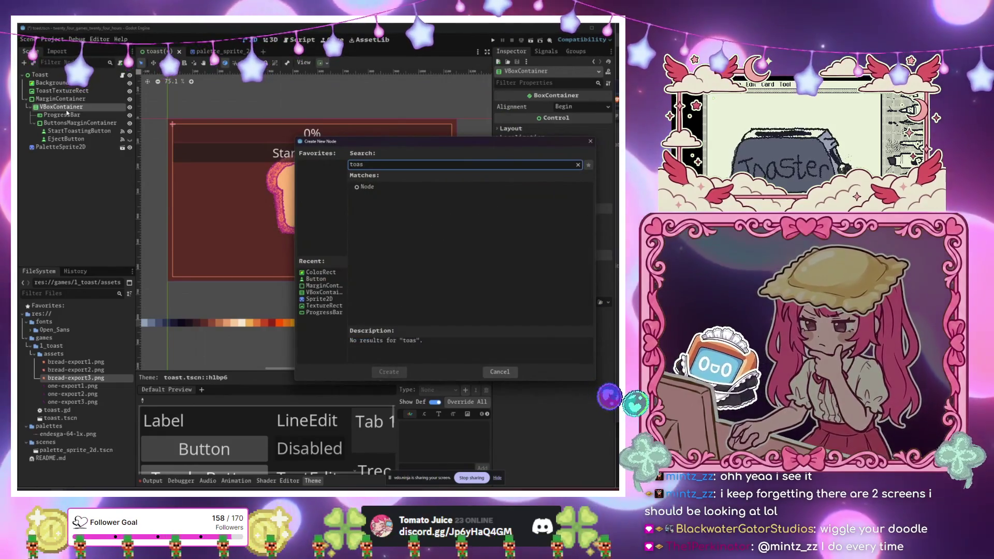
key(BackSpace)
key(BackSpace)
key(BackSpace)
text(ext)
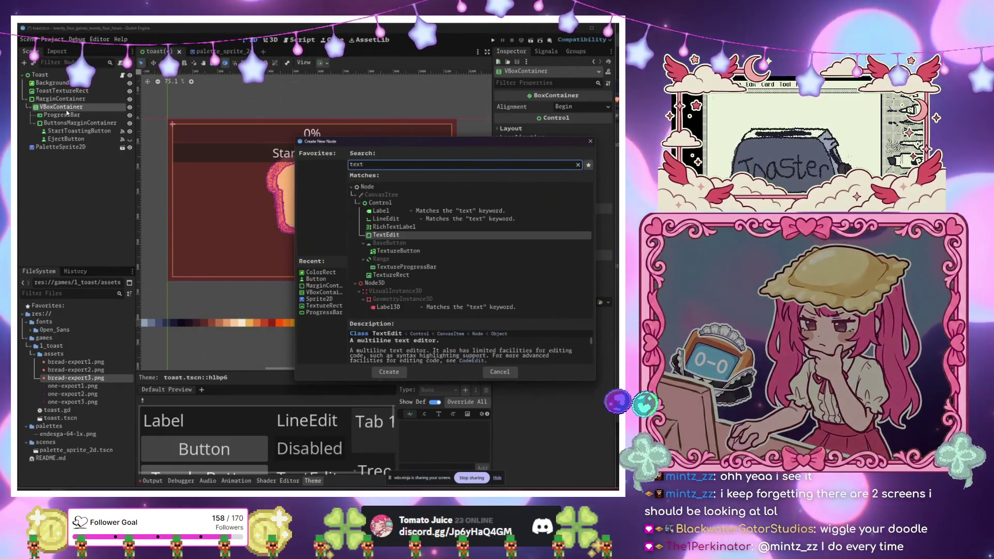
text(ure)
key(Return)
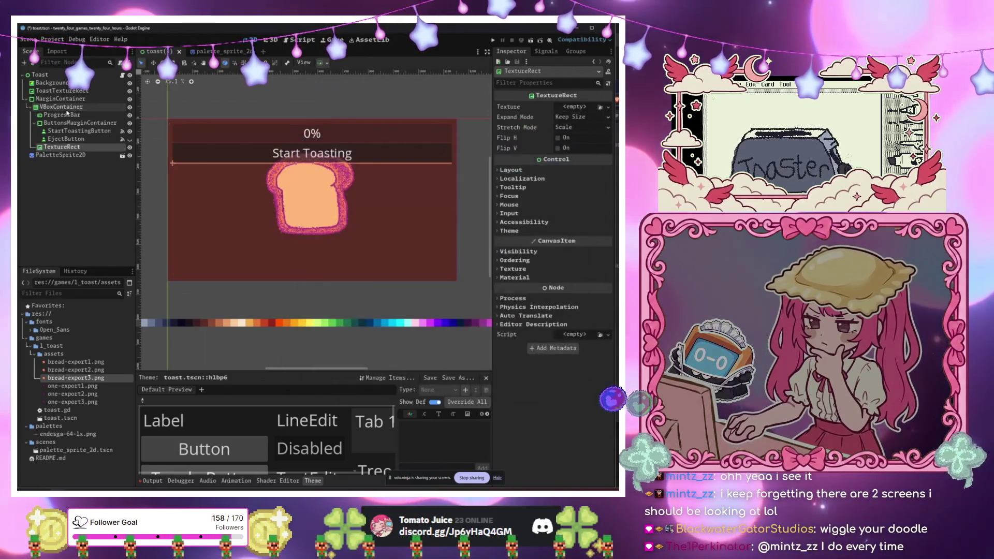
drag(67, 122, 68, 122)
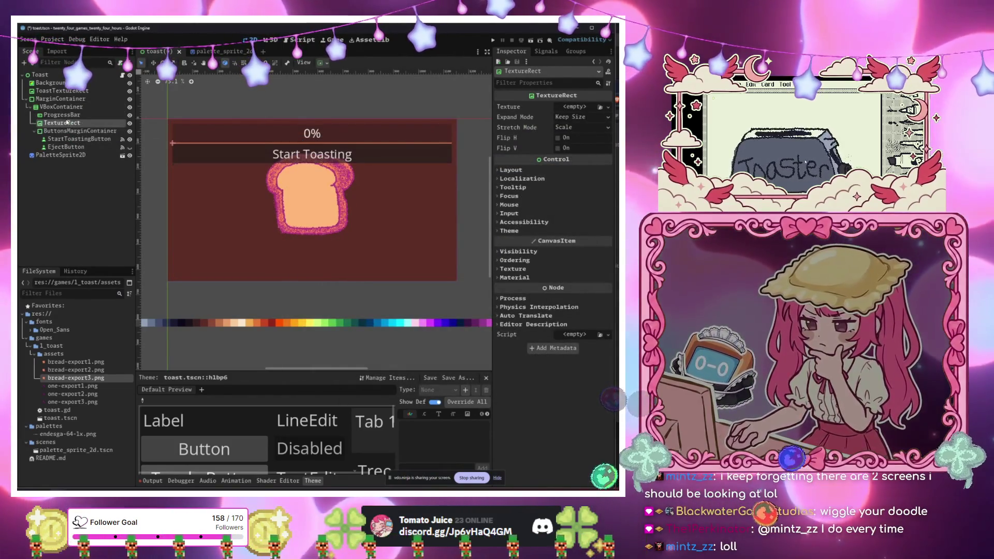
- Enable vertical Expand in the TextureRect's container sizing, then bring up toast.gd
click(327, 63)
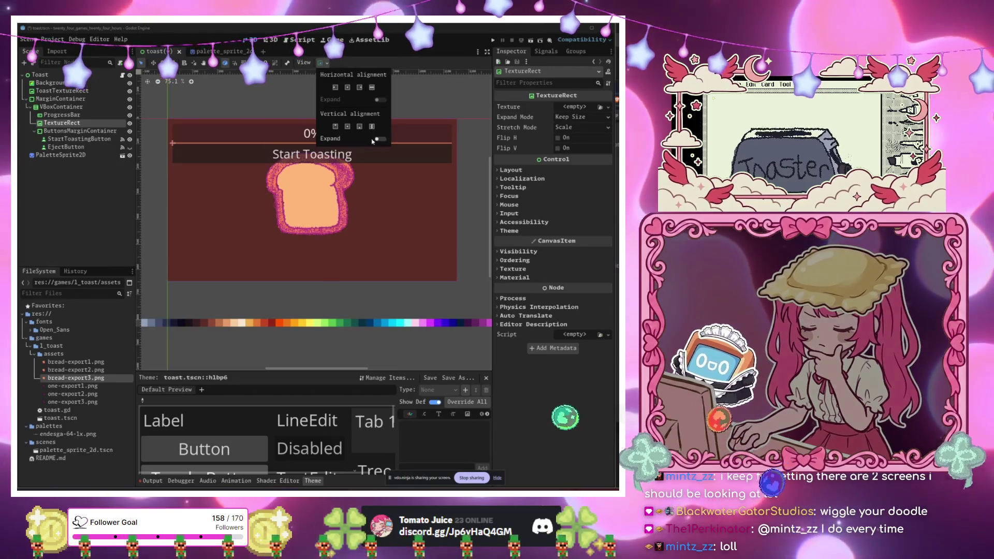
click(380, 139)
click(312, 305)
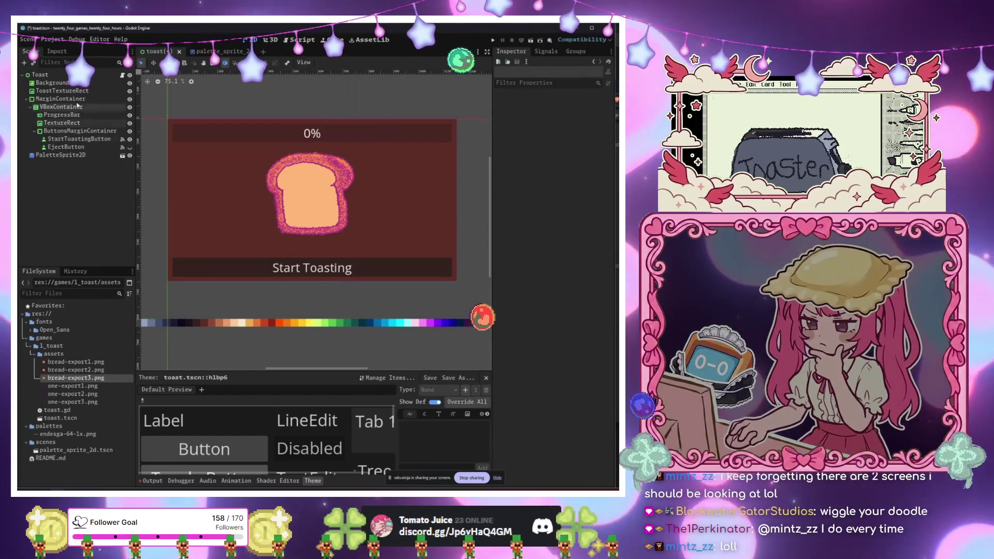
click(123, 76)
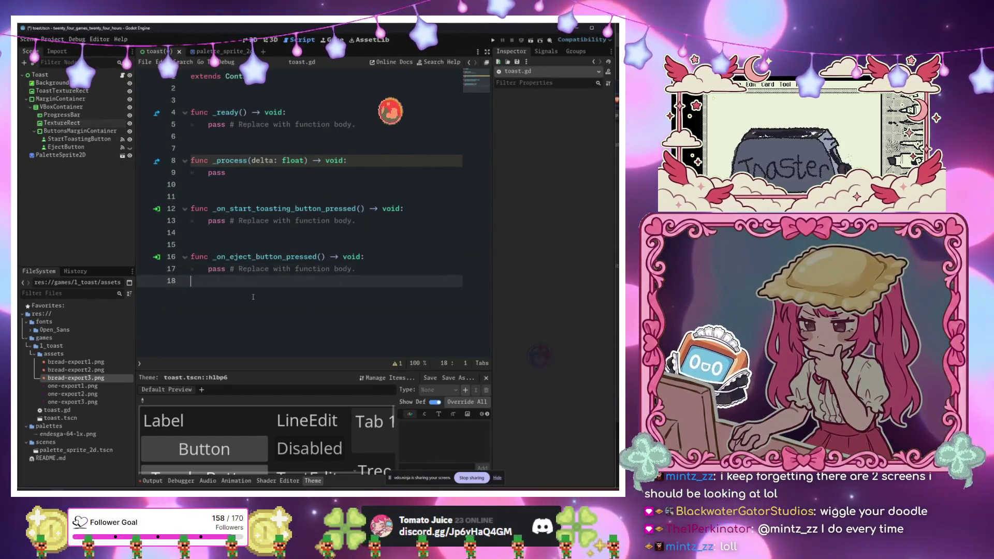
- Add a new func start_toasting() -> void: stub with a pass body
click(273, 222)
key(End)
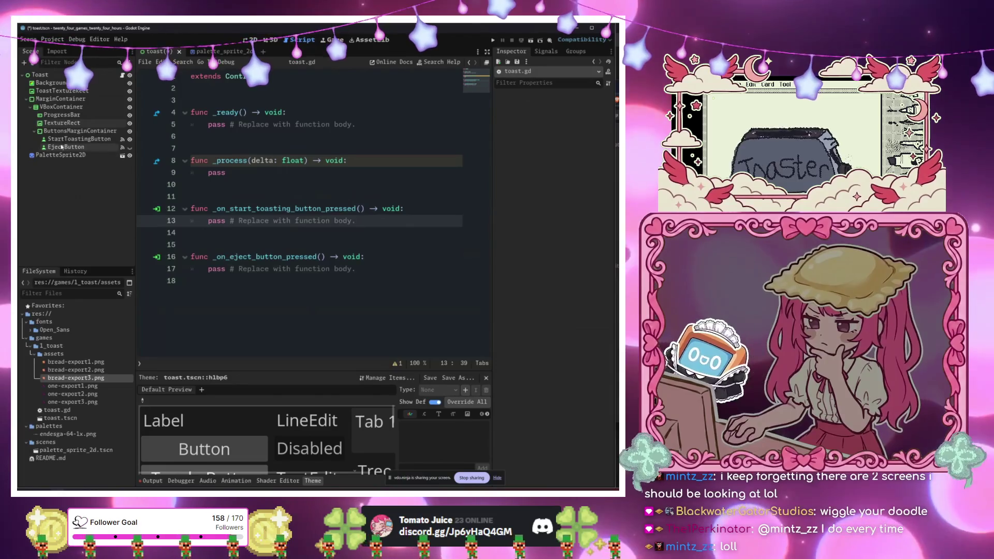
click(244, 198)
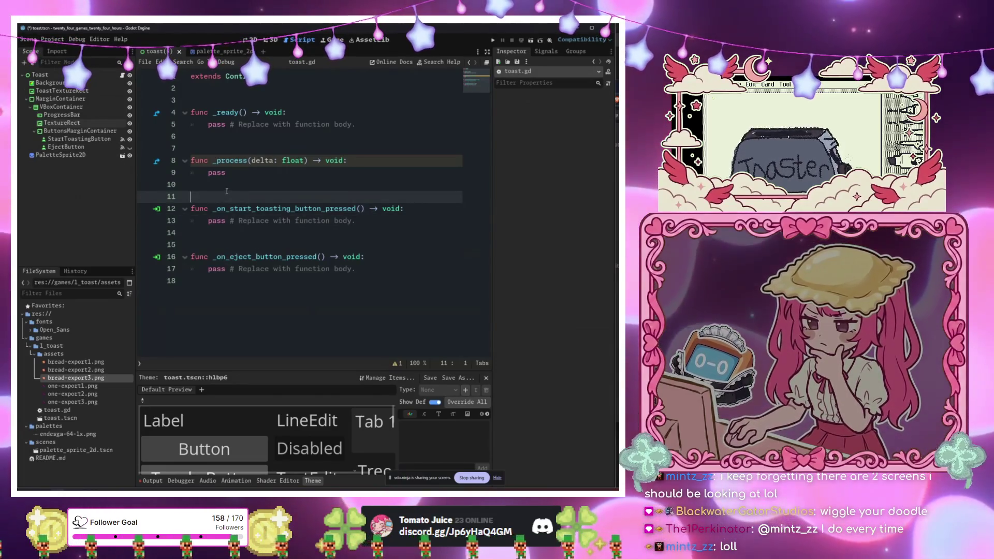
key(Return)
key(Return)
key(Return)
key(Up)
key(Up)
key(Up)
text(fu)
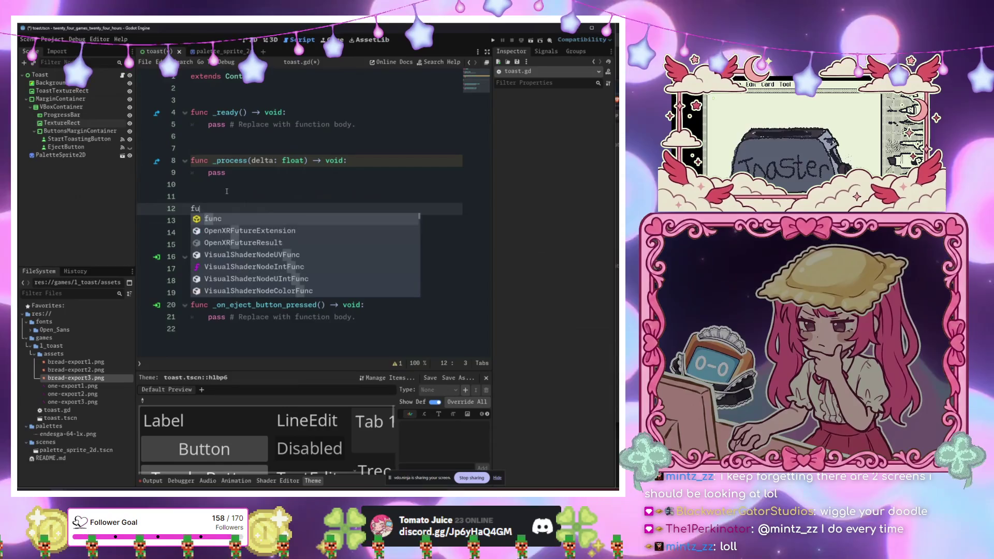
text(nc start_toasting() -)
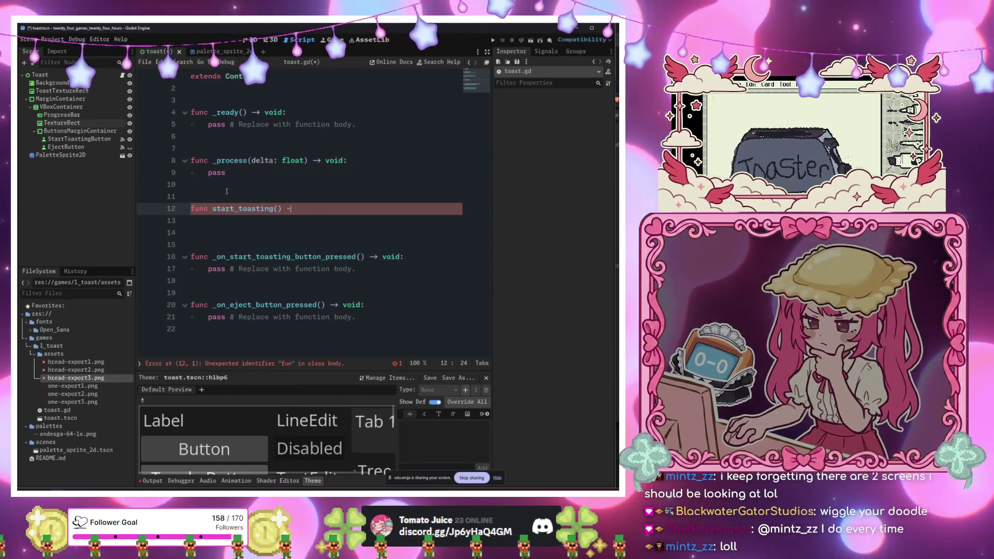
text(> void:)
key(Return)
text(pass)
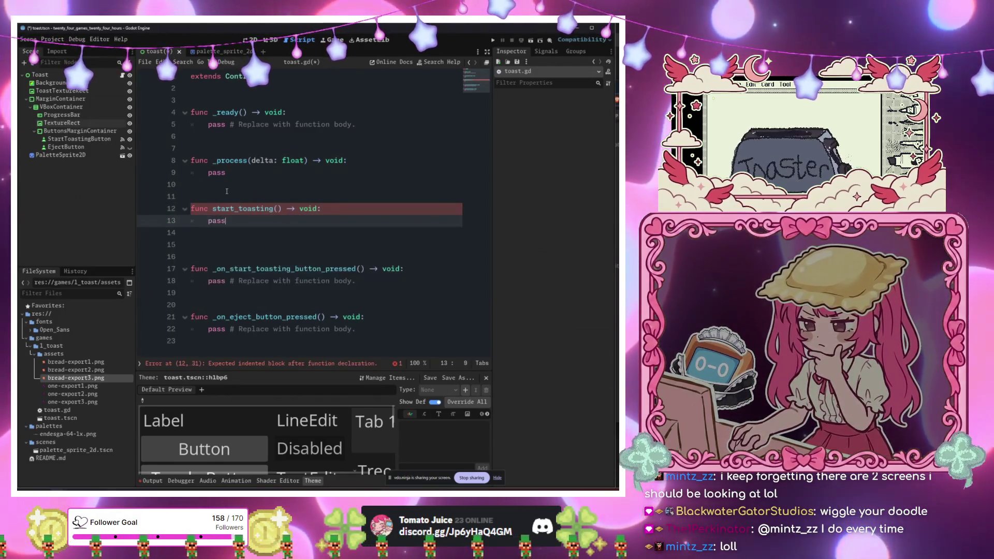
- Replace pass in _on_start_toasting_button_pressed with a start_toasting() call
key(Down)
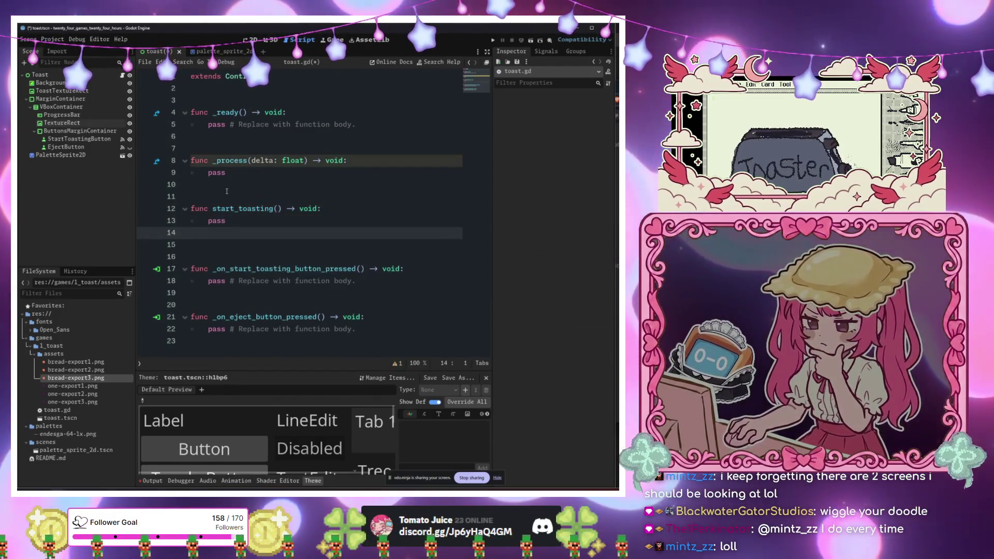
key(Down)
key(Down)
key(Down)
key(End)
key(shift+Home)
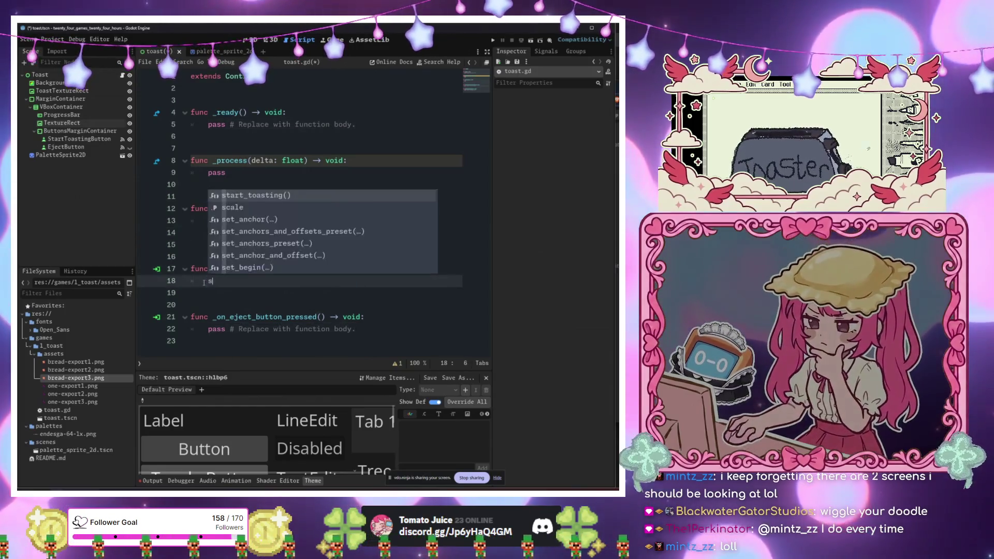
text(start)
key(Return)
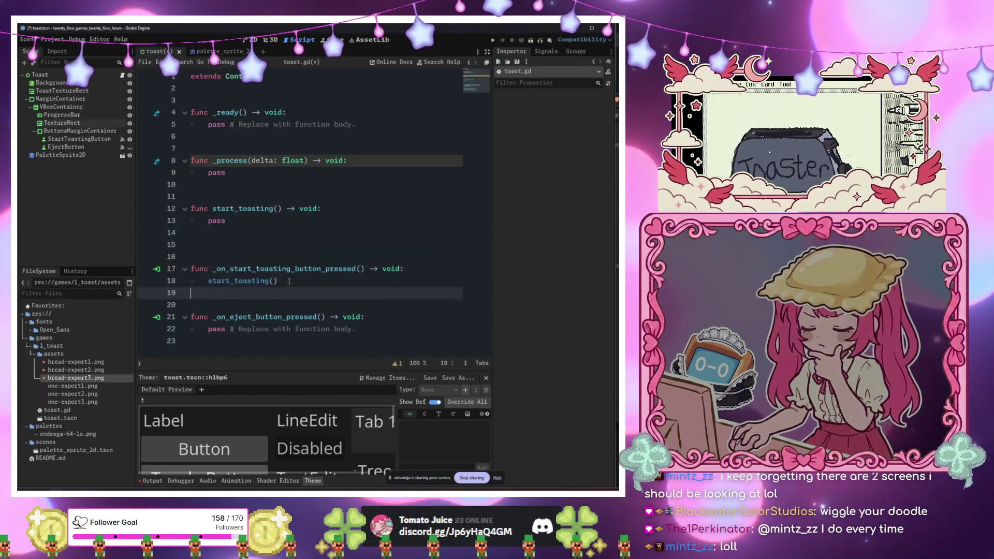
click(273, 222)
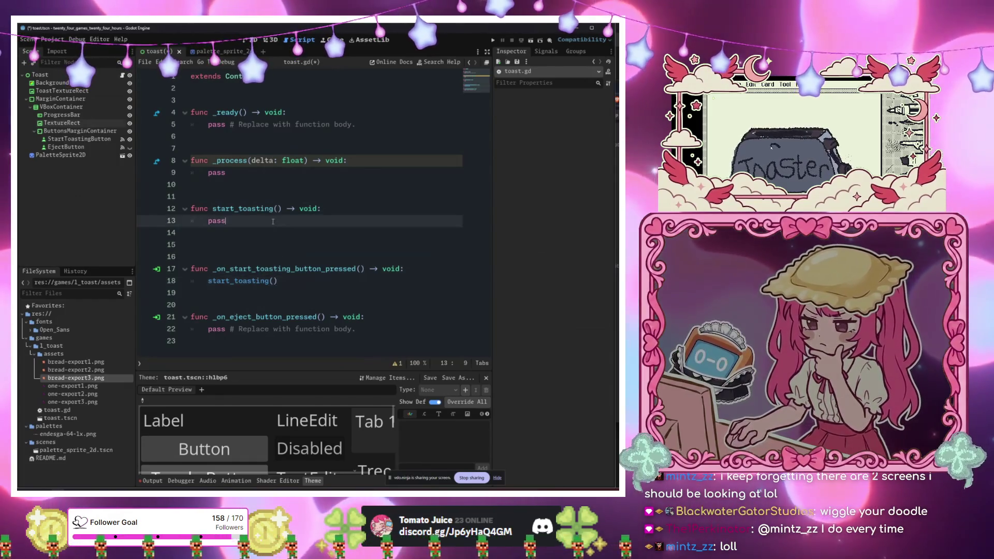
- Drag the two button nodes into toast.gd as exported eject_button and start_toasting_button variables
mouse_move(66, 147)
mouse_down()
mouse_move(311, 113)
mouse_move(194, 103)
mouse_up()
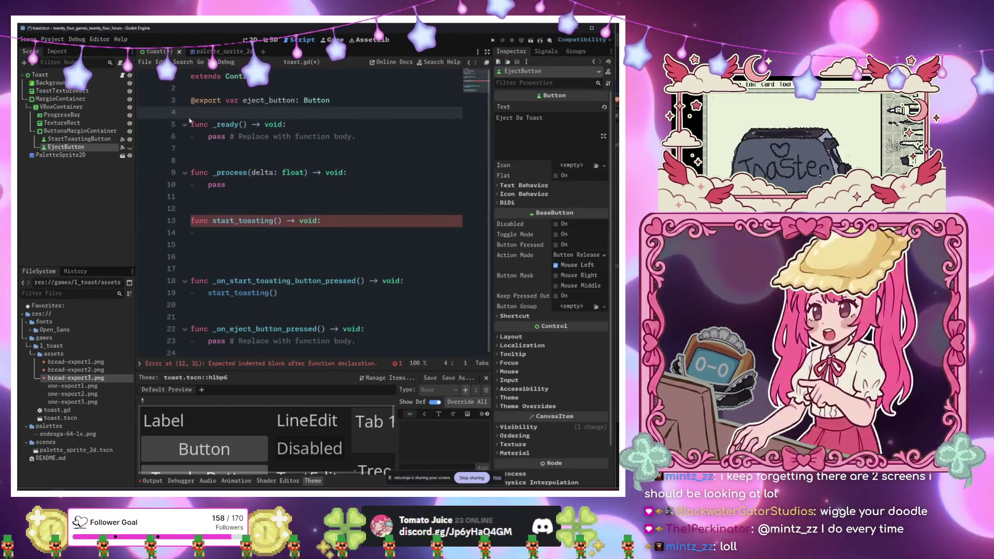
mouse_move(79, 138)
mouse_down()
mouse_move(217, 99)
mouse_move(205, 92)
mouse_up()
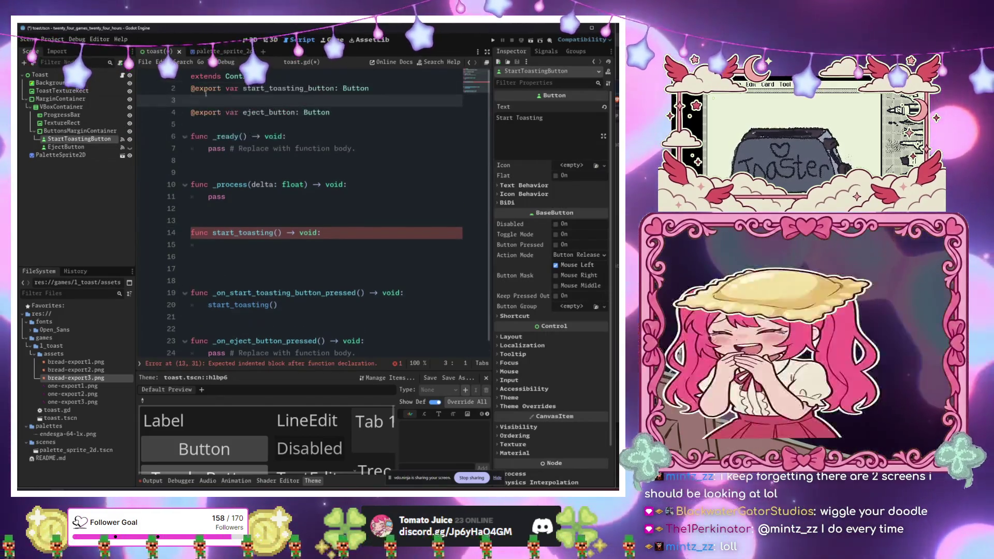
key(BackSpace)
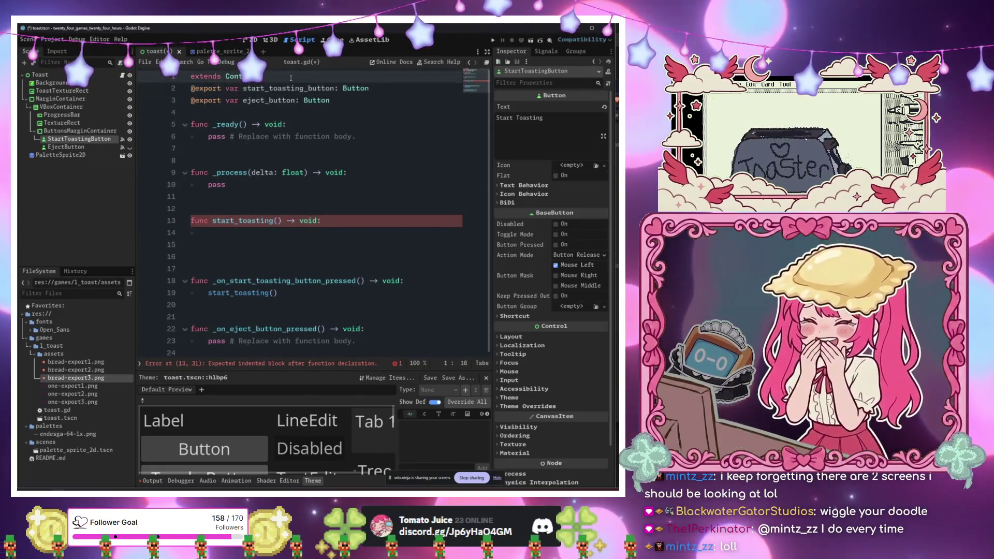
key(Return)
key(Return)
- Write eject_button.show() and start_toasting_button.hide() in start_toasting() and save the script
click(337, 132)
key(Return)
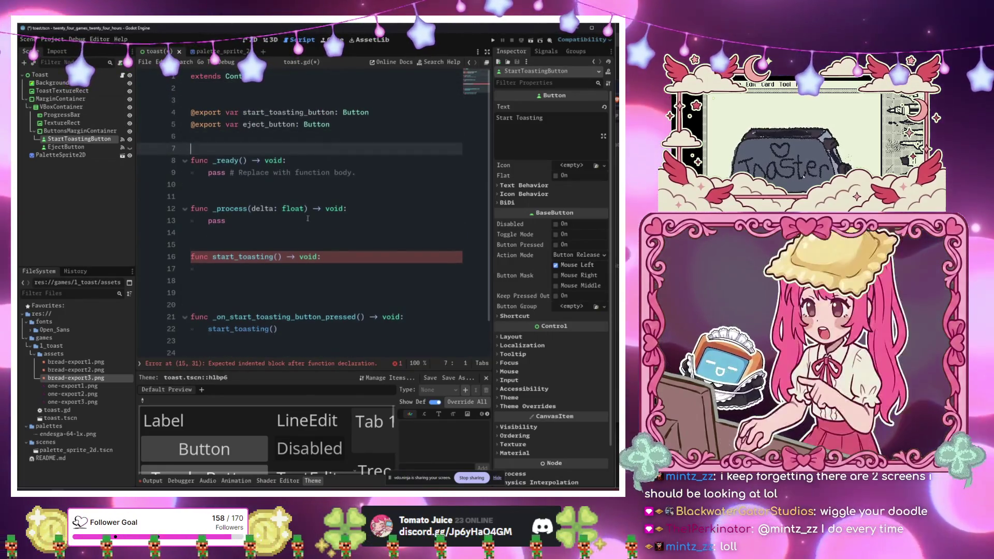
click(284, 269)
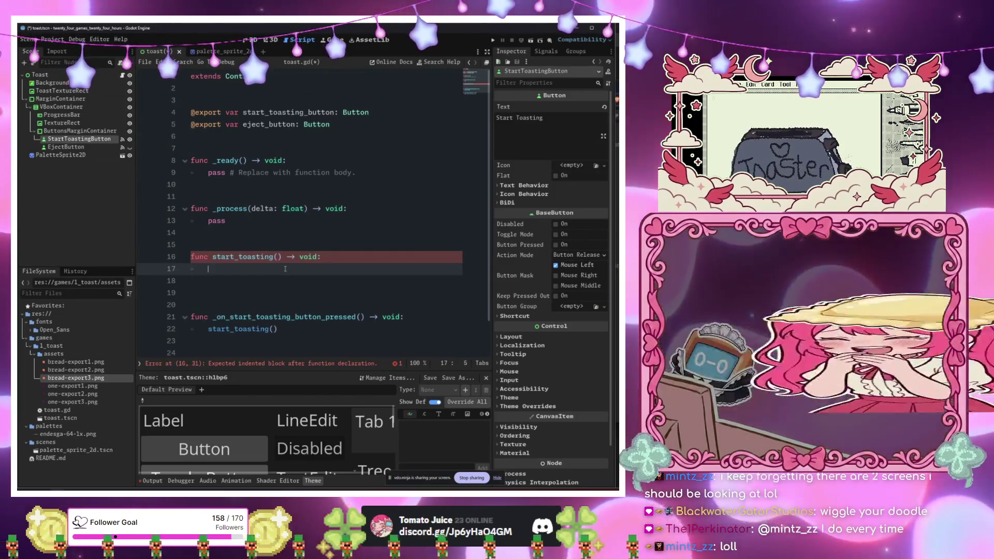
text(ej)
key(Return)
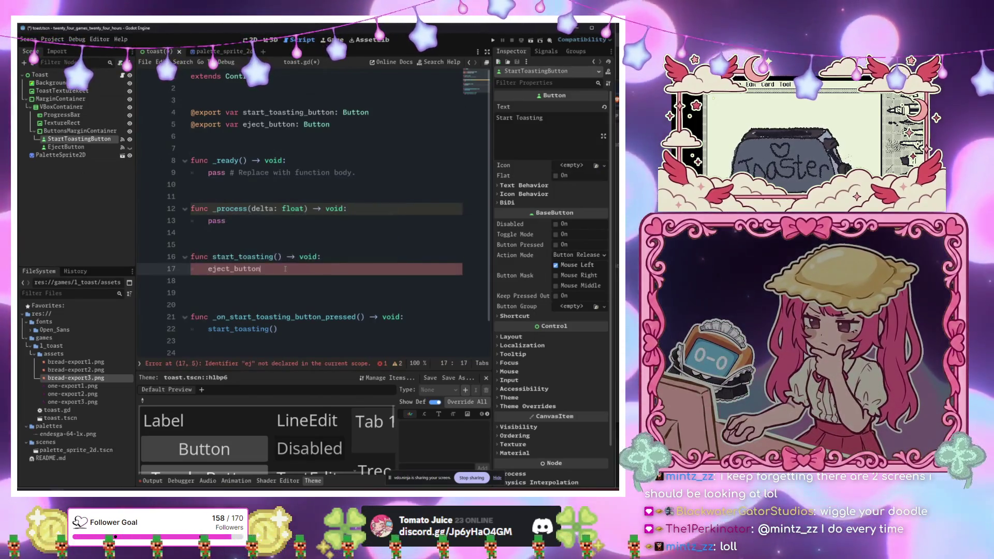
text(.sho)
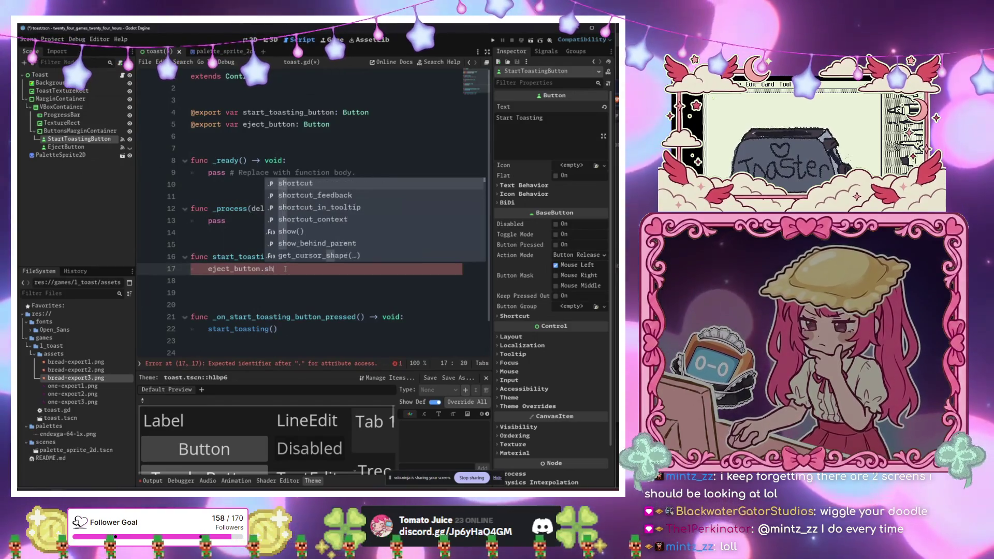
key(Down)
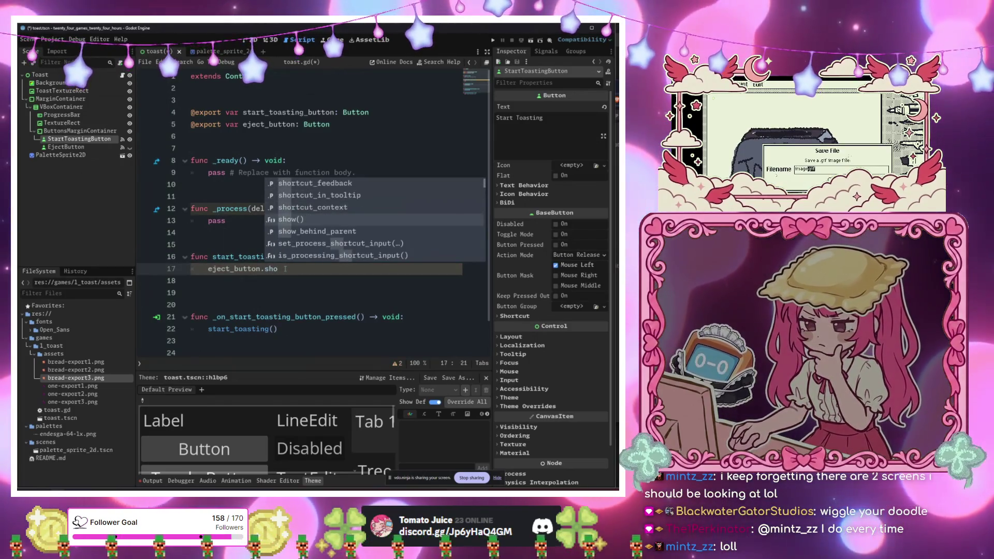
key(Return)
key(Return)
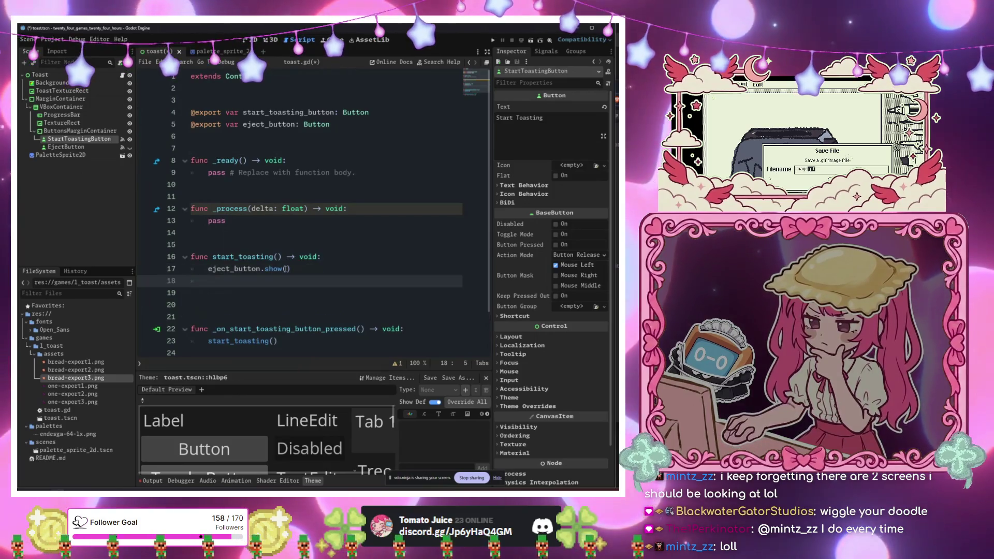
text(sta)
key(Down)
key(Return)
text(.hide()
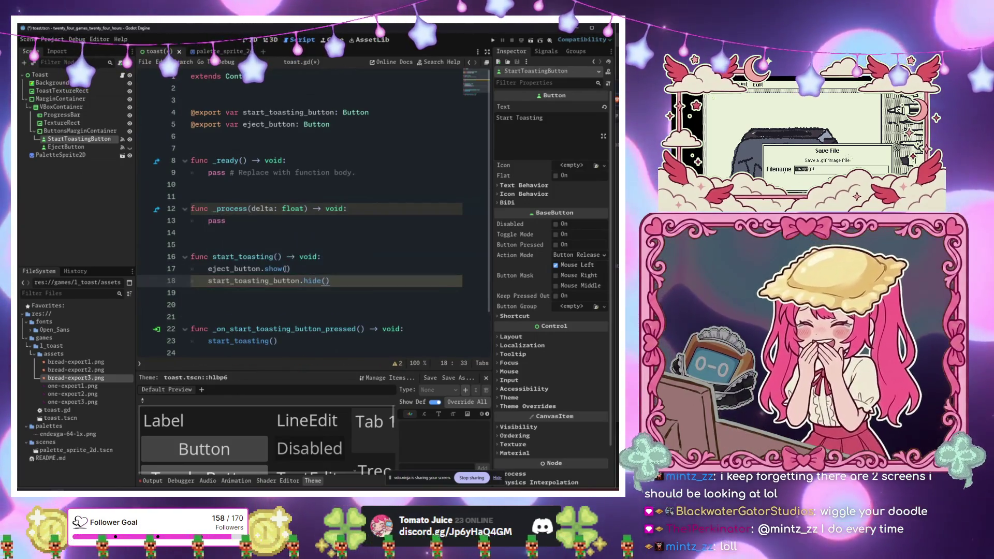
key(ctrl+s)
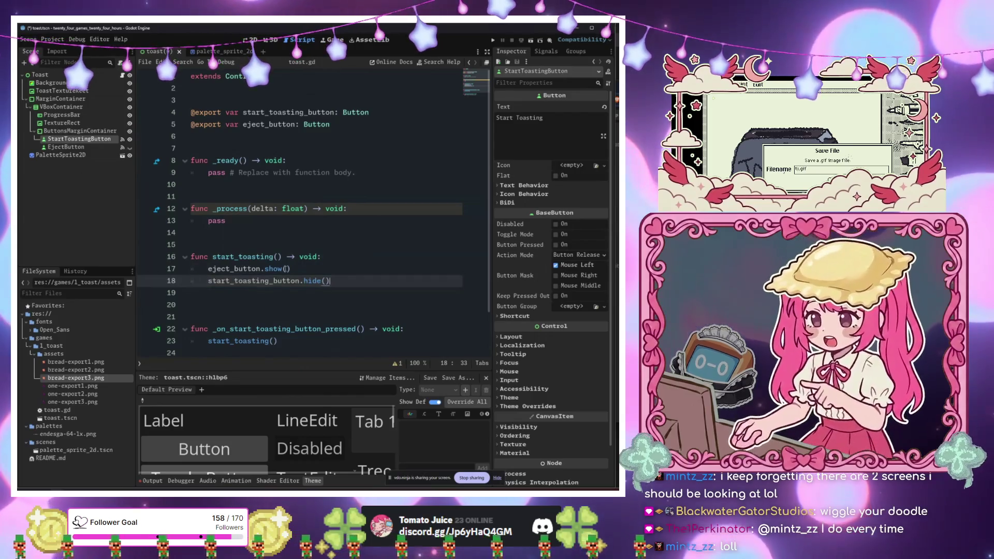
- Tidy blank lines and begin a func eject_ declaration below start_toasting
key(BackSpace)
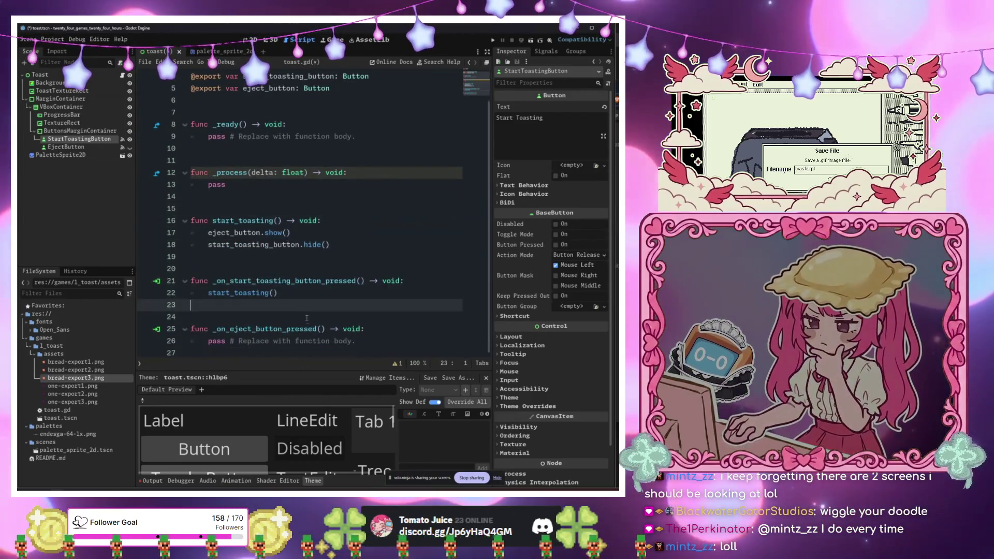
click(347, 351)
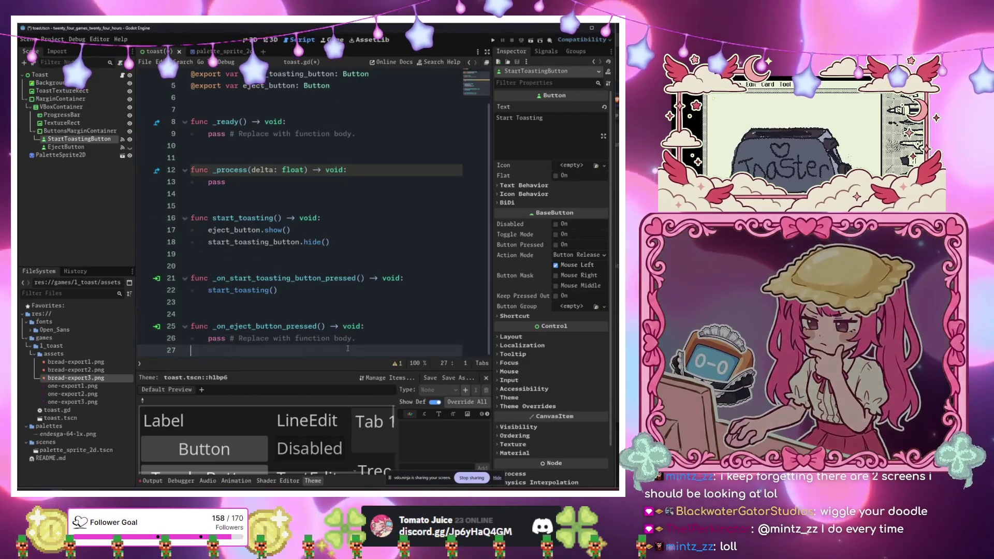
key(Return)
key(Return)
key(Return)
click(210, 313)
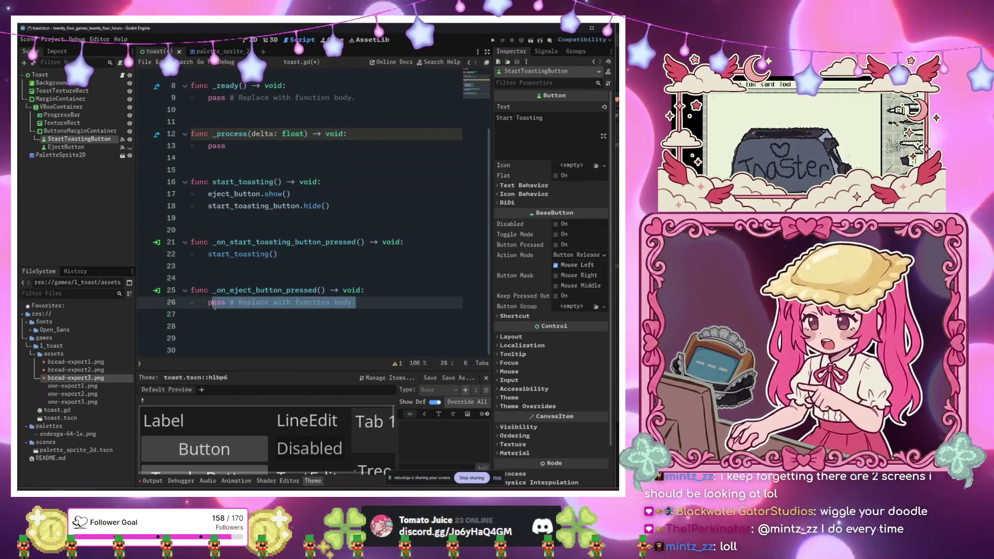
click(219, 220)
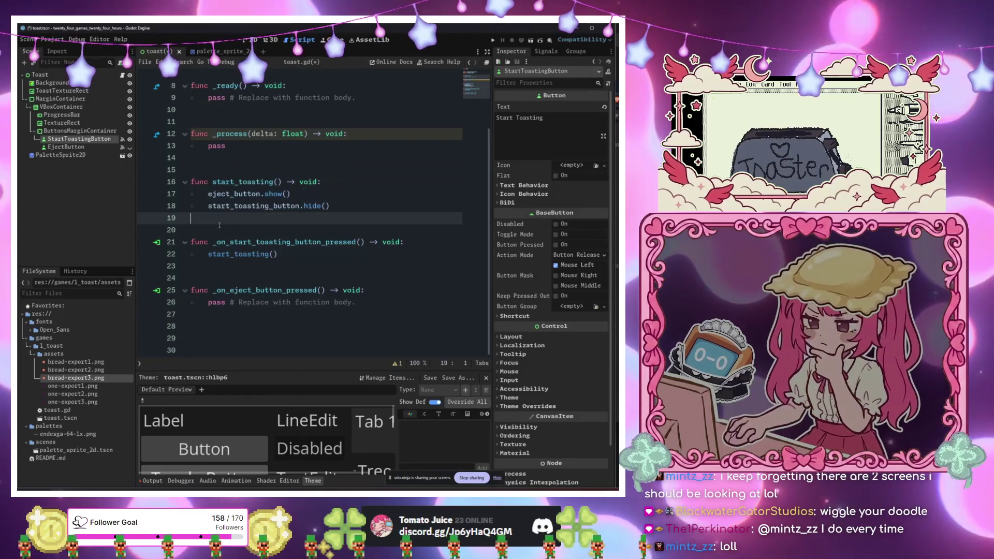
key(Return)
key(Return)
key(Return)
key(Up)
key(Up)
text(func eject_)
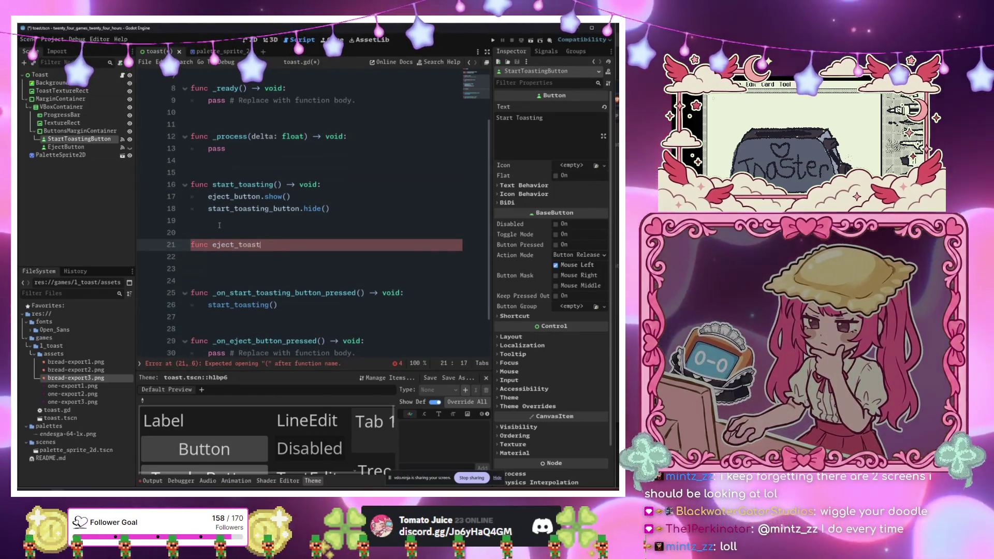
- Finish the eject_toast() -> void: function with a pass body
text(() -> void:)
key(Return)
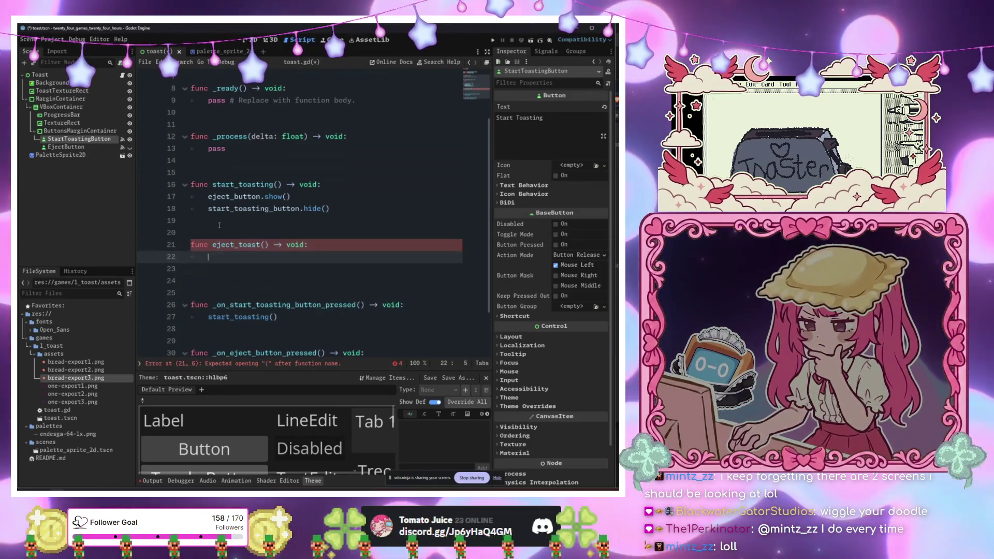
text(pass)
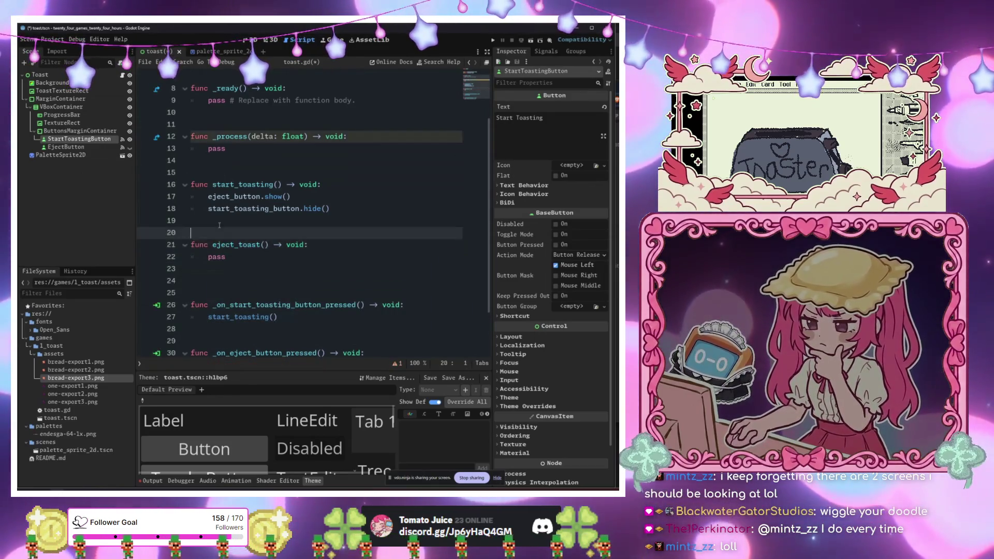
key(Down)
key(BackSpace)
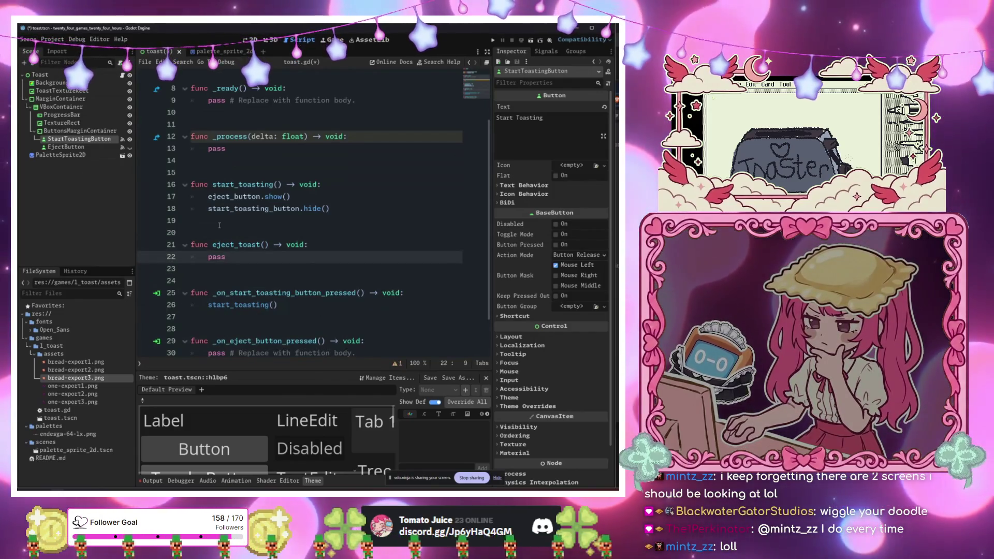
- Rename ProgressBar to ToastingProgressBar and show the TextureRect in the 2D view
scroll(139, 138, up, 2)
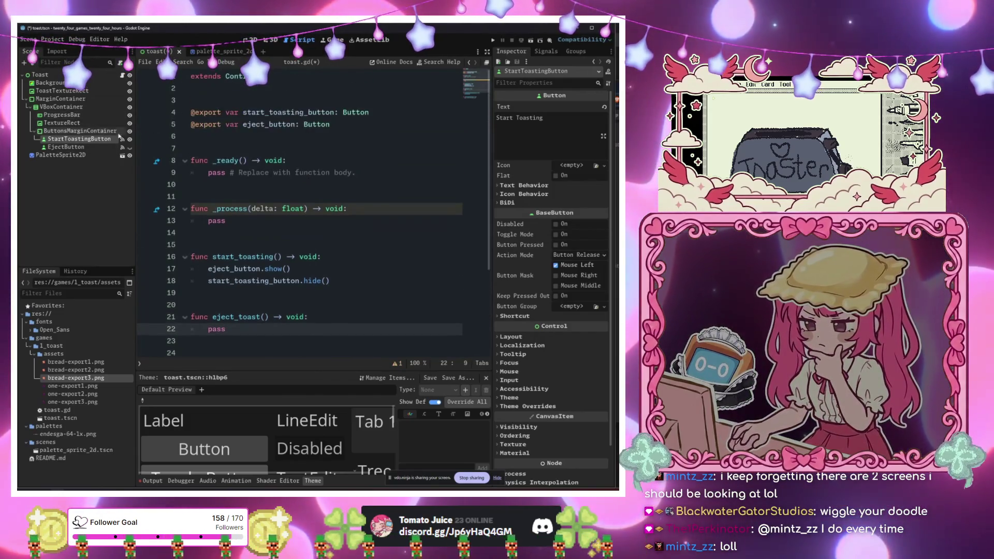
click(59, 115)
text(Toasting)
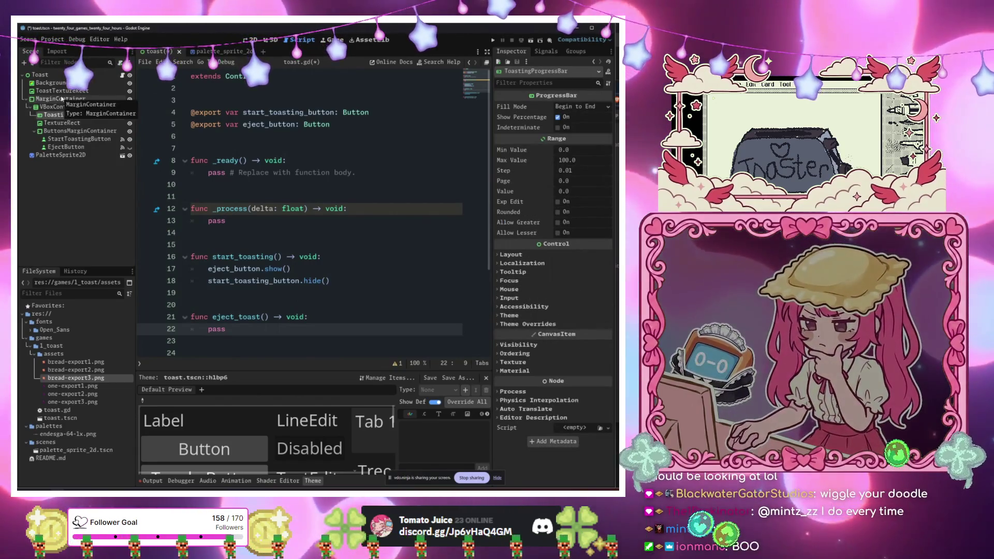
click(61, 122)
click(251, 39)
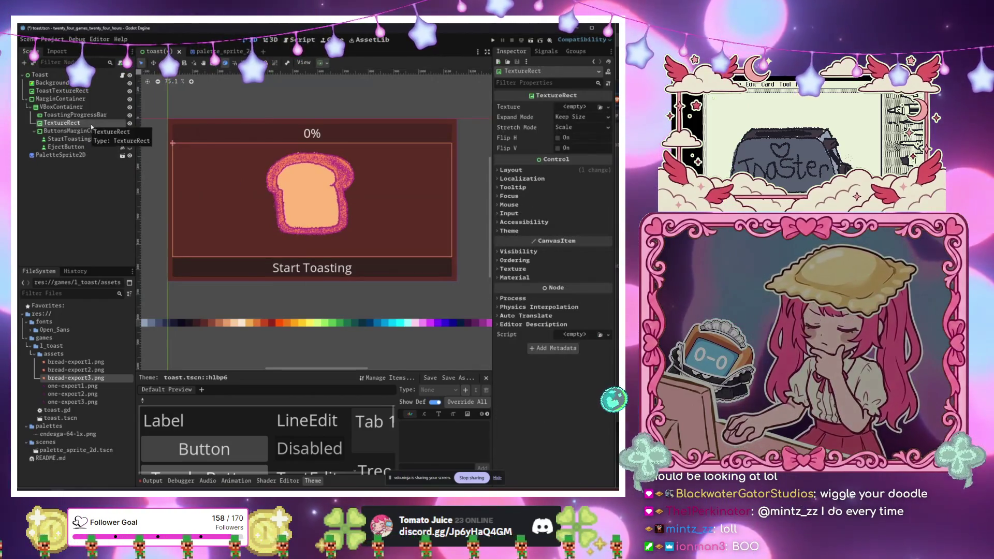
- Expand the TextureRect's Visibility section, try its Modulate picker, then select ToastTextureRect
scroll(350, 207, up, 1)
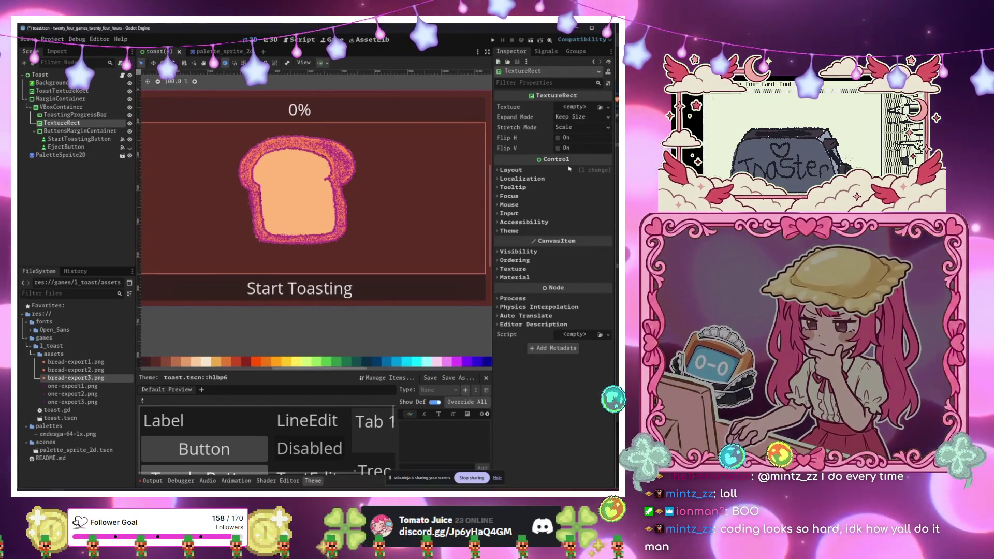
click(517, 251)
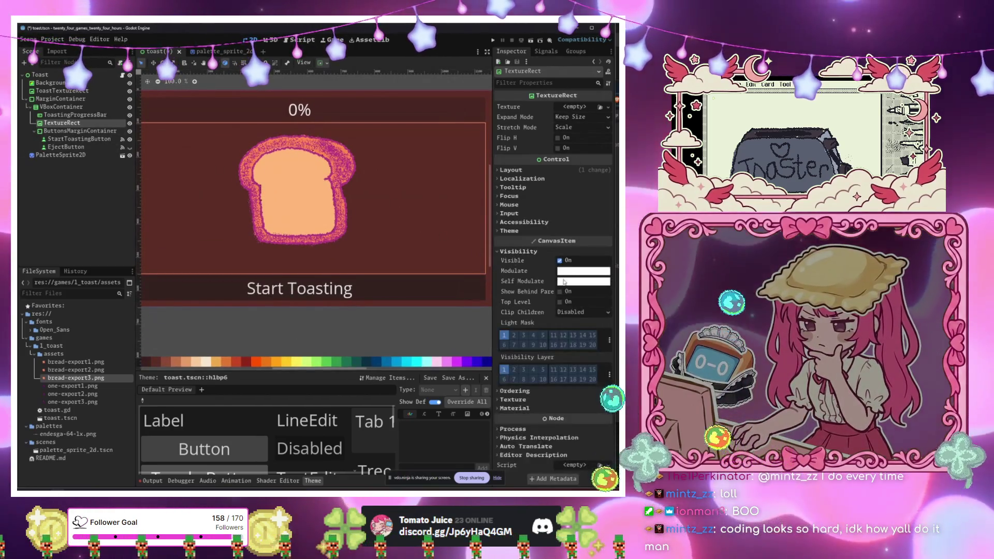
click(570, 271)
mouse_move(616, 332)
mouse_down()
mouse_move(616, 349)
mouse_move(616, 282)
mouse_up()
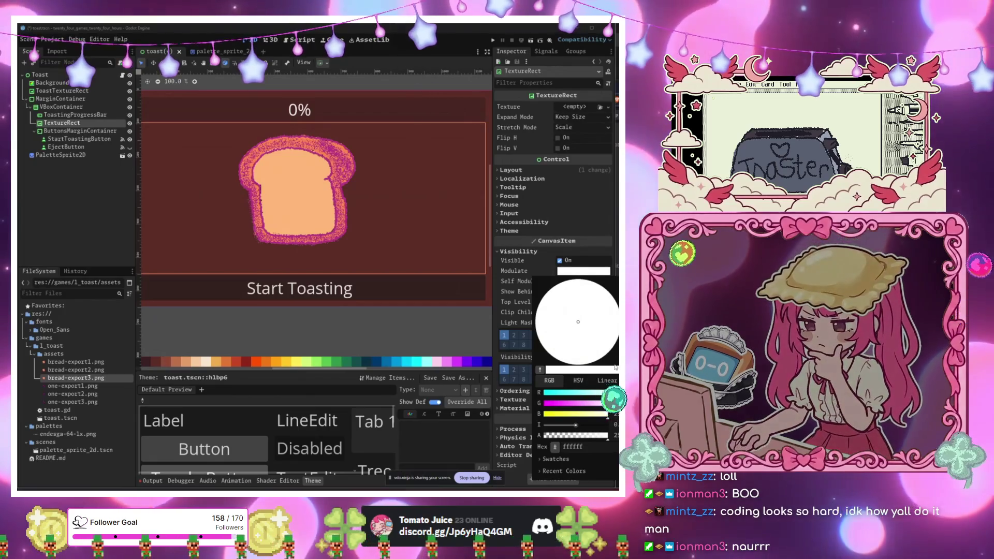
click(72, 134)
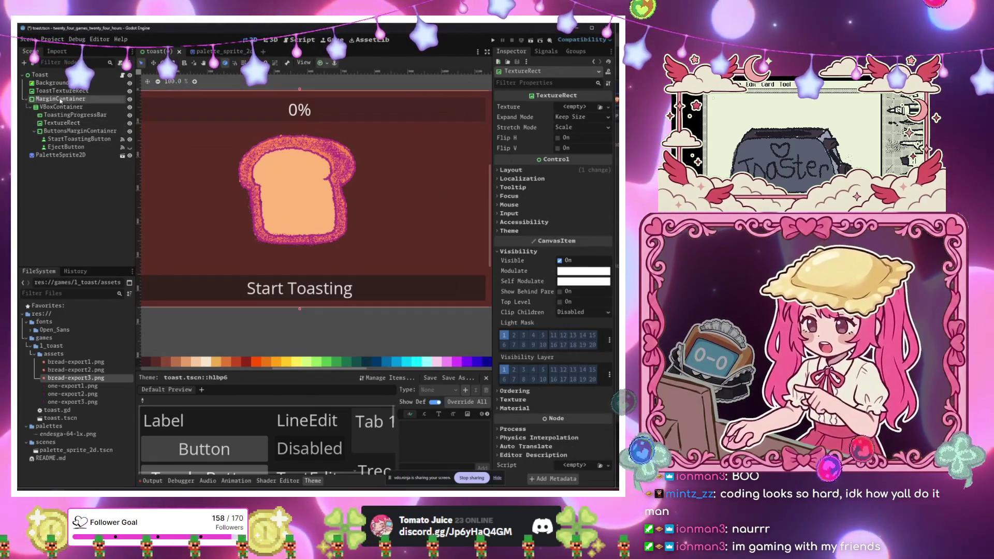
click(61, 92)
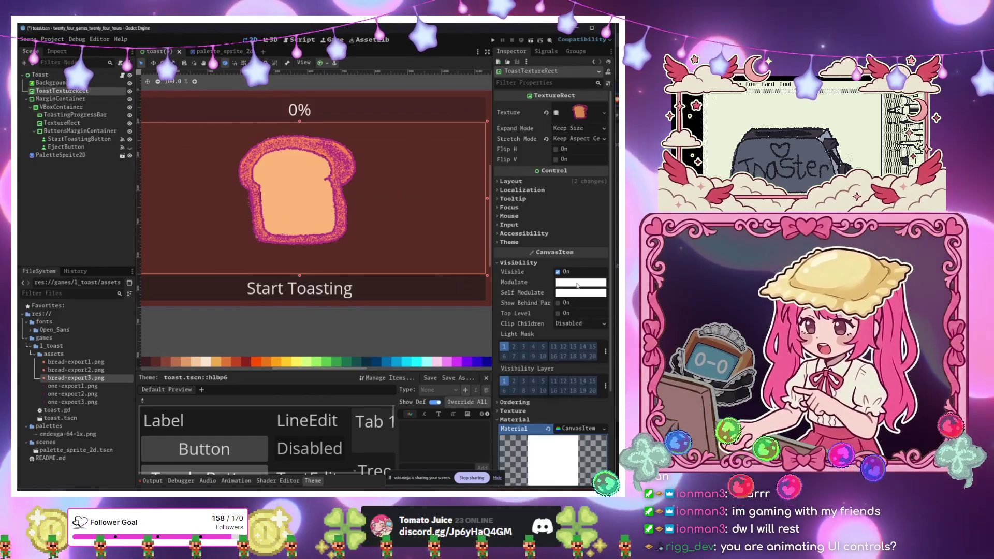
- Try grey Modulate tints bebebe, afafaf and b3b3b3 on the bread, then darken slightly in HSV
click(577, 283)
text(bebebe)
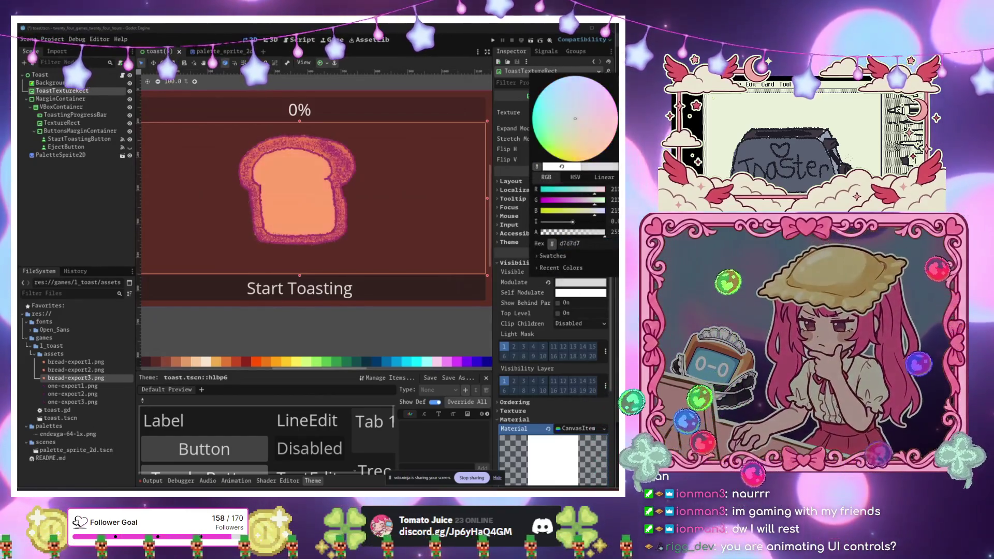
key(Return)
text(afafaf)
key(Return)
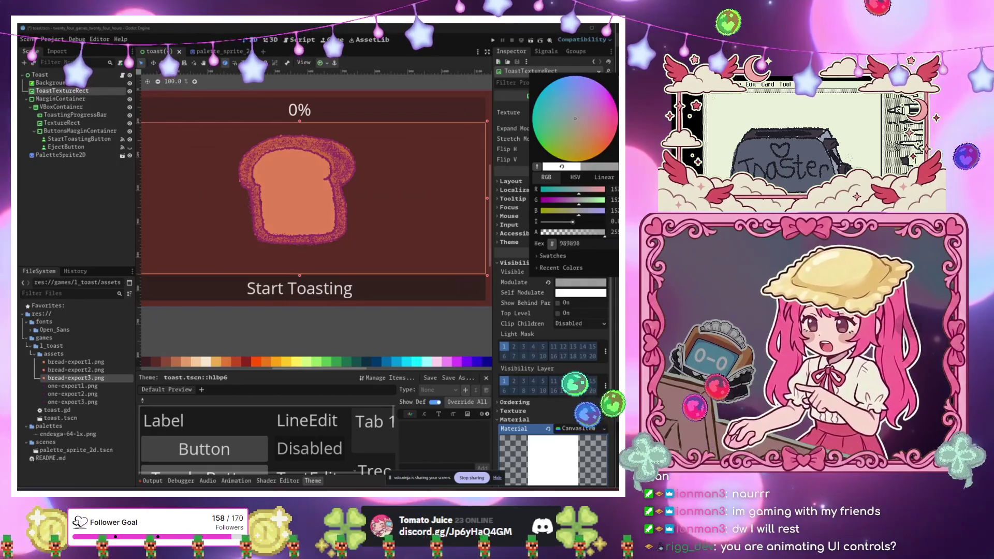
text(b3b3b3)
key(Return)
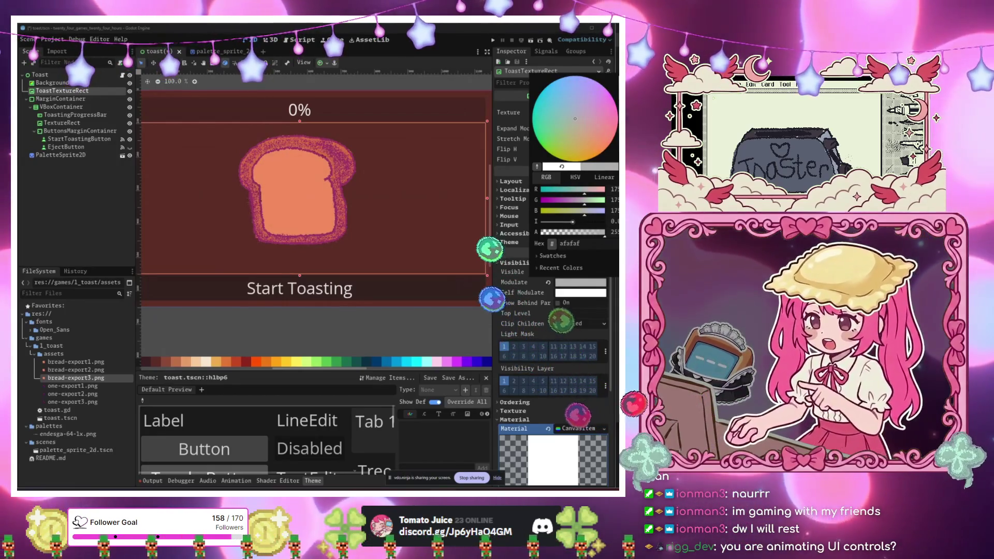
click(573, 178)
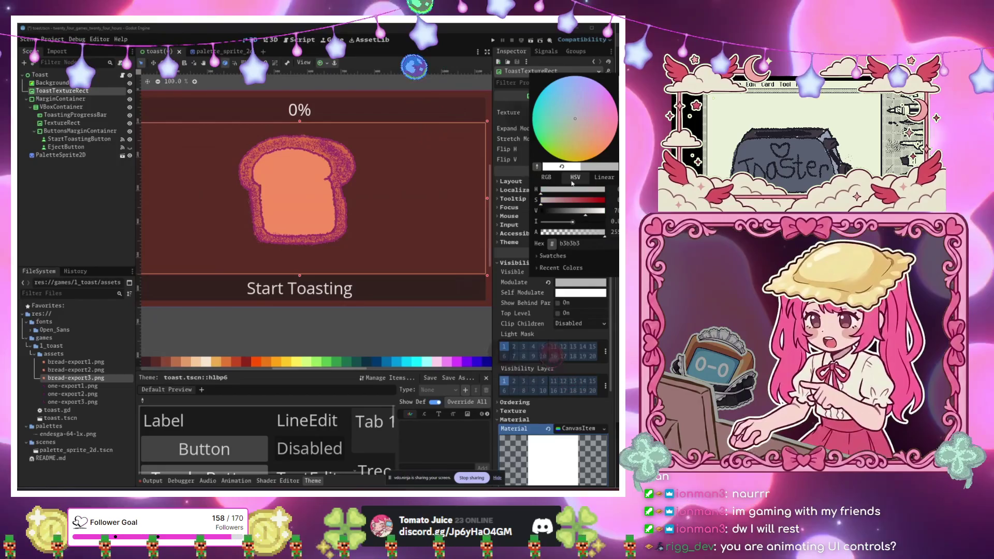
mouse_move(585, 211)
mouse_down()
mouse_move(601, 211)
mouse_move(581, 211)
mouse_up()
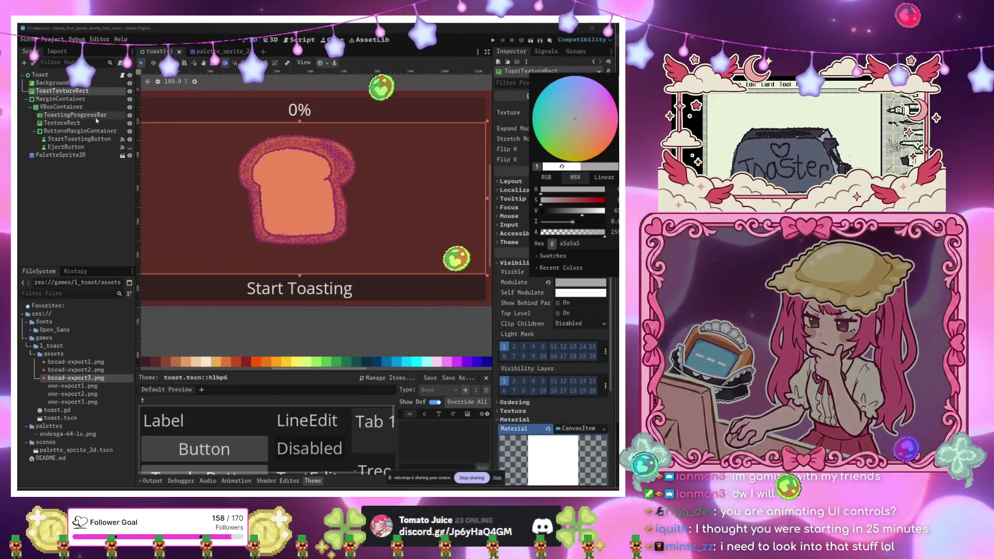
click(205, 108)
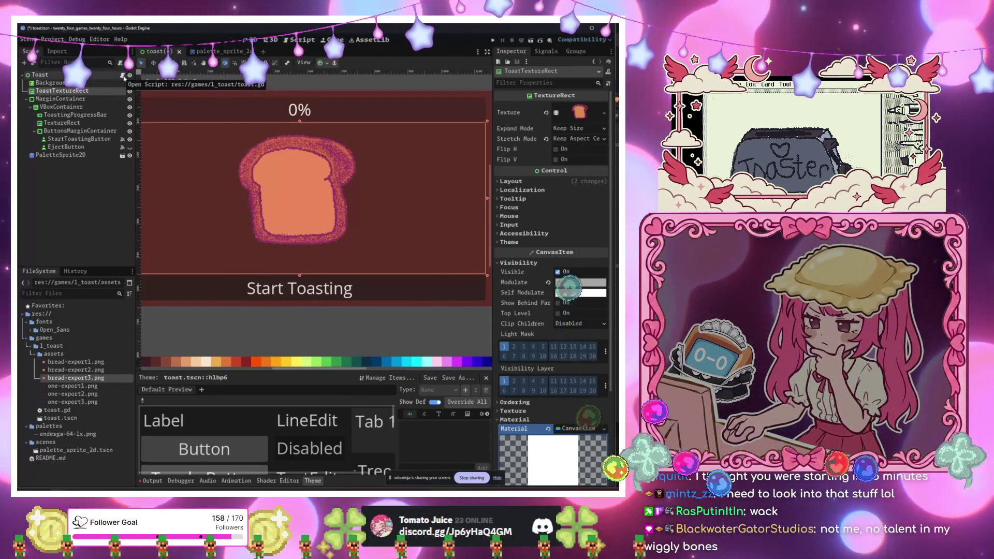
- Try orange-tan, deep brown and pale tan tints, then desaturate the Modulate back to grey 959595
click(584, 283)
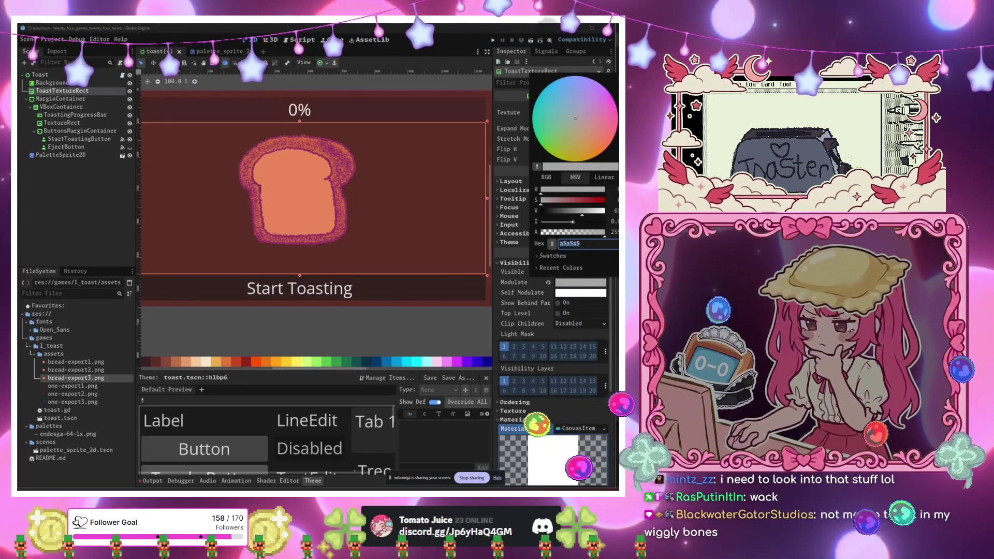
click(581, 139)
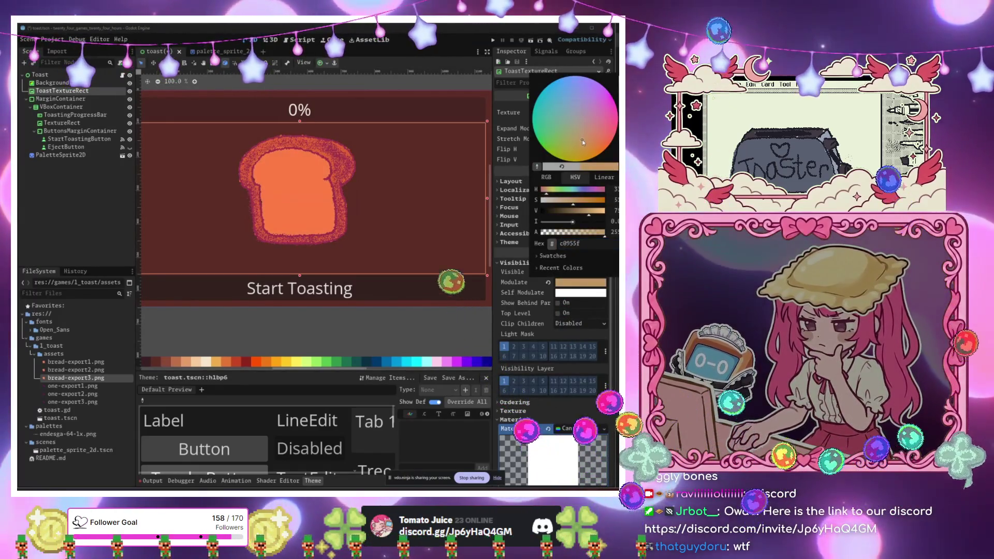
drag(589, 210, 569, 211)
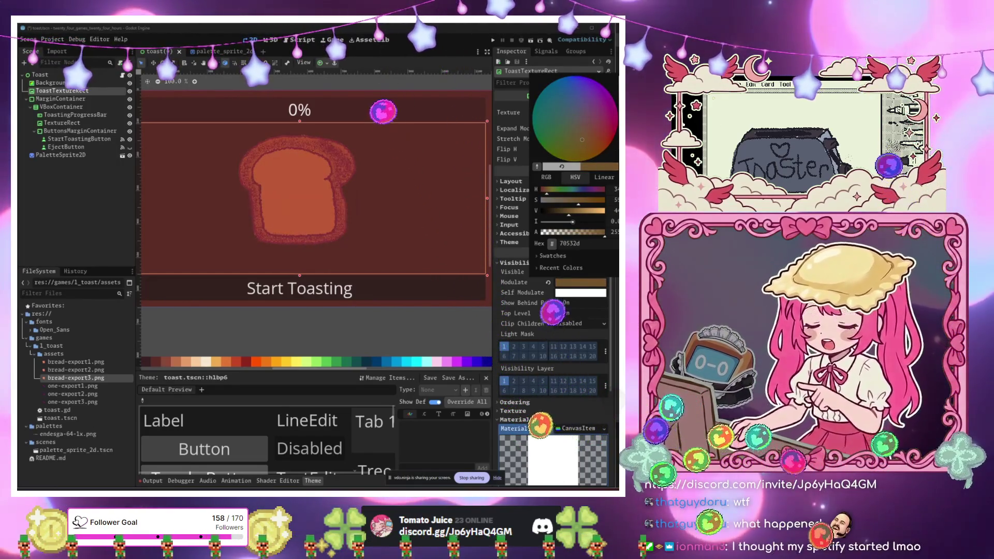
drag(568, 210, 598, 210)
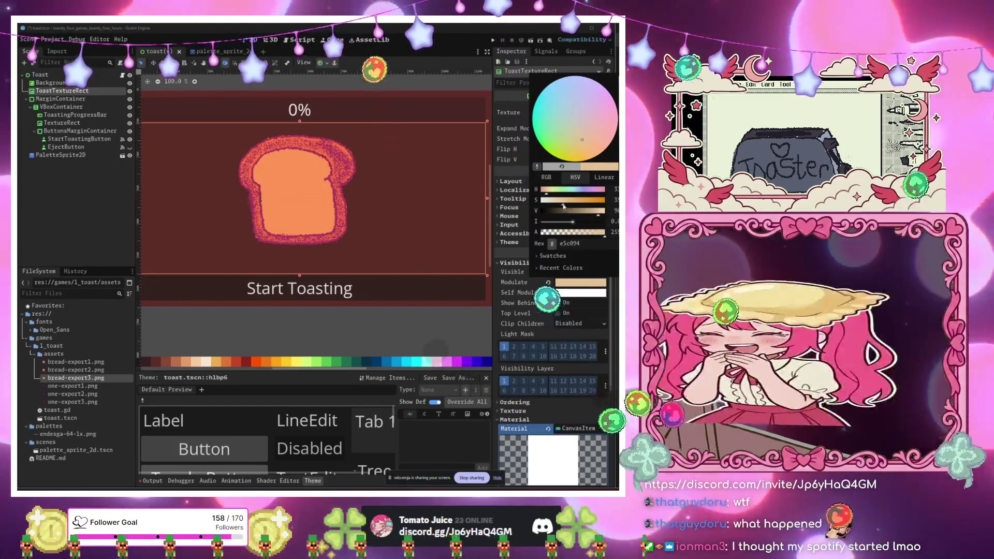
drag(566, 200, 539, 200)
mouse_move(598, 211)
mouse_down()
mouse_move(543, 210)
mouse_move(590, 210)
mouse_move(578, 211)
mouse_up()
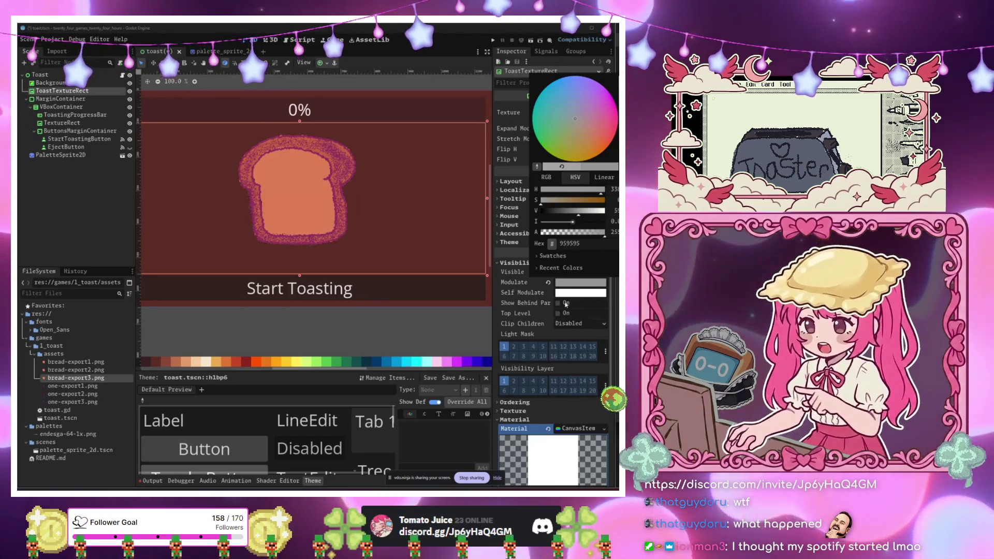
- Darken the bread's Modulate tint with the V and intensity sliders, then close the picker
click(547, 430)
click(547, 430)
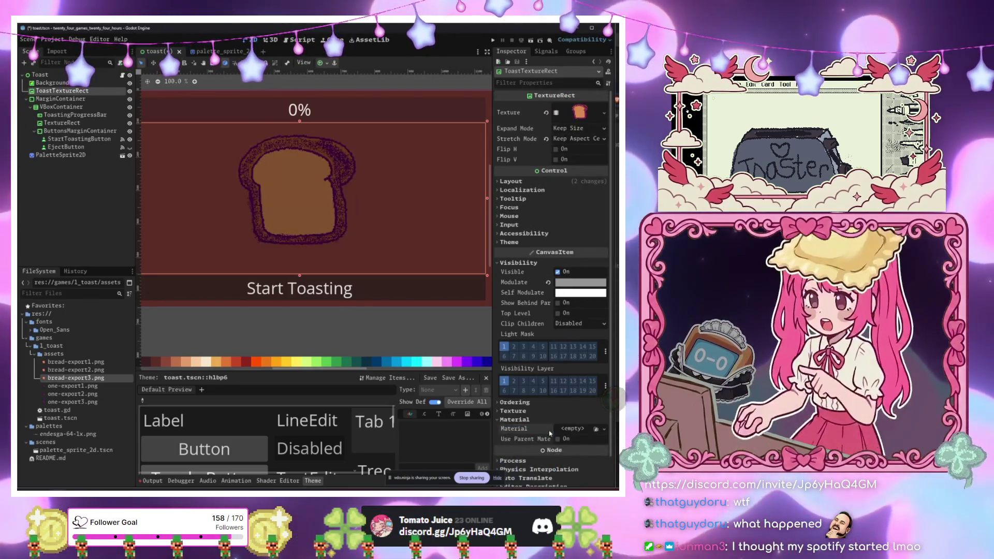
click(580, 282)
mouse_move(575, 211)
mouse_down()
mouse_move(595, 211)
mouse_move(551, 210)
mouse_move(604, 211)
mouse_move(580, 211)
mouse_move(604, 211)
mouse_move(584, 210)
mouse_move(595, 222)
mouse_move(574, 228)
mouse_up()
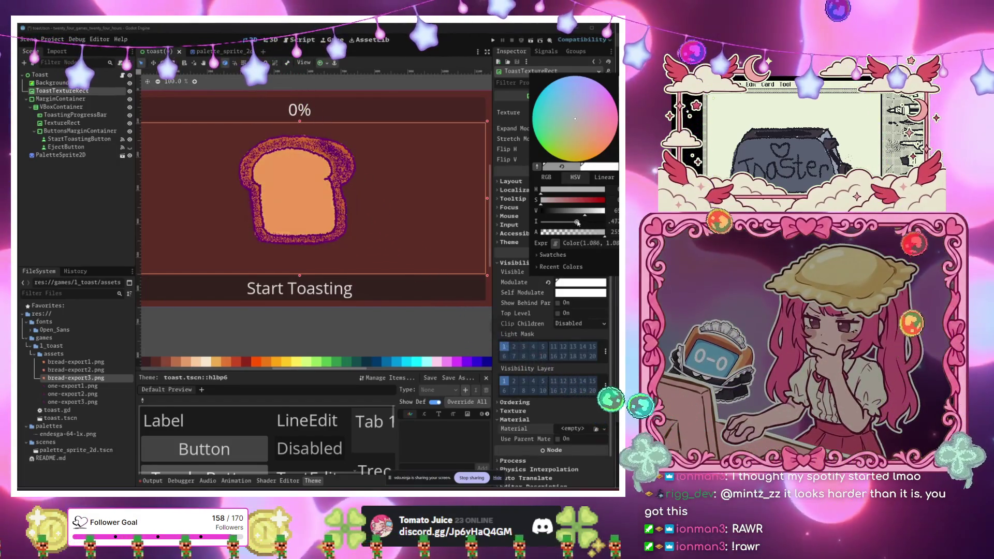
drag(578, 223, 576, 229)
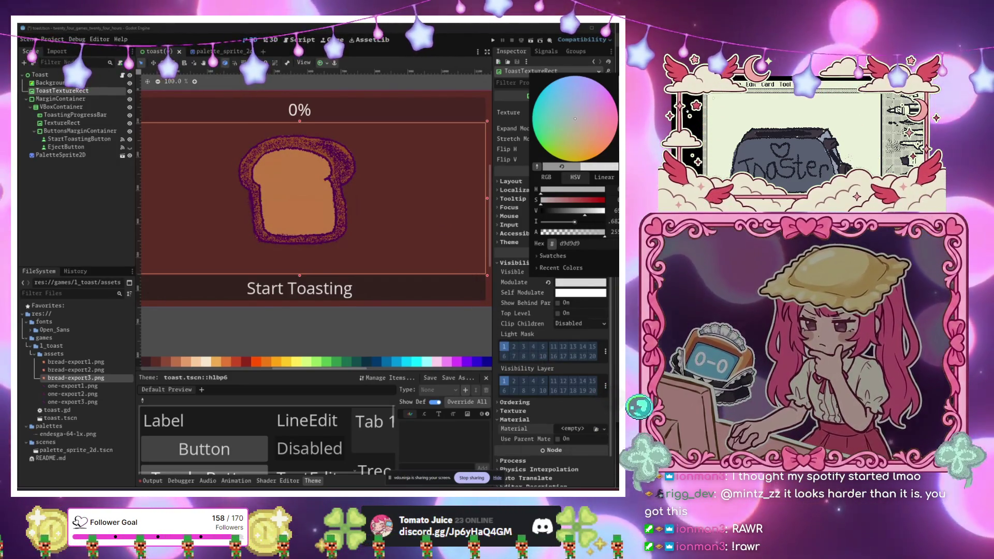
key(Escape)
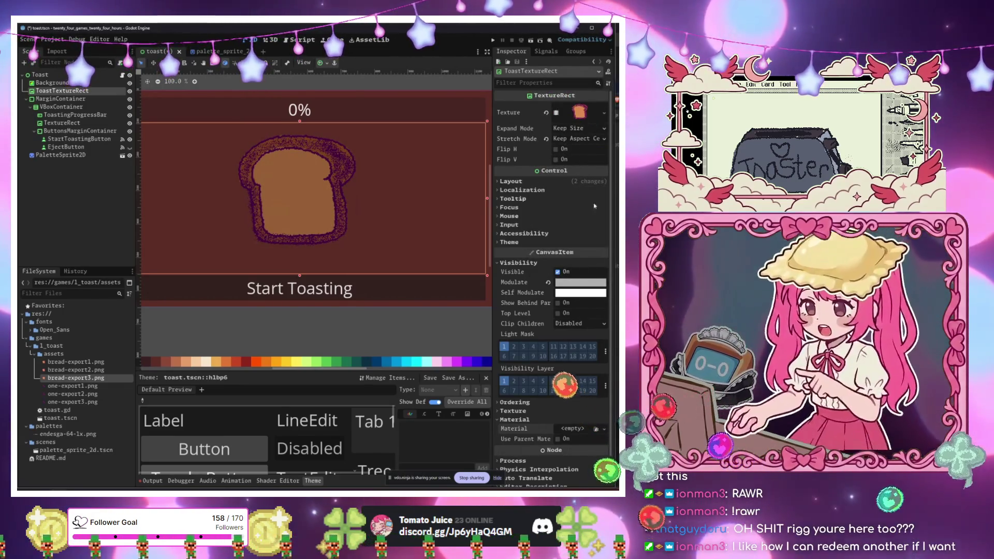
click(587, 286)
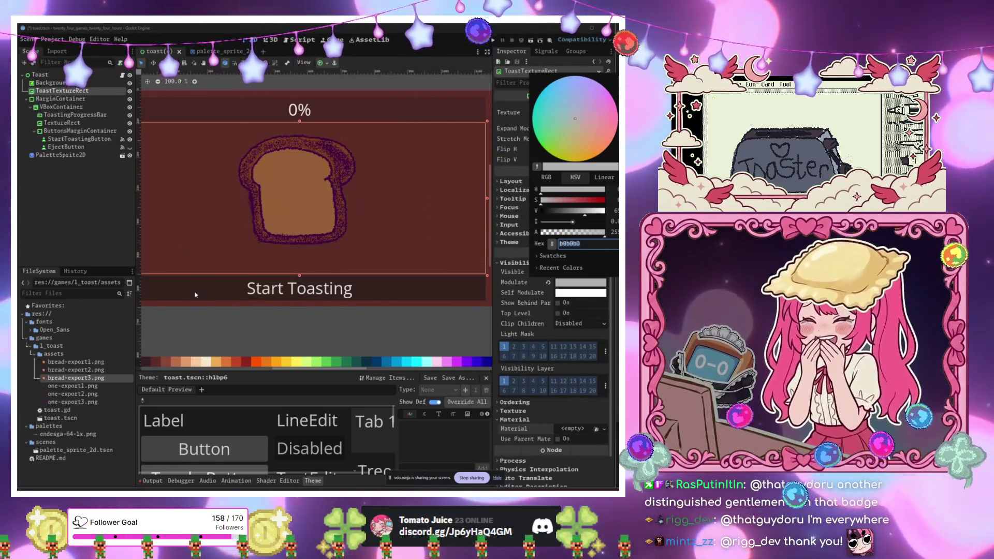
- Return to the toast.gd script and place the caret on empty line 14
click(122, 90)
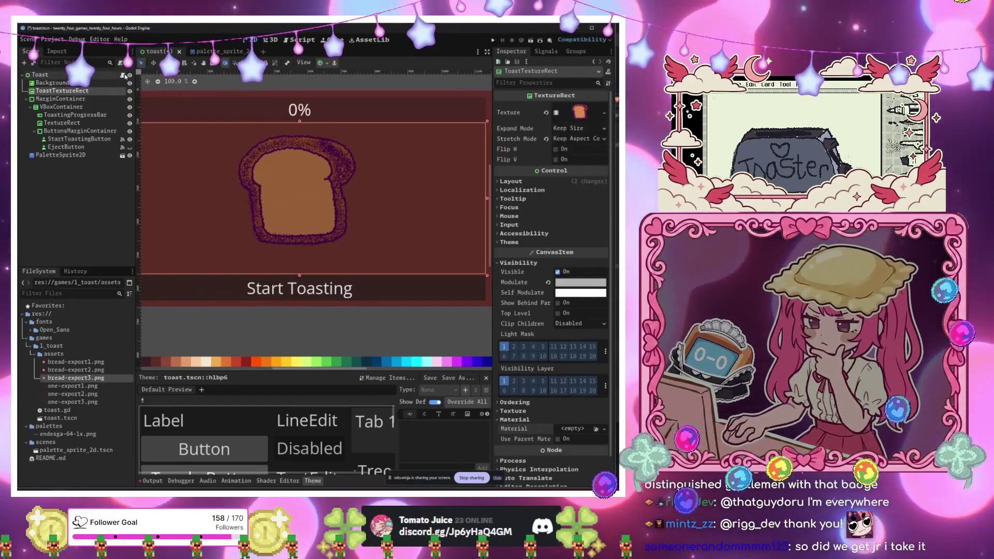
click(122, 90)
click(269, 229)
- Drag ToastingProgressBar into toast.gd to add an exported toasting_progress_bar ProgressBar variable
click(272, 220)
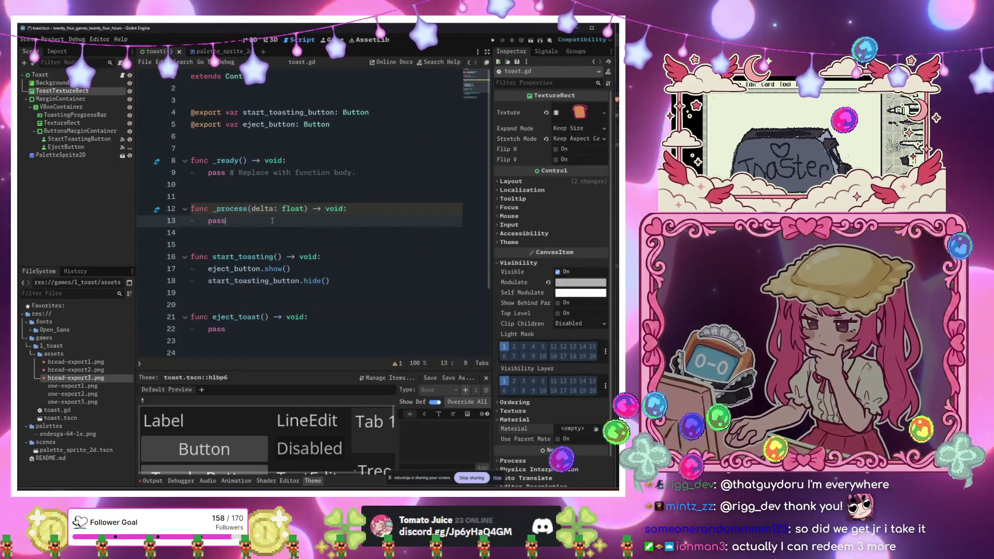
click(78, 146)
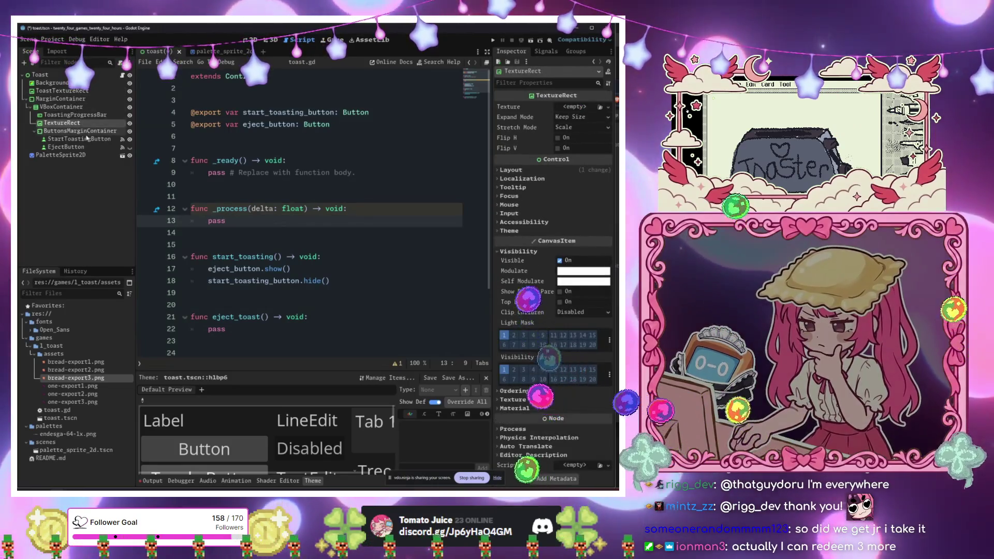
drag(75, 115, 274, 137)
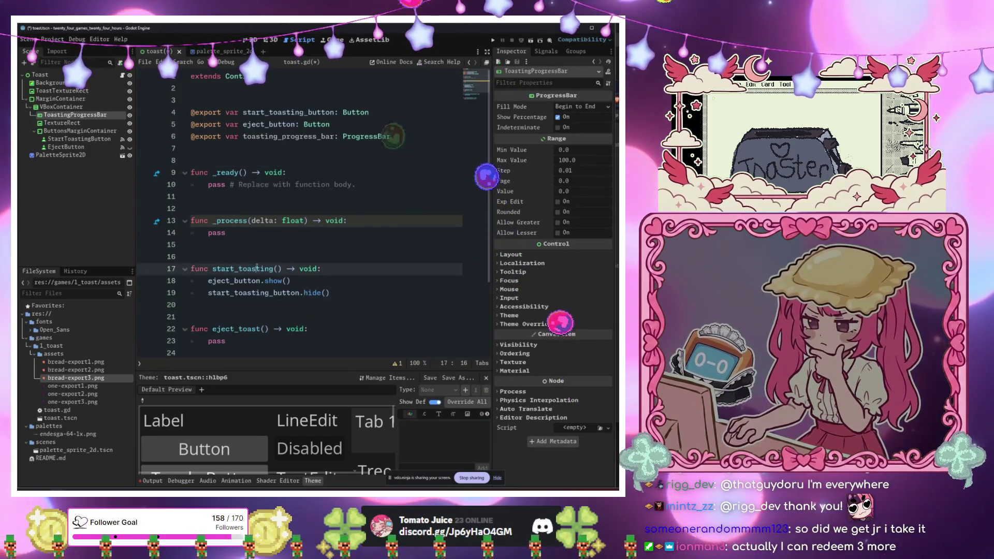
click(265, 241)
click(269, 237)
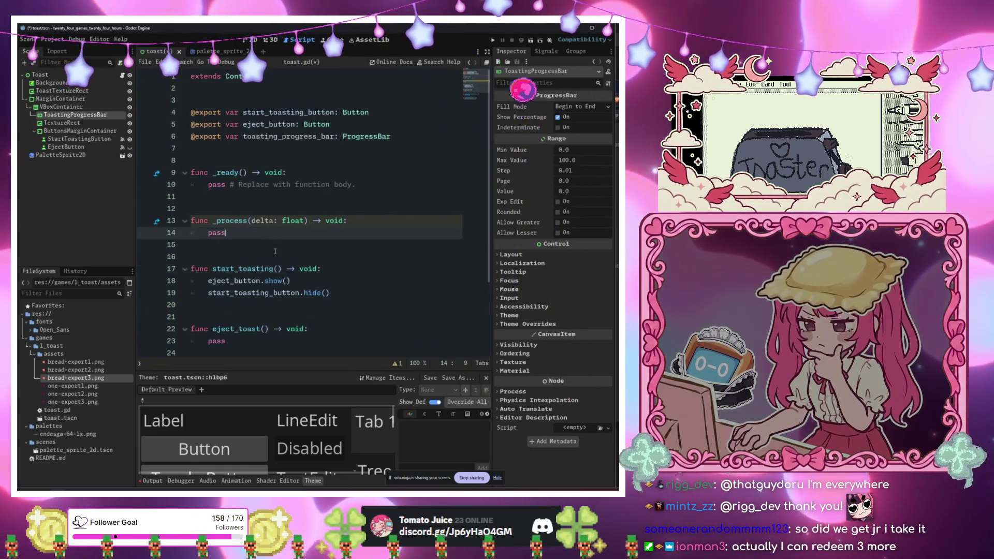
- Review toast.gd's _process, start_toasting and eject_toast functions
scroll(270, 253, down, 3)
scroll(270, 253, up, 1)
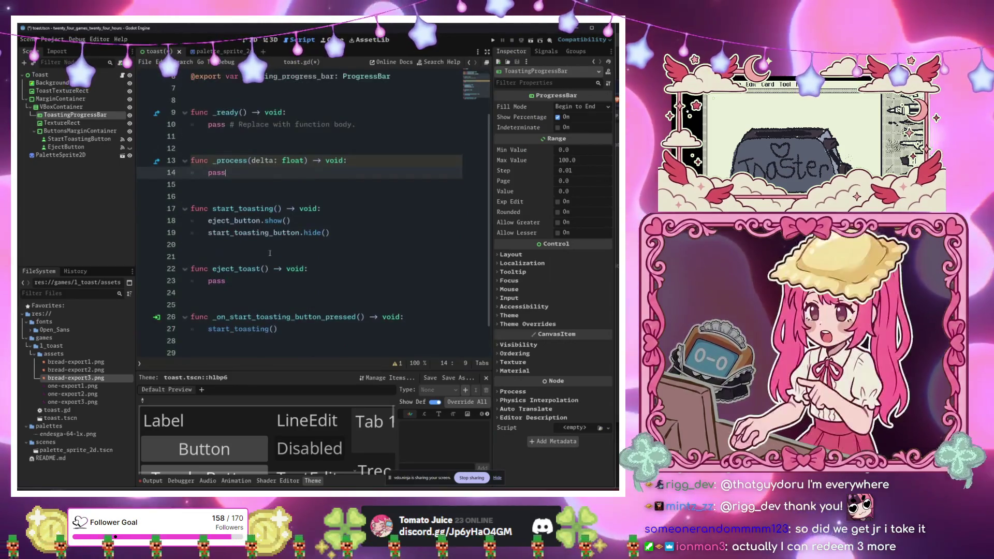
scroll(269, 253, down, 1)
click(269, 249)
scroll(269, 249, up, 3)
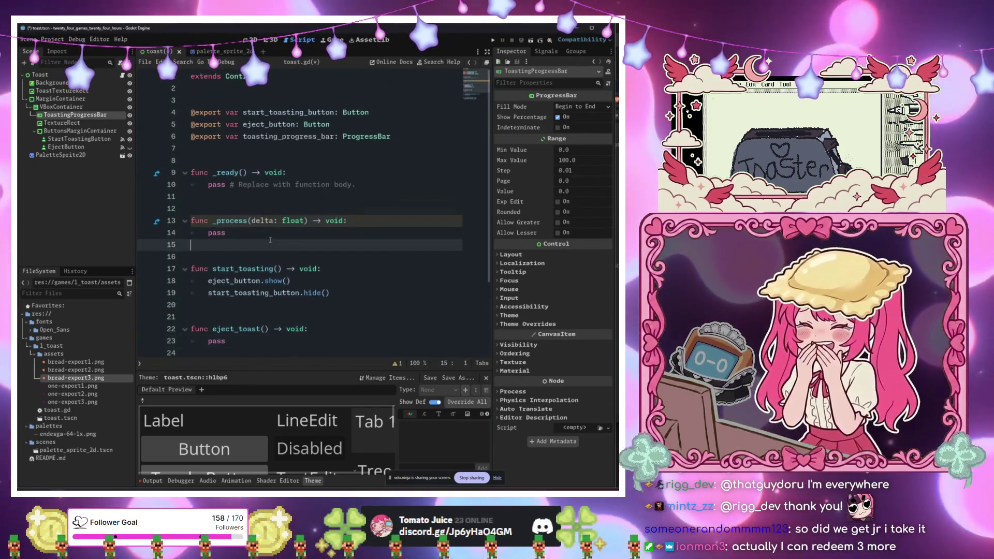
click(279, 233)
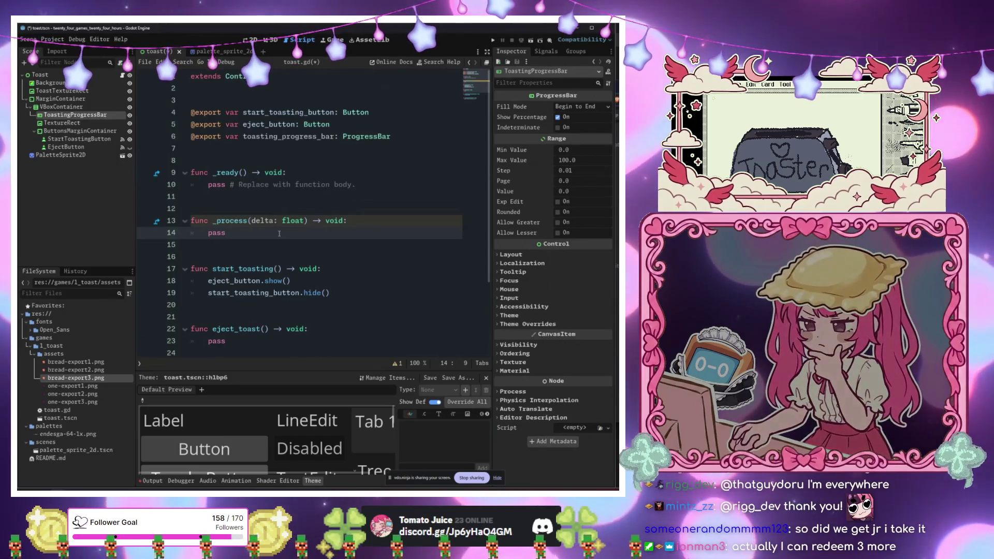
click(270, 269)
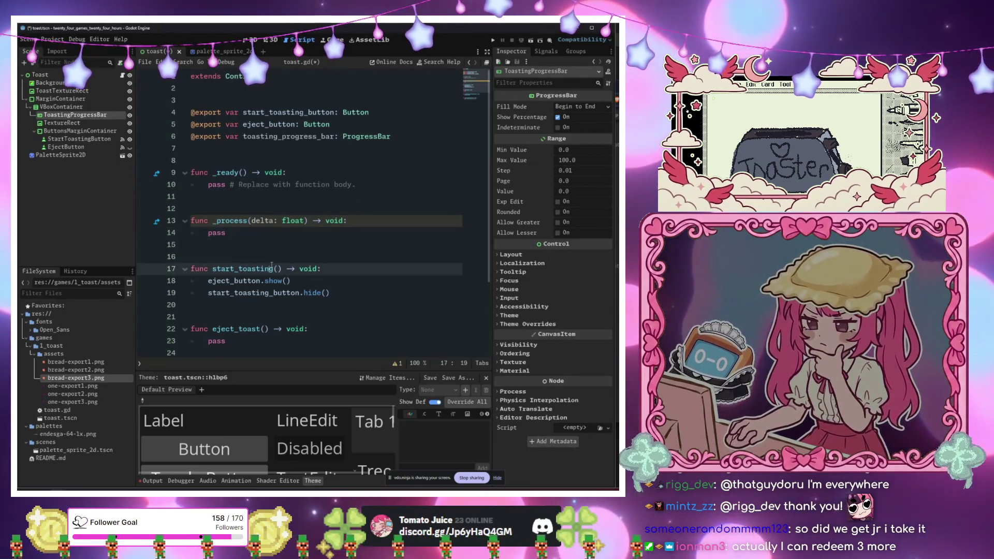
scroll(271, 265, down, 3)
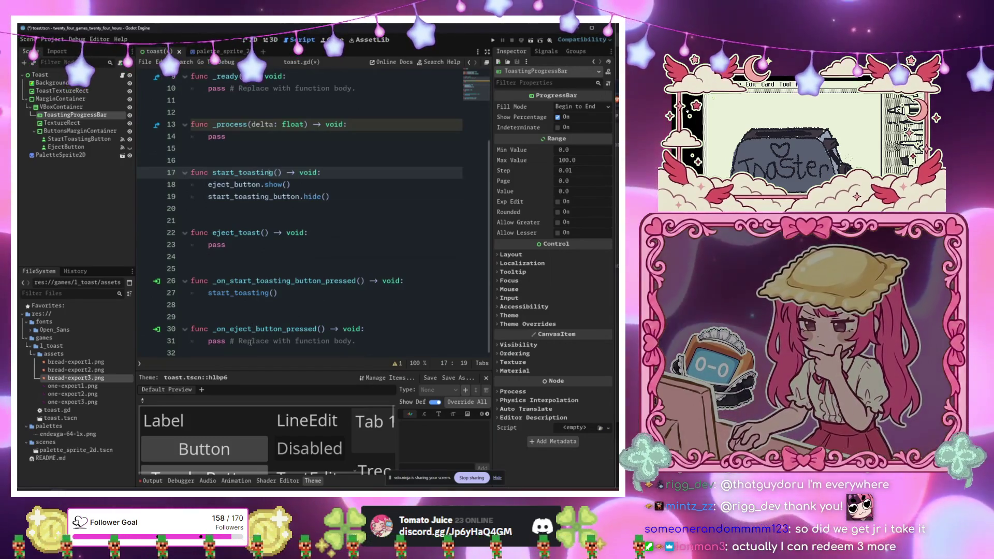
scroll(273, 174, up, 2)
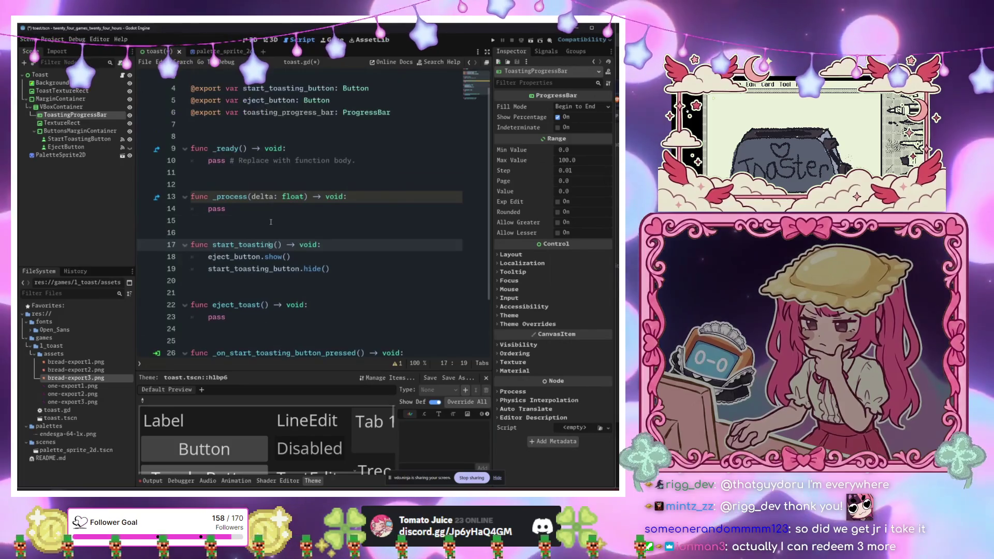
click(270, 222)
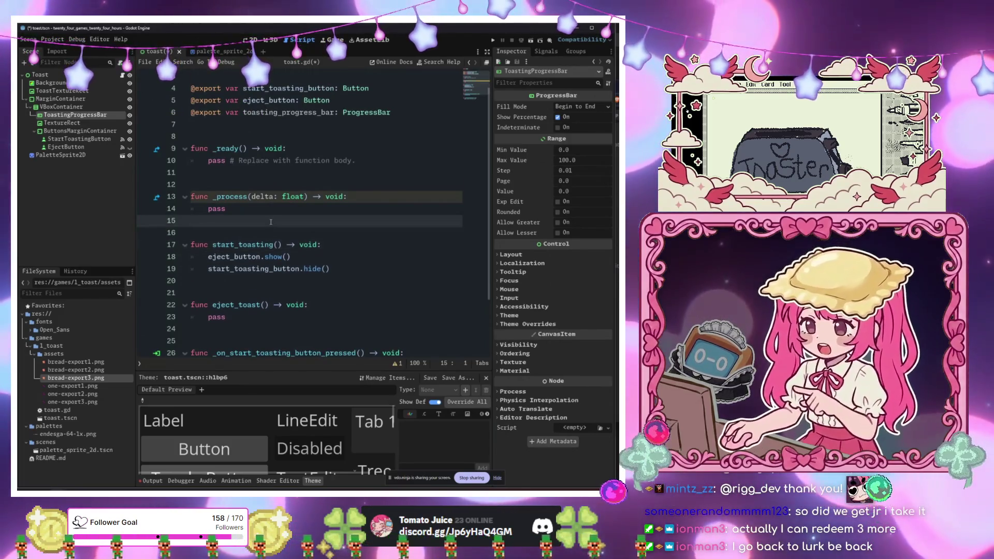
scroll(270, 221, down, 2)
click(275, 257)
click(278, 249)
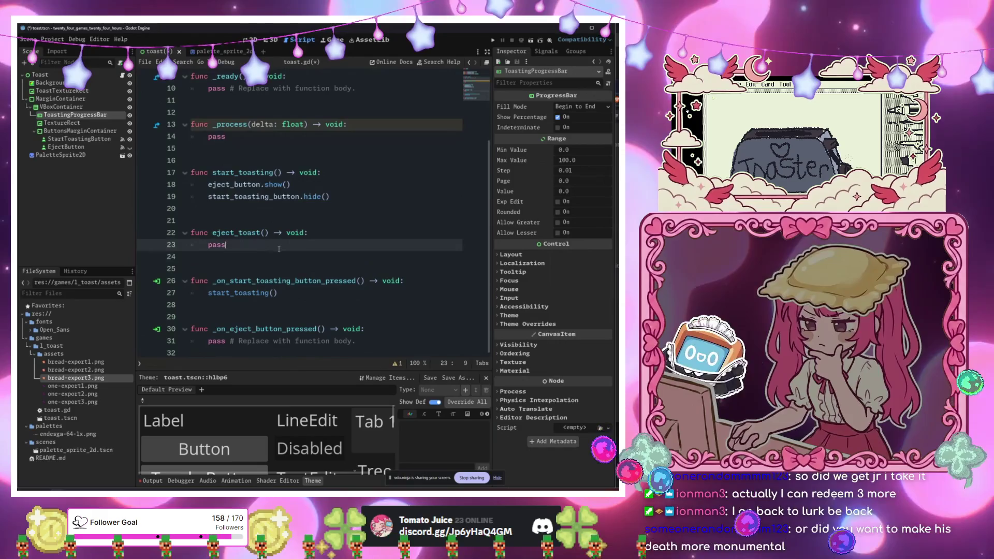
- Show the TextureRect in the 2D scene view and switch to GitHub Desktop
click(62, 122)
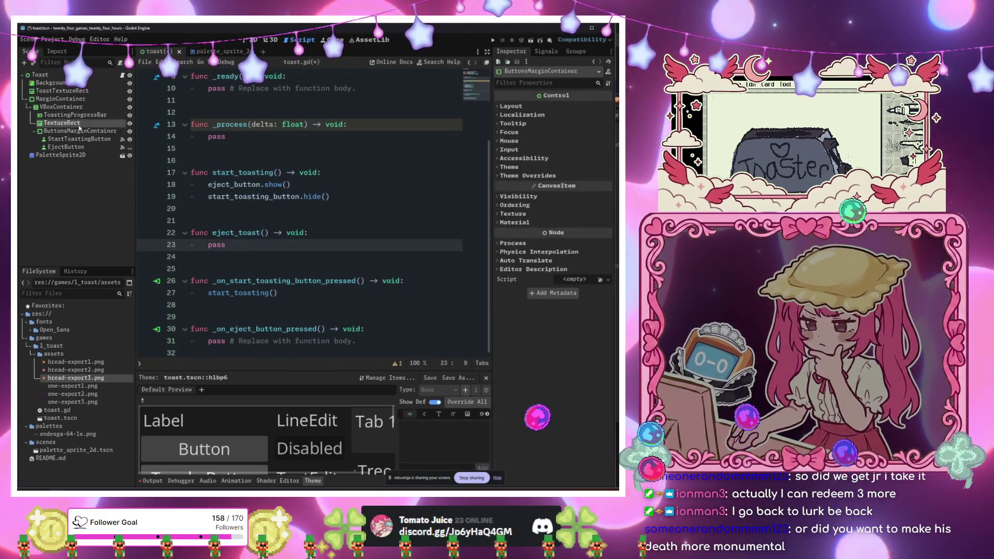
click(253, 40)
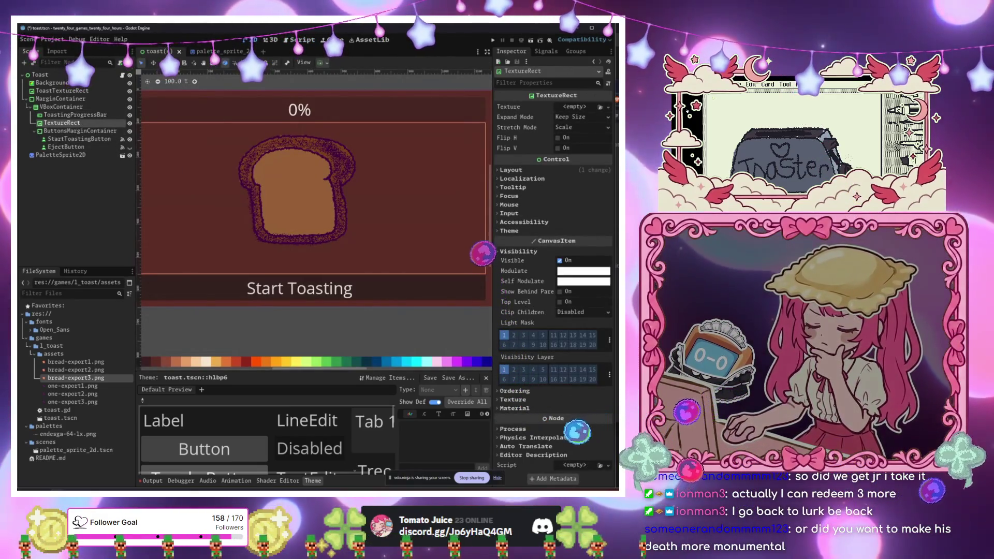
key(alt+Tab)
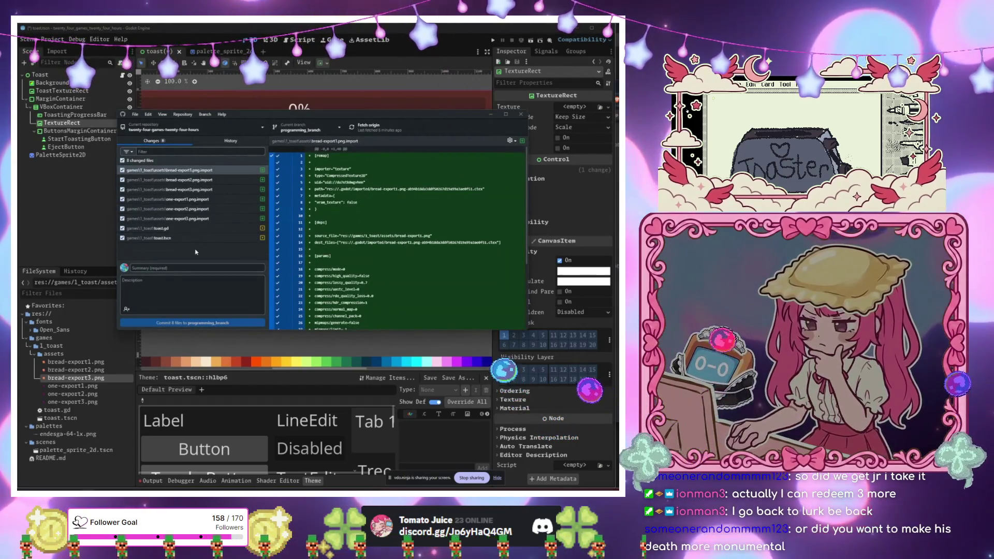
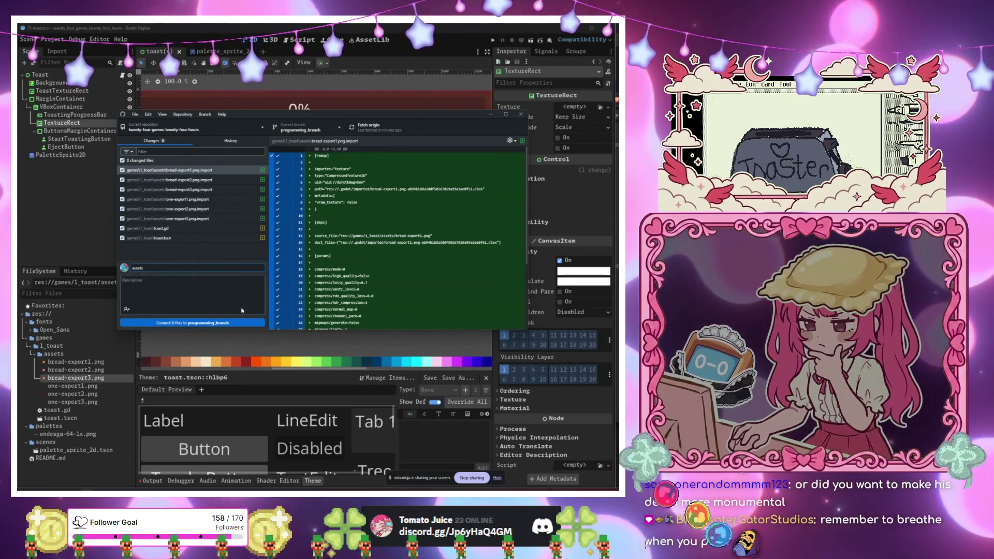
- Commit the toast.gd update to programming_branch and push it to origin
click(192, 322)
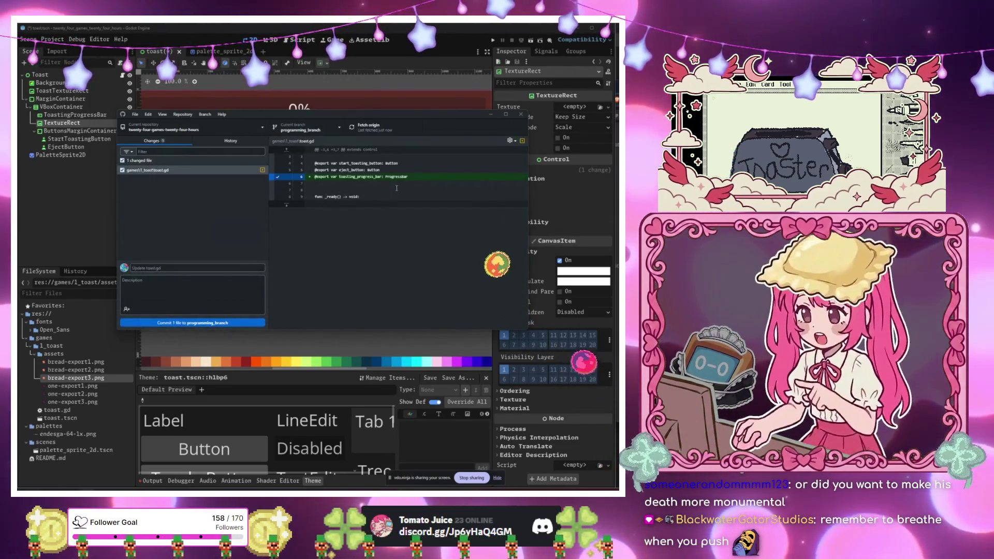
click(192, 322)
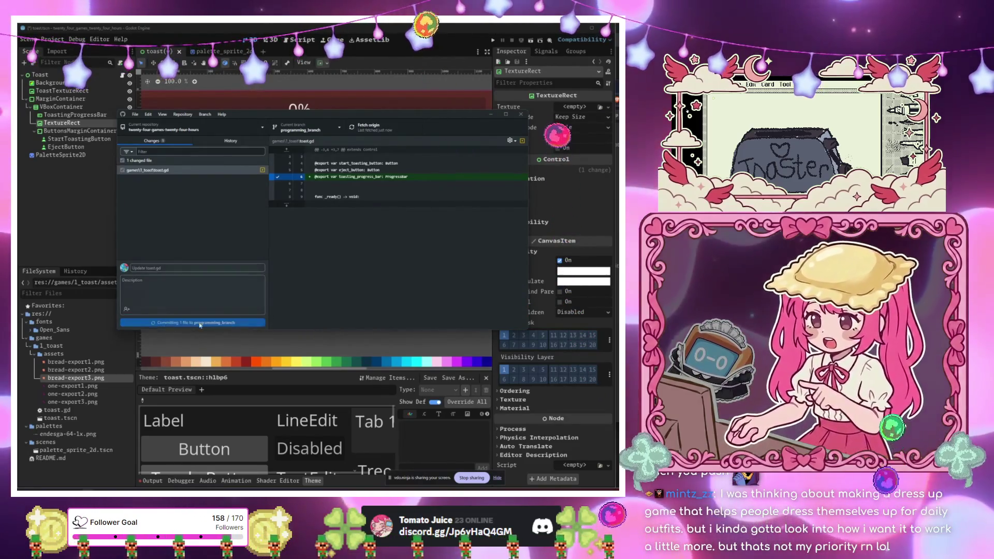
click(373, 128)
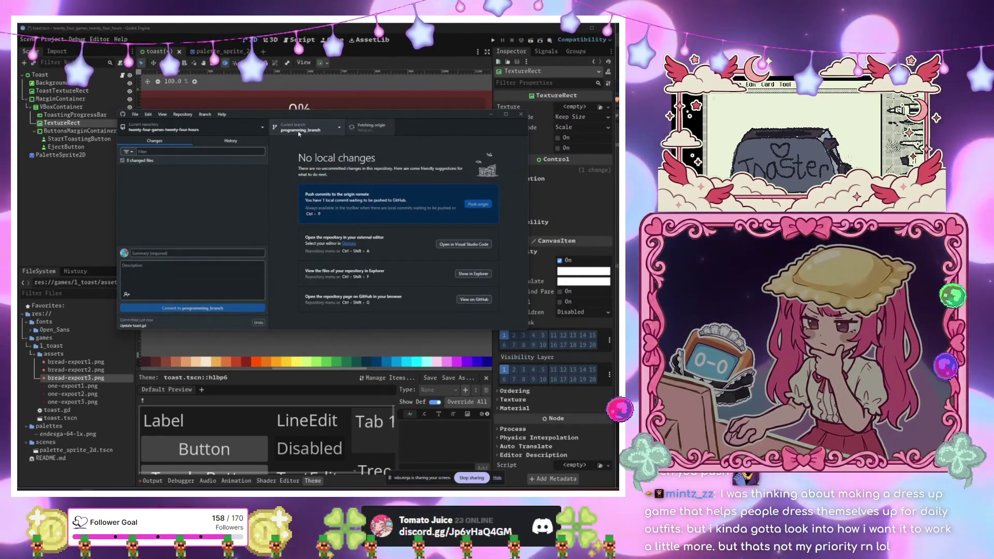
- Merge the jacie branch into programming_branch, push it, and return to Godot
click(299, 125)
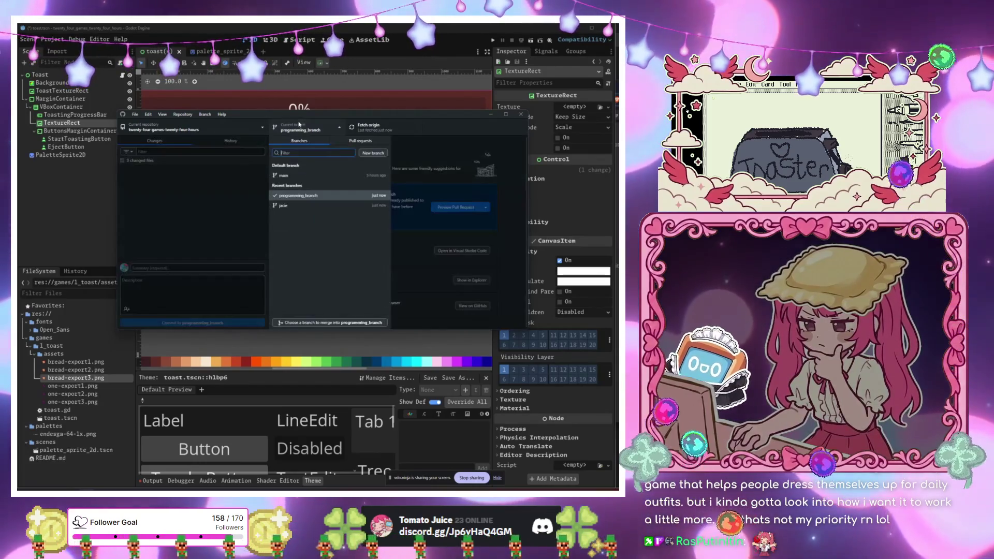
click(322, 322)
click(310, 216)
click(321, 286)
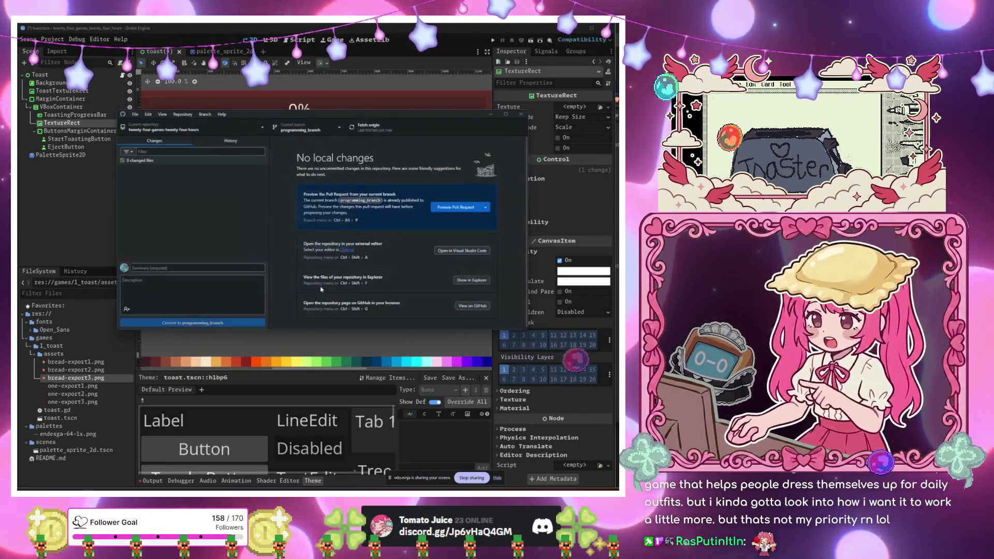
click(367, 128)
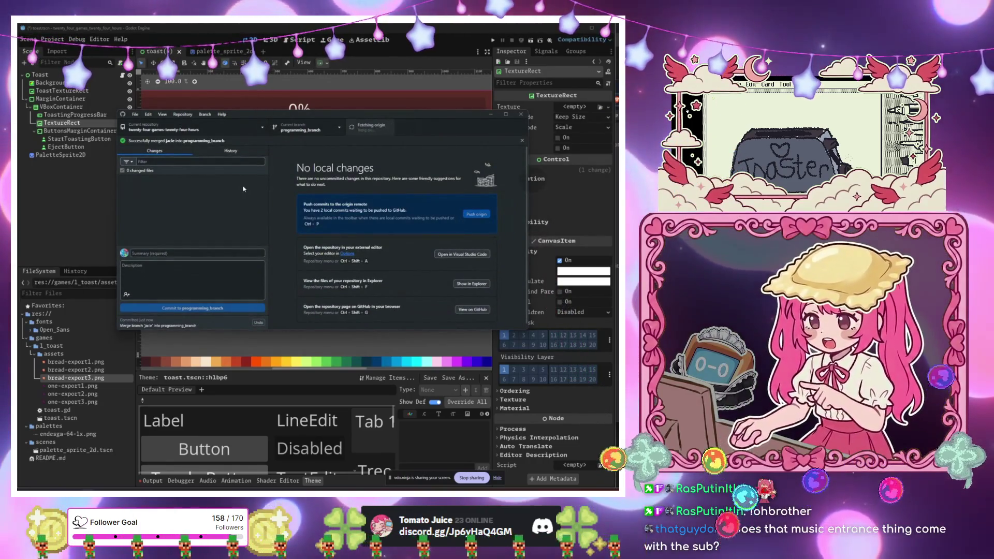
key(alt+Tab)
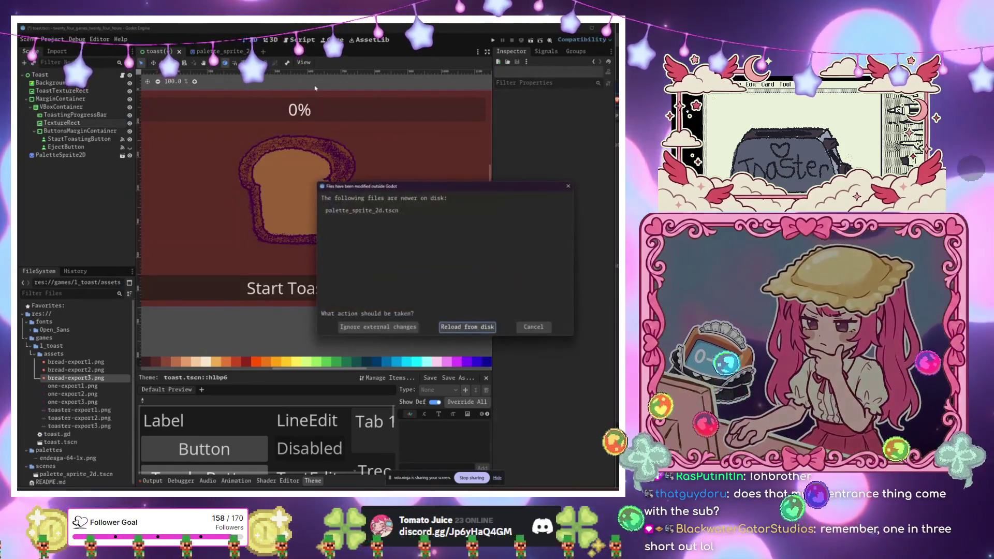
- Reload the changed scene from disk and rename TextureRect to ToasterTextureRect
click(472, 328)
click(79, 139)
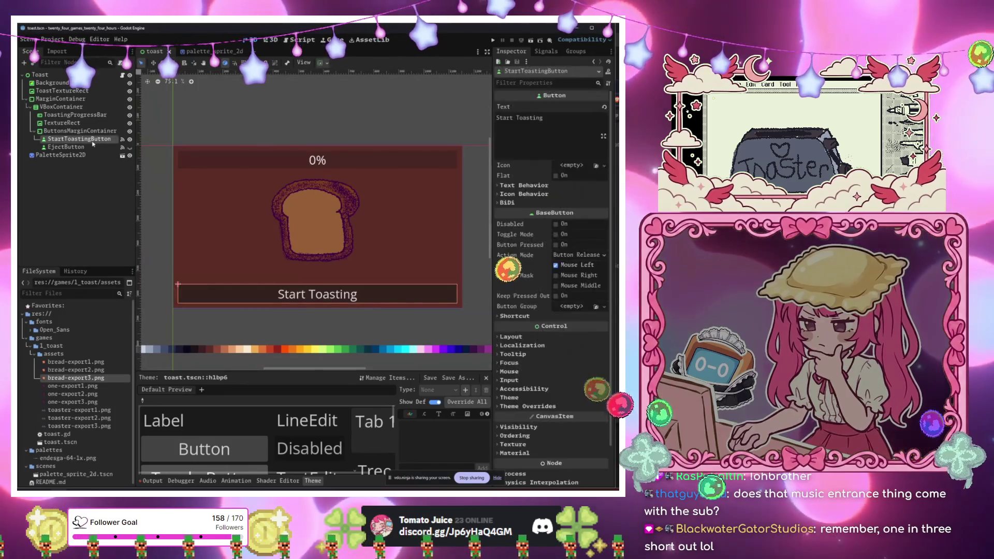
click(61, 123)
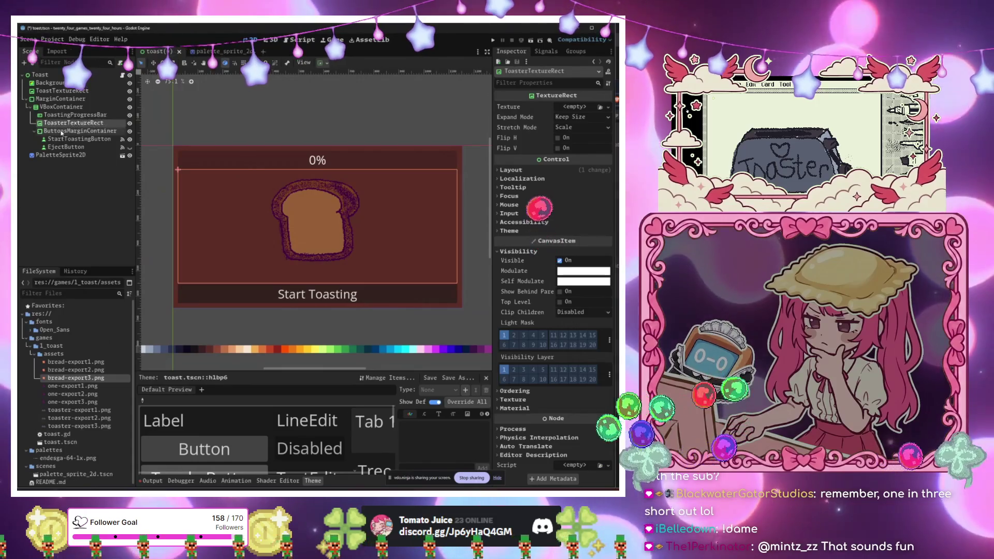
text(Toaster)
key(Return)
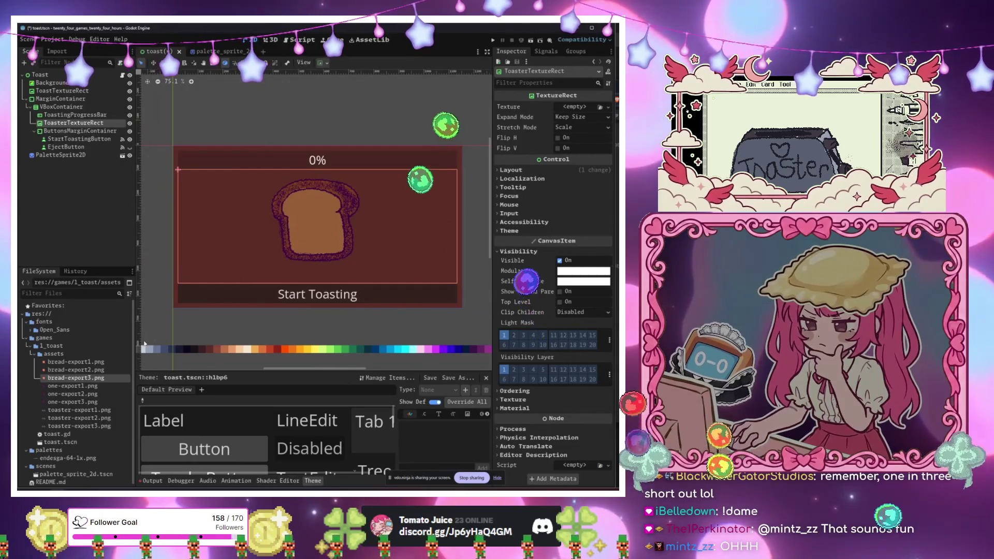
click(78, 131)
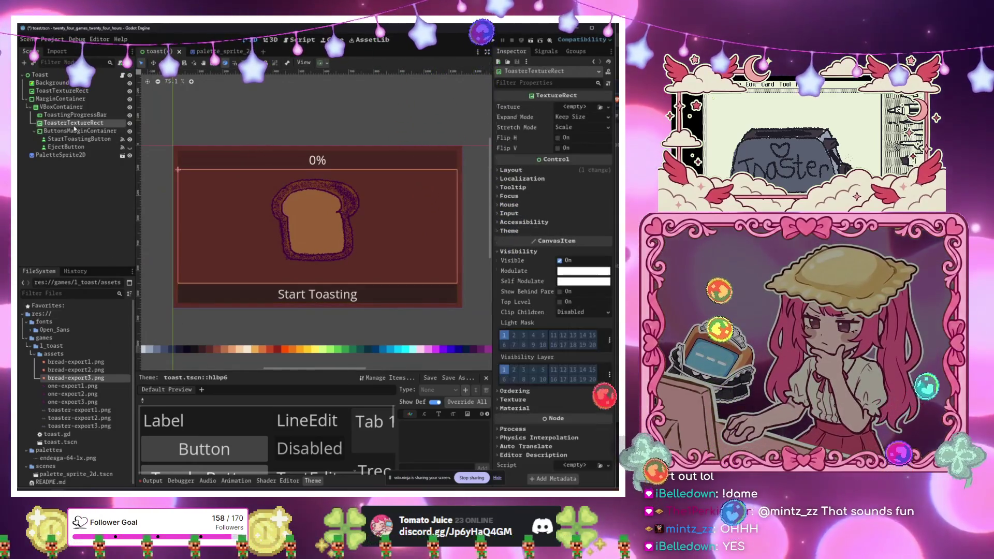
click(77, 124)
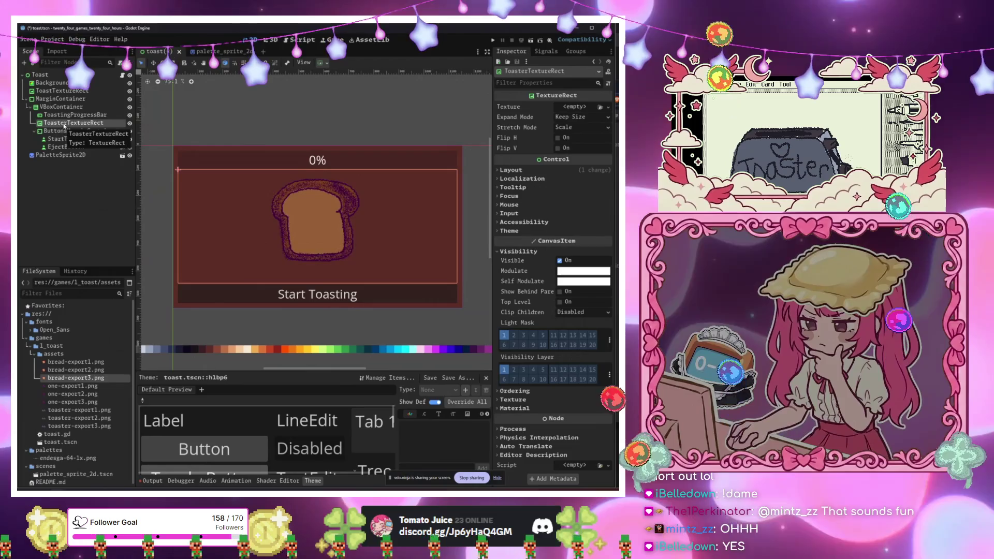
- Add a Control child to VBoxContainer and move ToasterTextureRect under the scene root
click(67, 108)
key(ctrl+a)
text(control)
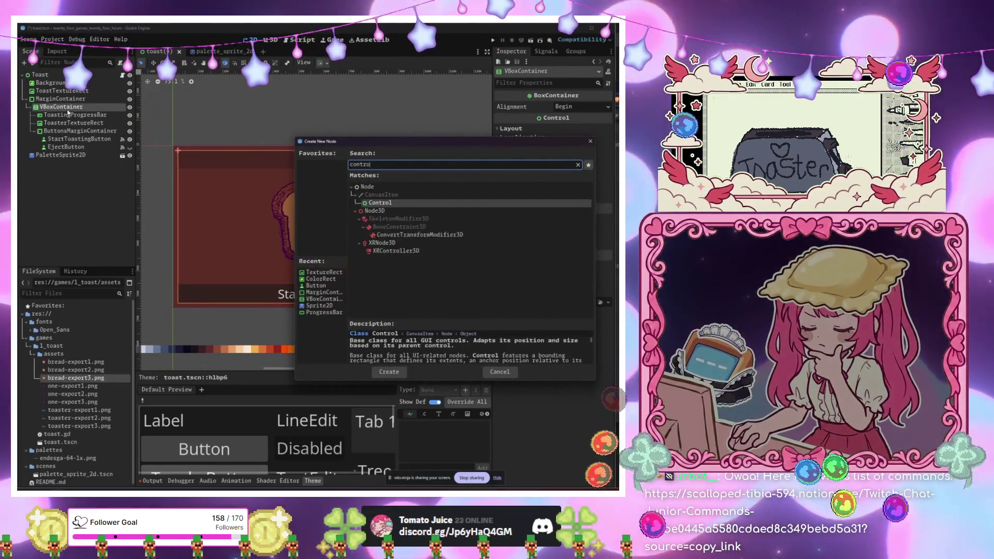
key(Return)
drag(62, 129, 58, 98)
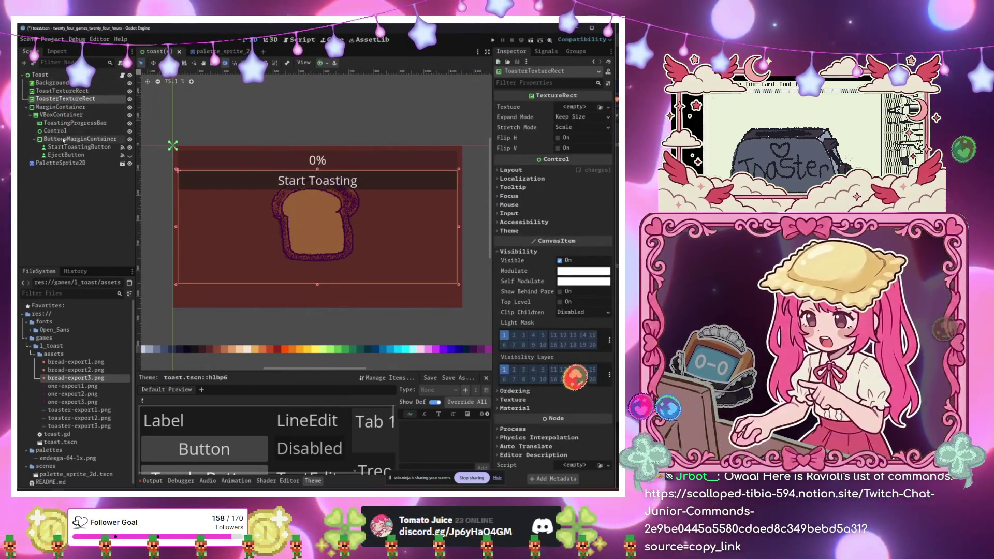
- Enable vertical Expand on the new Control spacer
click(71, 130)
click(322, 63)
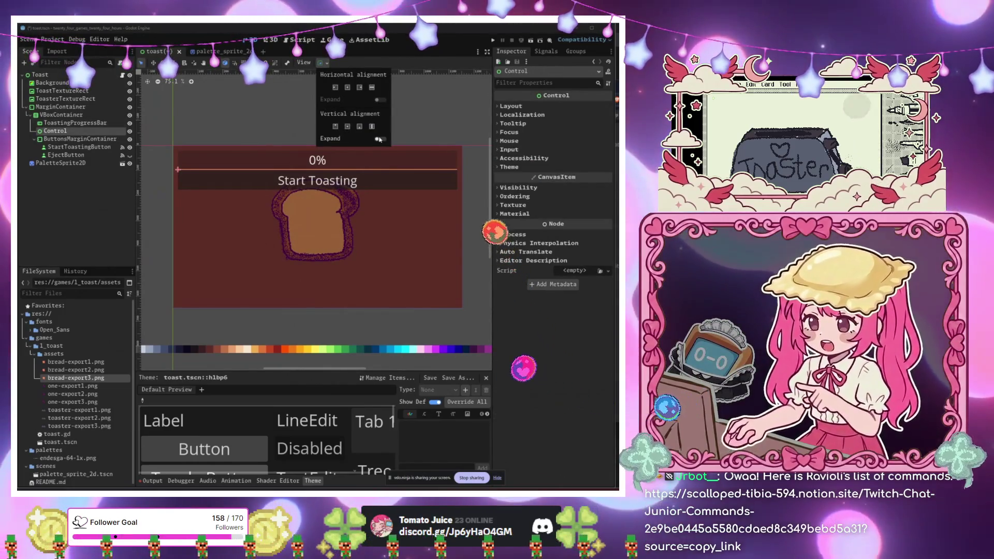
click(380, 139)
click(73, 98)
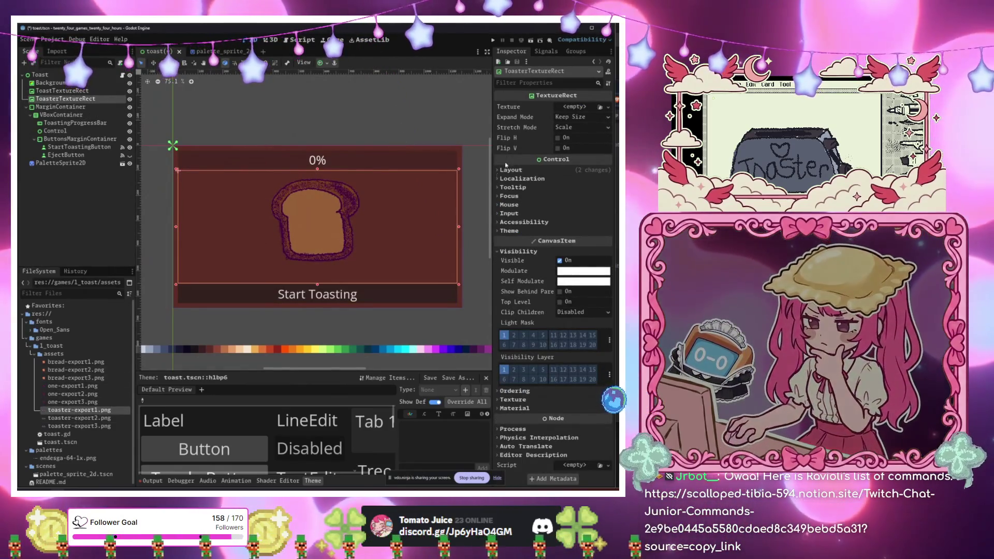
click(580, 107)
- Give ToasterTextureRect a new AnimatedTexture with 3 frames
click(540, 230)
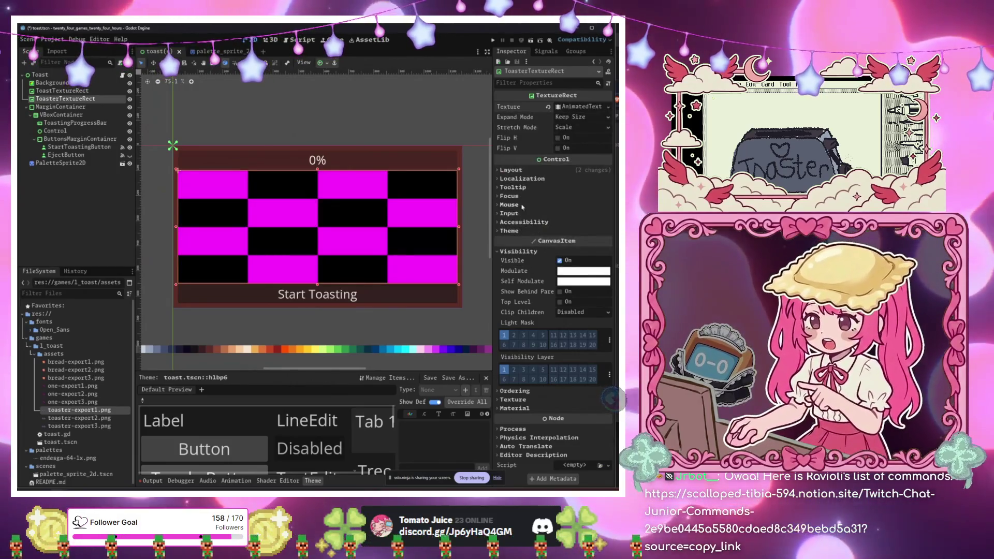
click(577, 108)
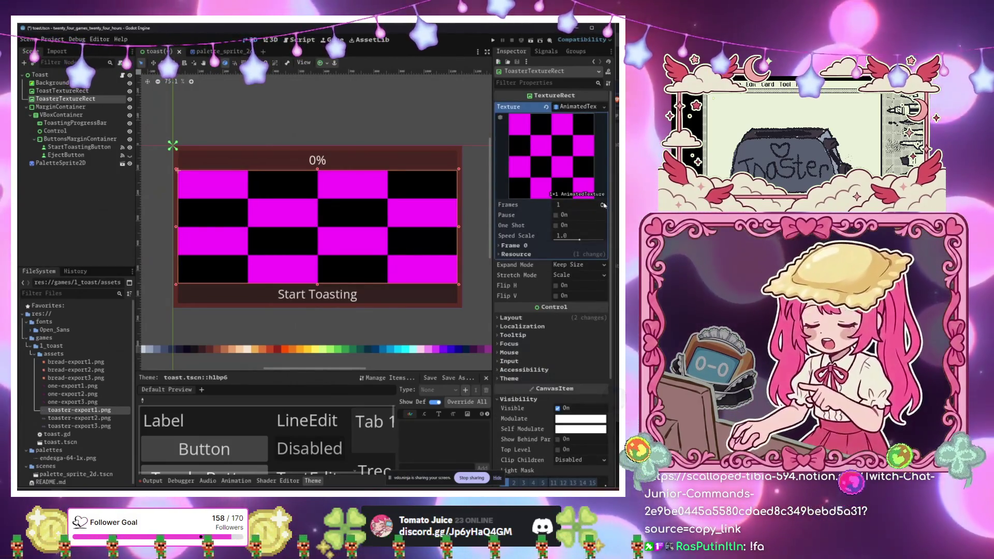
click(602, 203)
click(602, 203)
click(510, 245)
click(511, 274)
click(518, 303)
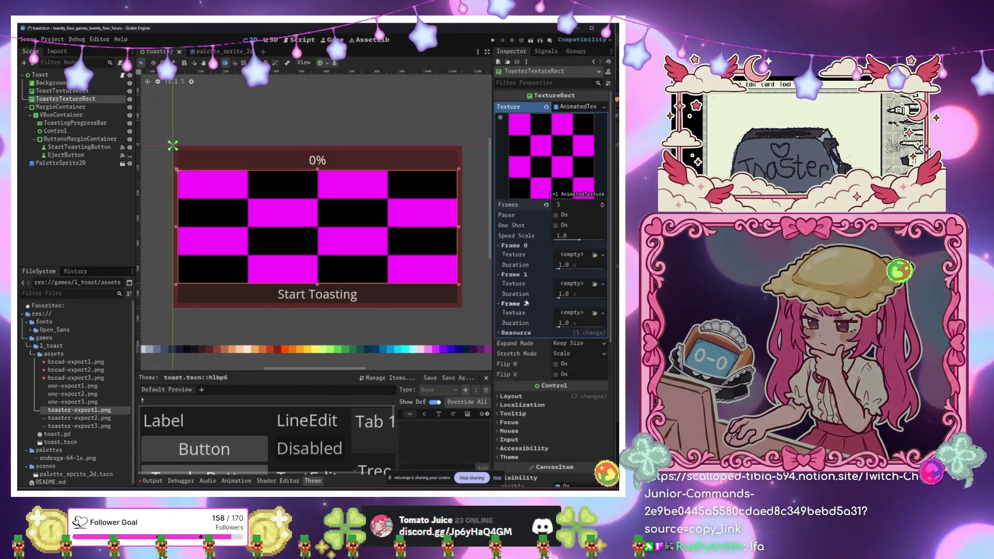
- Fill the three frames with toaster-export1.png, toaster-export2.png and toaster-export3.png
drag(78, 409, 572, 254)
mouse_move(78, 418)
mouse_down()
mouse_move(485, 352)
mouse_move(572, 294)
mouse_up()
click(64, 426)
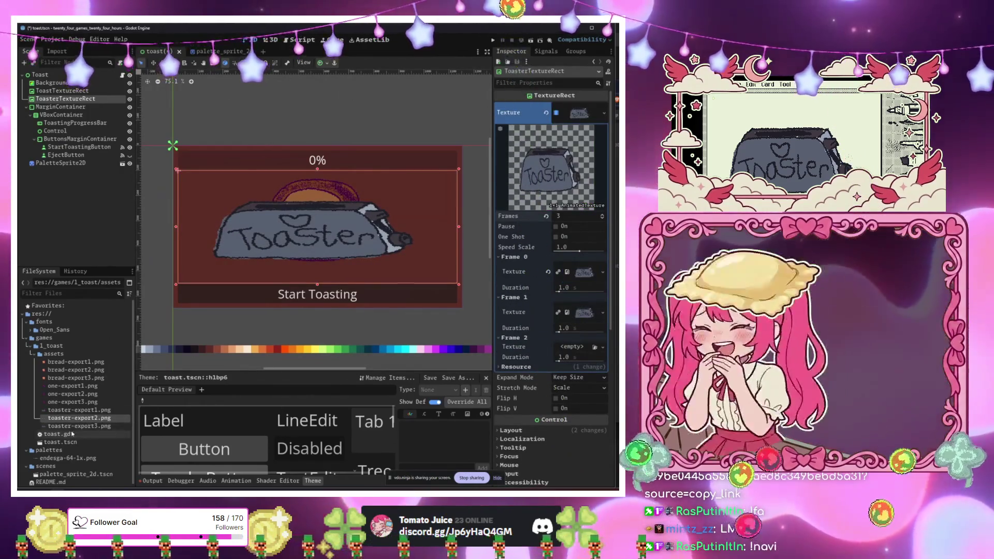
mouse_move(64, 429)
mouse_down()
mouse_move(486, 352)
mouse_move(574, 346)
mouse_up()
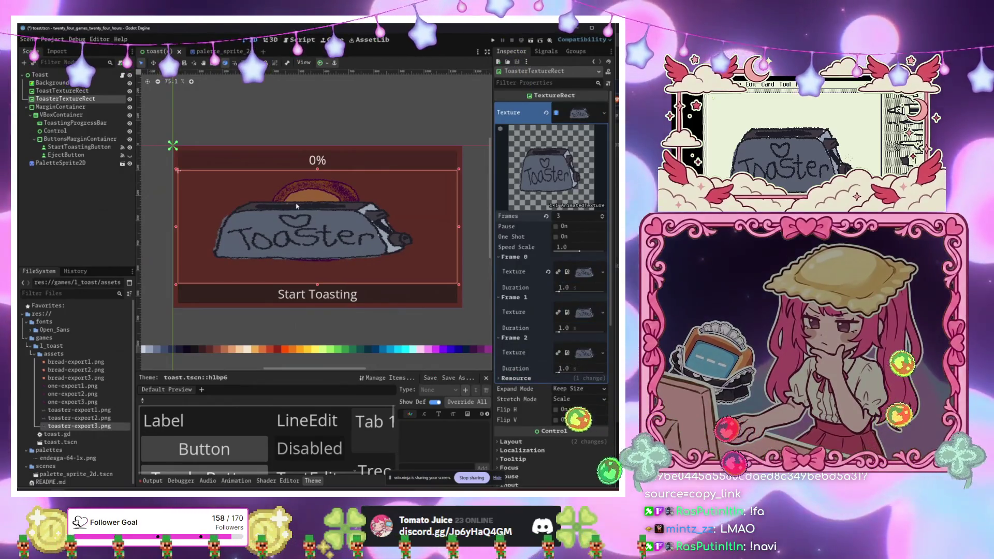
- Keep expand mode at Keep Size and set Stretch Mode to Keep Aspect Centered
scroll(372, 235, down, 1)
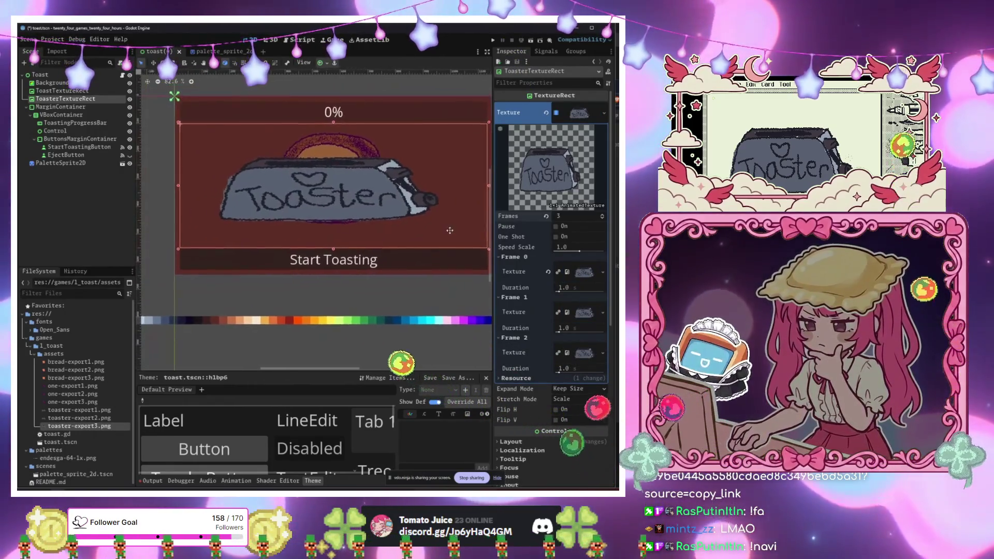
click(385, 233)
click(379, 216)
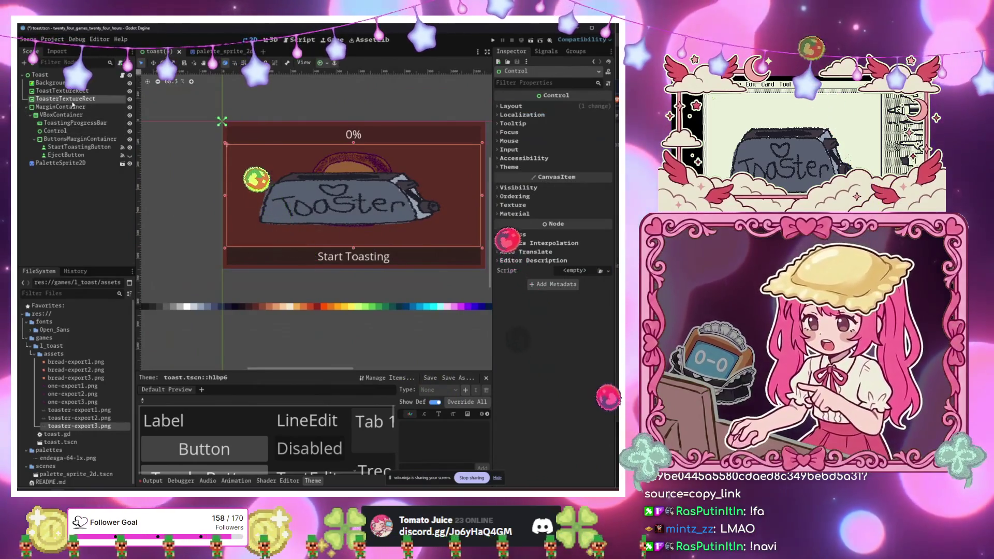
scroll(538, 210, down, 5)
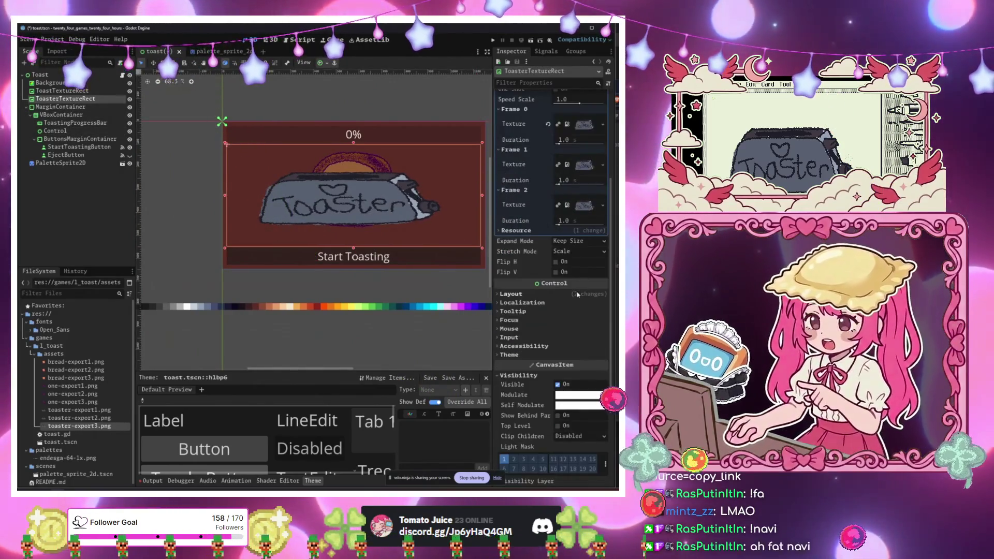
click(584, 241)
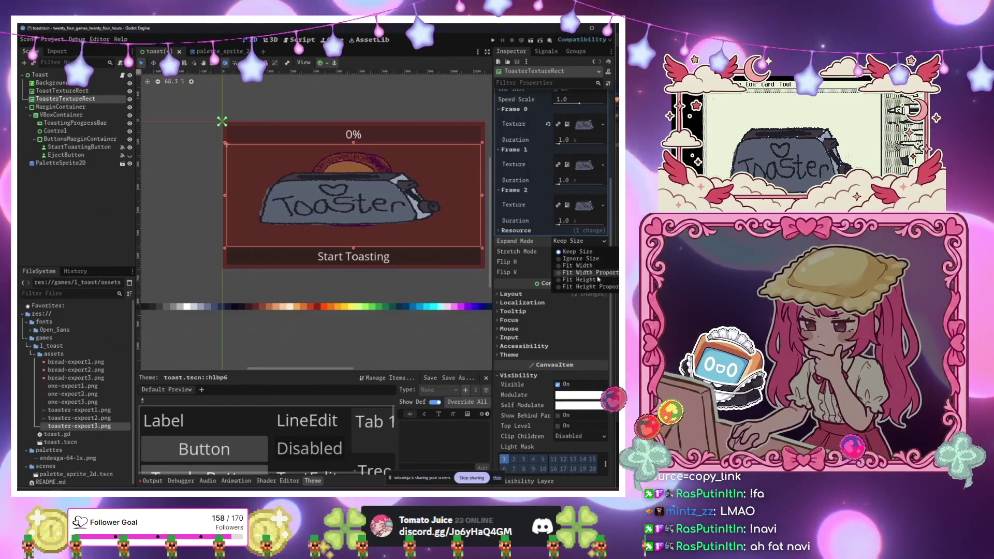
click(574, 251)
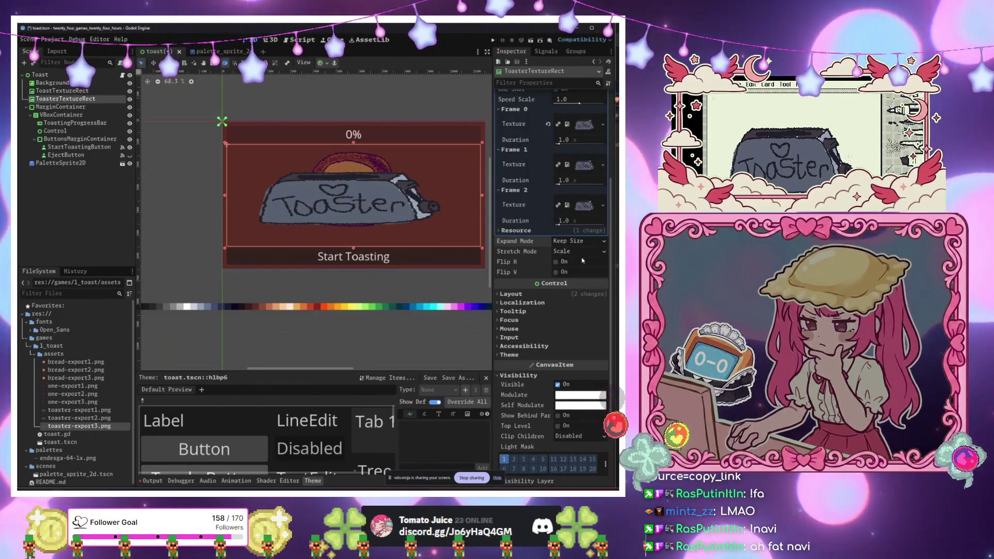
click(578, 252)
click(605, 297)
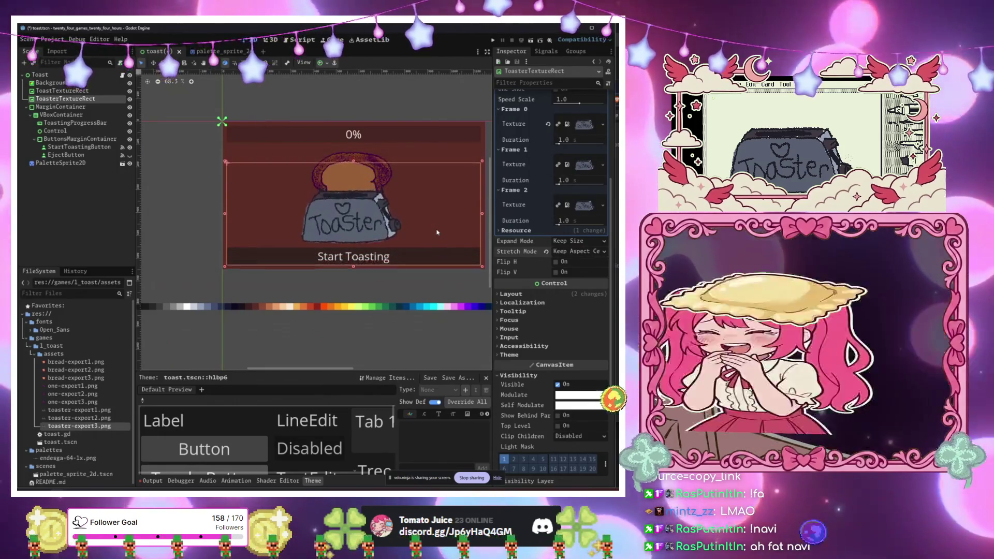
click(62, 91)
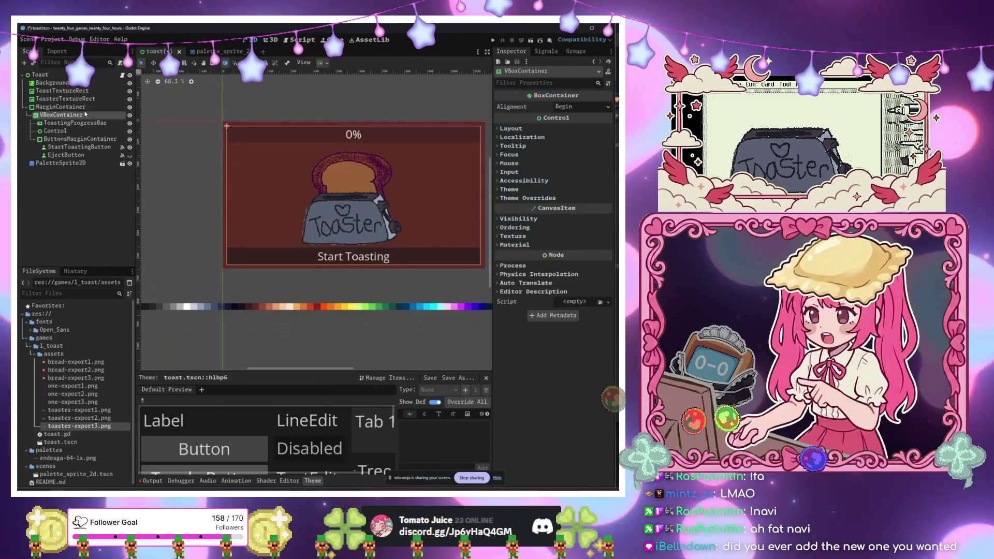
- Lock the Control spacer node in place
scroll(391, 185, up, 7)
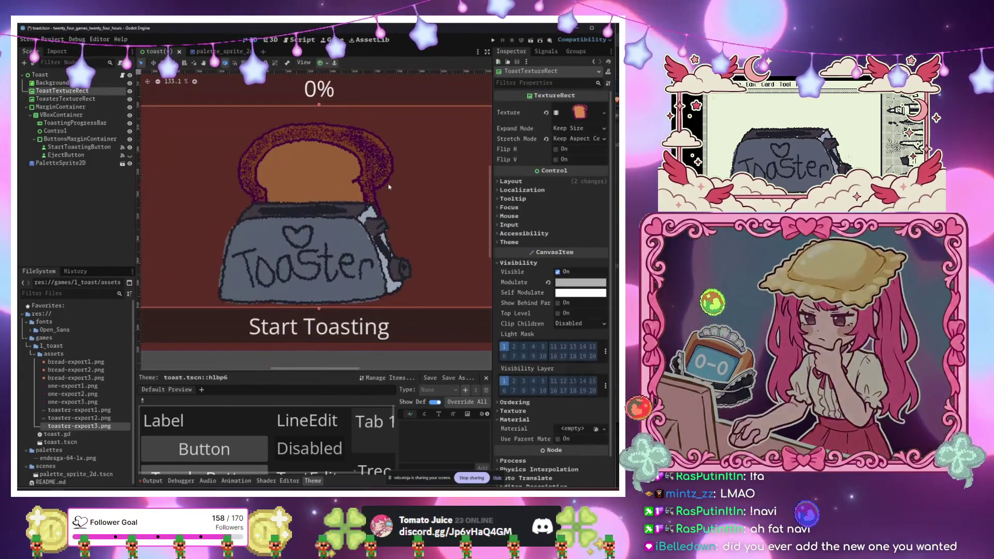
scroll(318, 163, down, 8)
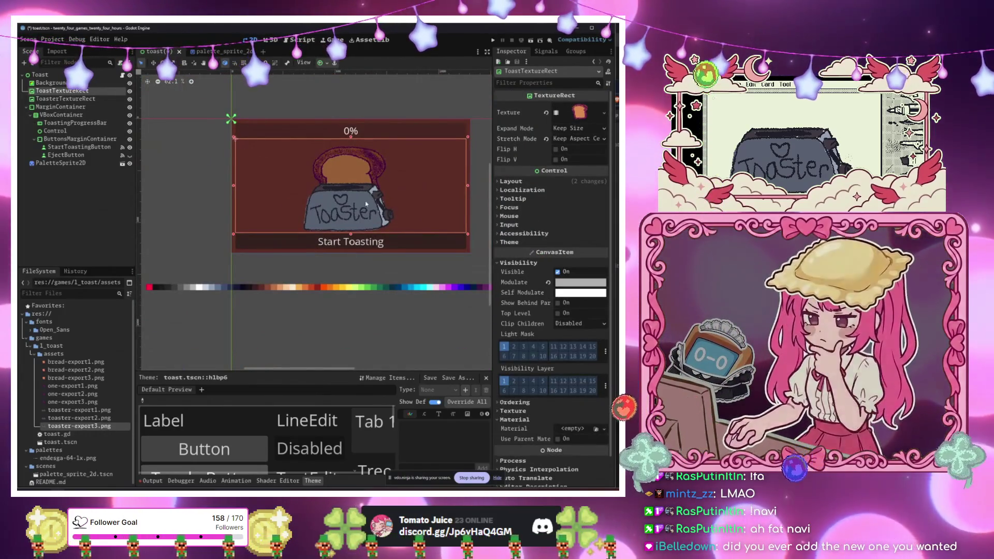
click(413, 174)
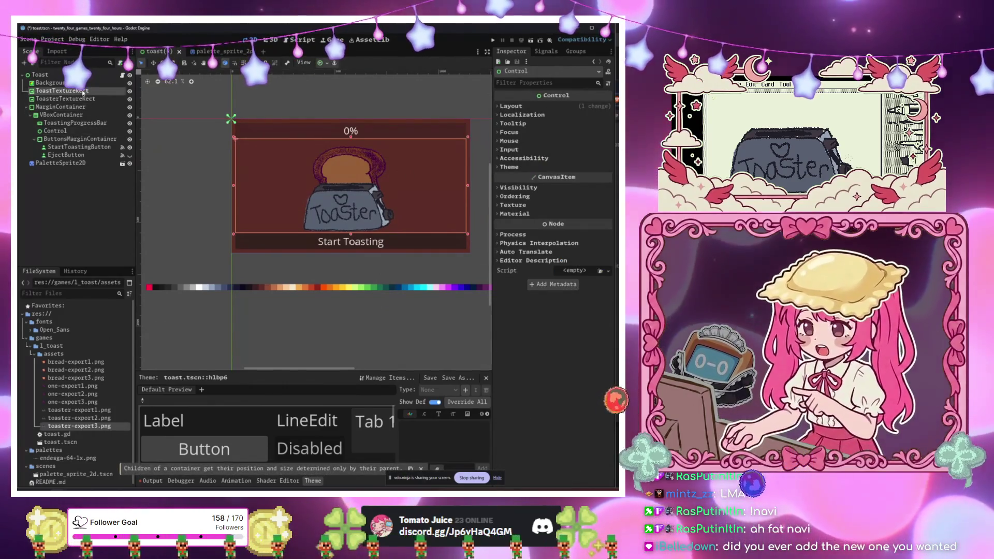
click(346, 196)
click(409, 155)
click(78, 92)
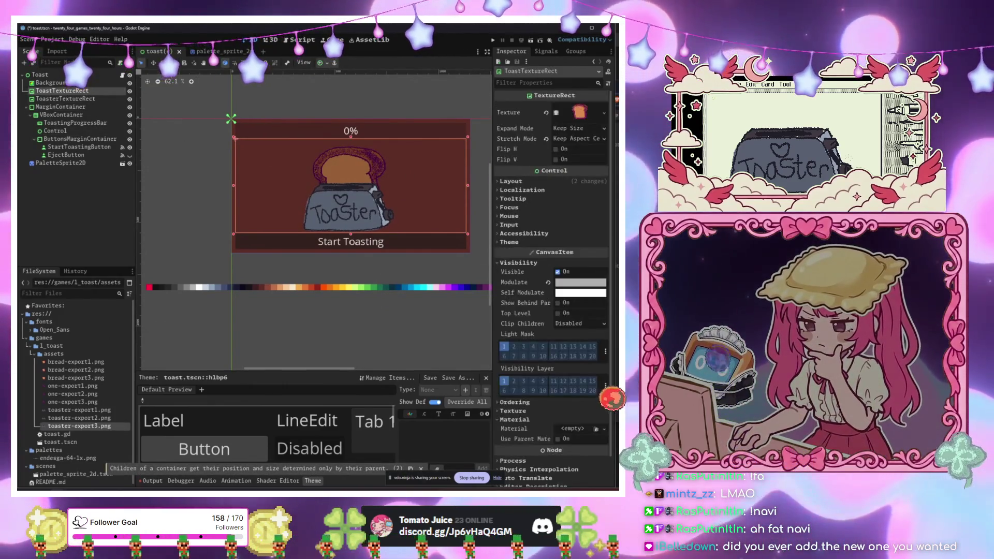
click(305, 135)
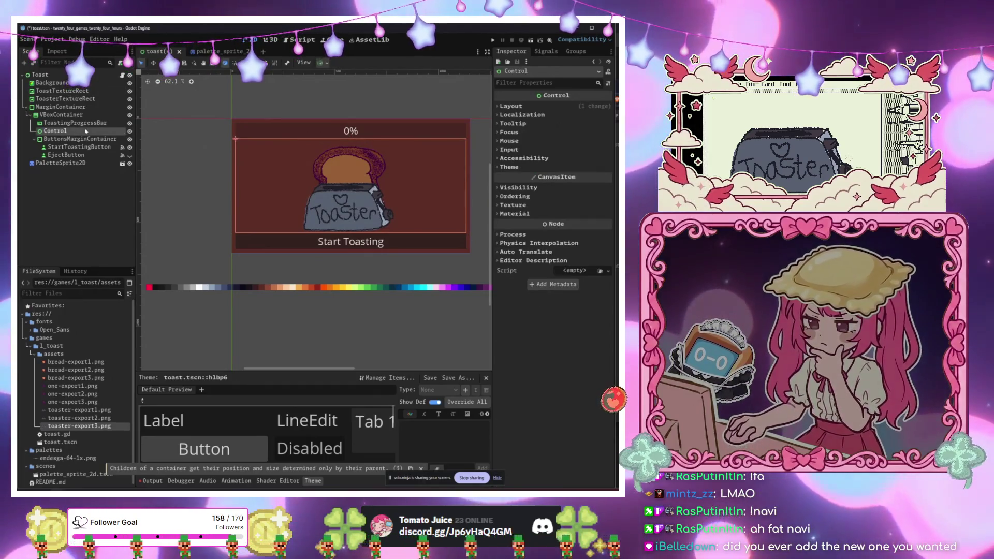
key(ctrl+l)
click(264, 148)
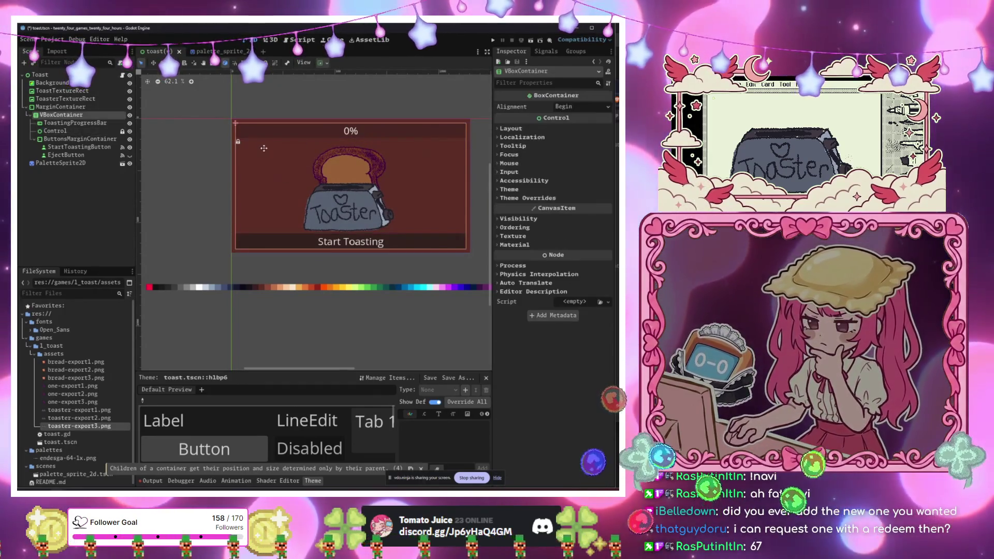
- Apply the Full Rect anchor preset to ToastTextureRect
click(60, 91)
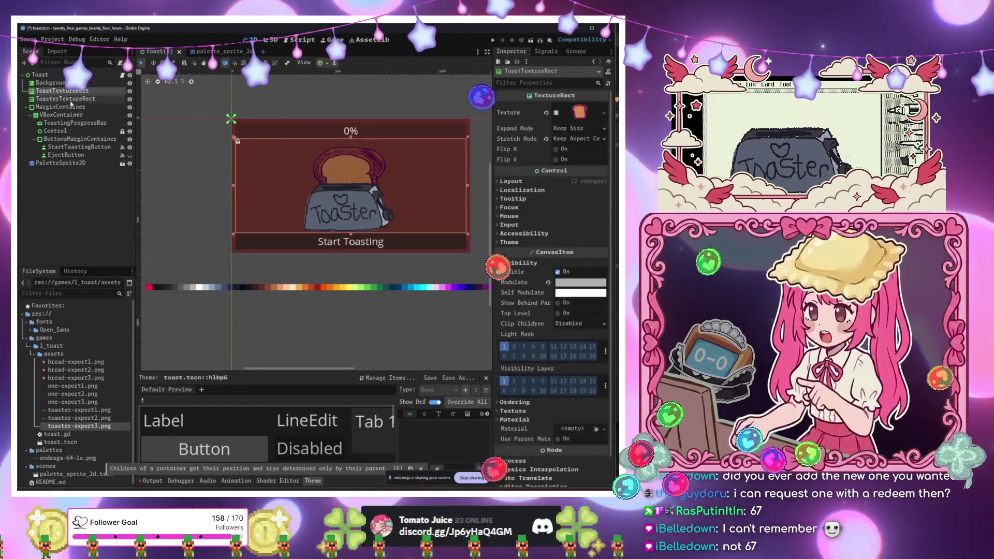
click(70, 99)
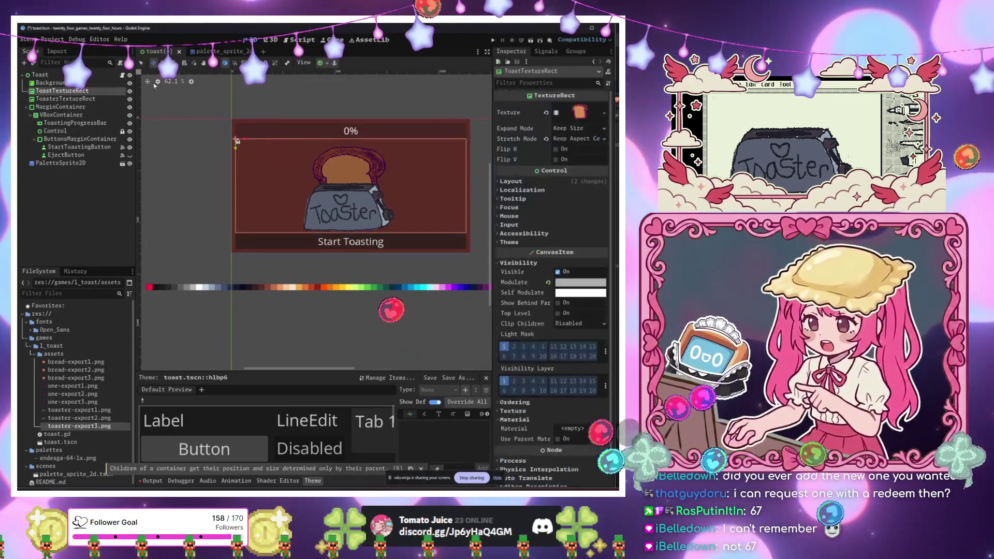
click(87, 91)
click(321, 63)
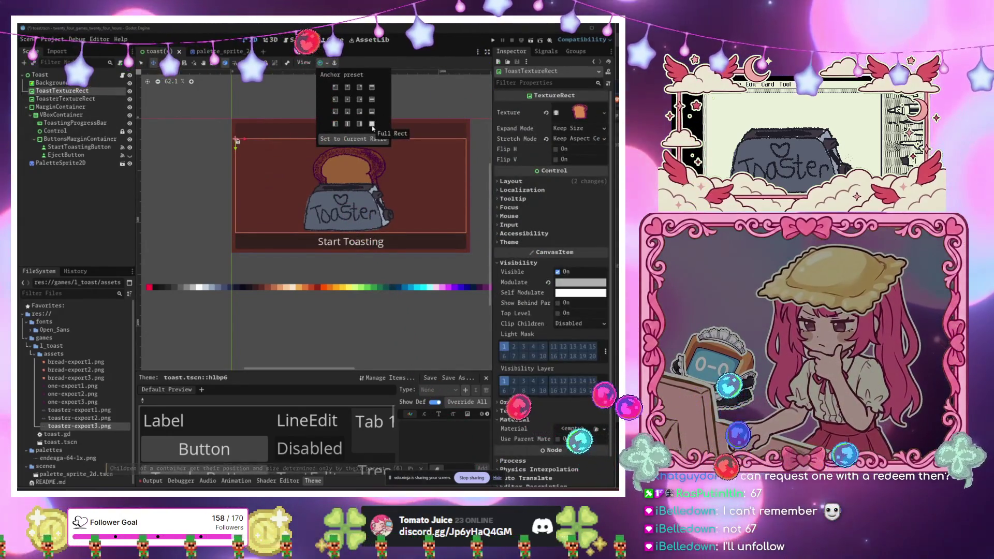
click(372, 127)
mouse_move(264, 156)
mouse_down()
mouse_move(267, 135)
mouse_move(265, 168)
mouse_move(258, 104)
mouse_move(273, 162)
mouse_up()
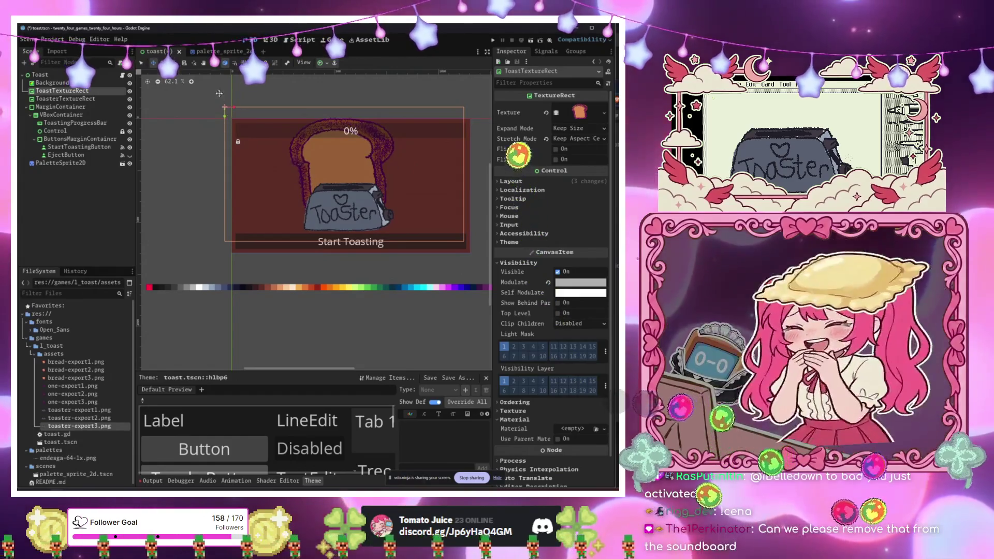
key(ctrl+z)
- Scale the toast image down and move it to the left of the toaster
mouse_move(217, 120)
mouse_down()
mouse_move(227, 311)
mouse_move(362, 259)
mouse_move(217, 113)
mouse_up()
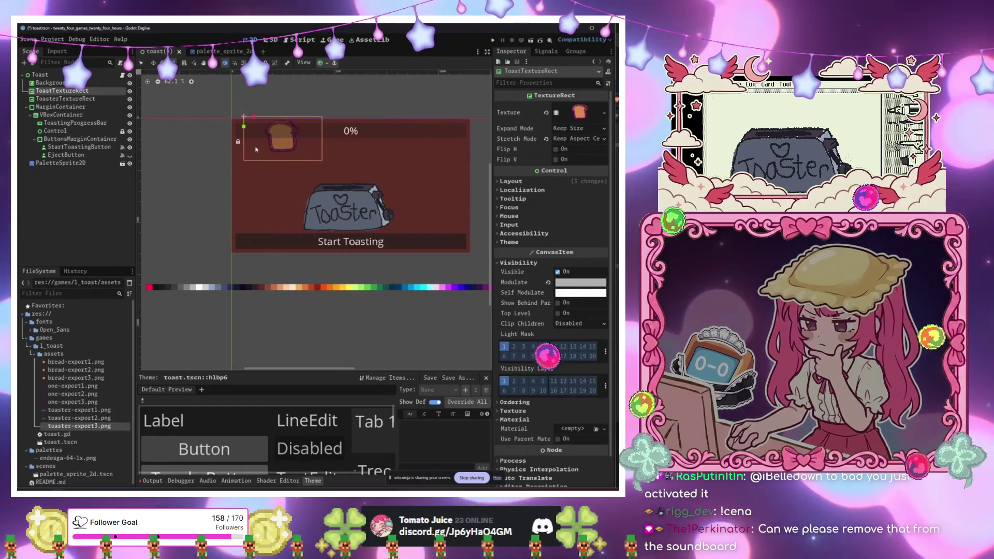
mouse_move(322, 160)
mouse_down()
mouse_move(391, 193)
mouse_move(400, 216)
mouse_up()
key(w)
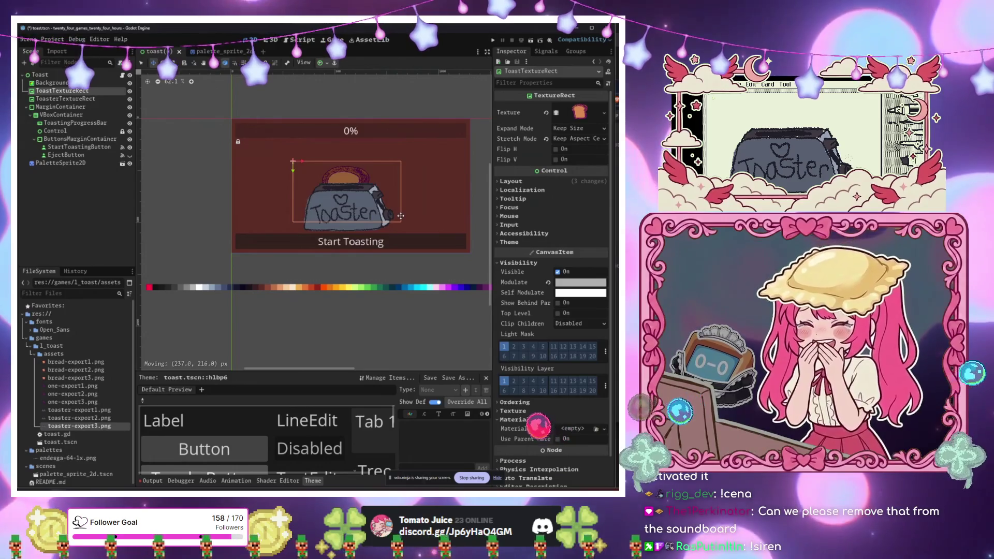
mouse_move(401, 216)
mouse_down()
mouse_move(331, 248)
mouse_move(283, 303)
mouse_move(253, 290)
mouse_up()
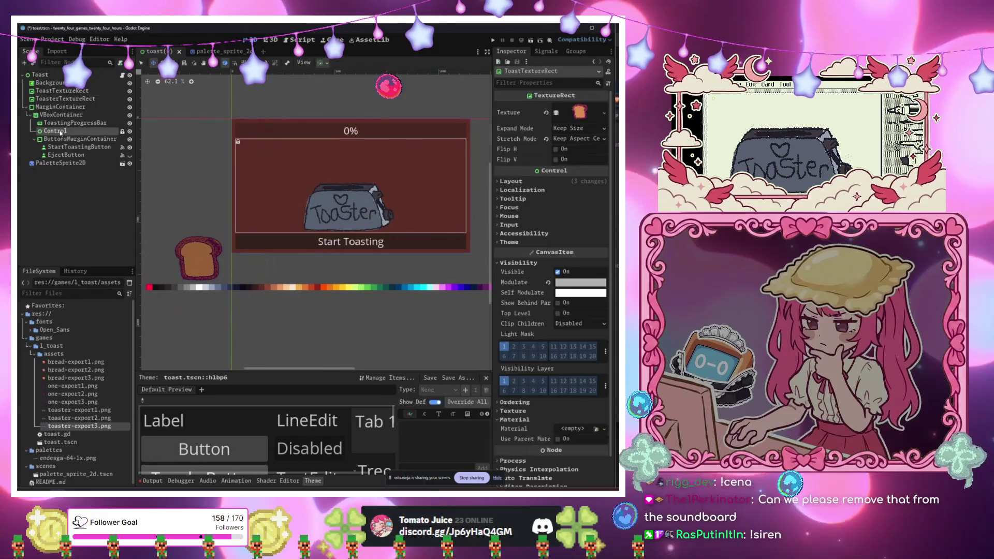
click(67, 98)
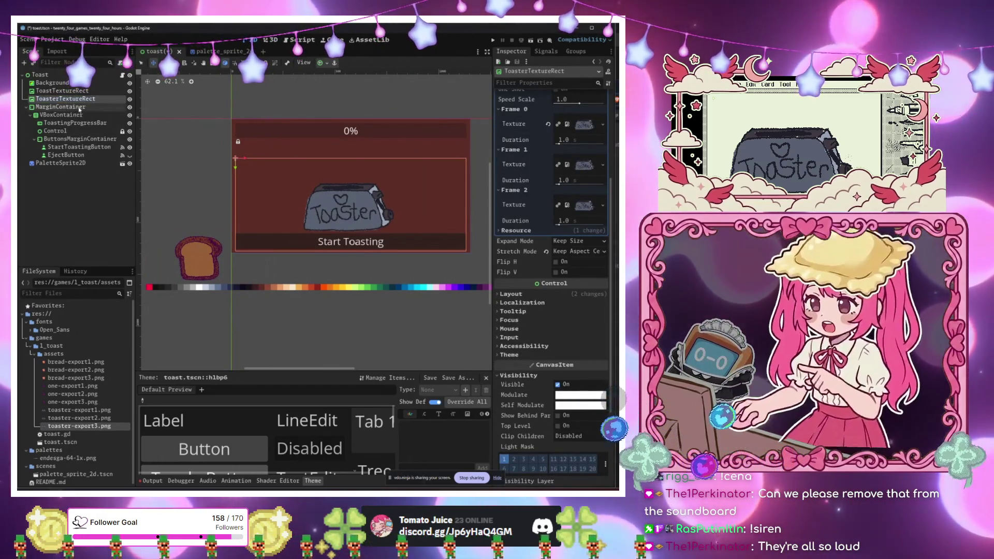
scroll(269, 216, up, 8)
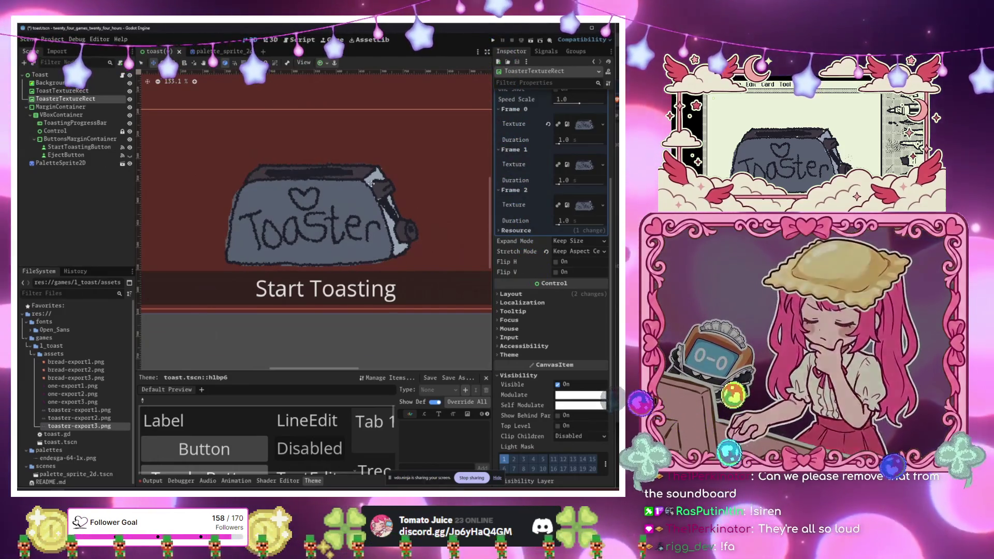
scroll(371, 183, down, 4)
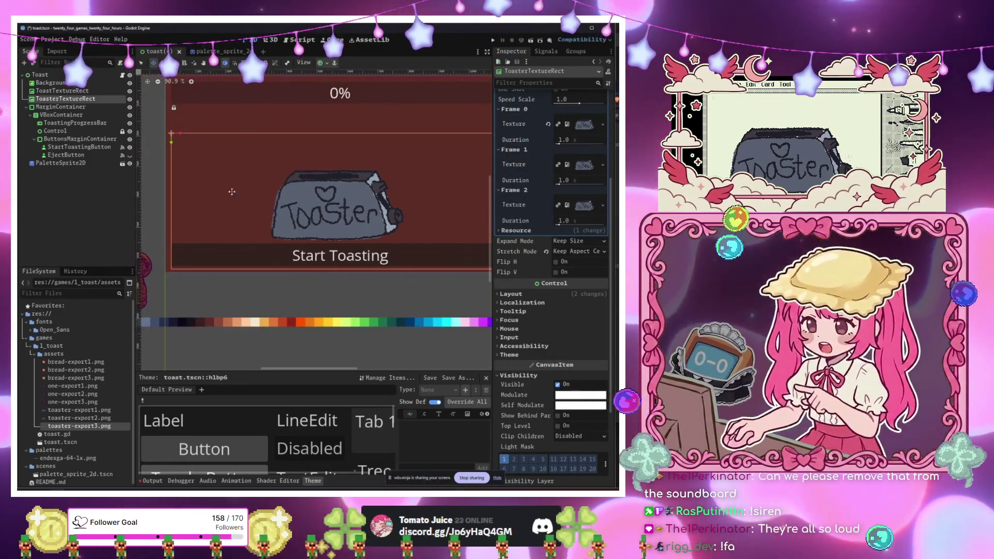
mouse_move(351, 166)
mouse_down()
mouse_move(266, 154)
mouse_move(344, 155)
mouse_up()
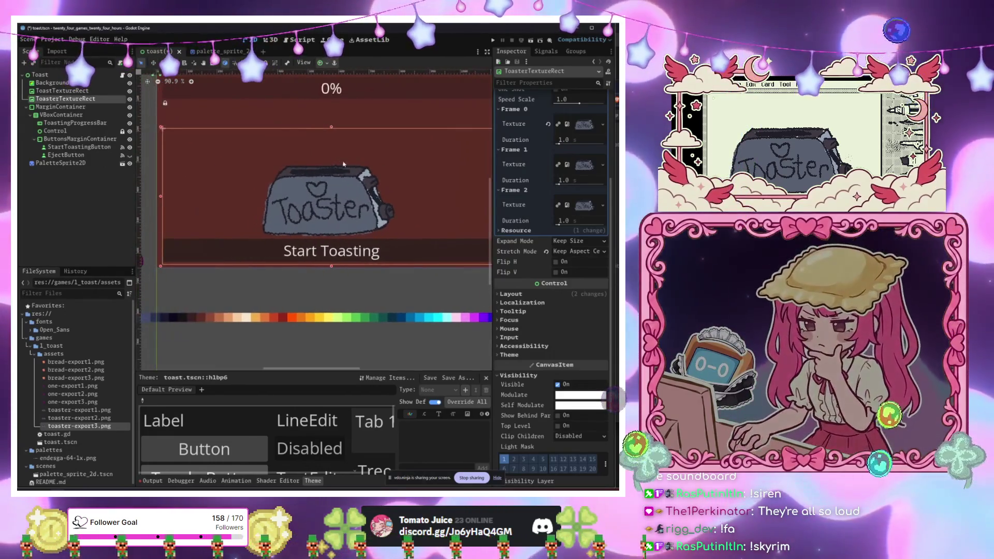
scroll(353, 182, up, 3)
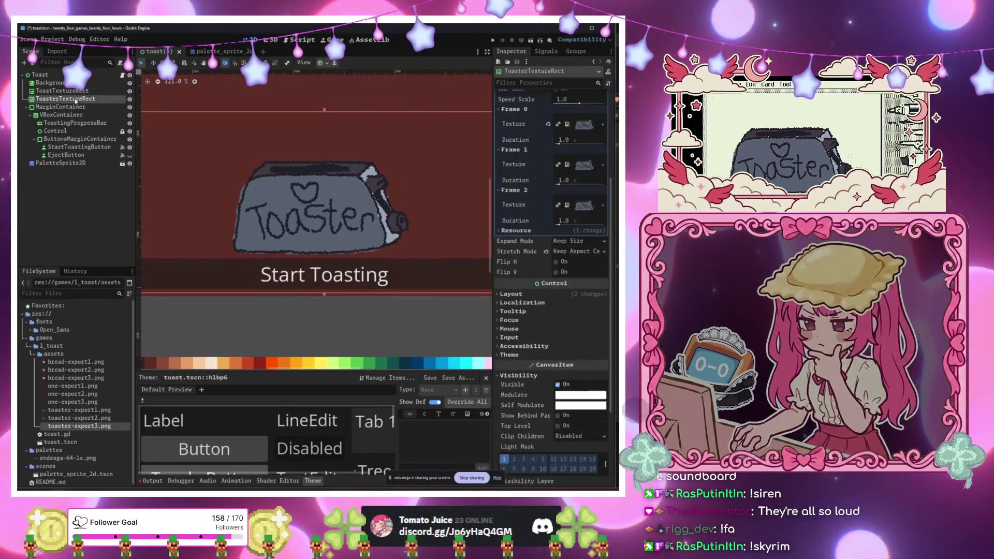
- Add a ColorRect child to ToasterTextureRect and set Clip Children to Clip Only
key(ctrl+a)
text(colorrect)
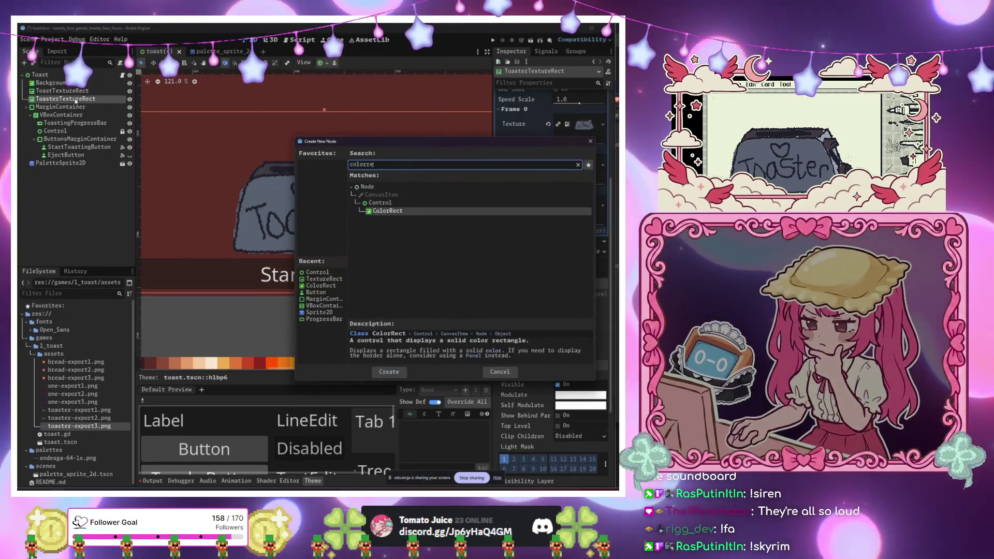
key(Return)
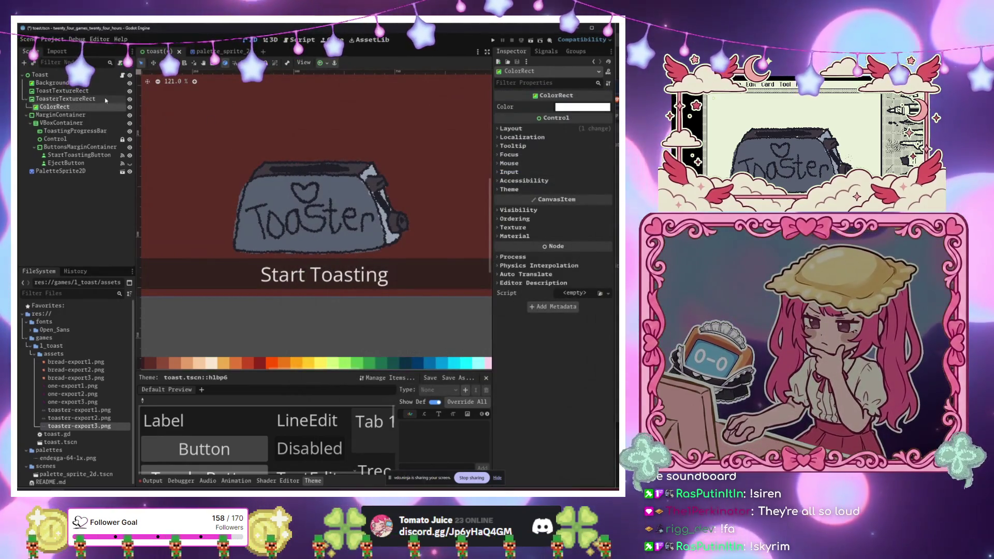
click(108, 99)
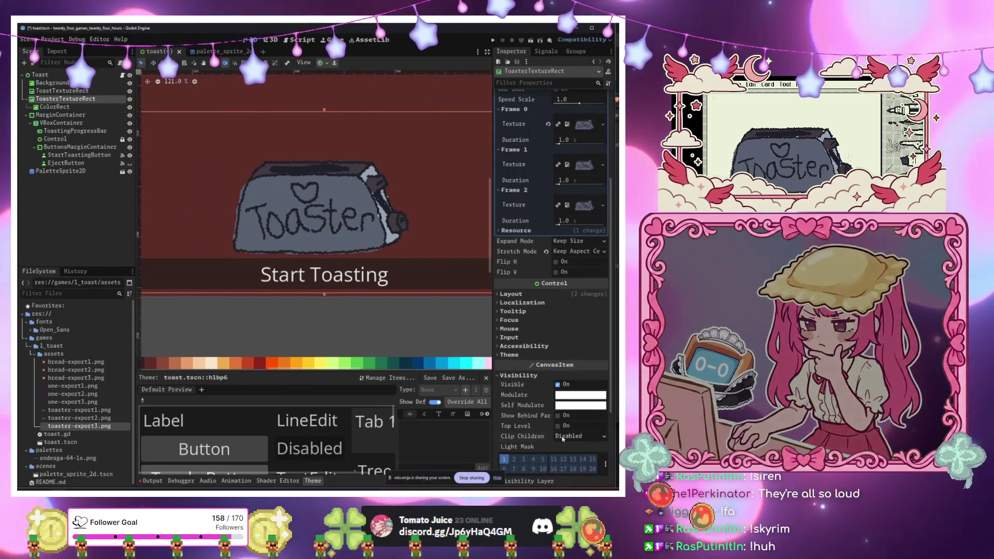
click(563, 438)
click(567, 452)
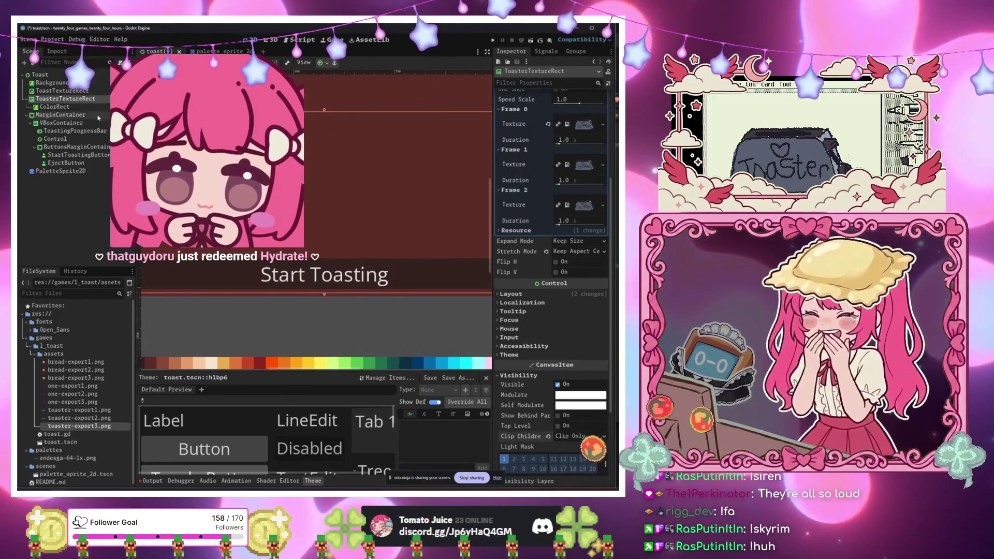
- Give the ColorRect Full Rect anchors so it fills the toaster
click(54, 107)
scroll(341, 143, down, 3)
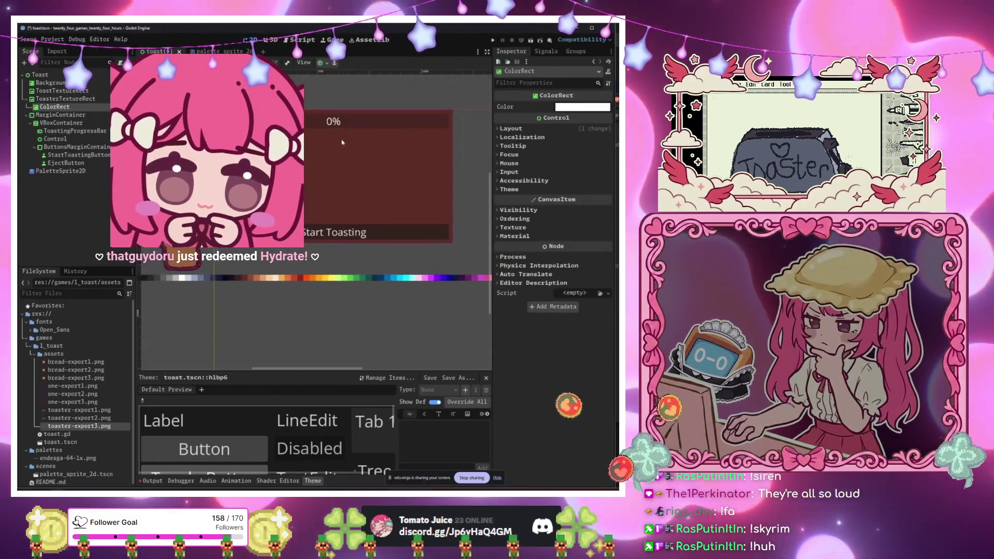
click(320, 62)
click(371, 123)
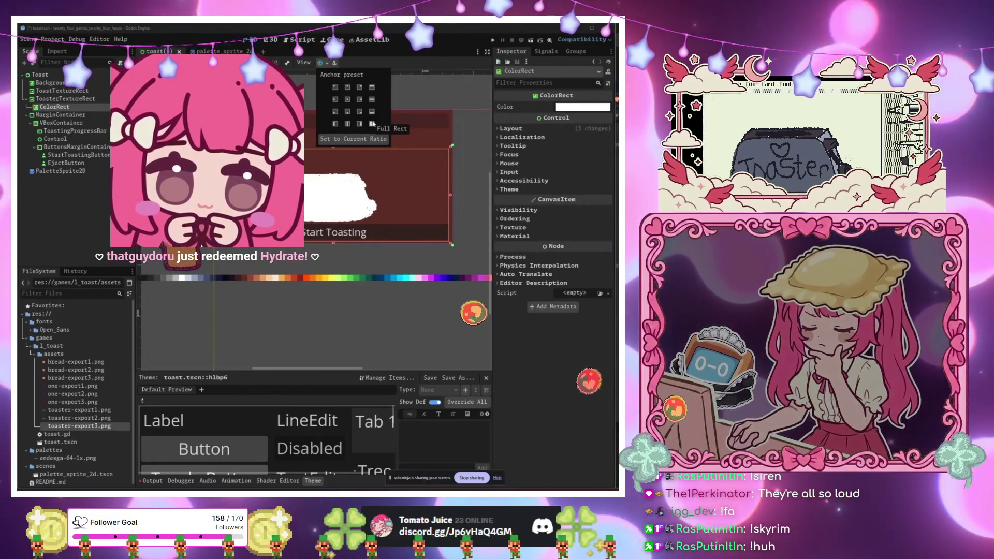
scroll(354, 181, up, 3)
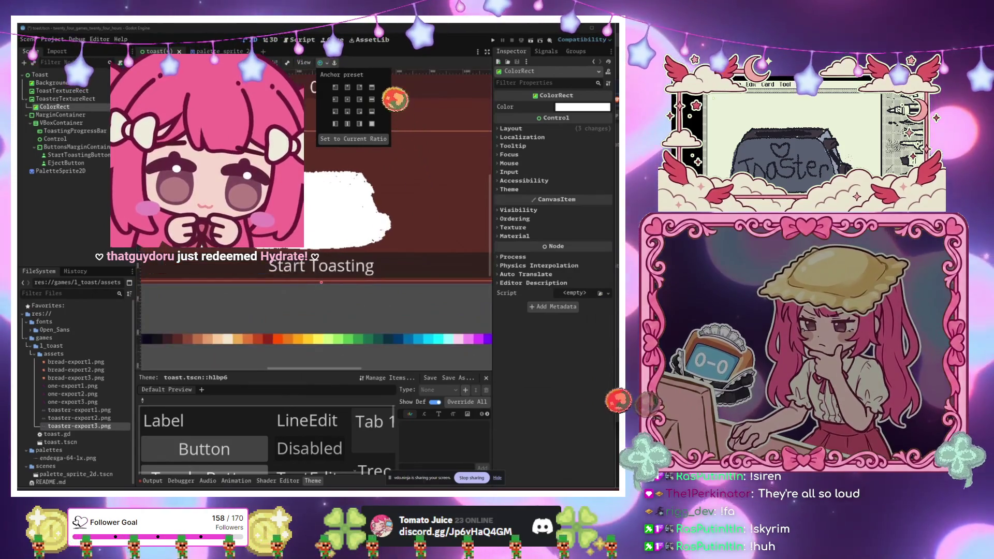
scroll(362, 207, down, 2)
click(83, 108)
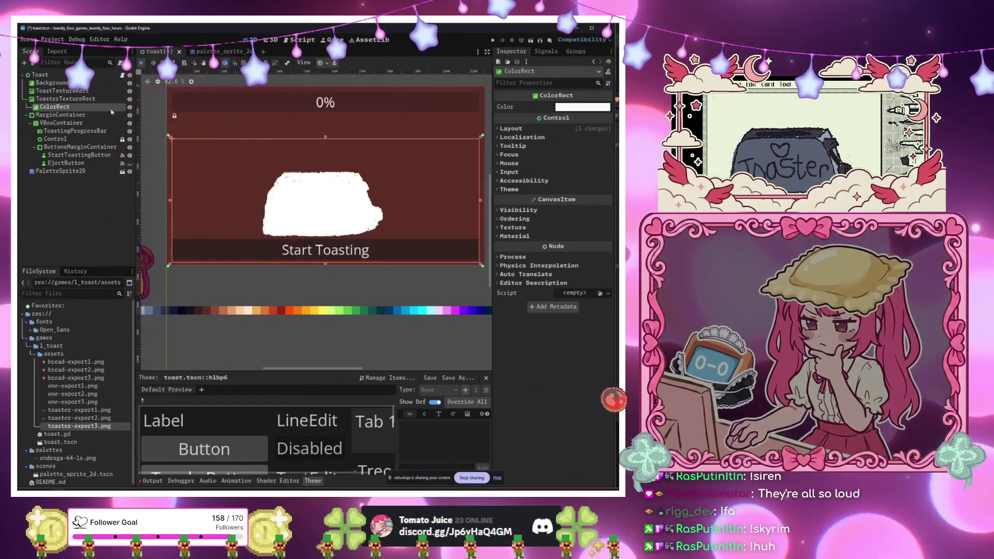
click(586, 107)
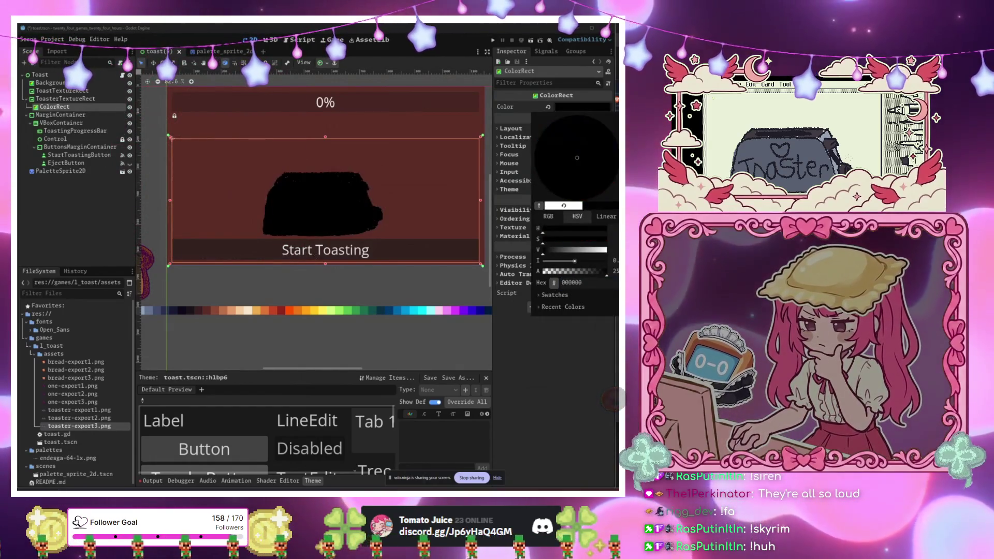
- Assign a new CanvasItemMaterial to ToasterTextureRect
click(65, 98)
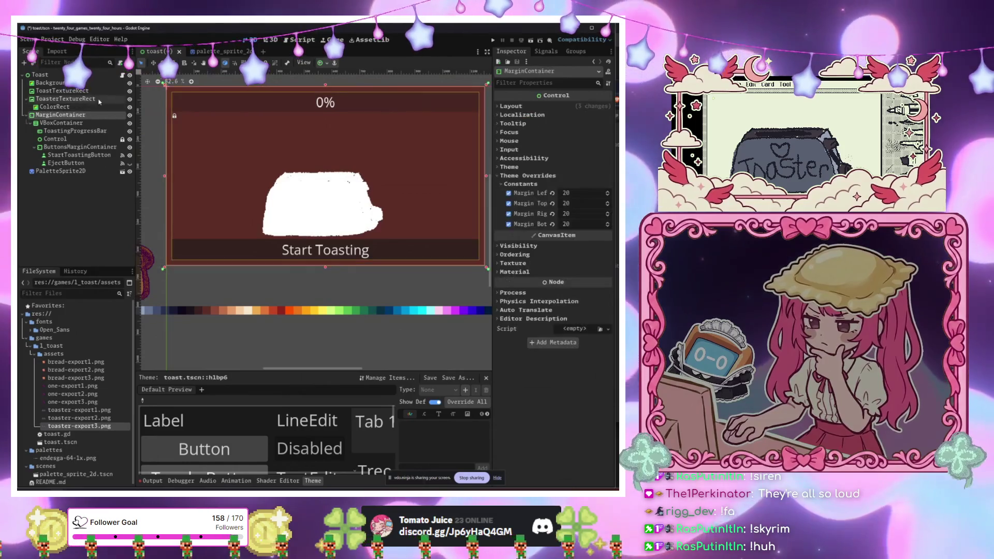
scroll(549, 331, down, 5)
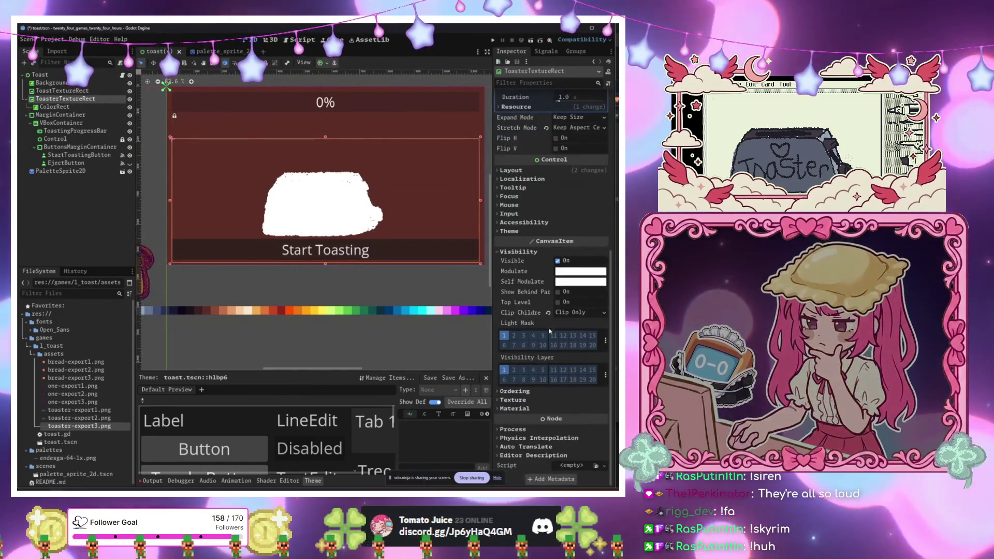
click(547, 410)
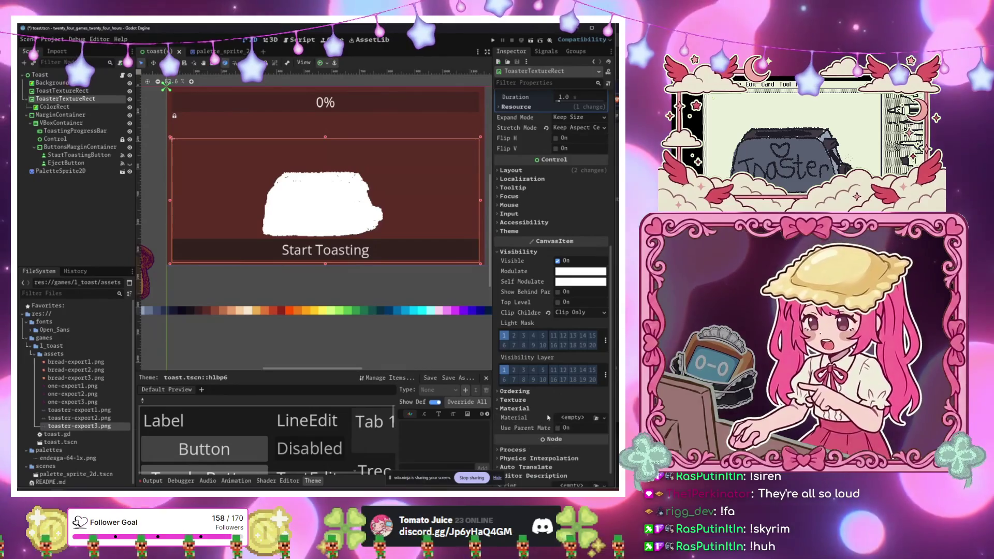
click(569, 418)
click(564, 440)
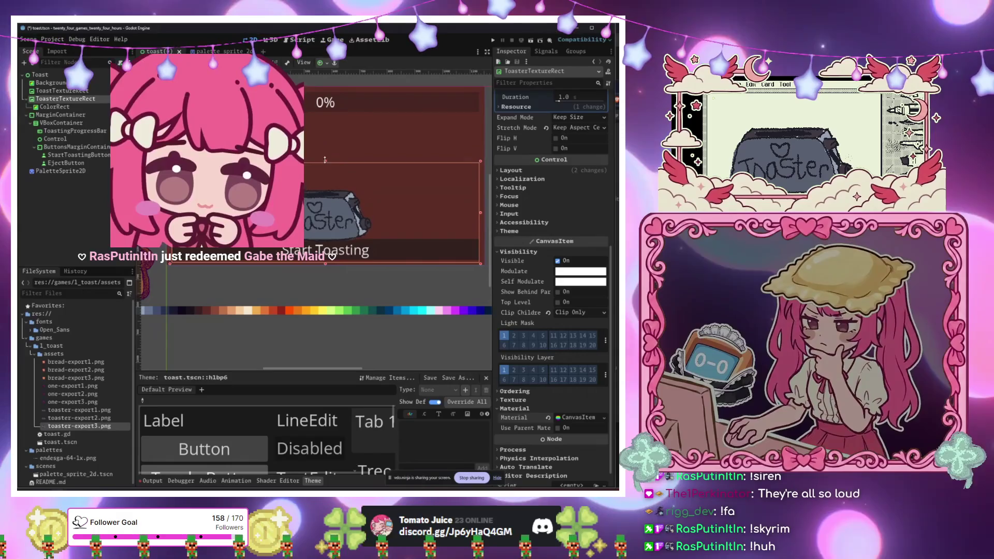
- Shorten the ColorRect by dragging its top edge down
click(345, 165)
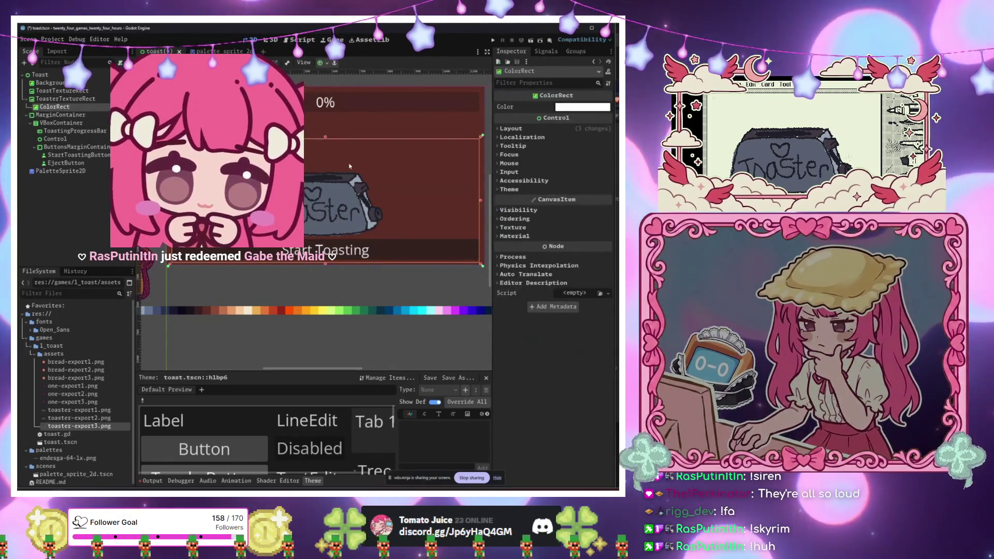
drag(325, 137, 326, 177)
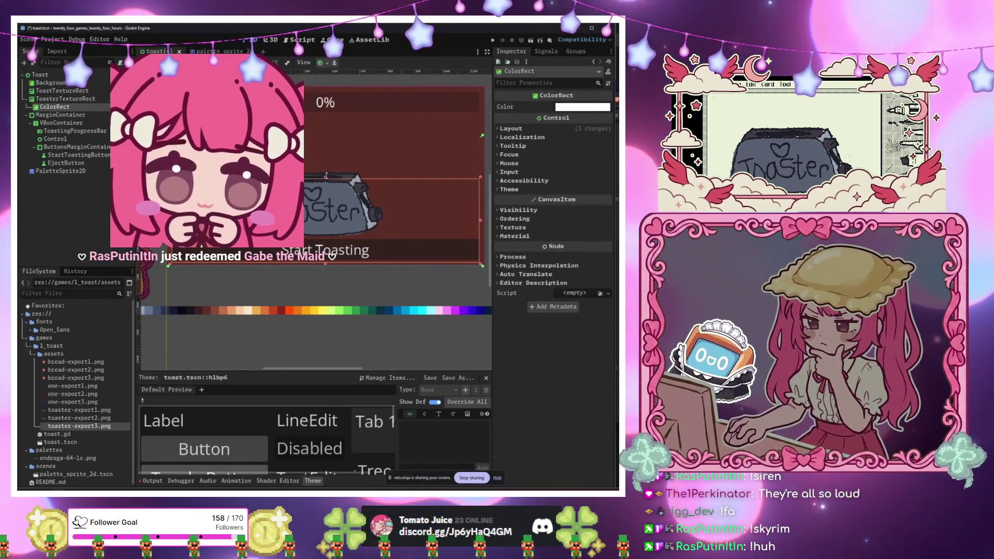
click(334, 155)
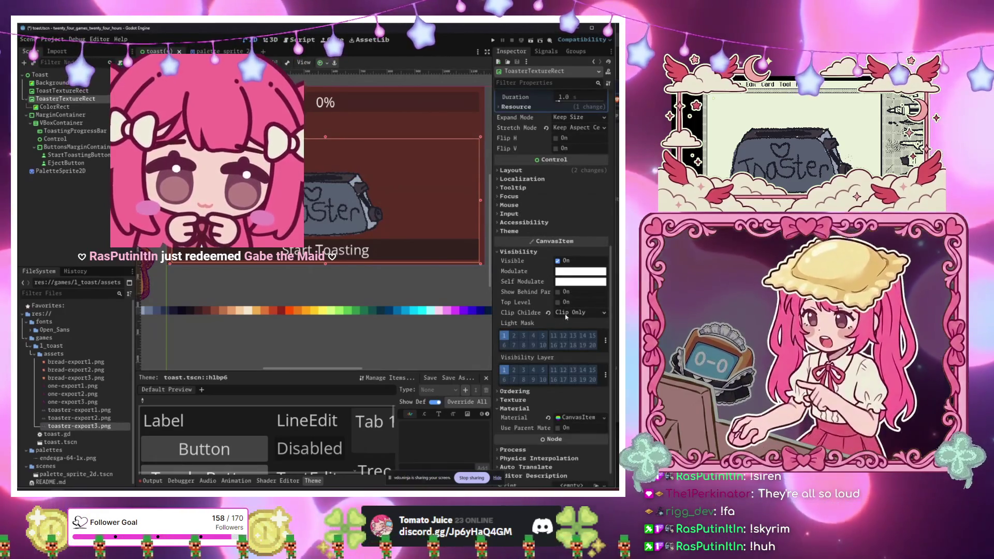
click(578, 417)
- Try Subtract, Premultiplied Alpha and Multiply, then set the toaster material's Blend Mode to Add
scroll(569, 393, down, 3)
click(568, 366)
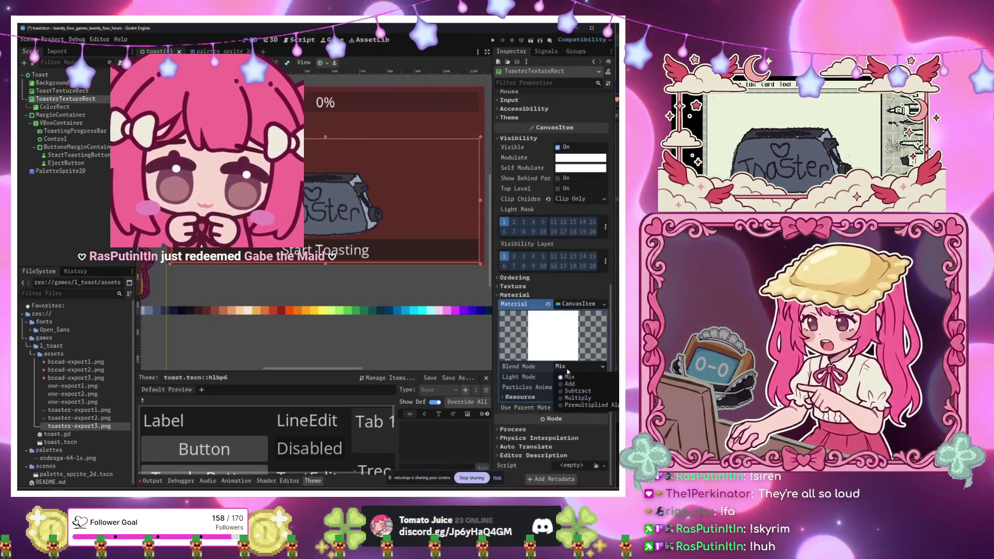
click(570, 383)
click(572, 367)
click(574, 392)
click(579, 405)
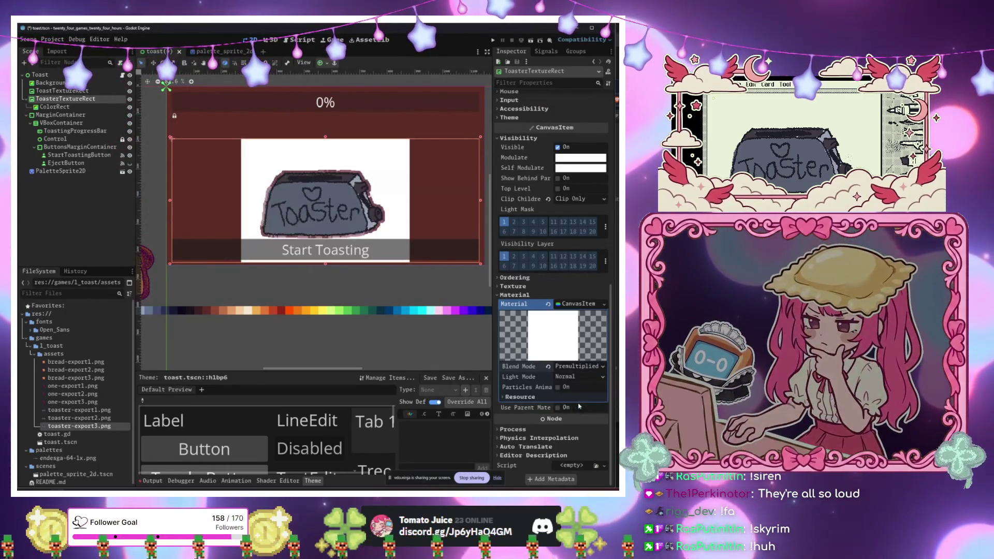
click(578, 384)
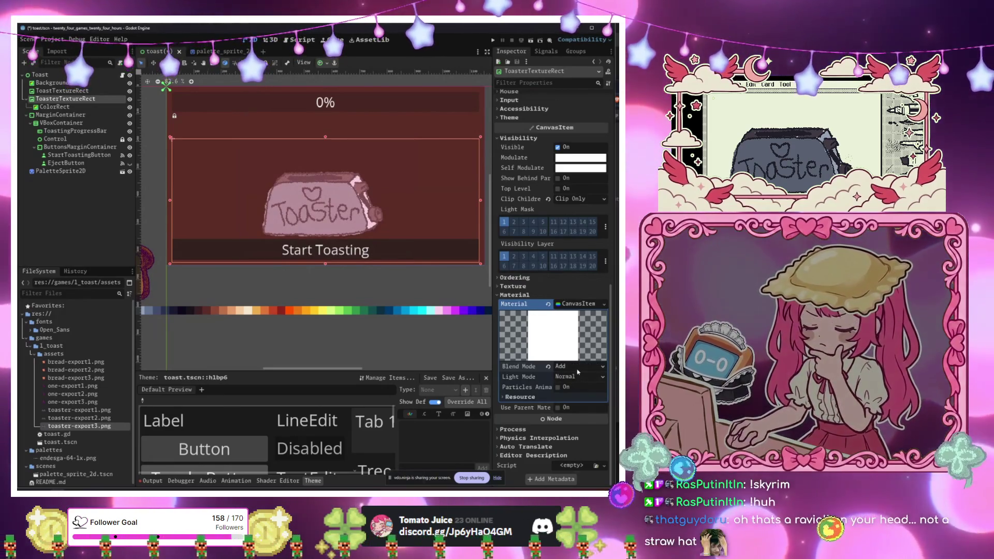
click(578, 368)
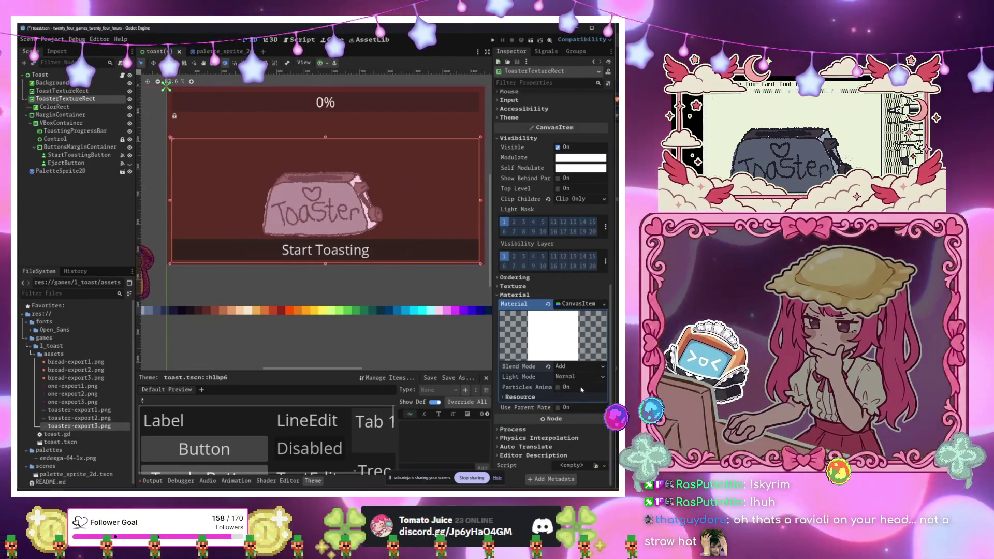
click(574, 398)
click(578, 366)
click(569, 383)
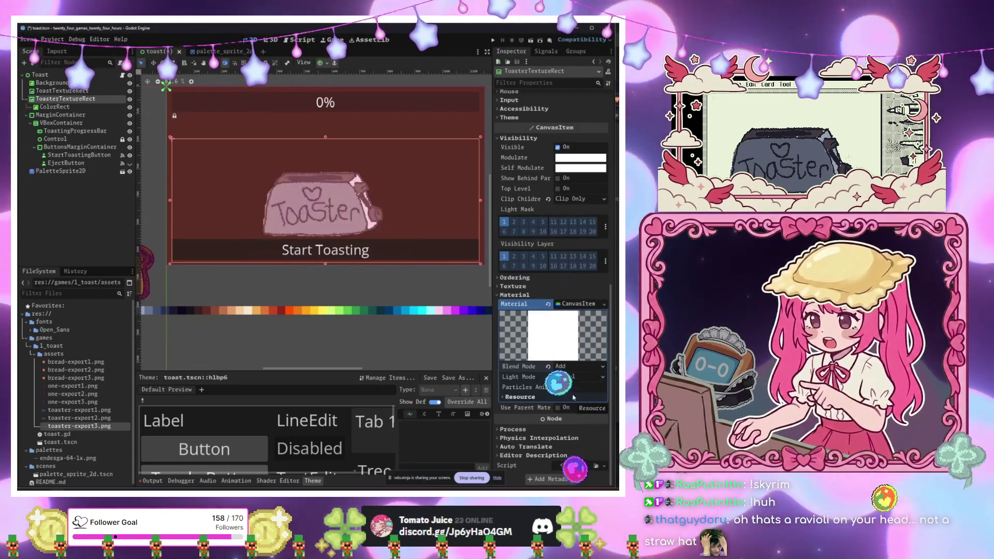
- Inspect the toaster's AnimatedTexture resource without changing it
scroll(578, 323, up, 10)
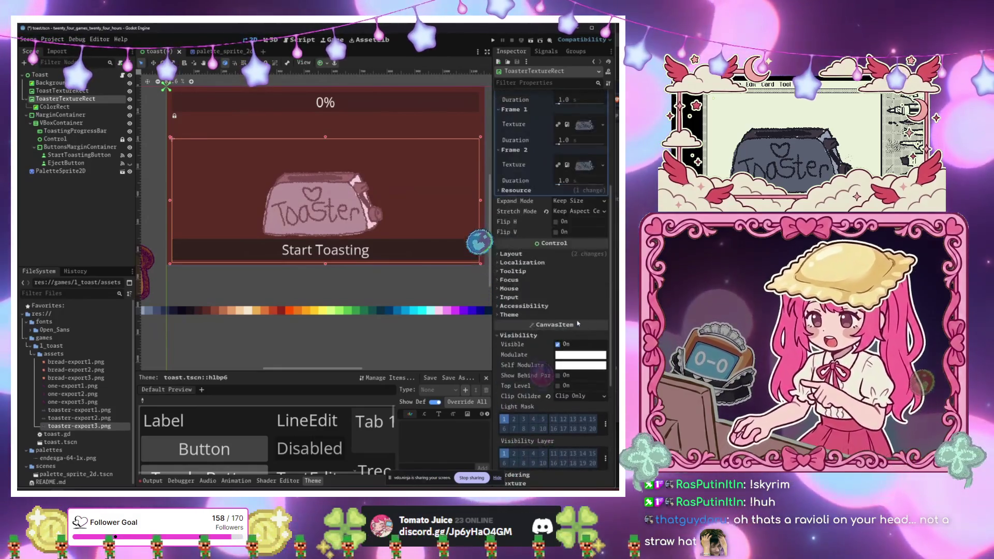
click(579, 113)
click(580, 112)
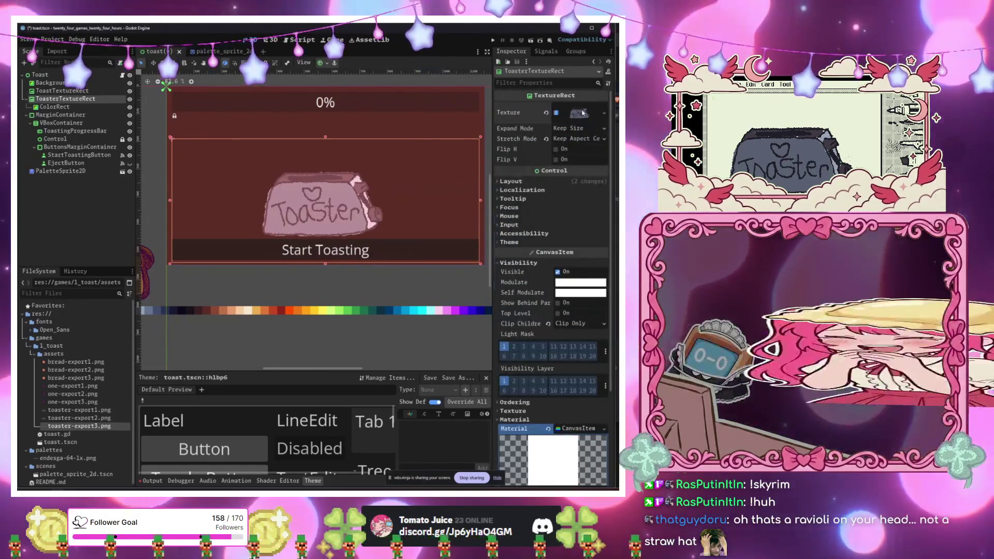
click(583, 113)
click(603, 114)
click(603, 114)
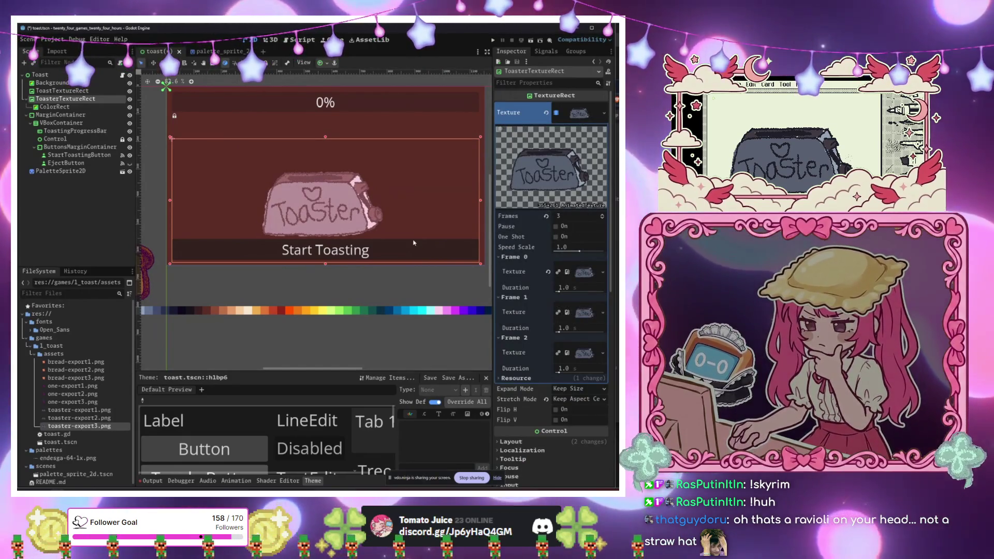
- Delete the ColorRect node from ToasterTextureRect
click(373, 251)
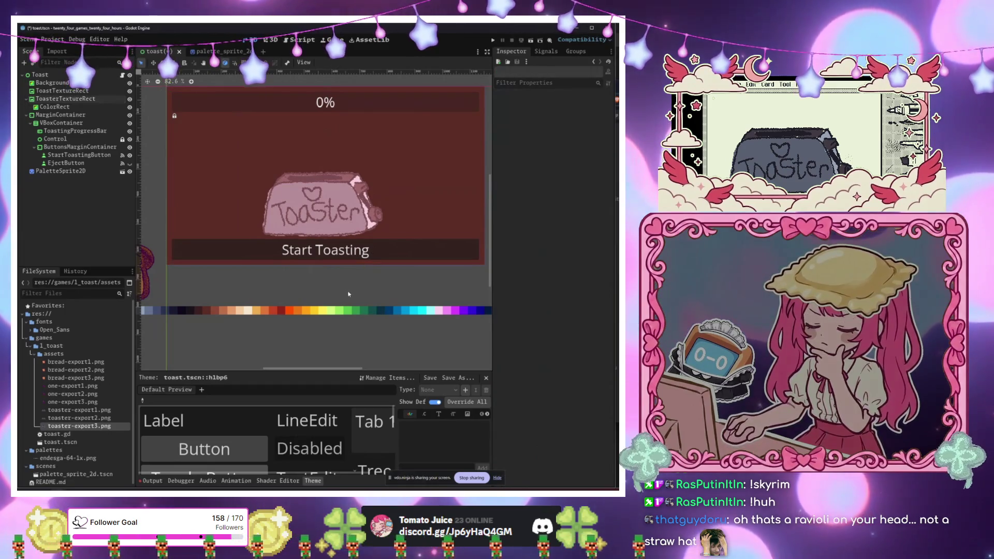
scroll(326, 235, up, 4)
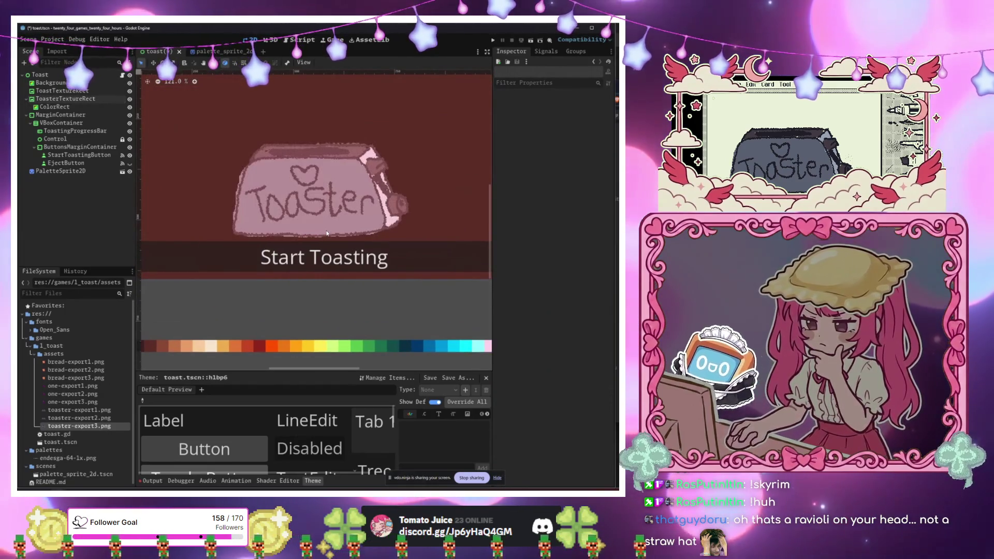
scroll(306, 156, up, 4)
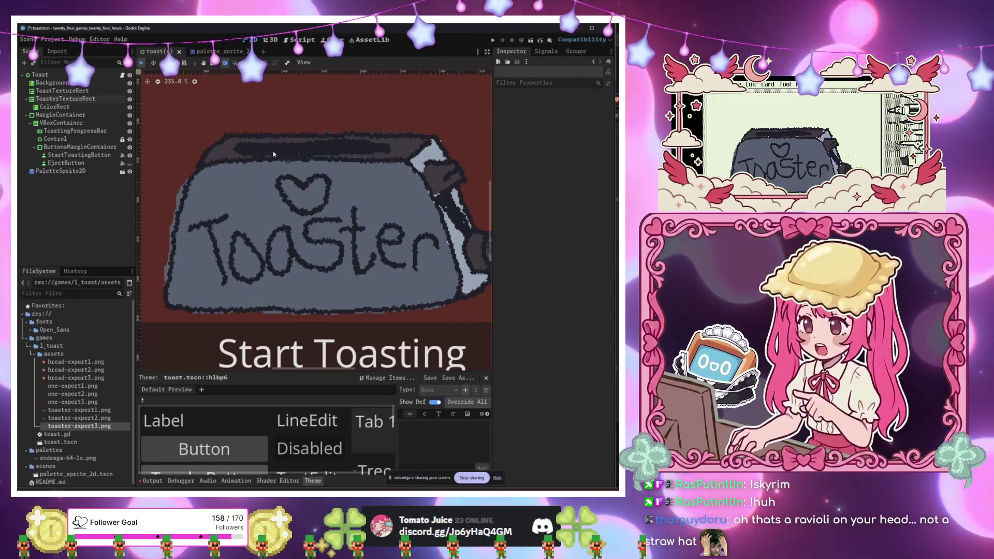
scroll(432, 151, down, 5)
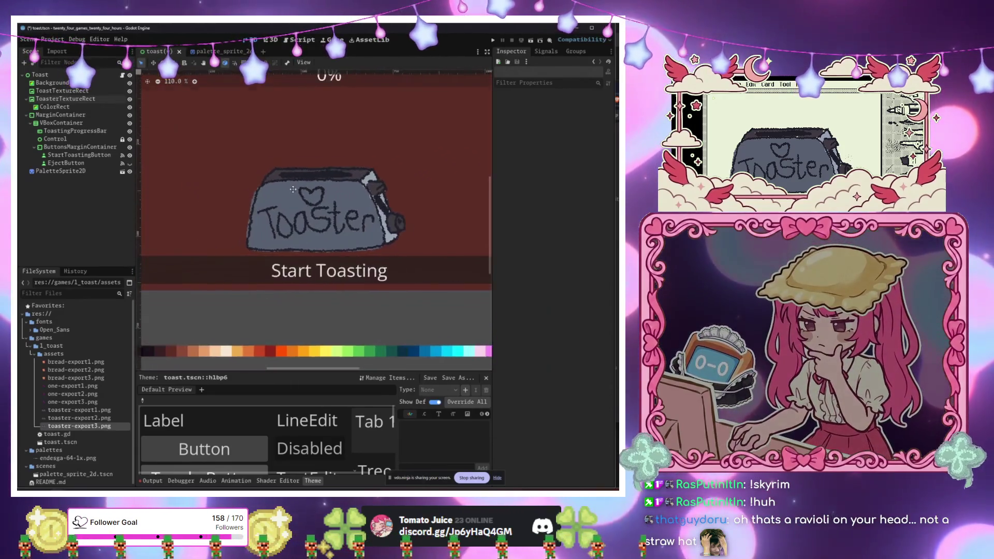
click(76, 131)
click(55, 138)
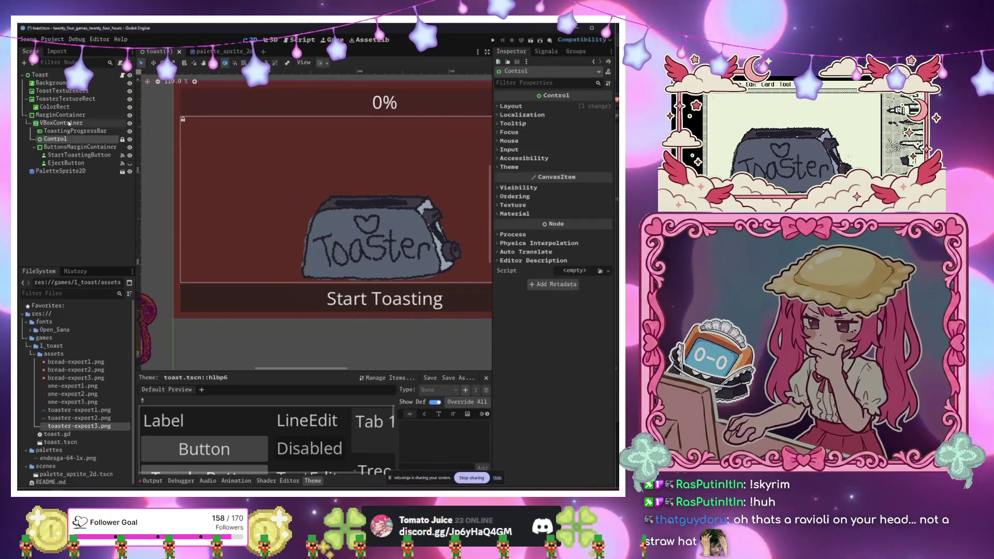
click(65, 98)
click(69, 107)
scroll(262, 137, down, 2)
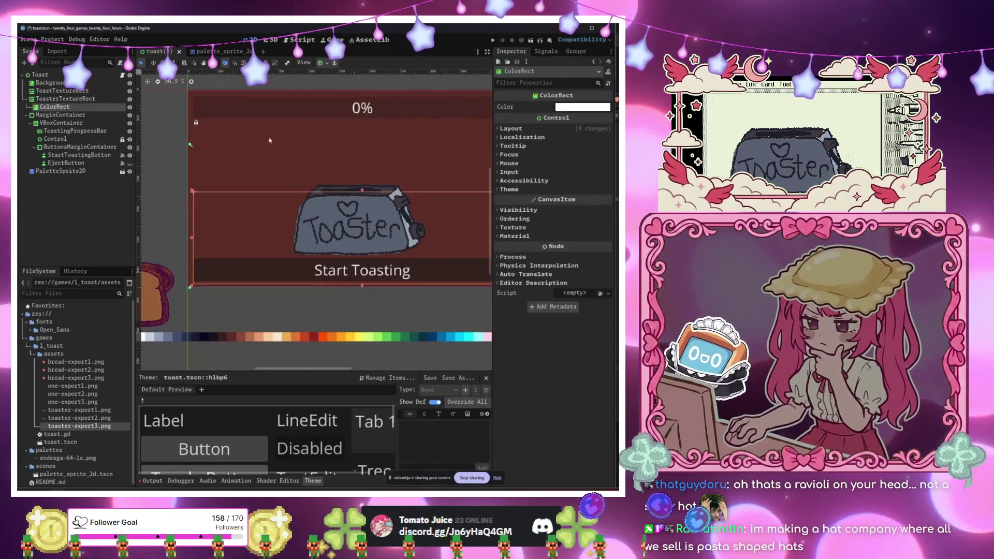
key(Delete)
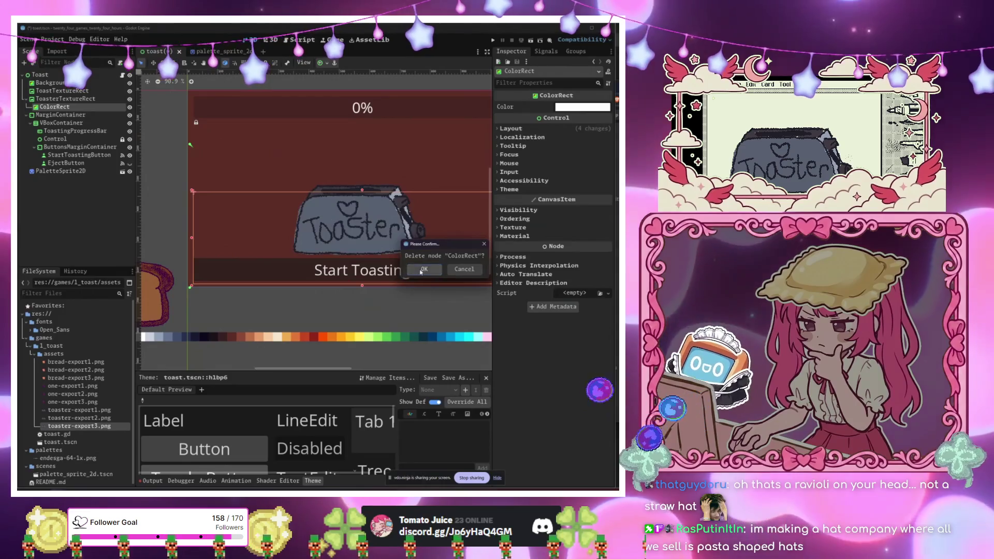
key(Return)
- Set ToasterTextureRect's Clip Children back to Disabled
click(65, 98)
scroll(549, 259, down, 10)
click(571, 294)
scroll(311, 218, down, 2)
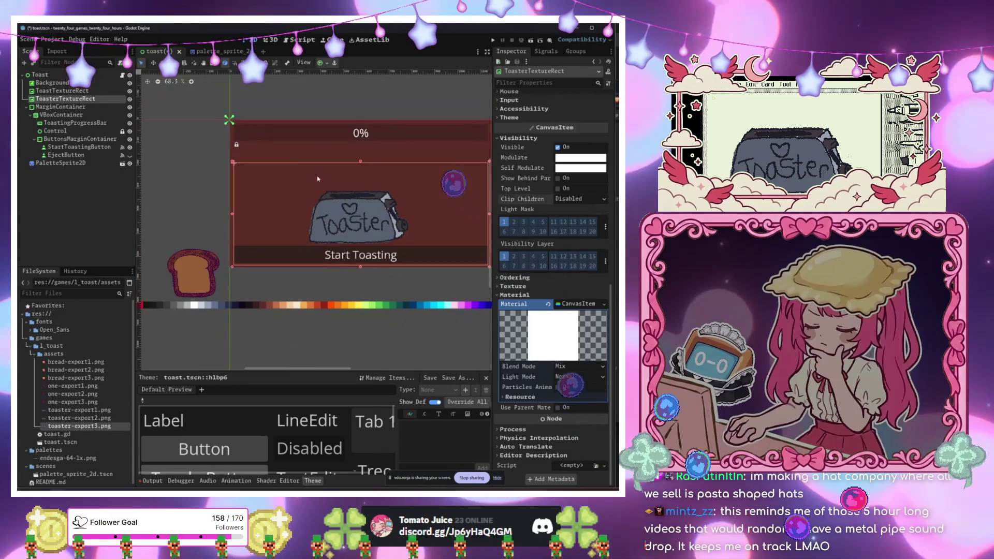
click(61, 107)
- Review the MarginContainer, VBoxContainer and progress bar nodes
key(f)
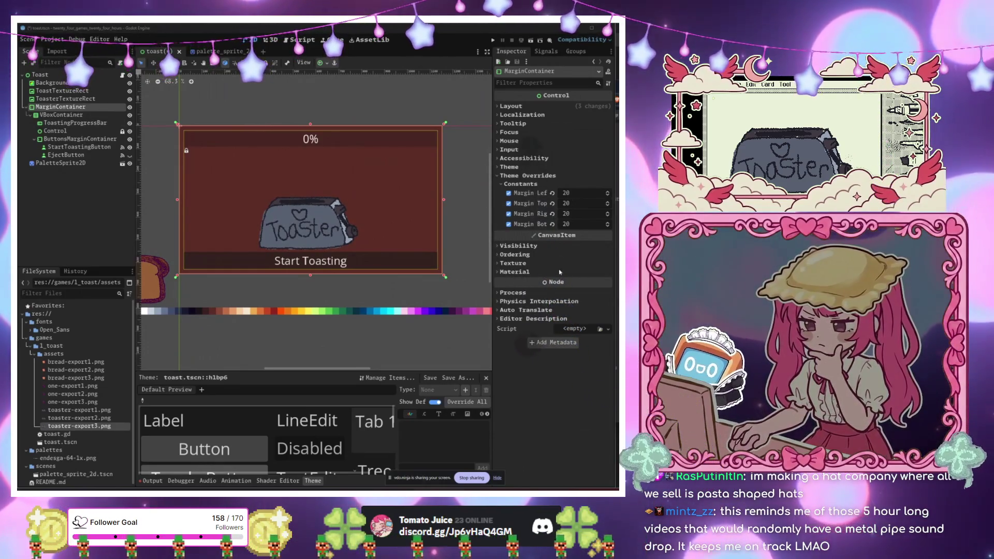
click(402, 94)
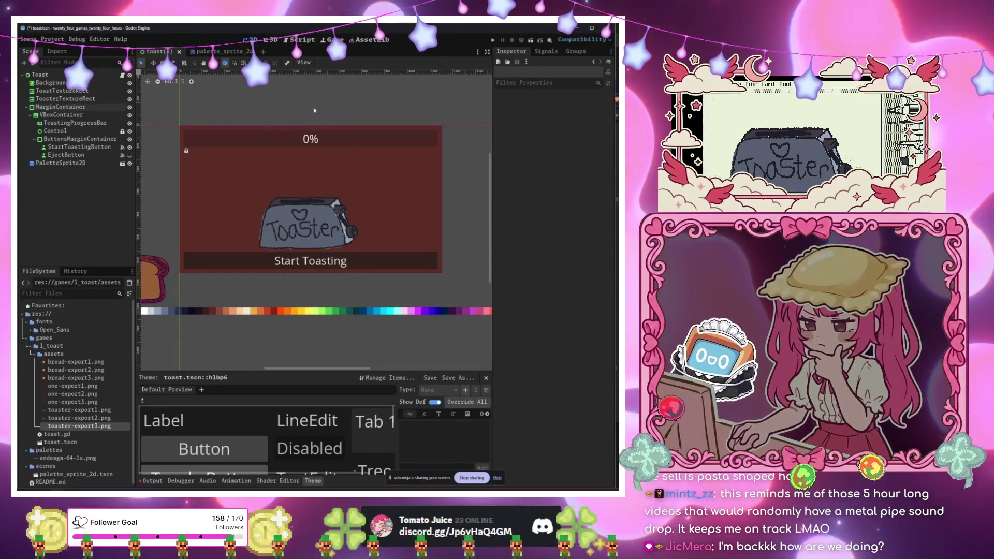
click(256, 193)
click(77, 123)
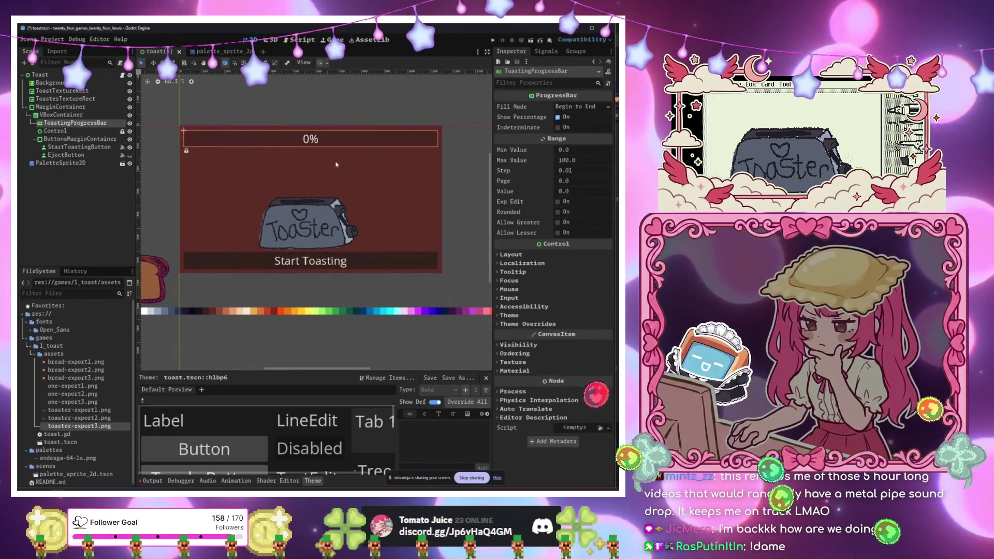
- In toast.gd, declare a toasting_speed float variable with the value 2
click(122, 75)
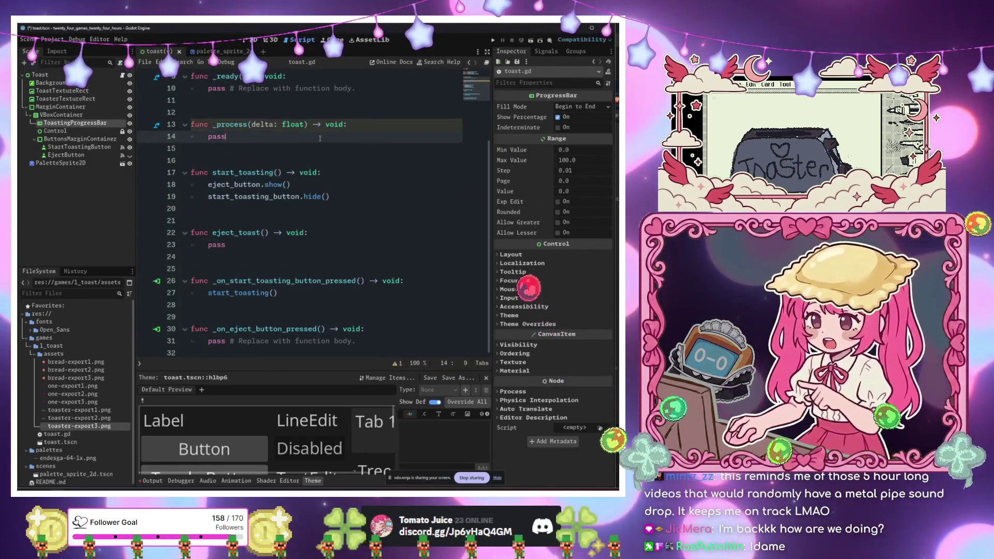
scroll(275, 139, up, 3)
key(Return)
text(var toasting_speed: )
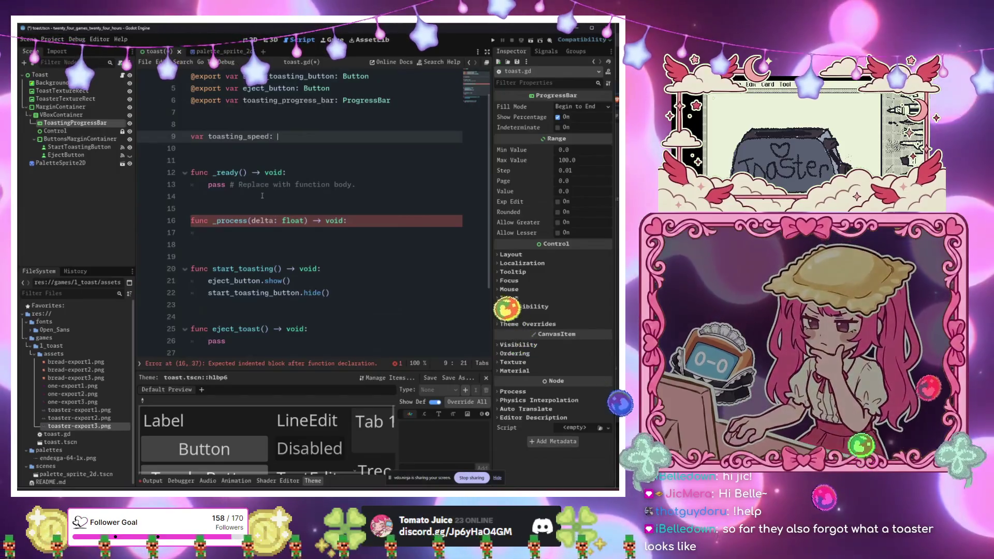
text(float =)
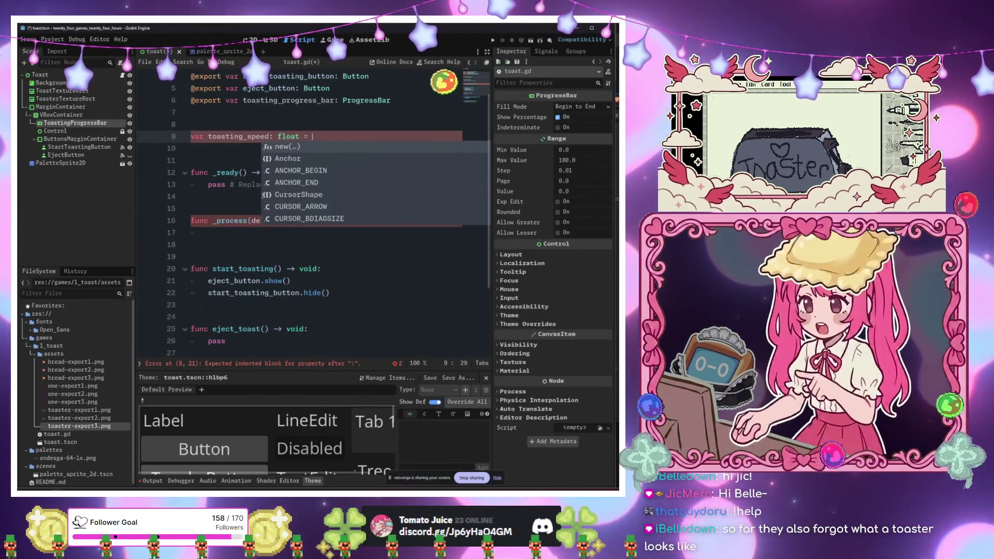
key(ctrl+Left)
key(ctrl+Left)
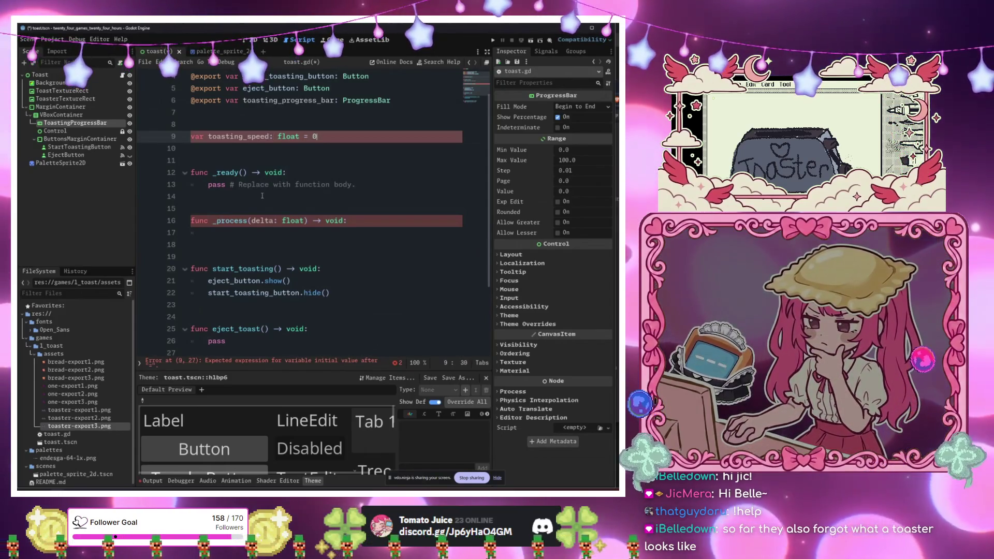
text(.)
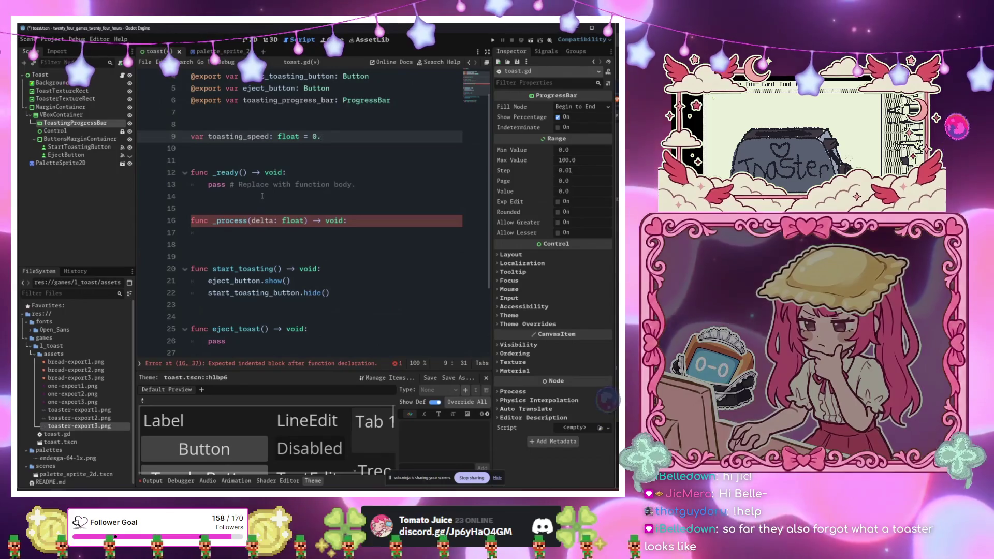
key(Left)
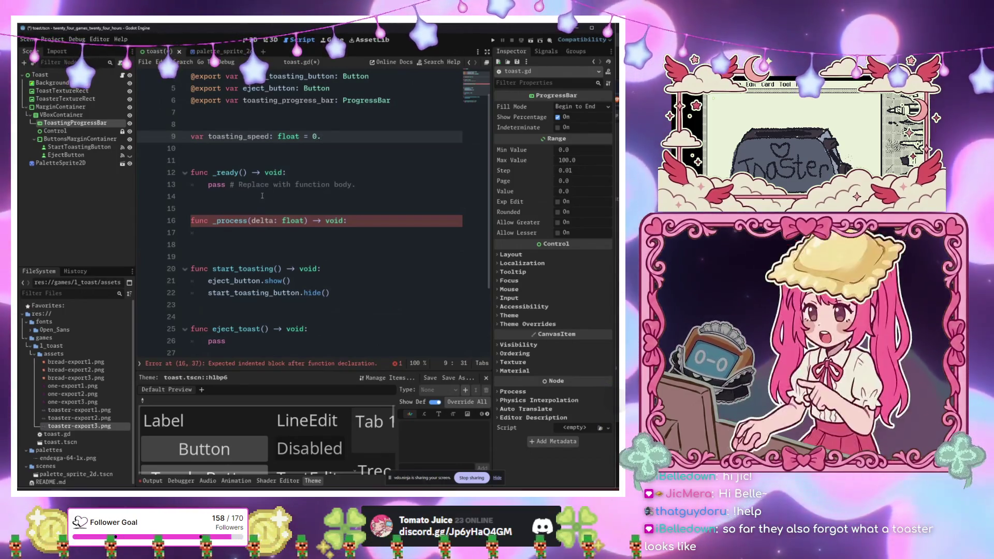
key(BackSpace)
key(BackSpace)
text(2)
- Add toasting_speed_multiplier: float = 0.5 below toasting_speed
key(Return)
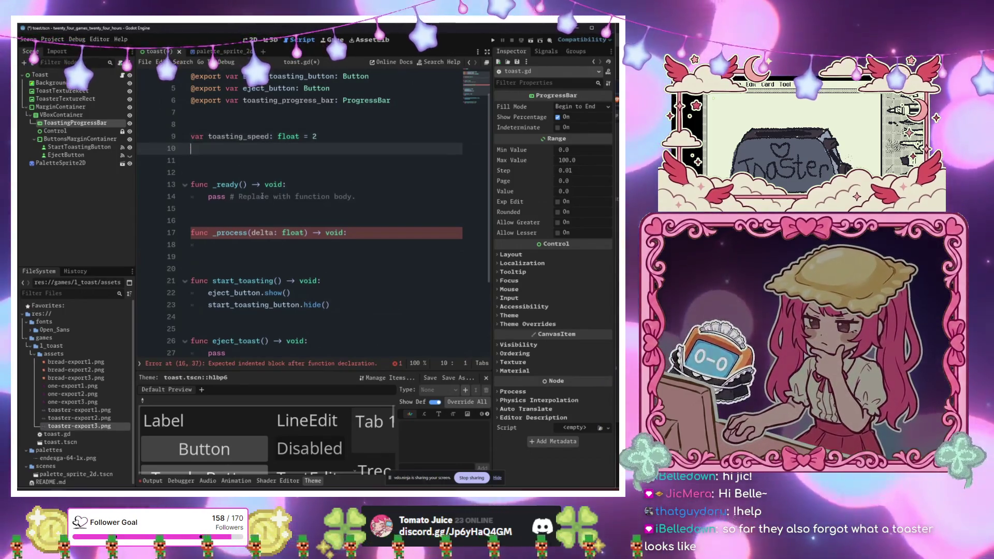
text(var toasting_spee)
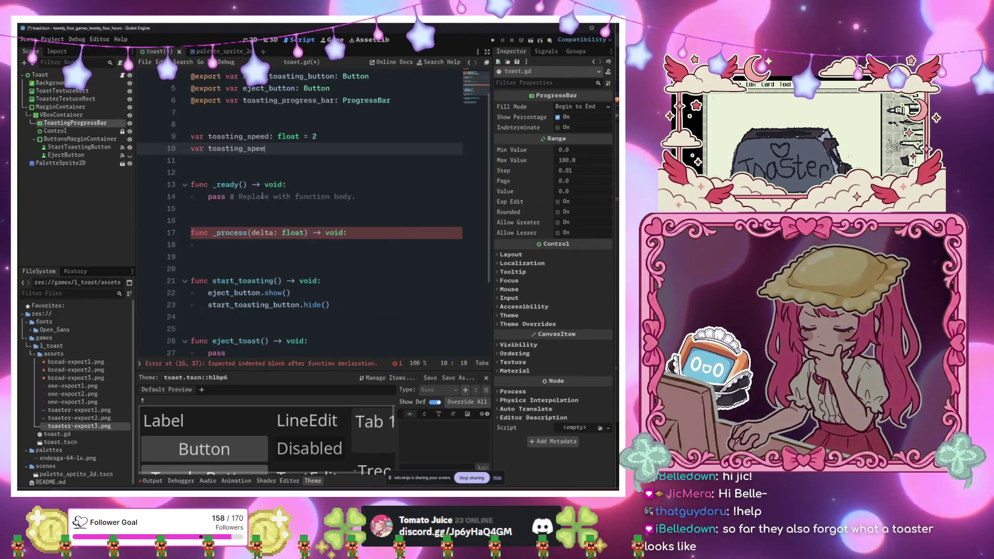
text(d: mult)
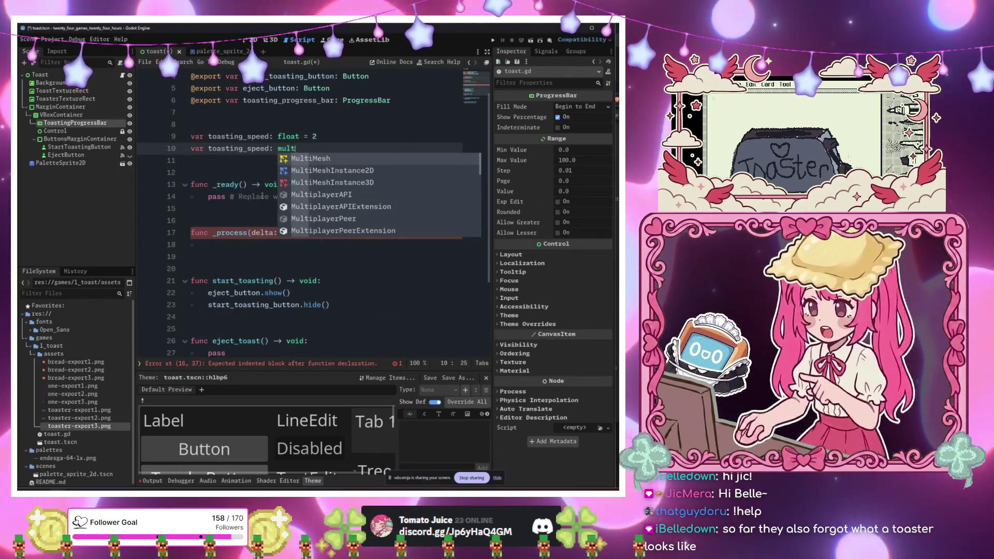
key(BackSpace)
key(BackSpace)
key(BackSpace)
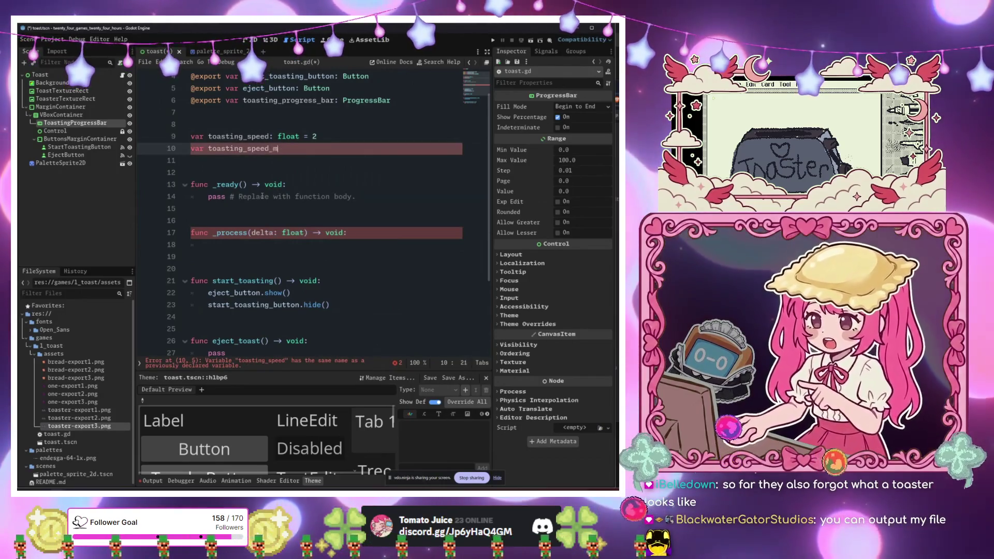
text(: fl)
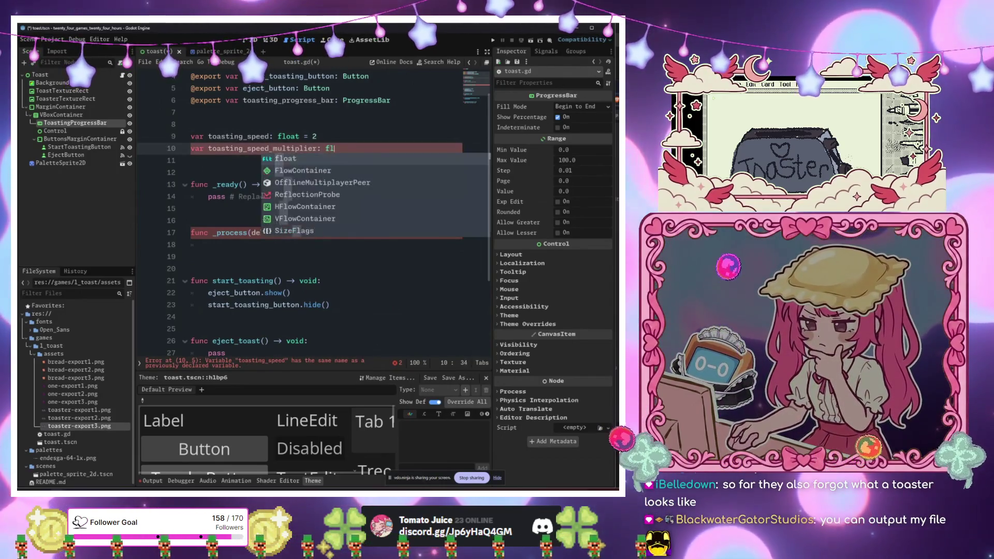
text(oat = 0.5)
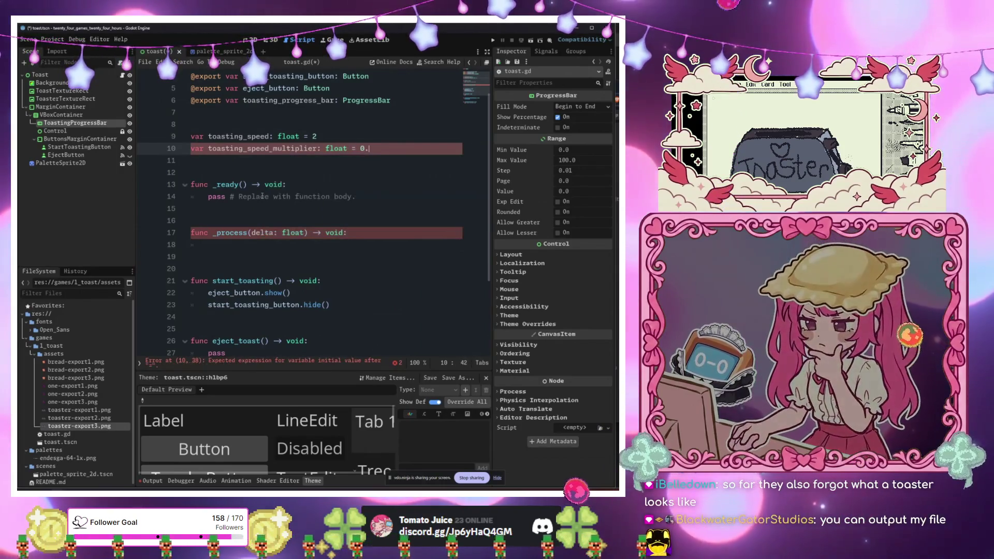
click(358, 181)
click(381, 194)
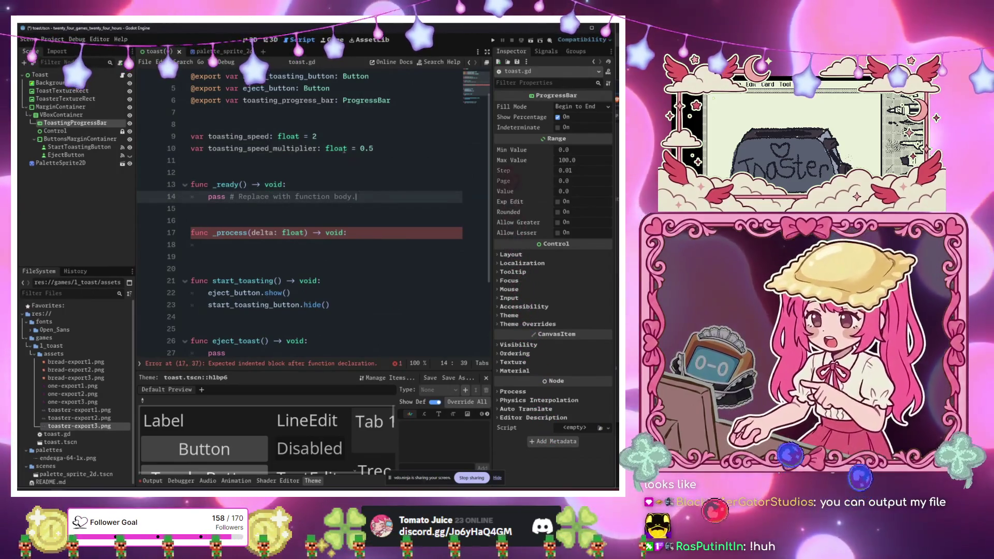
click(348, 138)
click(352, 196)
click(354, 243)
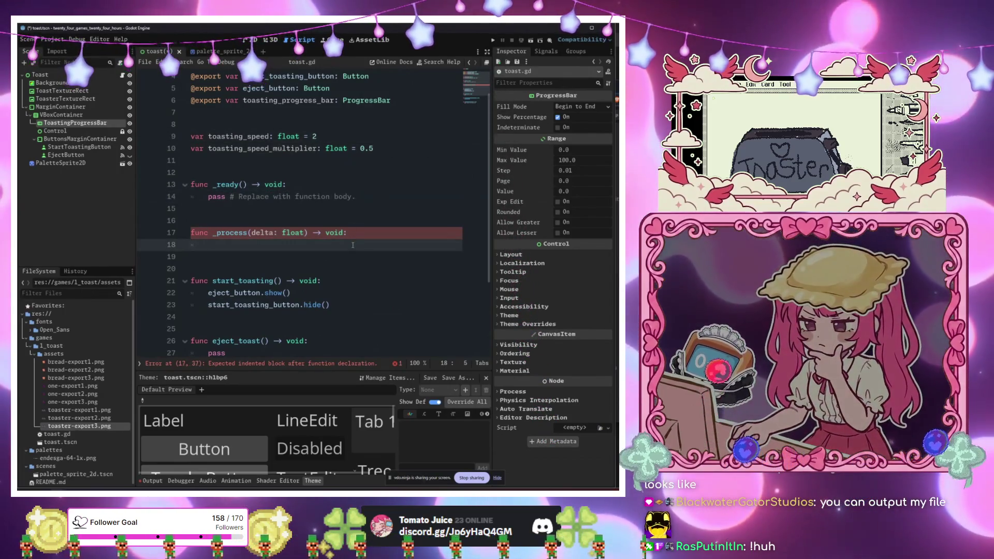
text(to)
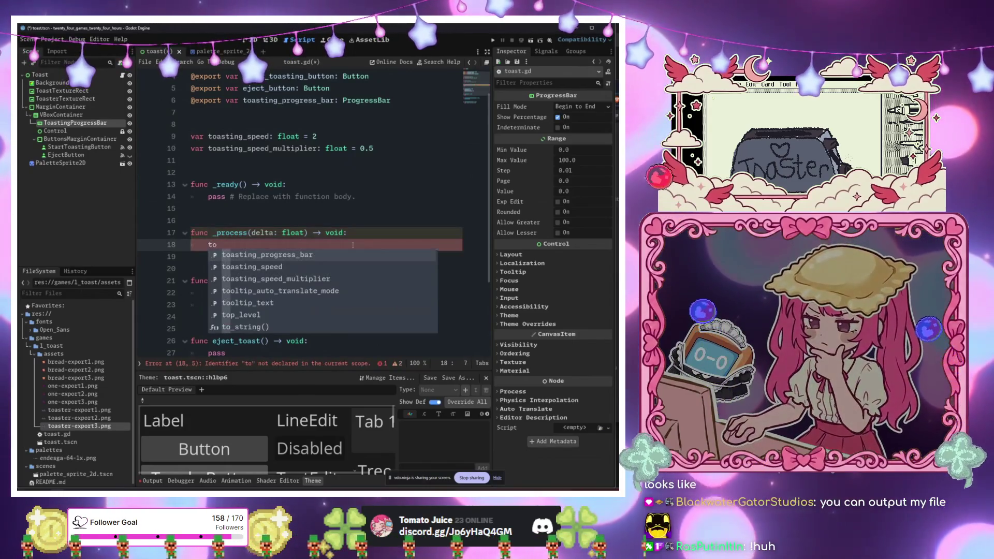
key(Down)
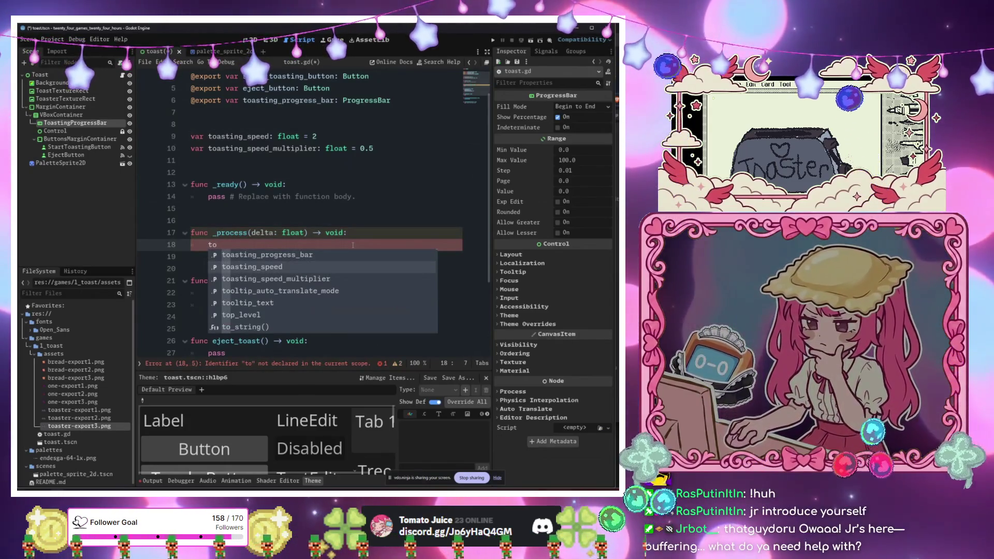
key(BackSpace)
key(BackSpace)
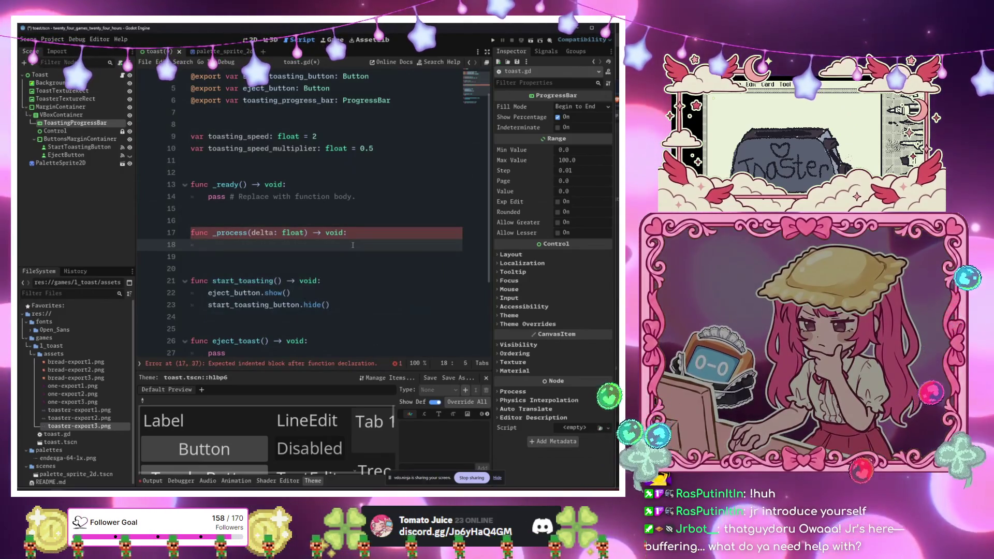
- Add var toasting: bool = false below the speed variables
click(283, 163)
key(Return)
key(Return)
key(Return)
key(Up)
text(var )
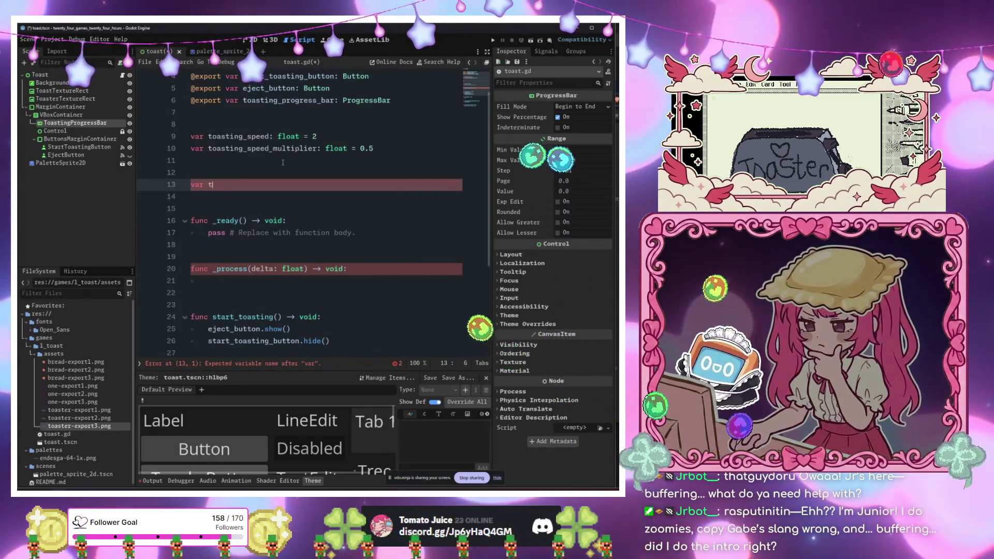
text(toasting: )
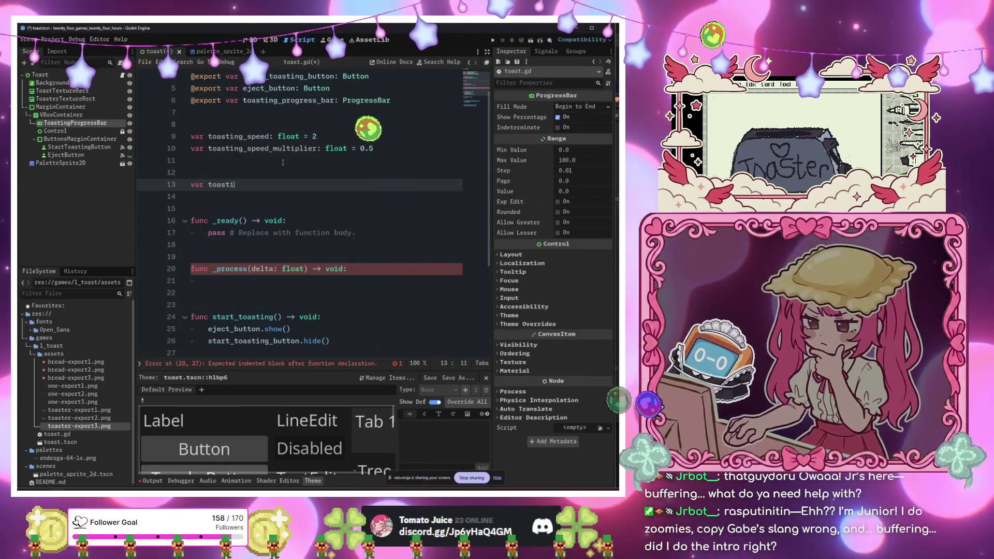
text(bool )
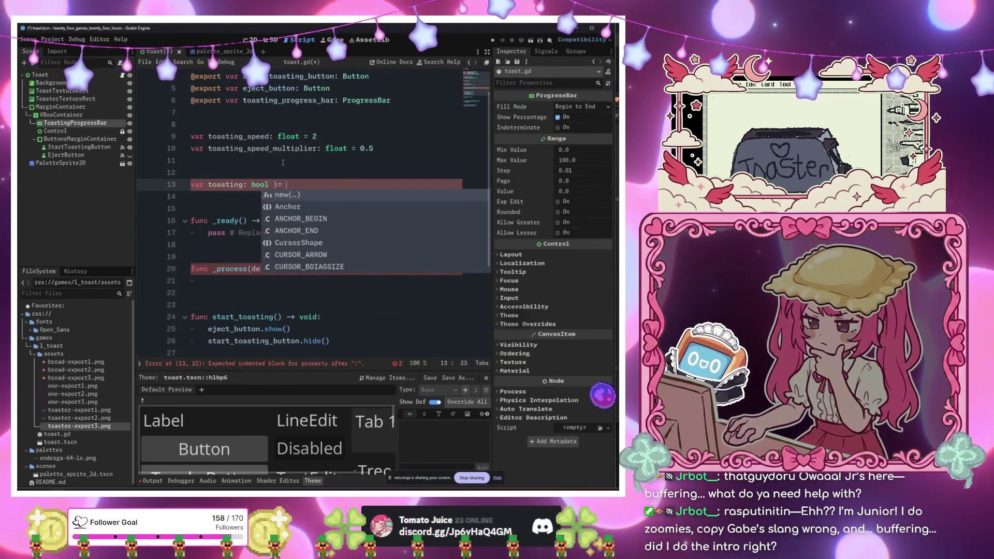
text(= false)
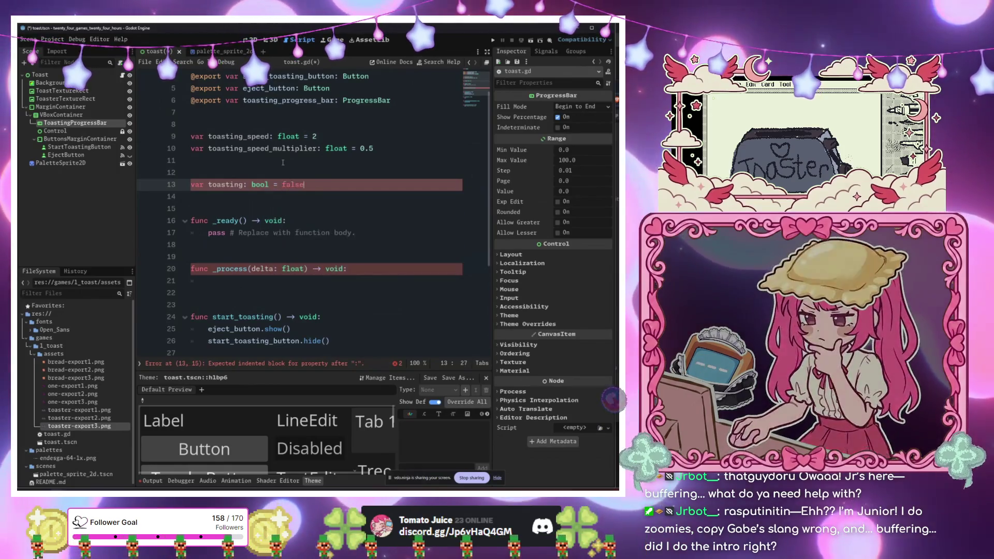
scroll(350, 155, down, 3)
- Add toasting = true at the end of start_toasting
click(364, 231)
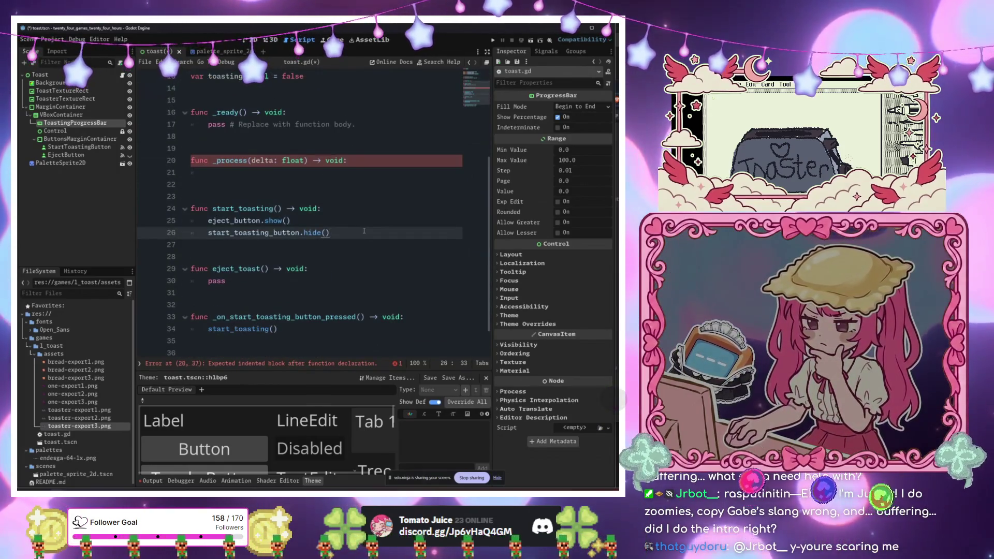
key(Return)
text(i)
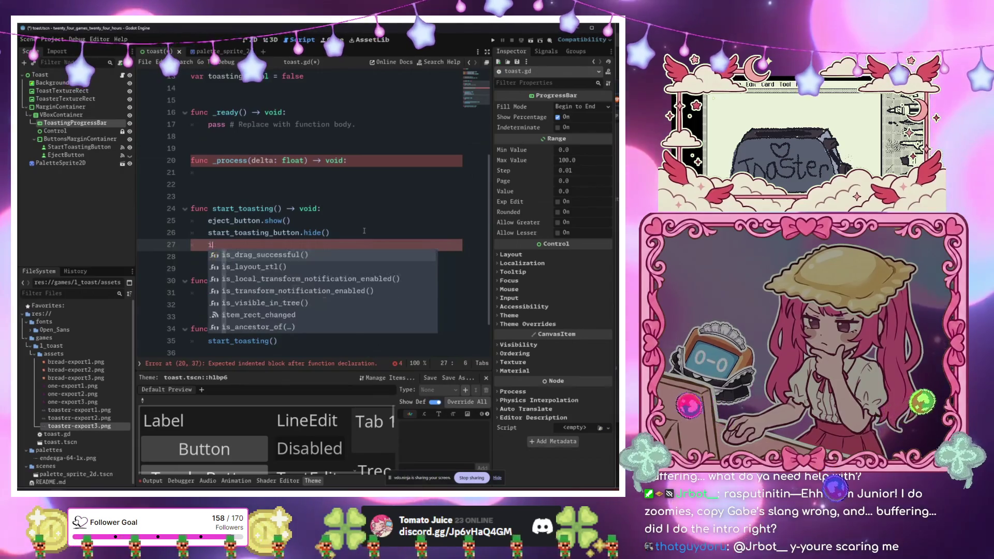
key(BackSpace)
text(toasting = true)
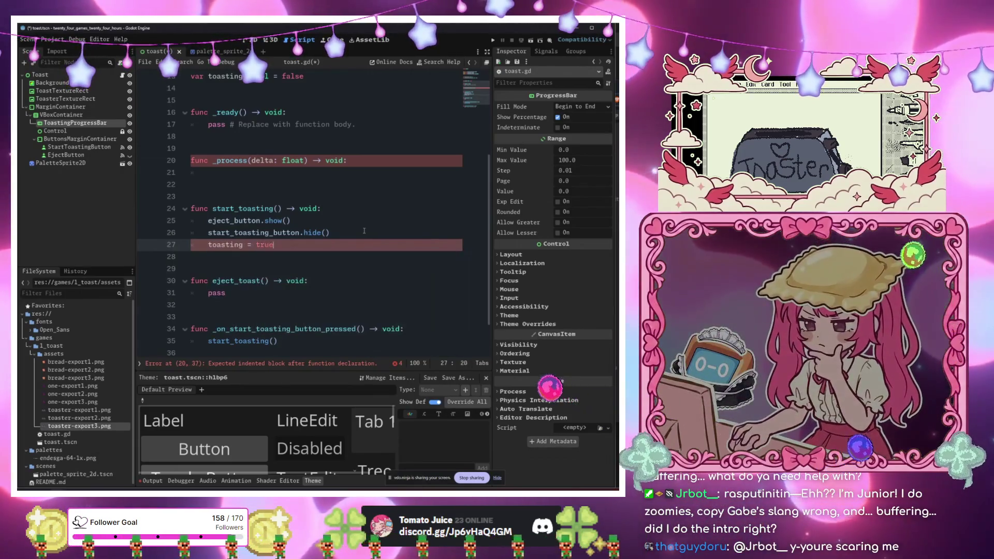
- In _process, add an if toasting block setting toasting_progress_bar.value from speed × multiplier × delta
click(279, 171)
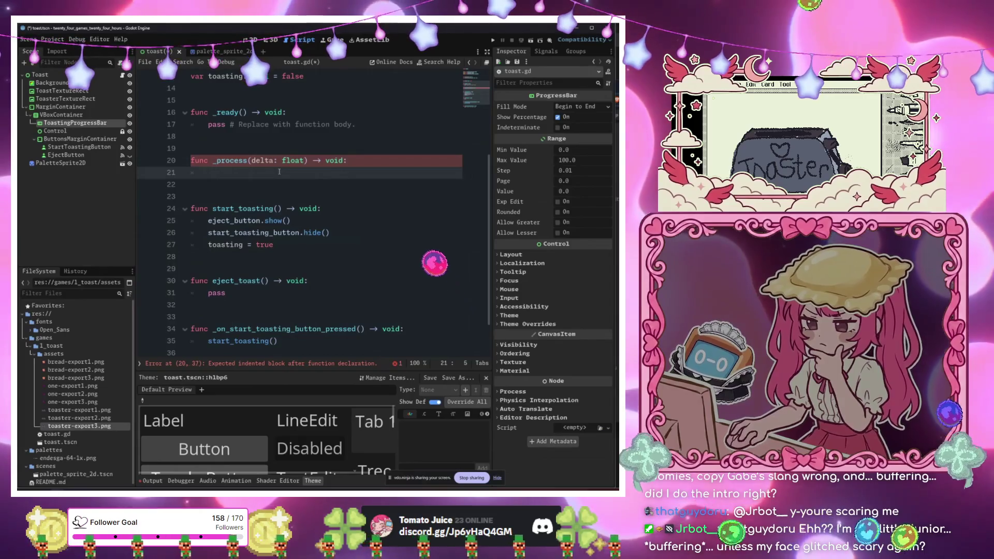
text(if toasting:)
key(Return)
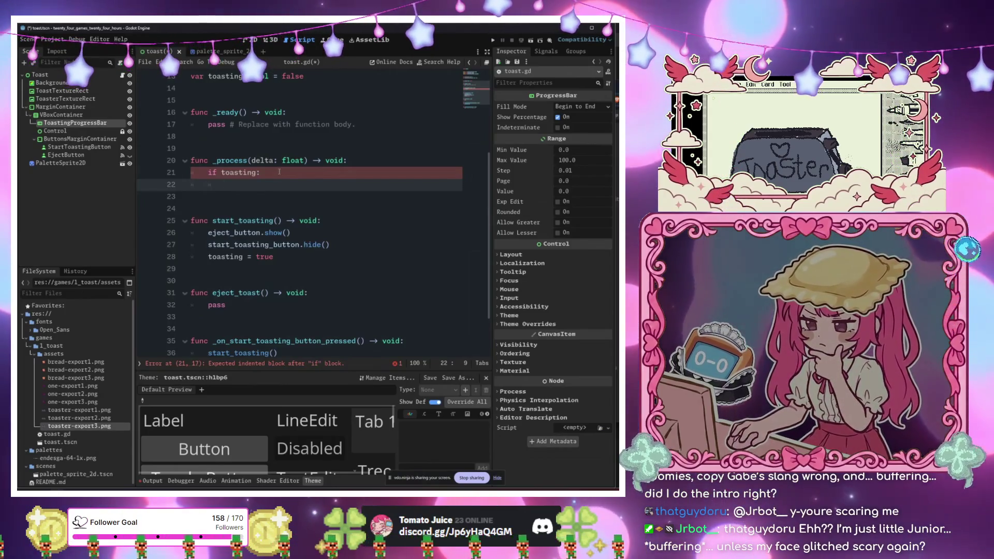
scroll(279, 172, up, 3)
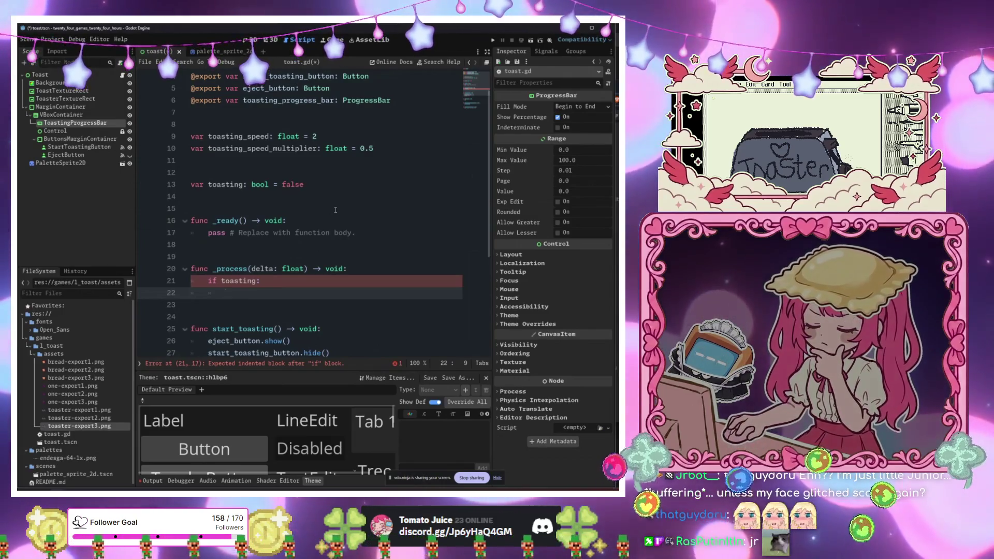
text(toasting_progress_bar.)
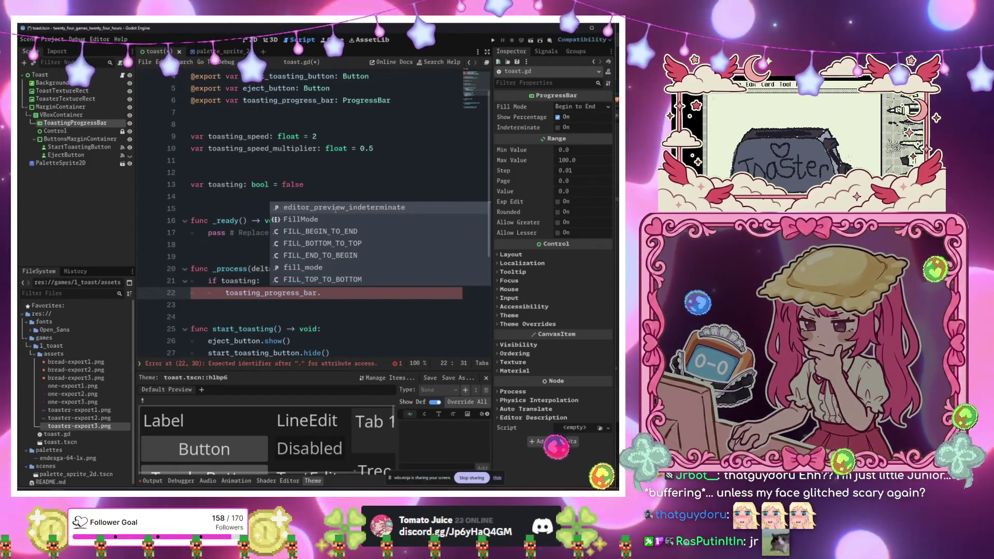
text(value = )
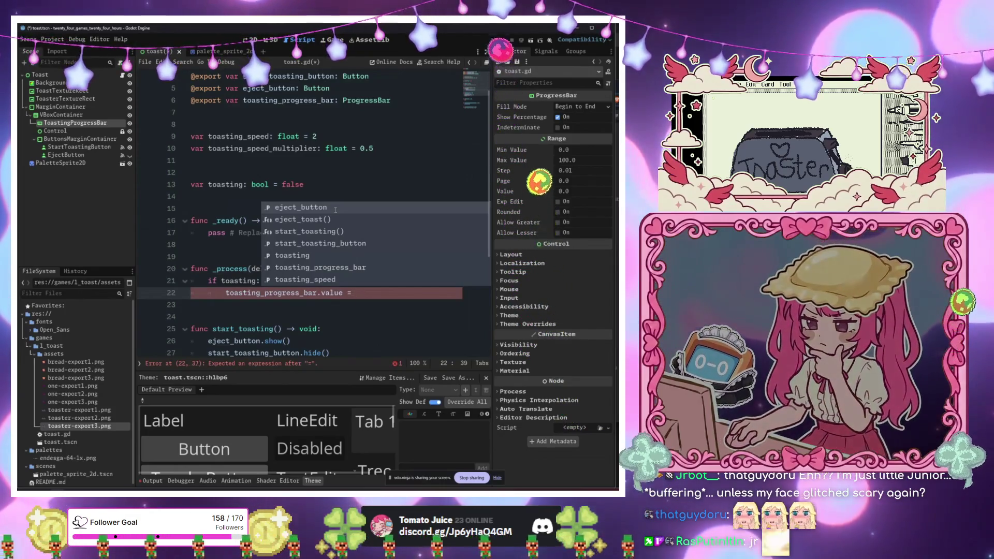
text(toast)
key(Down)
key(Down)
key(Return)
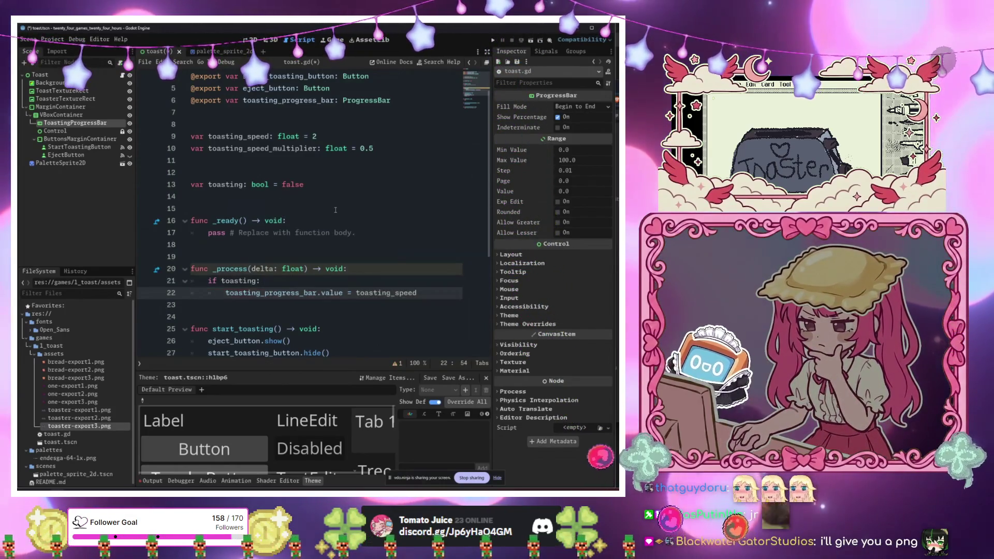
text( * toas)
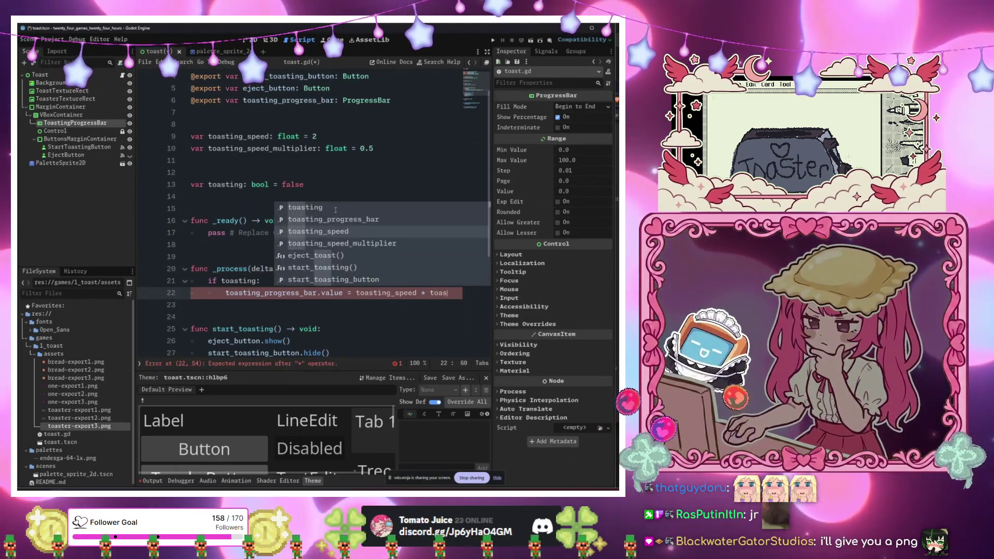
key(Down)
key(Down)
key(Down)
key(Return)
text(*)
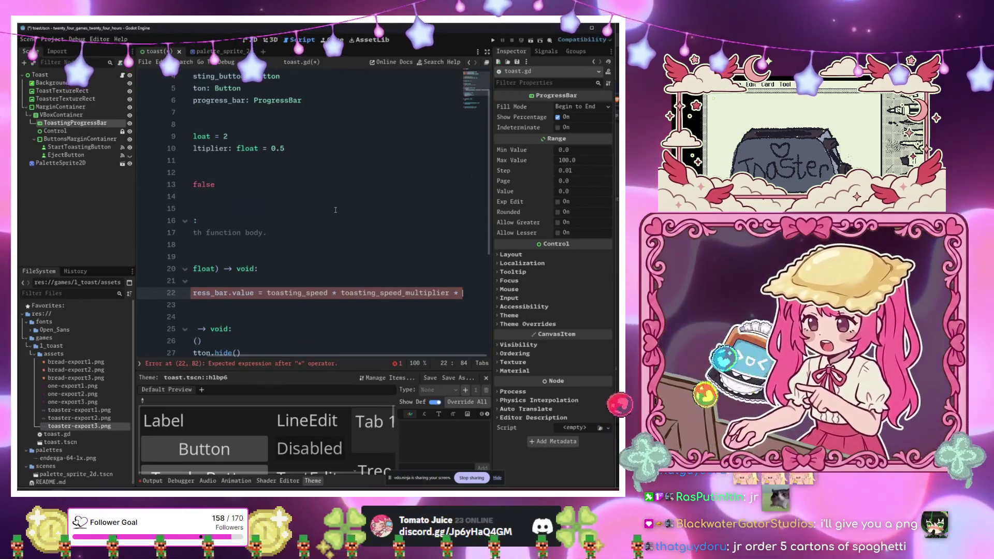
text(delta)
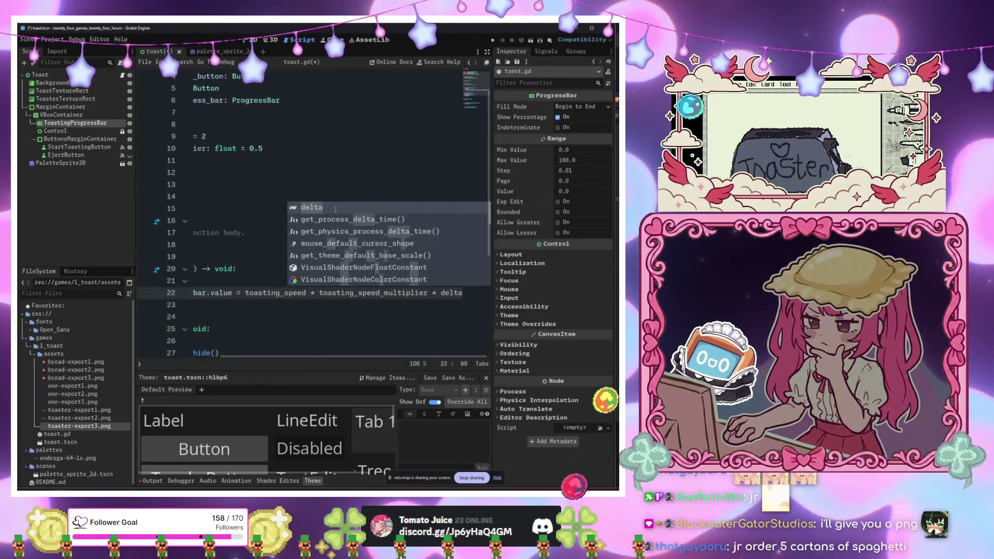
key(Escape)
click(267, 232)
scroll(295, 258, down, 5)
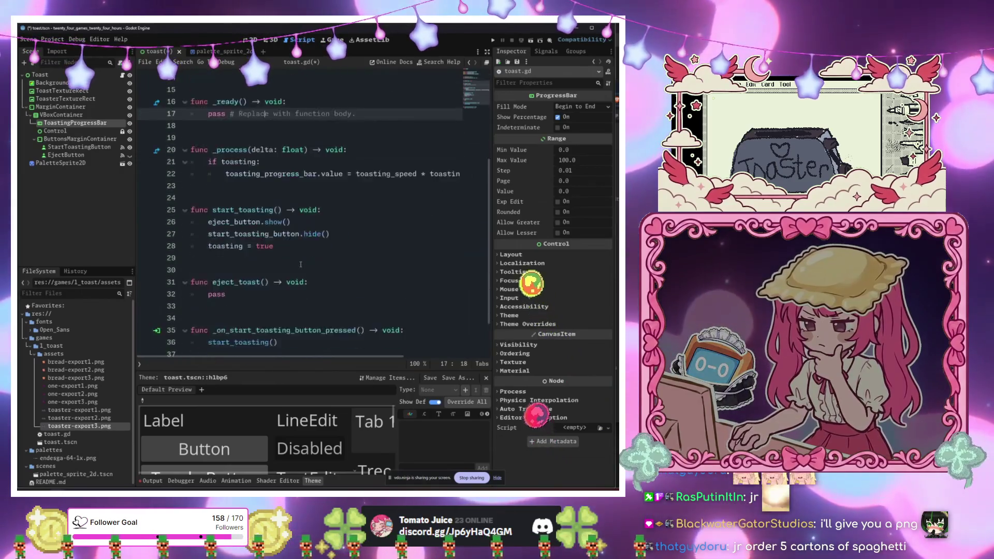
- Replace the pass in eject_toast with toasting = false
click(303, 248)
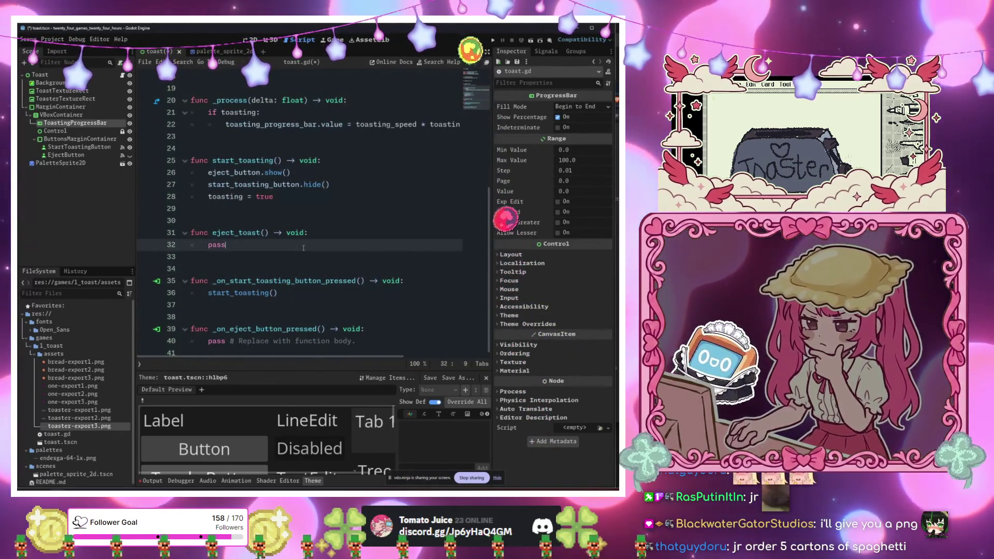
key(BackSpace)
text(toasting = fal)
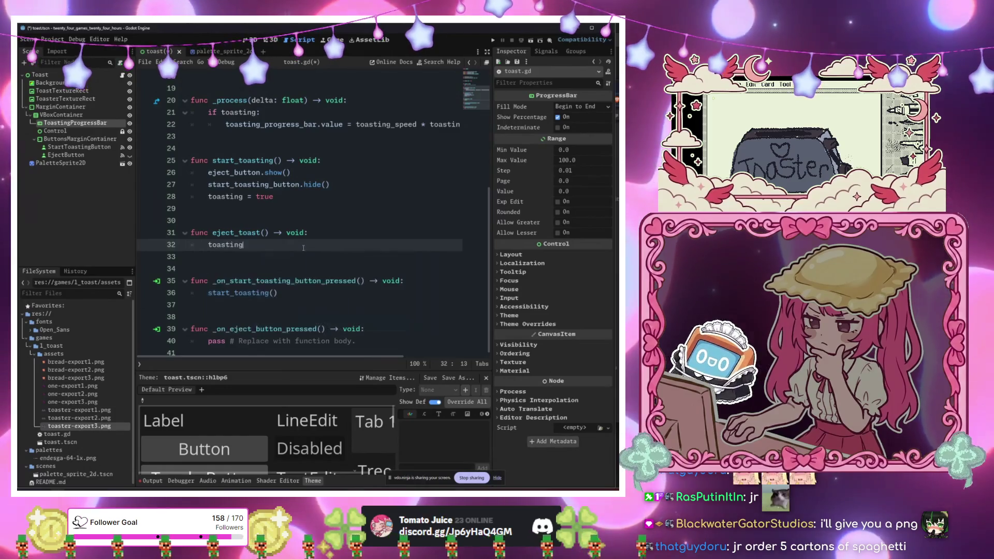
key(Return)
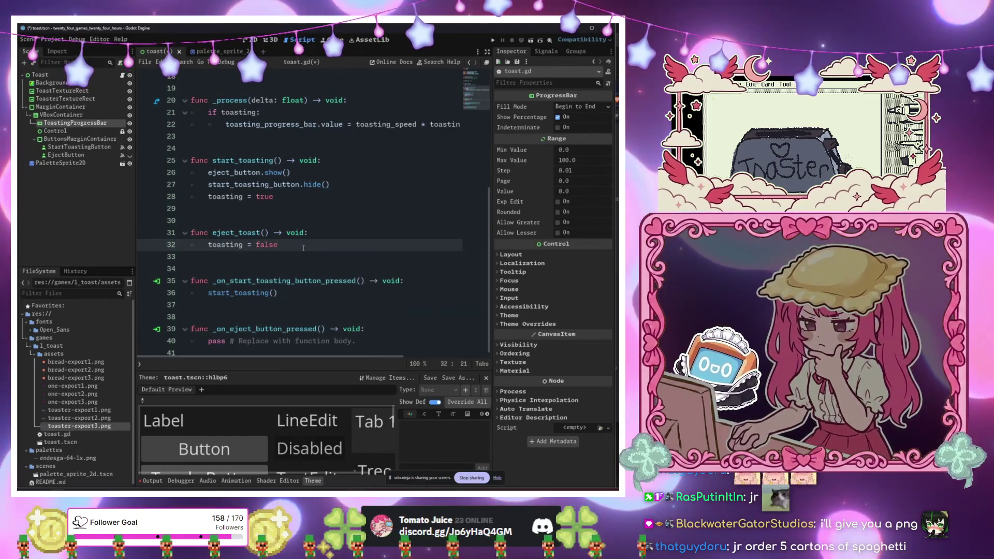
key(Return)
key(Return)
scroll(354, 236, up, 6)
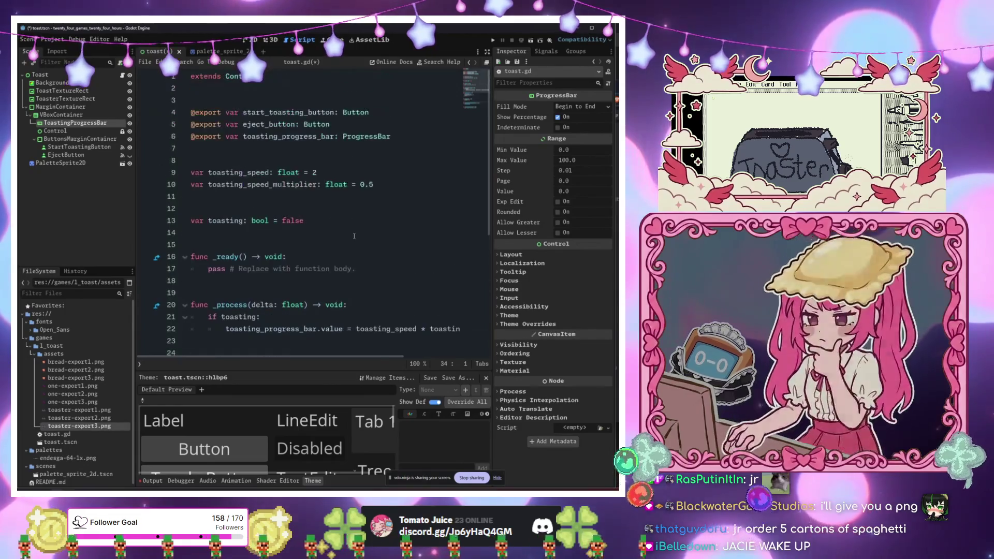
- Make the toast scene the main scene, test-run the toaster game, then stop it
click(362, 172)
click(493, 40)
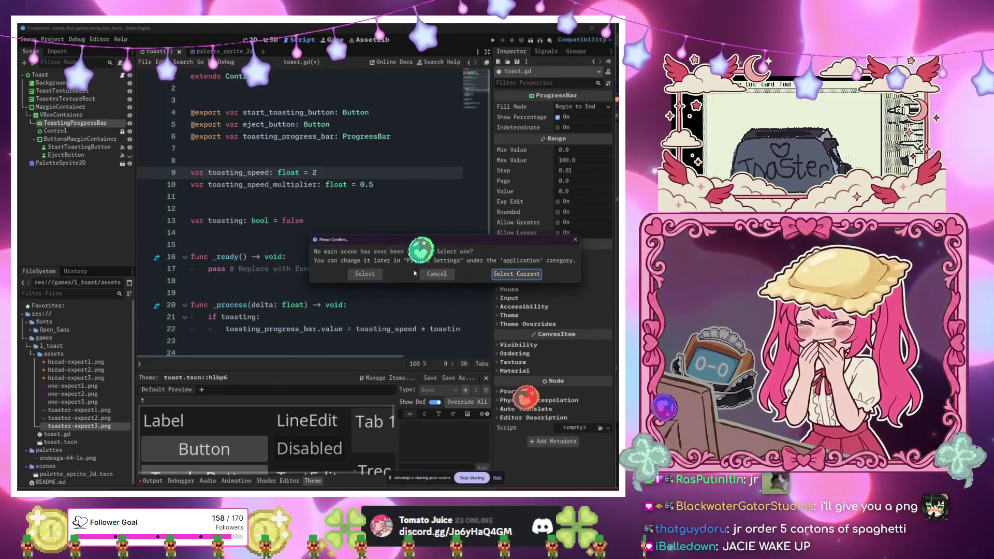
click(494, 274)
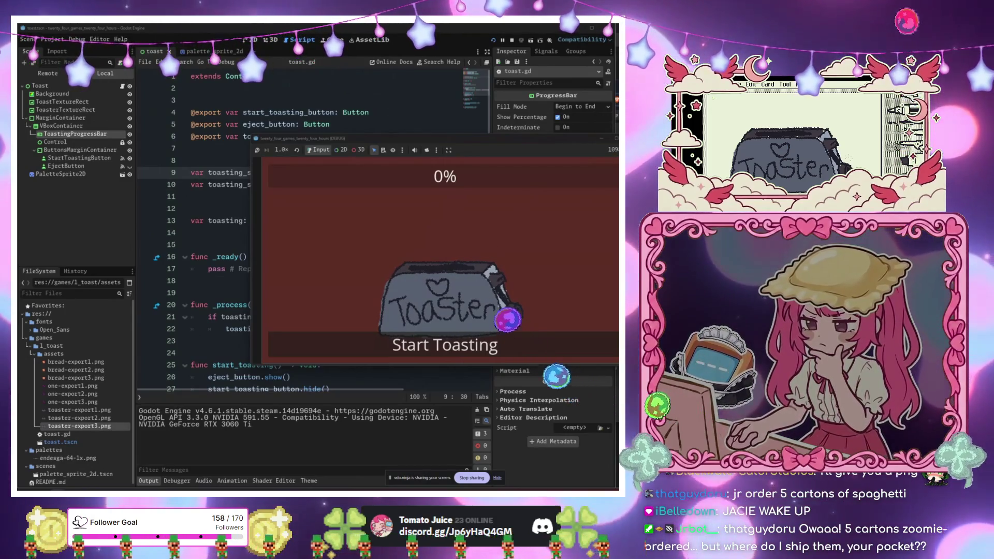
key(F8)
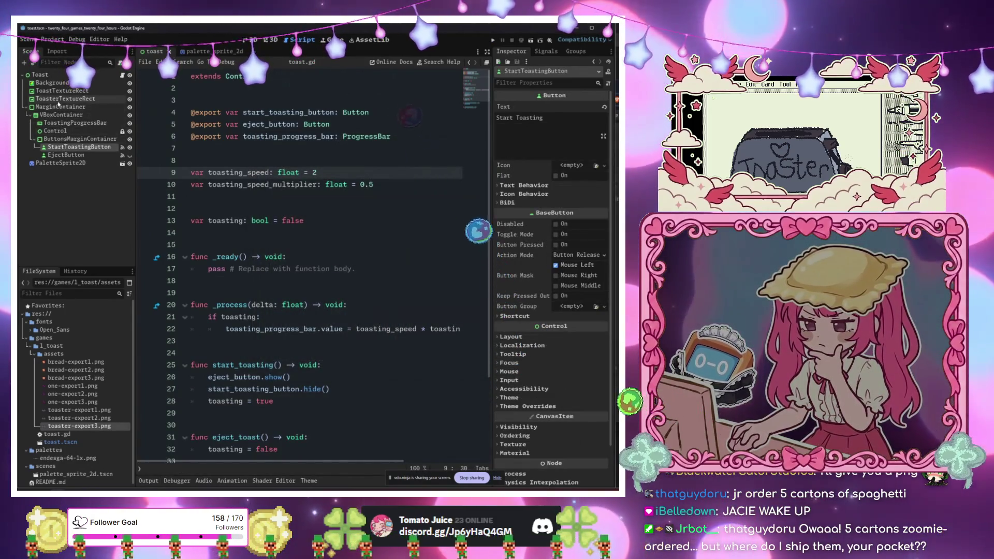
click(63, 98)
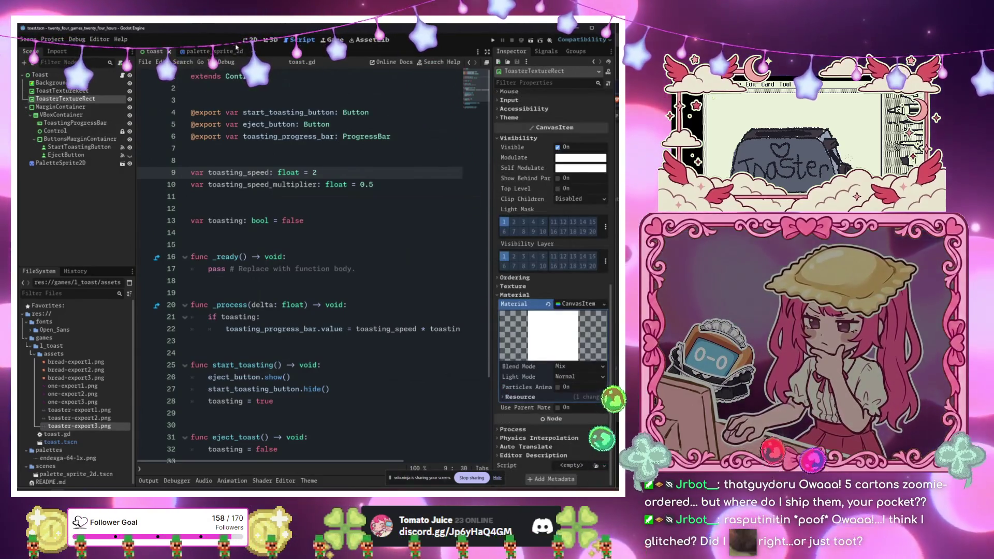
- In the 2D view, set the toaster AnimatedTexture's Speed Scale to 0.3
click(251, 40)
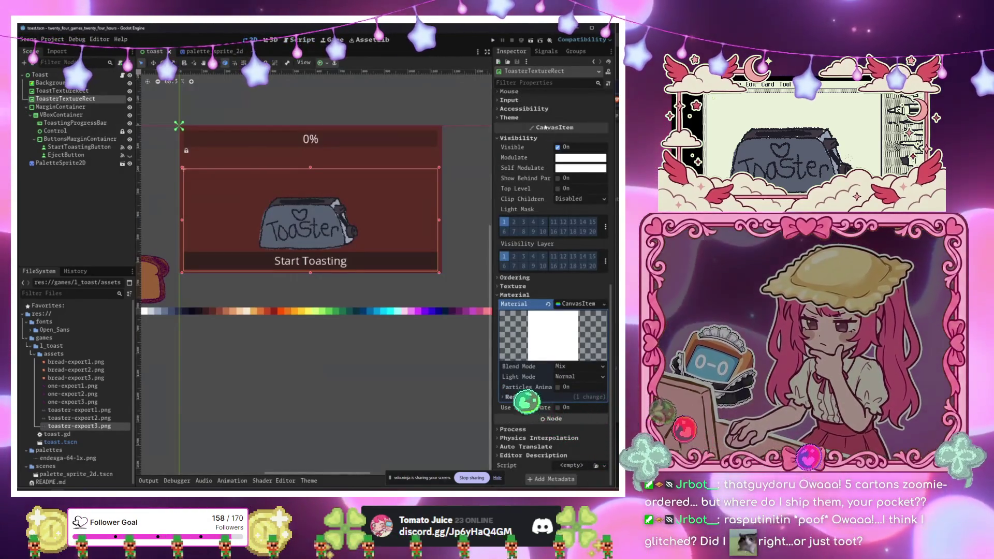
scroll(551, 173, up, 5)
scroll(552, 173, up, 2)
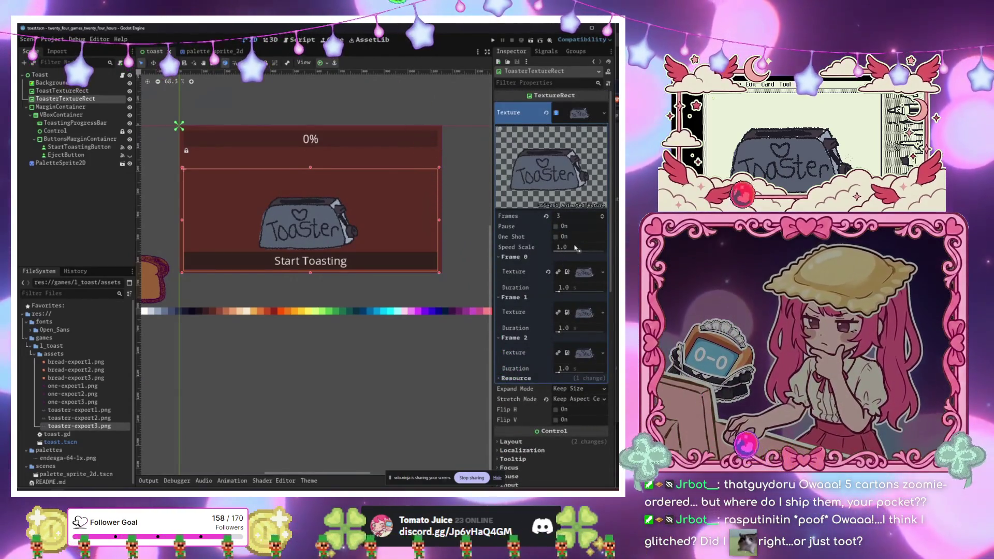
click(570, 248)
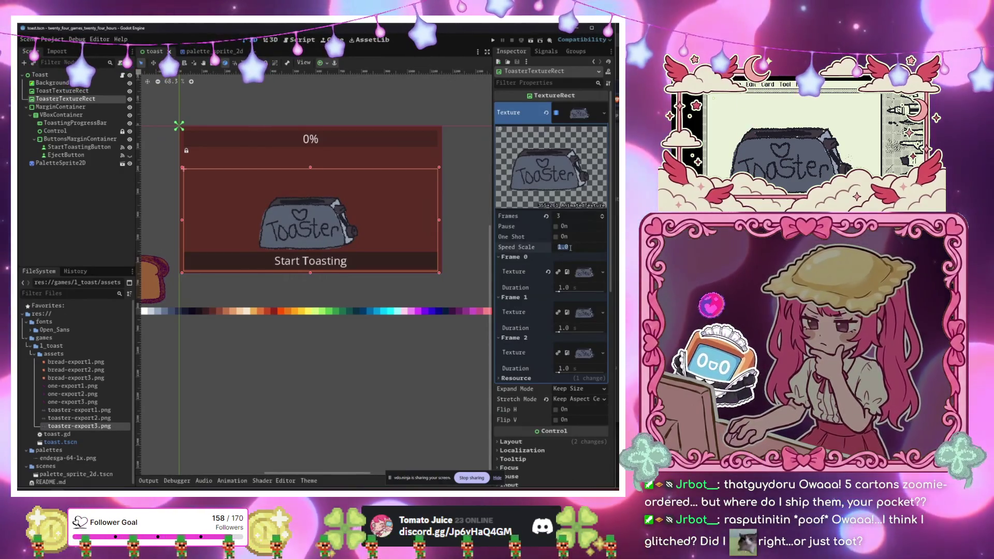
text(.5)
text(3)
key(Return)
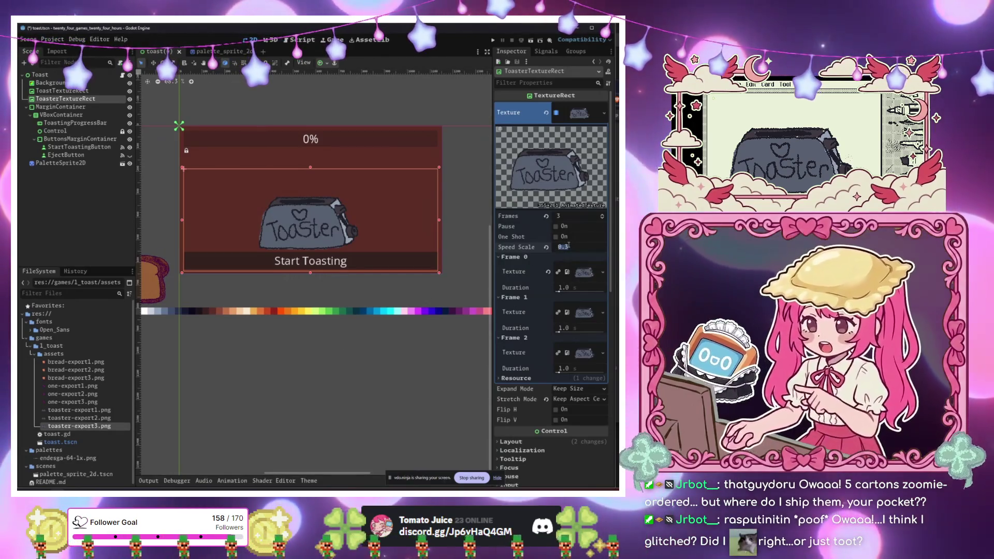
click(330, 359)
scroll(241, 281, up, 6)
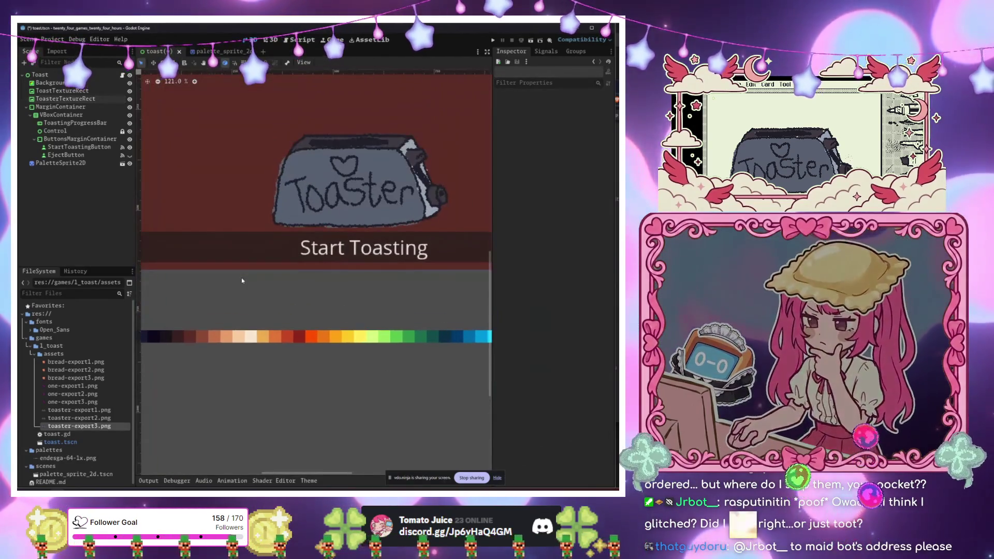
- Save and run the scene, start toasting, close the game, and switch to GitHub Desktop
key(F5)
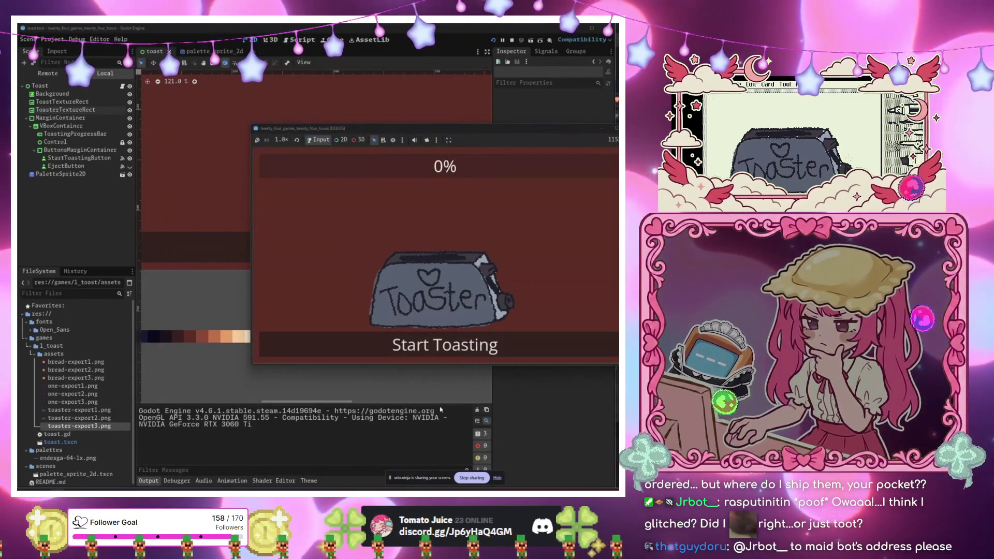
click(445, 344)
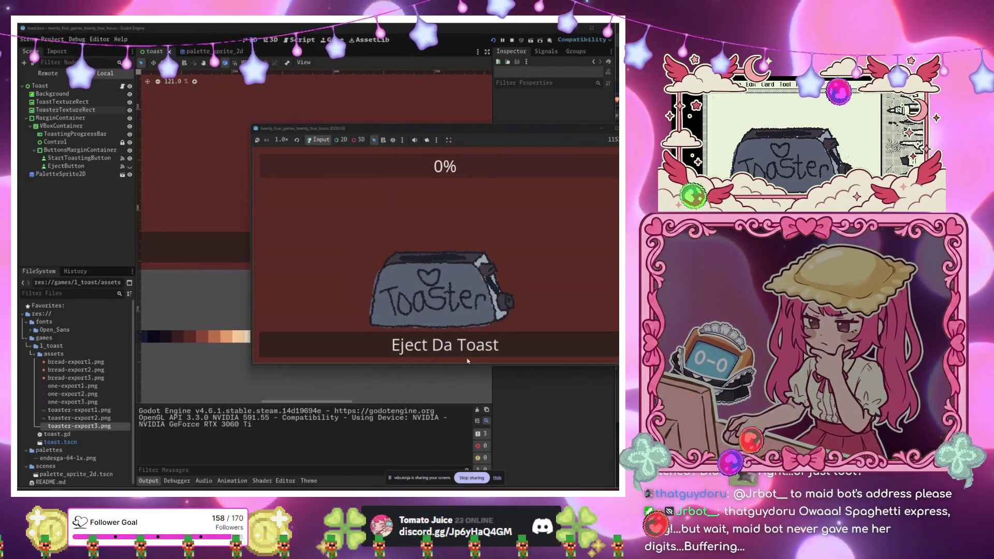
key(F8)
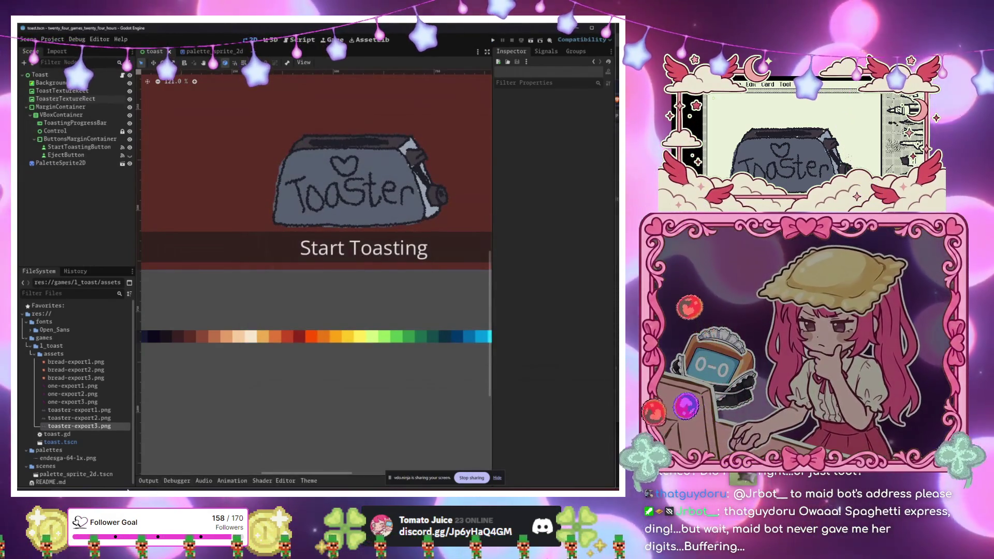
key(alt+Tab)
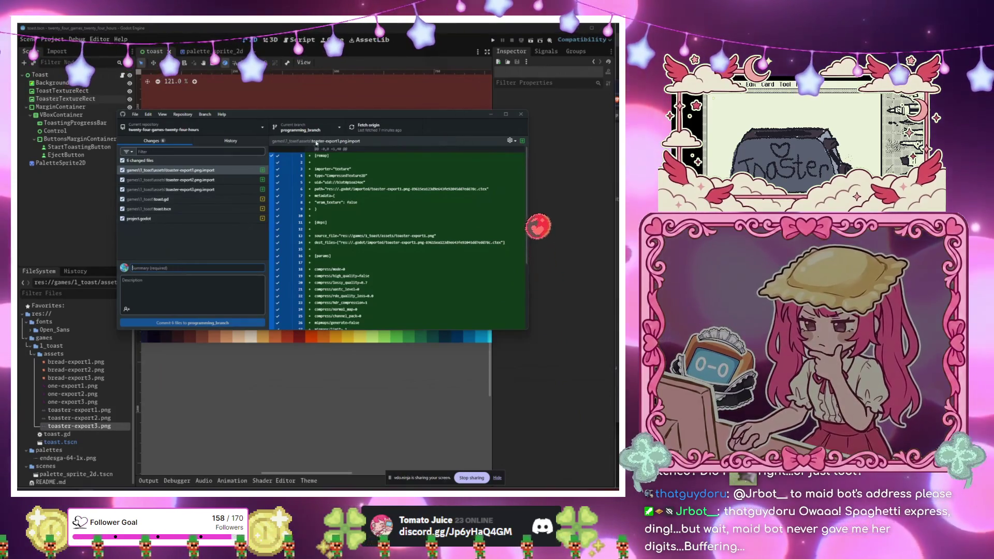
- Open the branch list and begin merging the collaborator's branch, then cancel the merge window
click(302, 127)
click(297, 206)
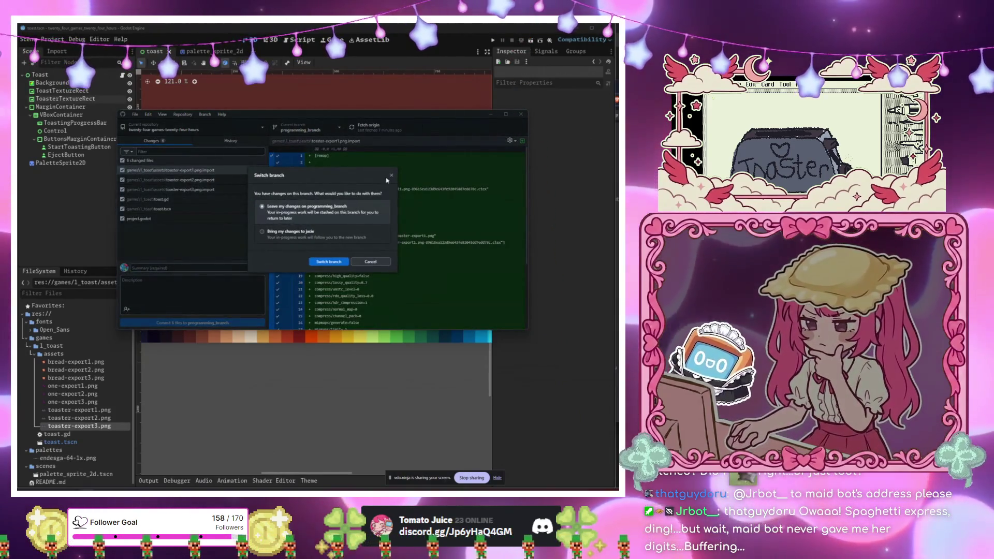
key(Escape)
click(329, 323)
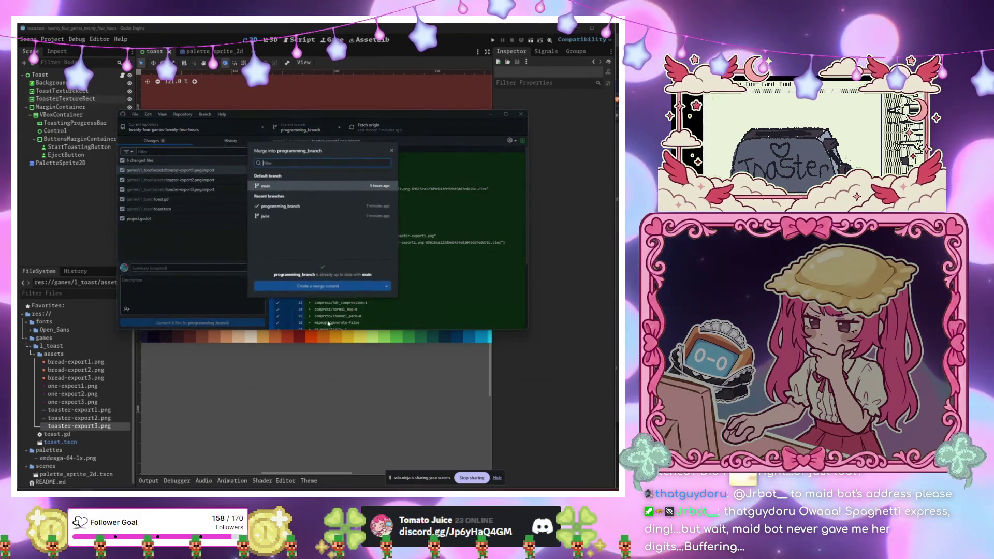
click(310, 216)
click(311, 286)
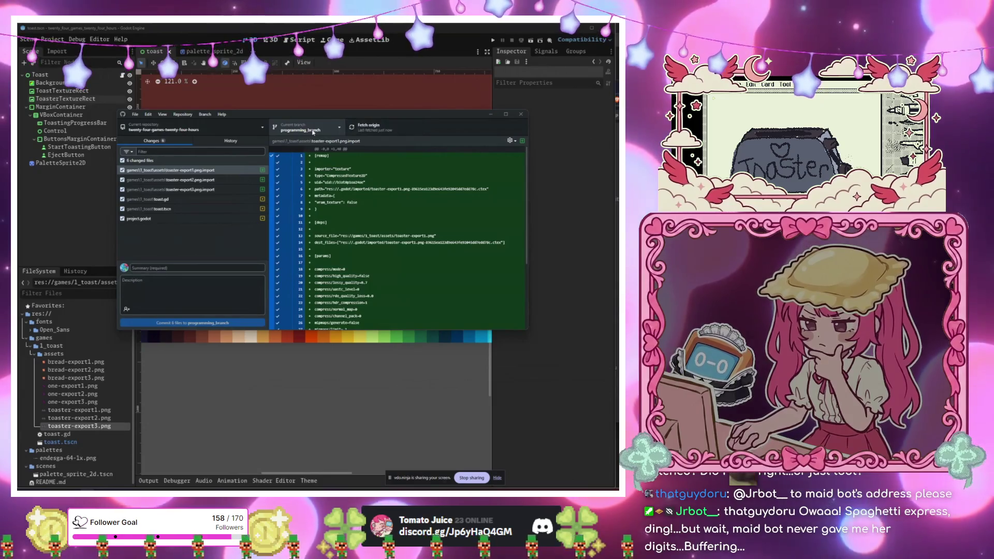
- Merge the collaborator's branch into programming_branch and check the new toaster-export-again textures in Godot
click(313, 133)
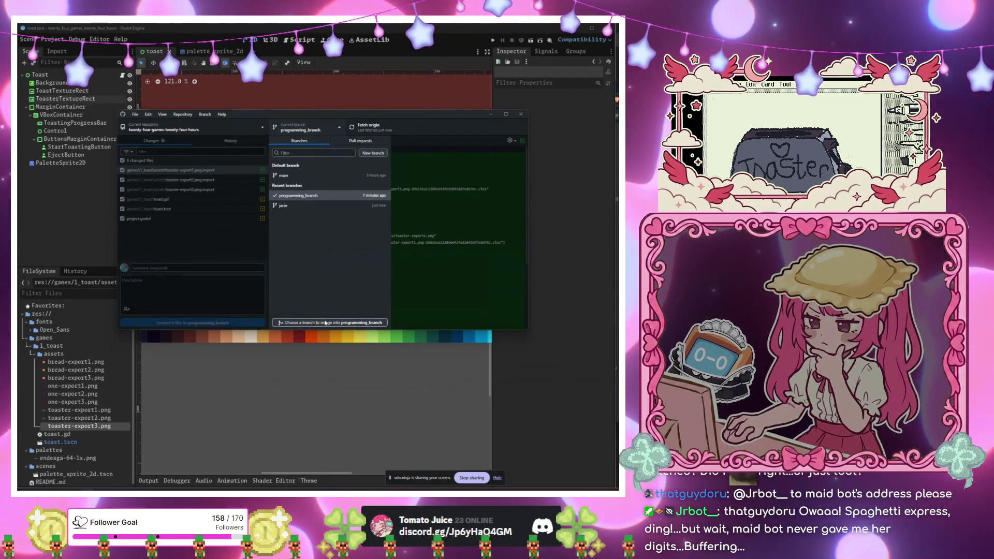
click(325, 322)
click(283, 215)
click(314, 287)
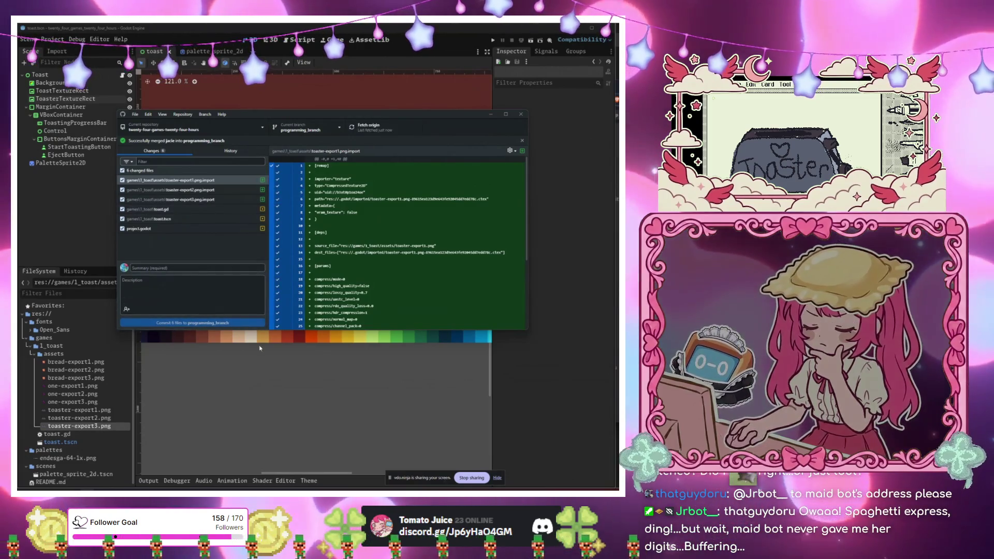
click(341, 335)
click(86, 434)
shift+click(86, 442)
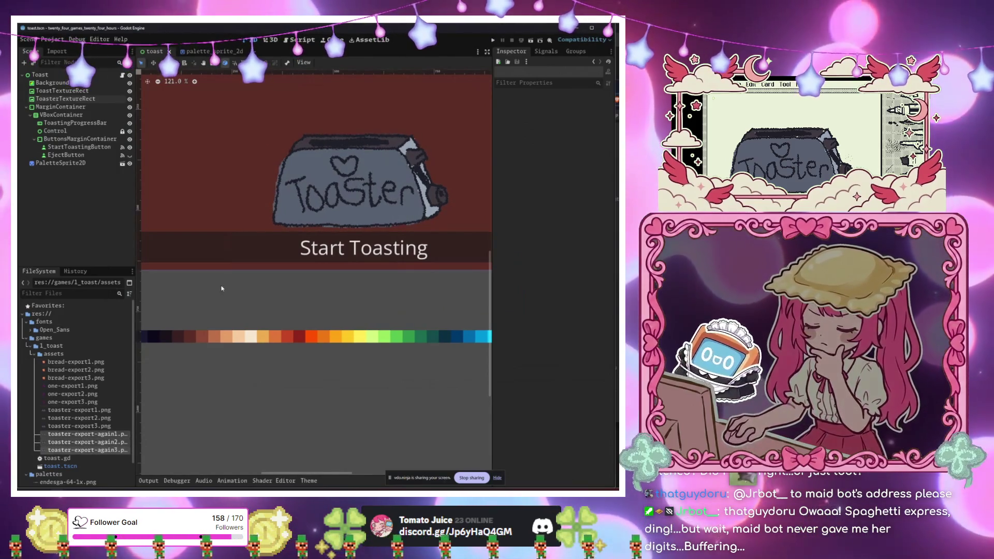
- Duplicate ToasterTextureRect as a new ToasterFrontTextureRect node
click(73, 99)
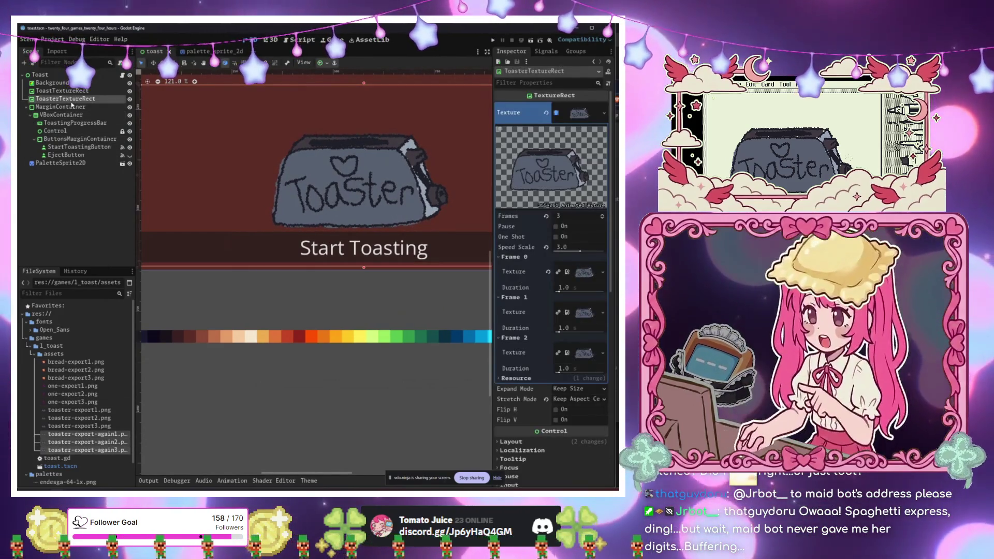
scroll(139, 147, down, 2)
key(ctrl+d)
text(ToasterFrontTextureRect2)
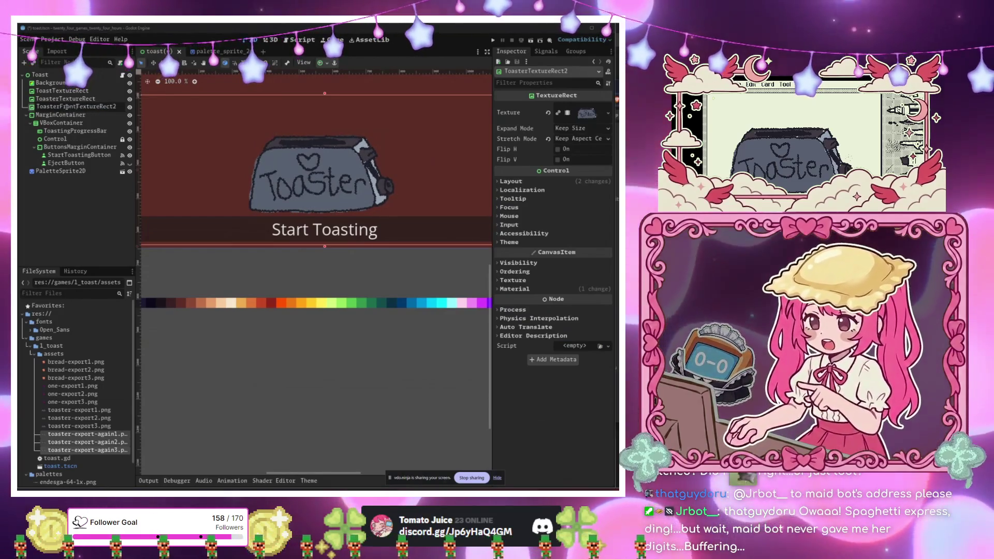
key(Return)
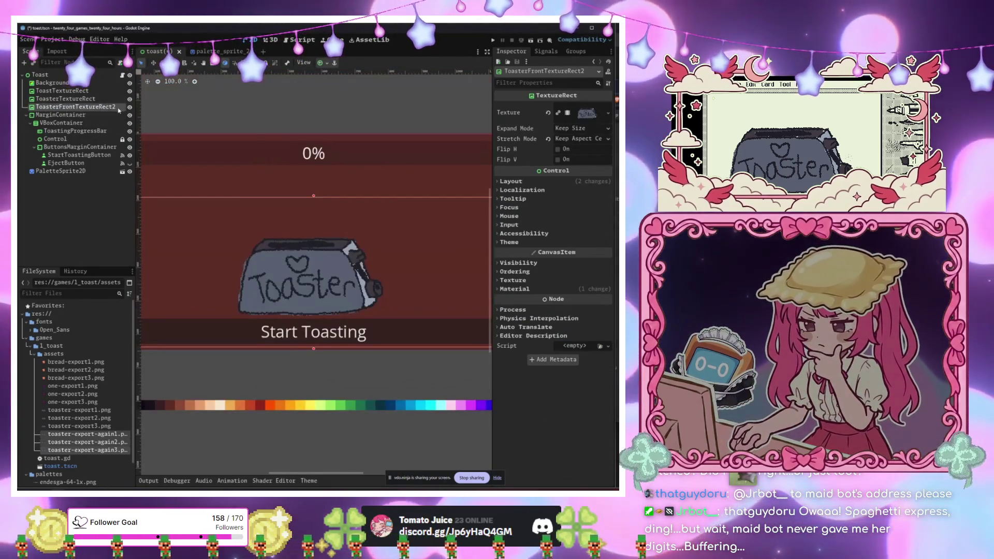
- Give ToasterFrontTextureRect its own three-frame animated texture from the toaster-export-again images
click(67, 99)
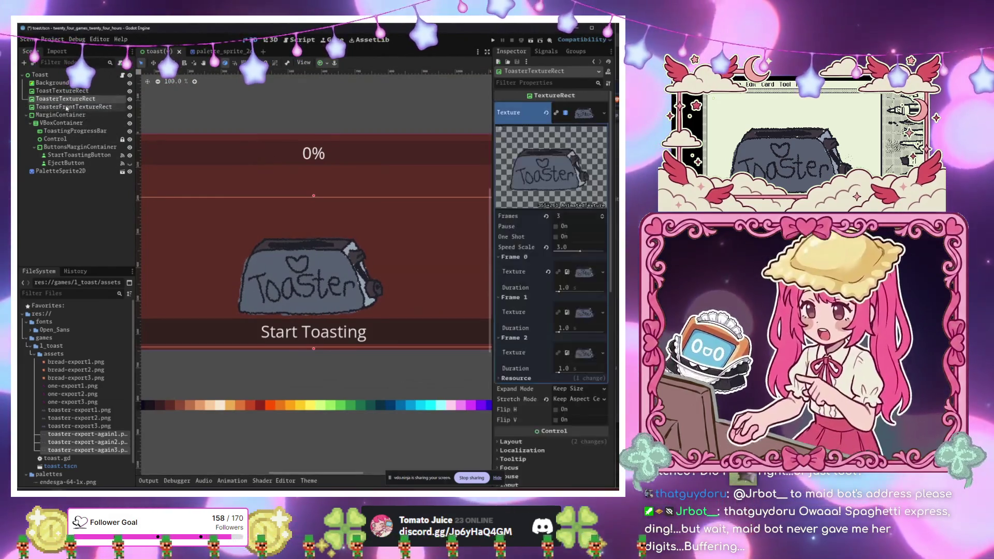
click(66, 107)
click(580, 114)
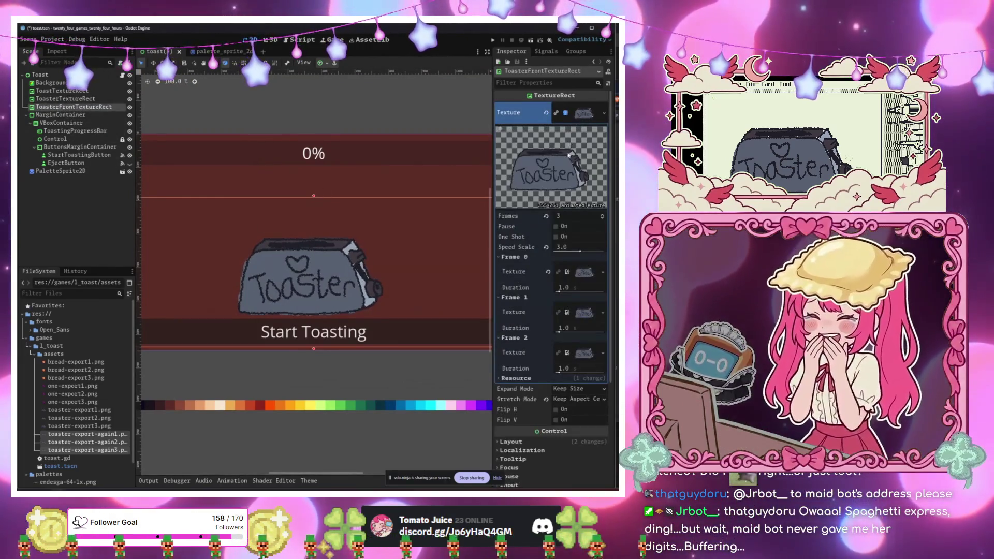
click(559, 114)
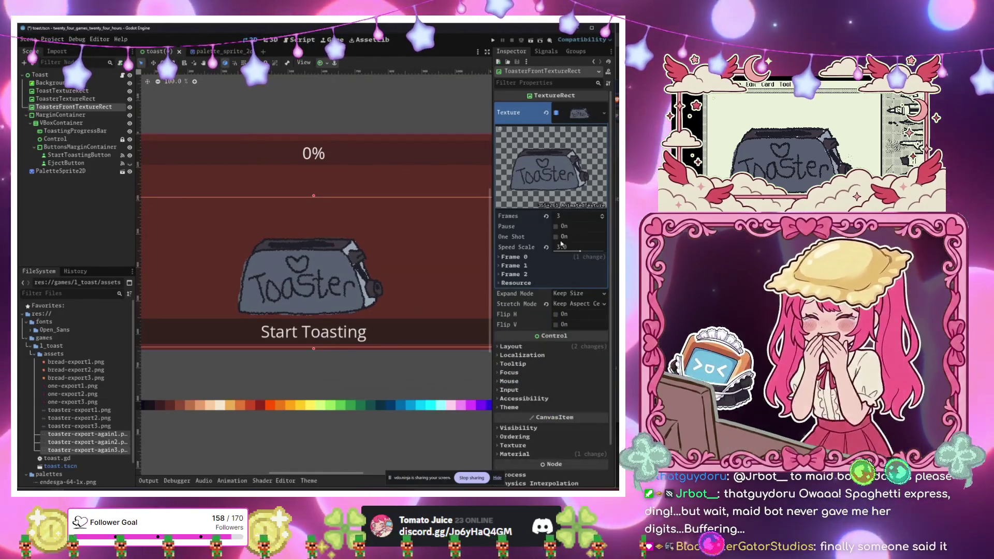
click(552, 258)
click(535, 298)
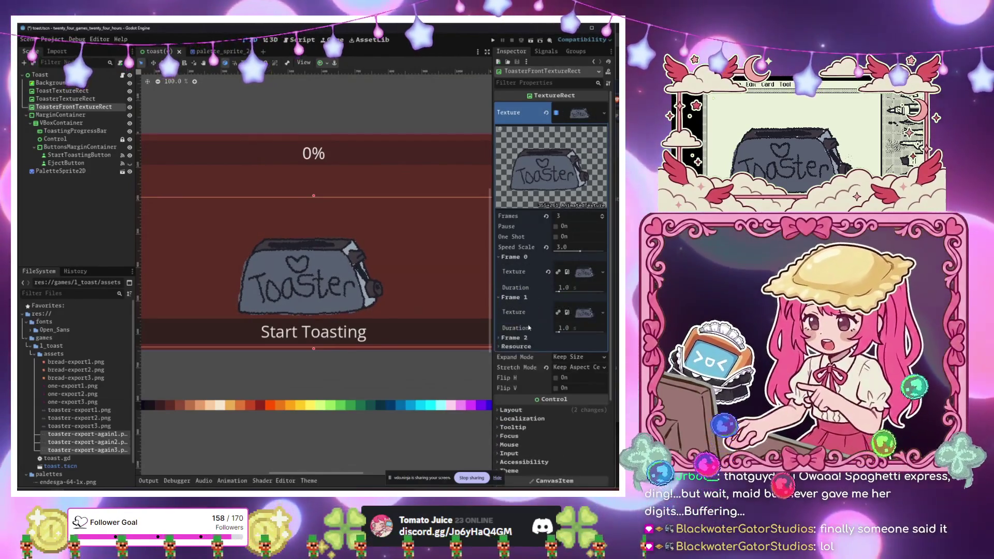
click(526, 338)
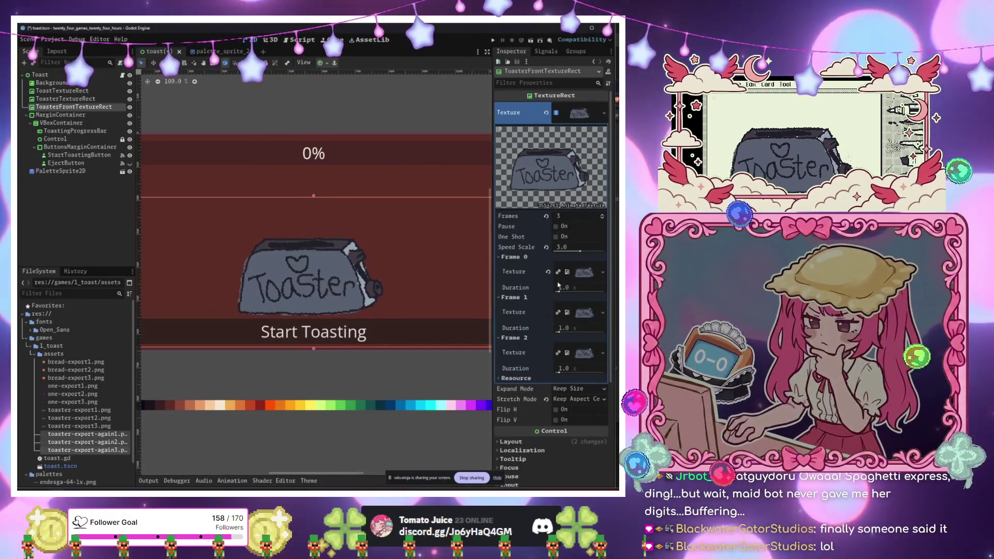
click(86, 433)
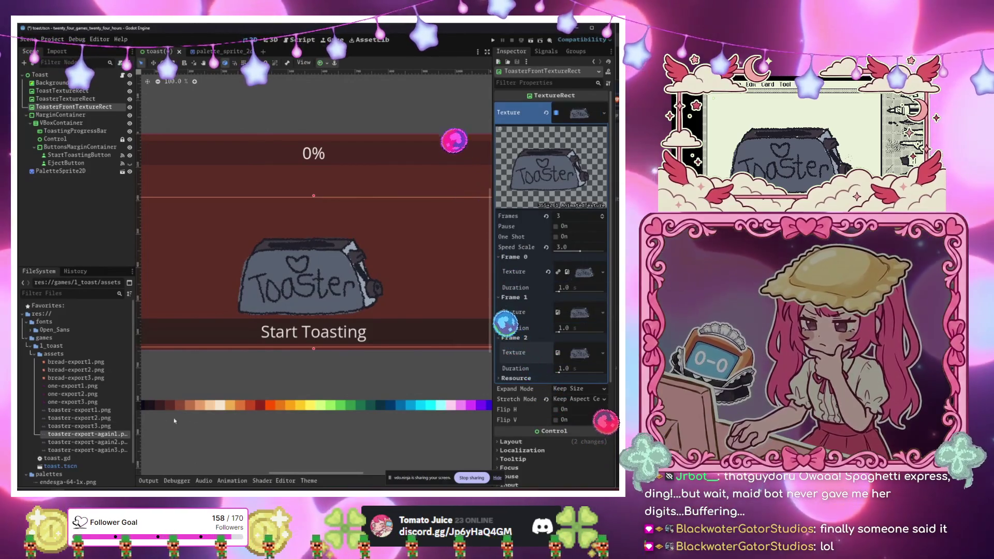
click(85, 441)
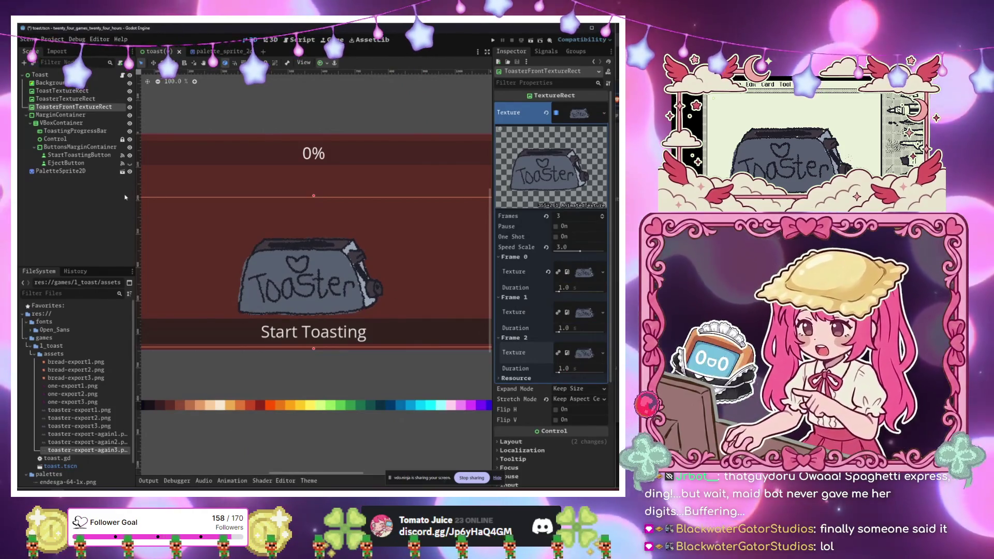
- Check the ToasterTextureRect, ToasterFrontTextureRect and ToastTextureRect layers, then zoom the viewport out
click(96, 98)
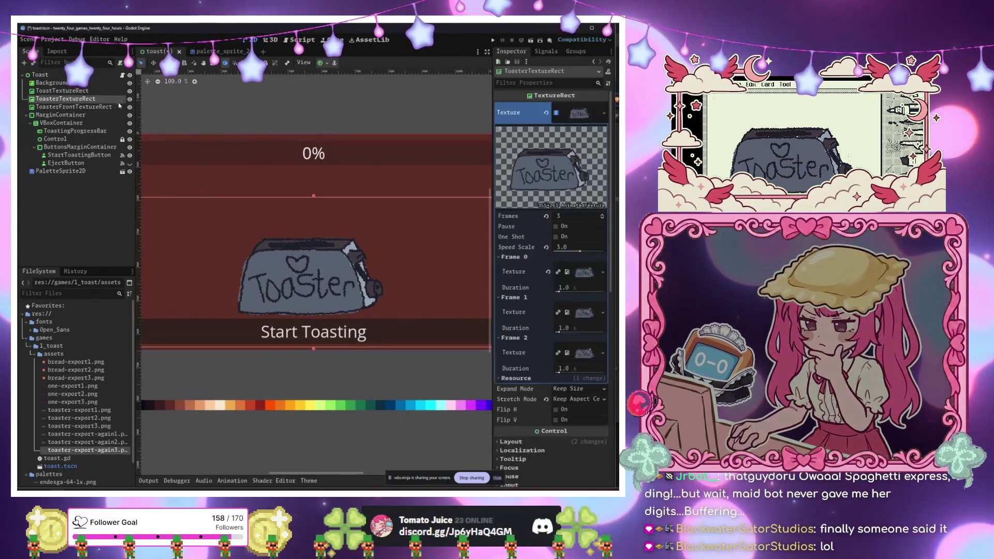
click(129, 99)
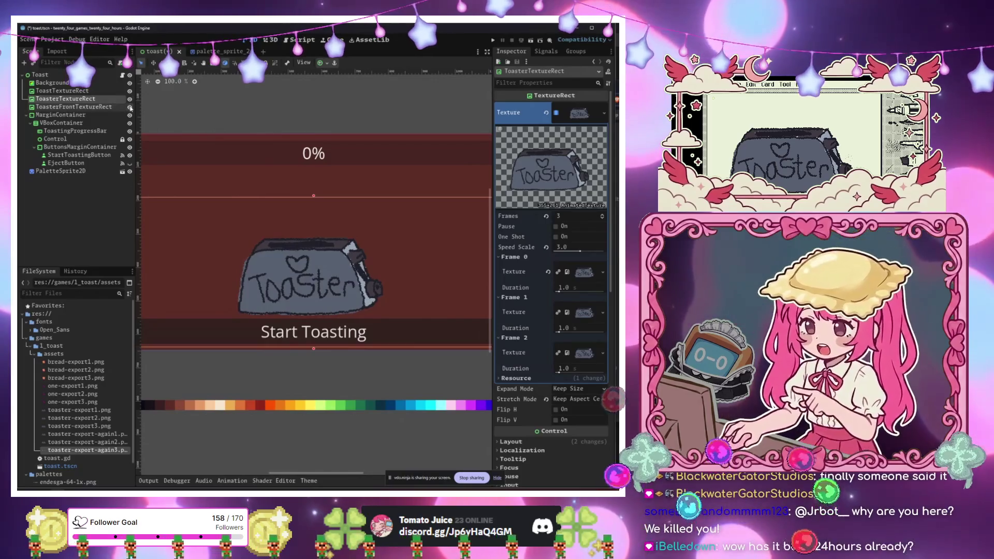
click(130, 106)
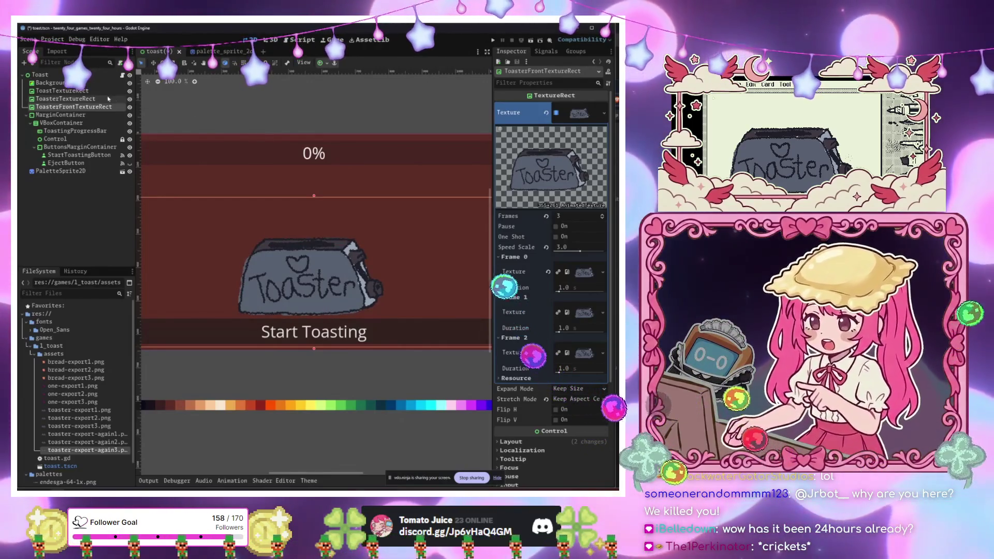
click(62, 91)
scroll(273, 291, down, 1)
scroll(273, 291, down, 3)
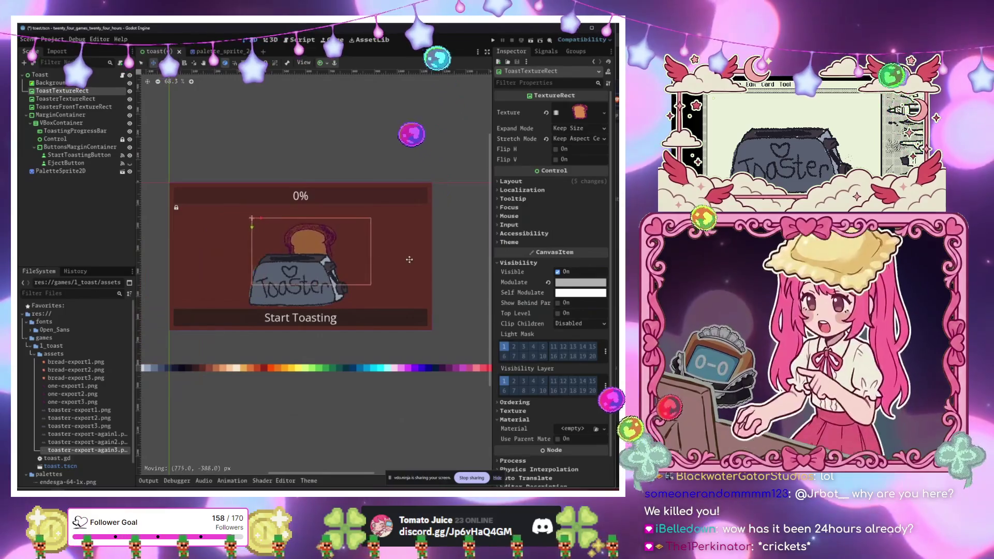
- Rename ToasterTextureRect to ToasterBackTextureRect and order it before the toast layer
click(78, 99)
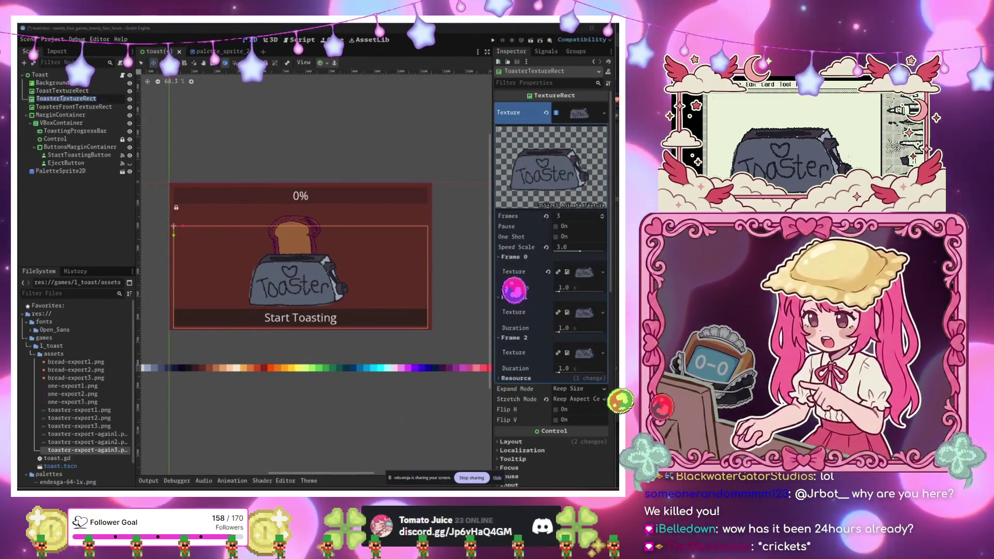
text(Back)
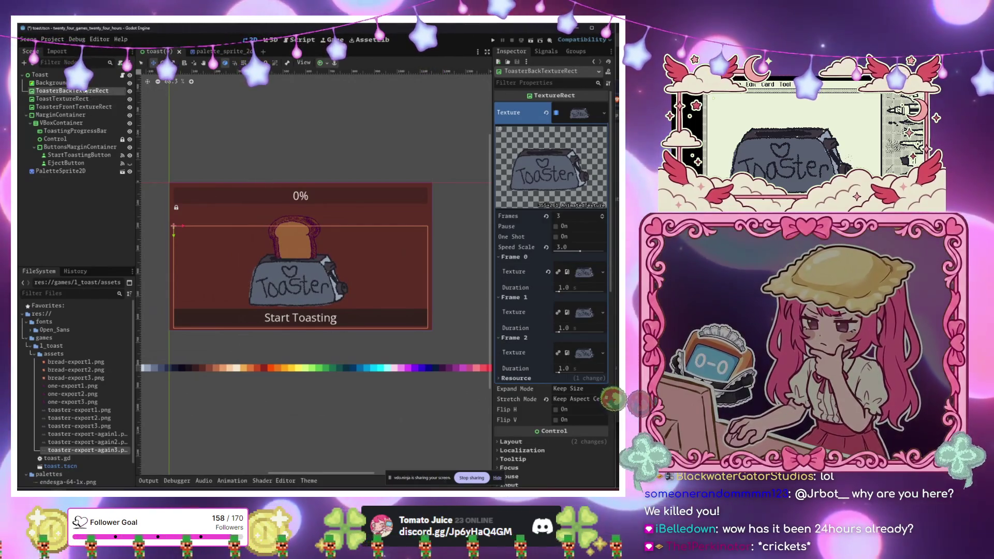
click(83, 99)
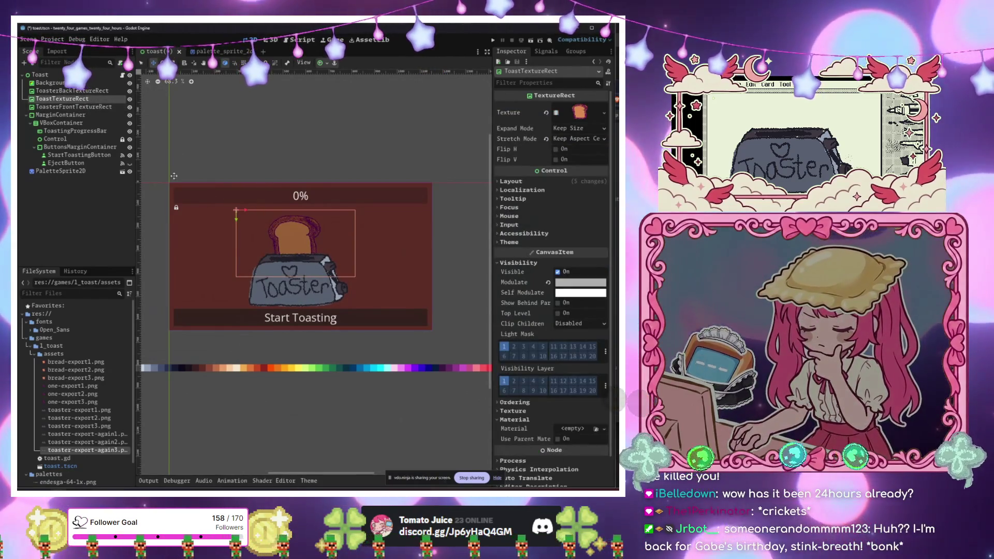
scroll(293, 310, up, 4)
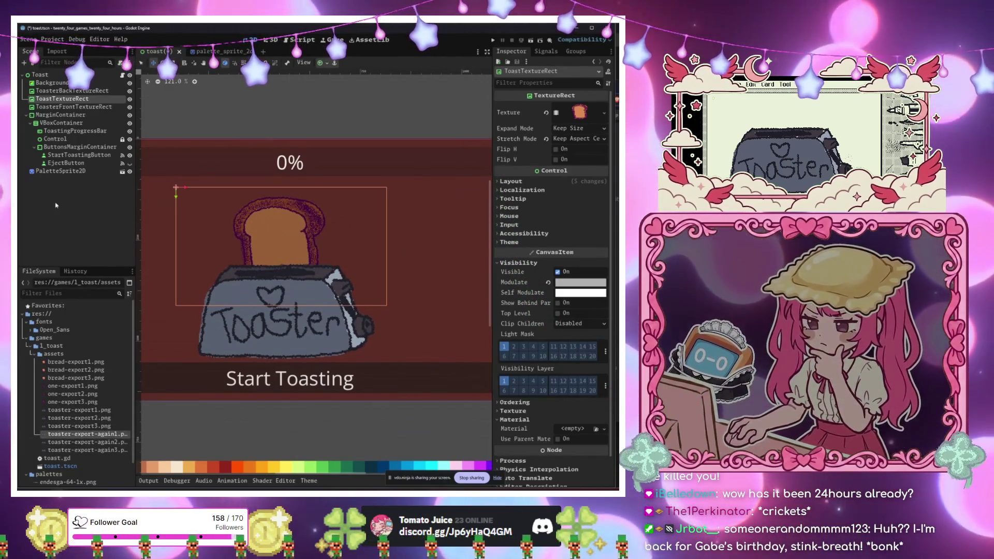
- Inspect ToasterFrontTextureRect's animated texture and reveal toaster-export-again3.png in Windows Explorer
click(84, 108)
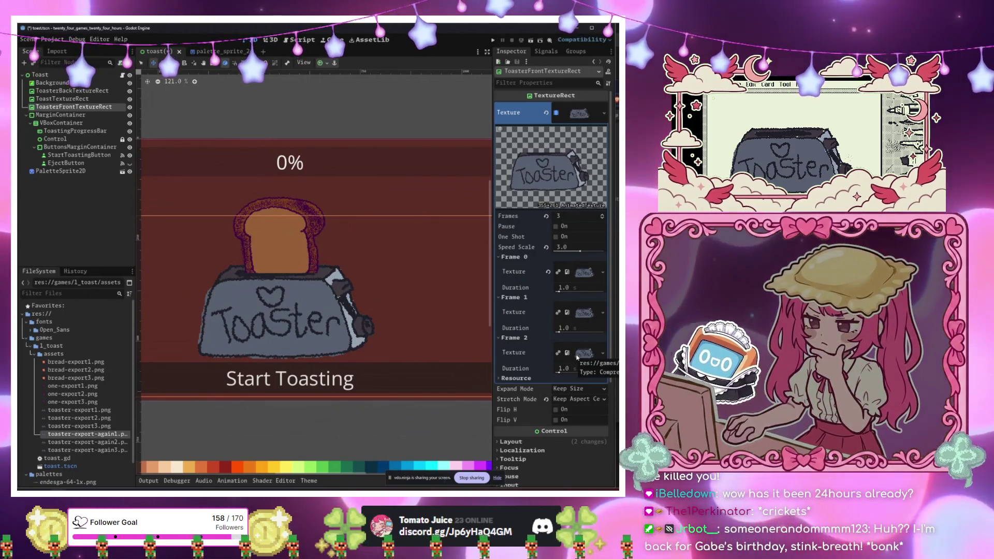
scroll(297, 298, up, 4)
scroll(297, 298, up, 2)
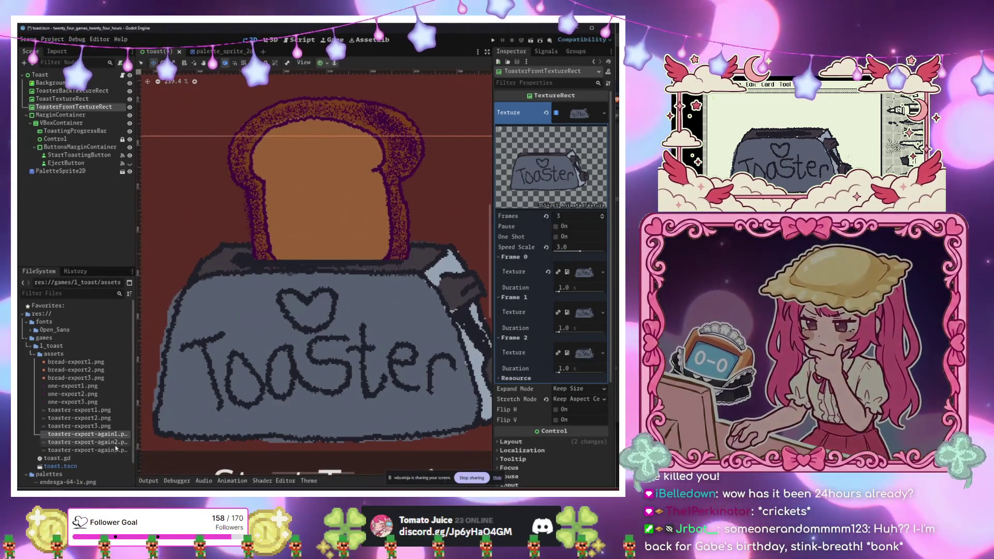
right_click(91, 450)
click(126, 481)
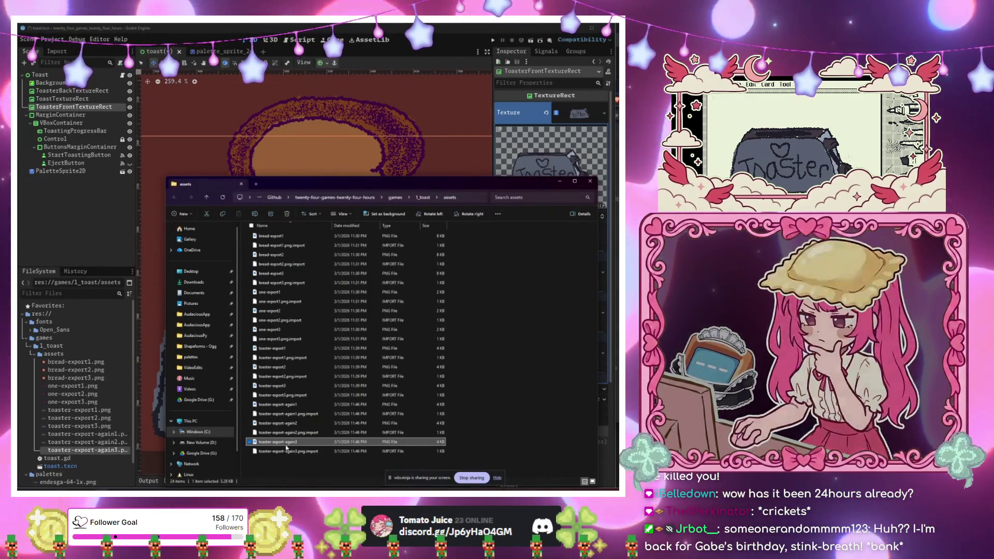
double_click(287, 442)
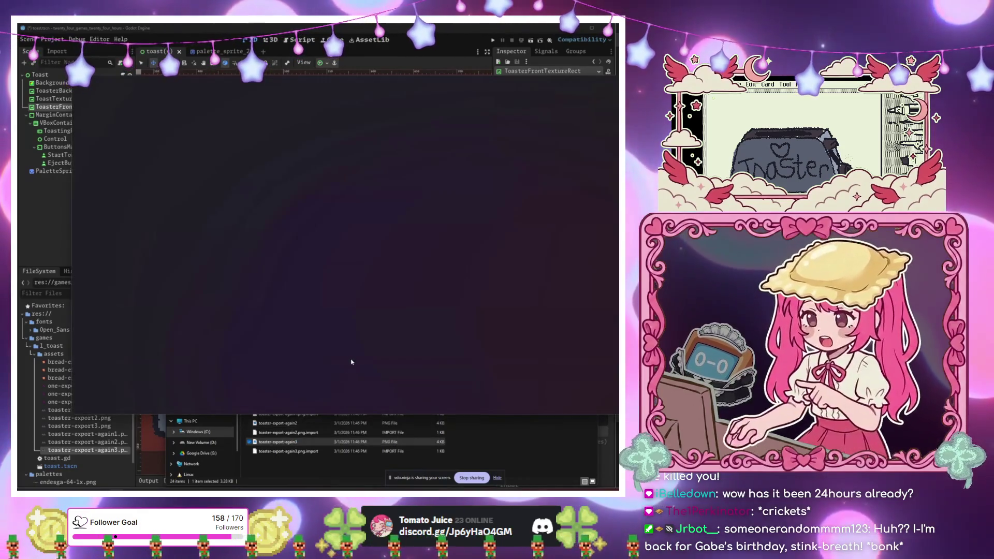
scroll(381, 241, up, 3)
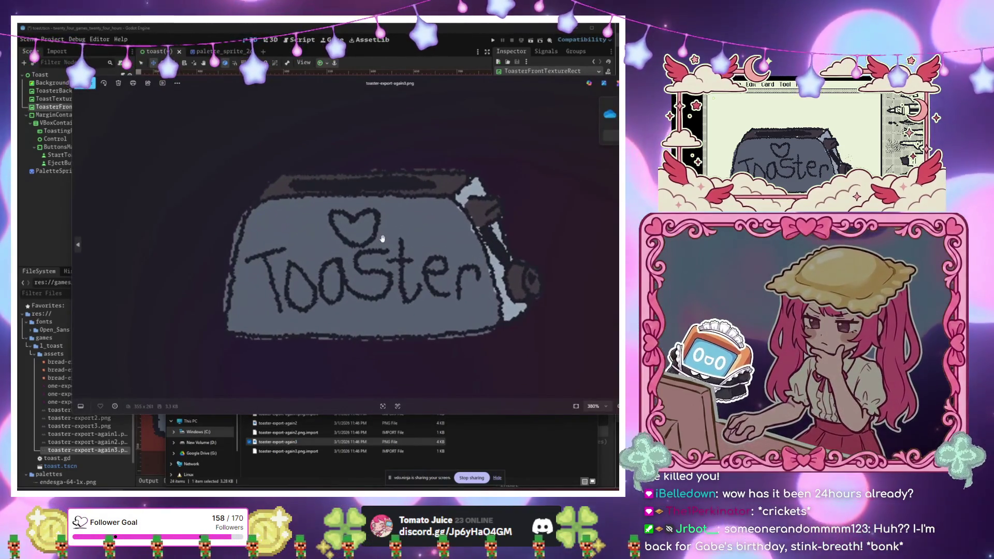
scroll(408, 206, up, 2)
scroll(485, 179, down, 4)
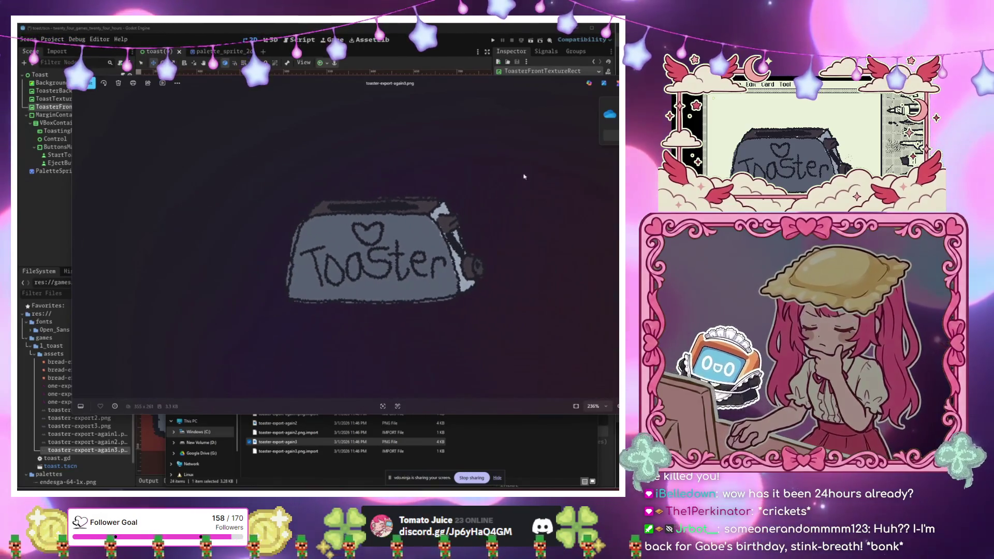
key(alt+F4)
key(alt+F4)
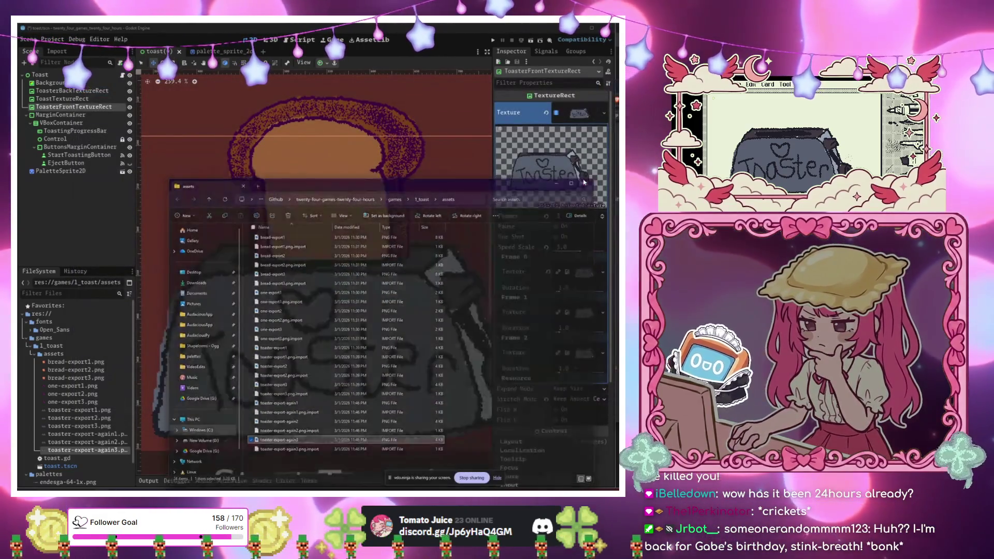
scroll(291, 251, down, 1)
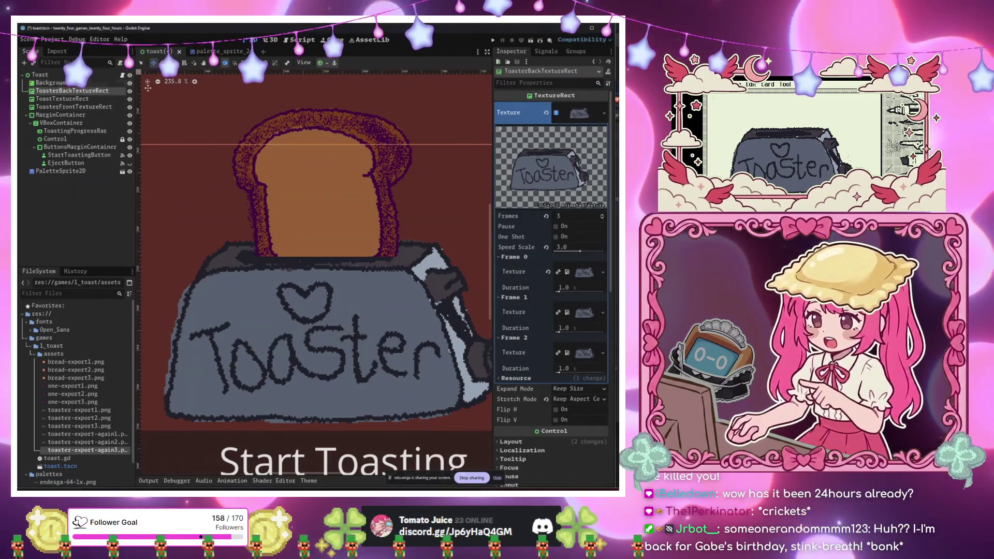
- Save the toast scene, check the toast and progress bar nodes, and reopen toast.gd
key(ctrl+s)
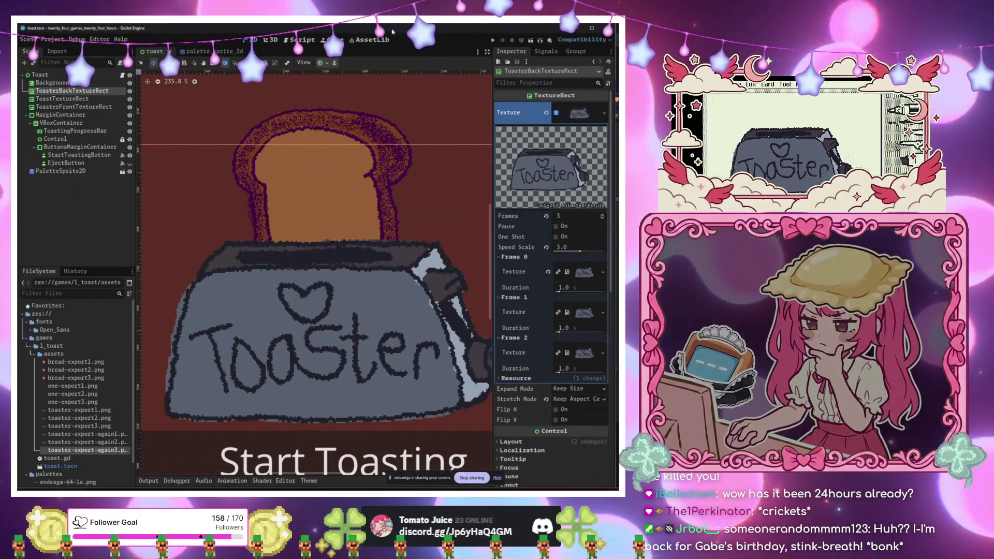
scroll(306, 202, down, 5)
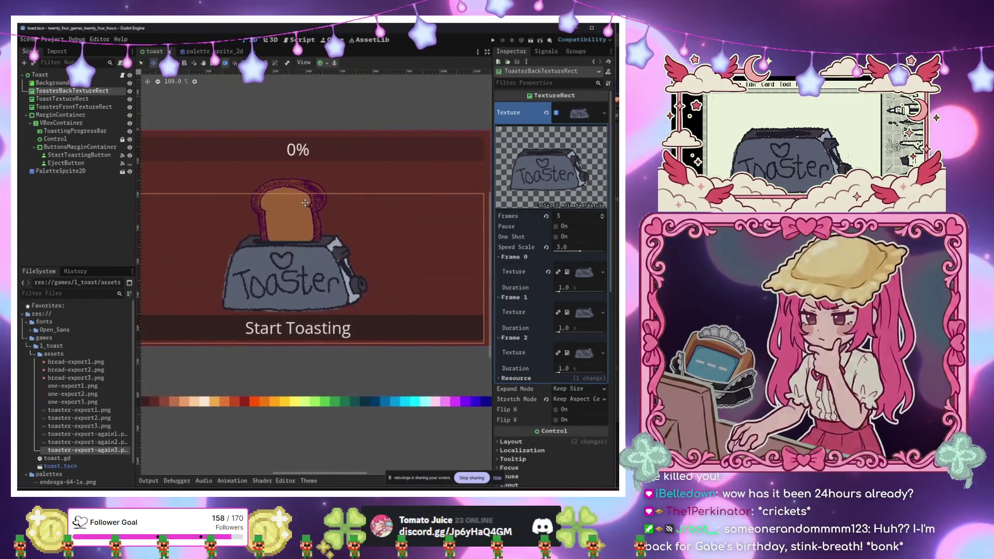
scroll(206, 156, down, 5)
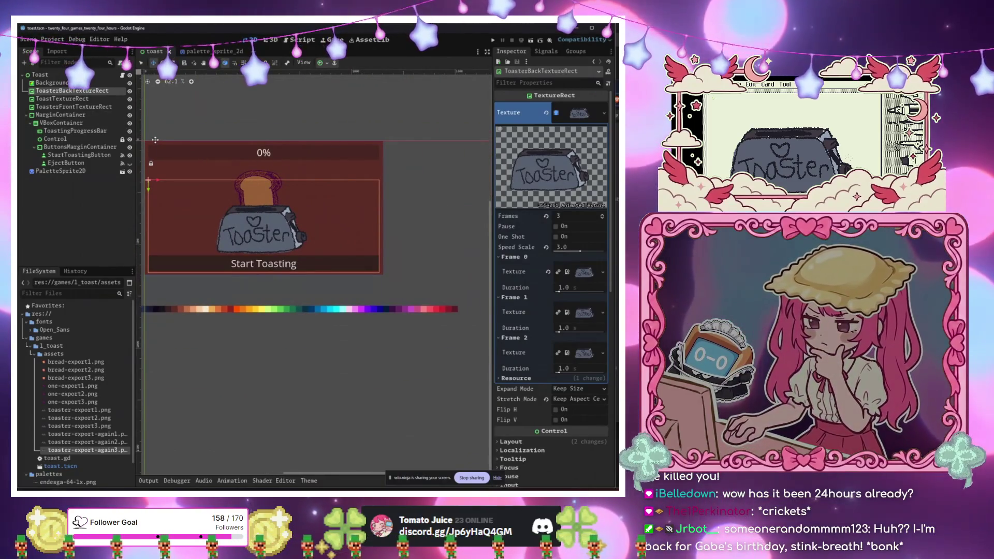
click(72, 98)
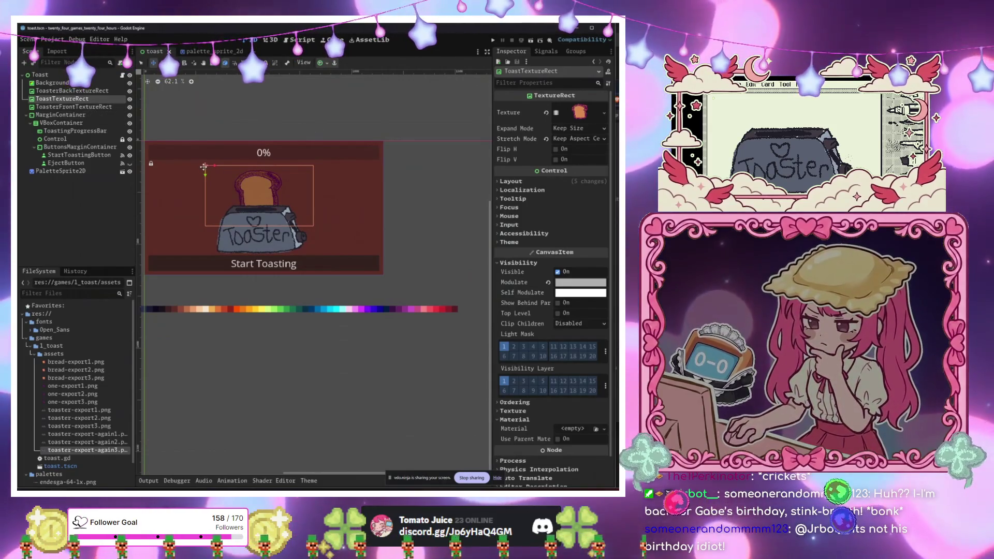
click(77, 130)
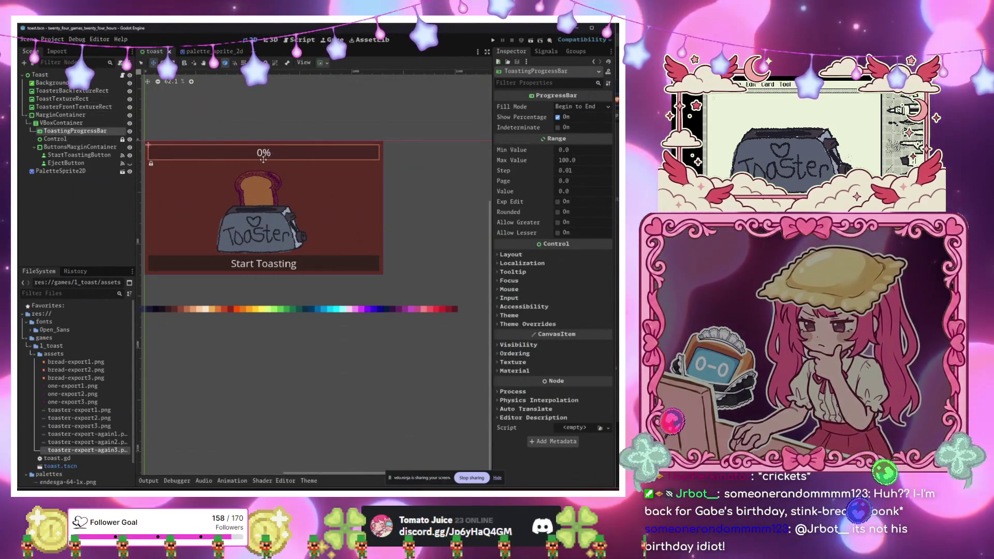
click(123, 75)
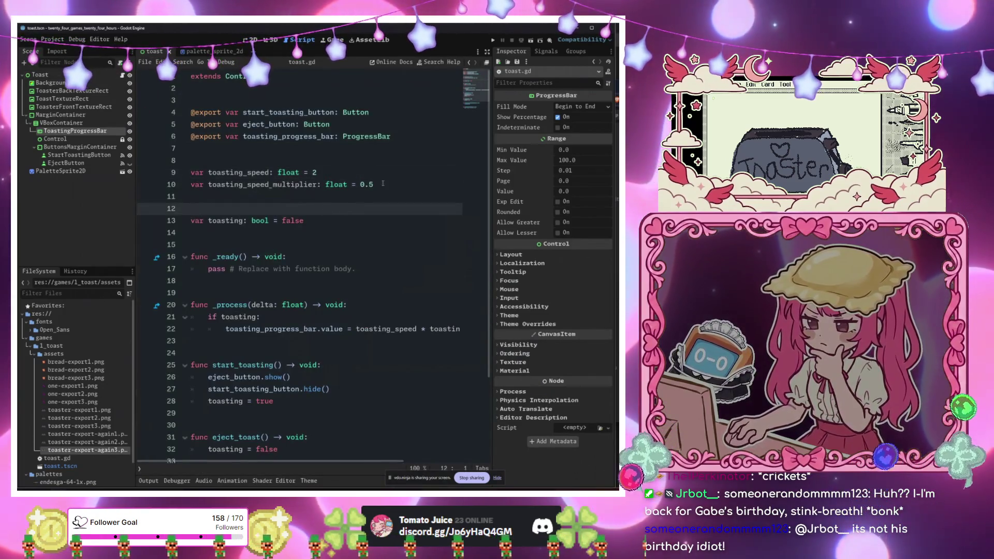
- Review the toasting code, then test-run the game with Start Toasting and close it
click(383, 183)
click(331, 256)
click(316, 316)
scroll(311, 289, down, 3)
click(299, 306)
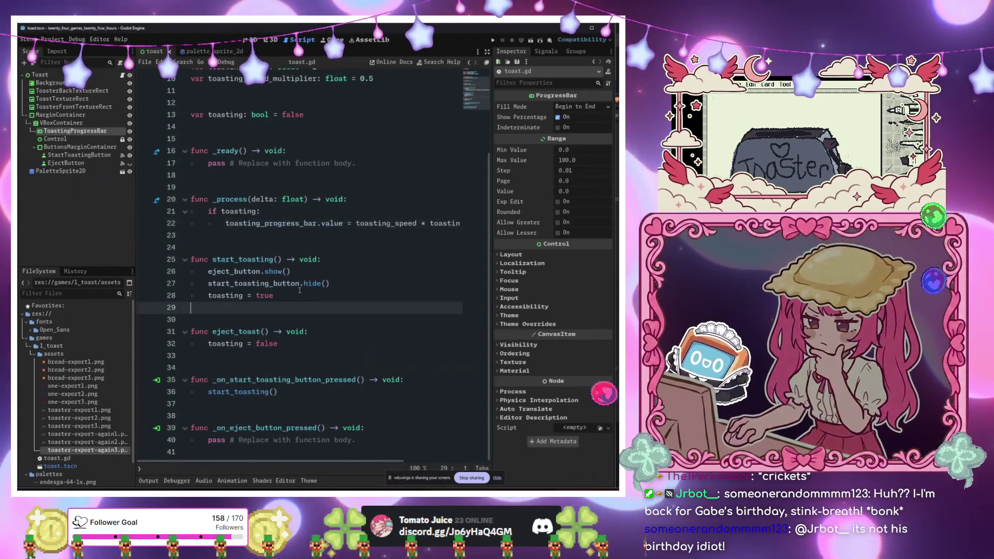
click(306, 343)
click(320, 295)
click(425, 223)
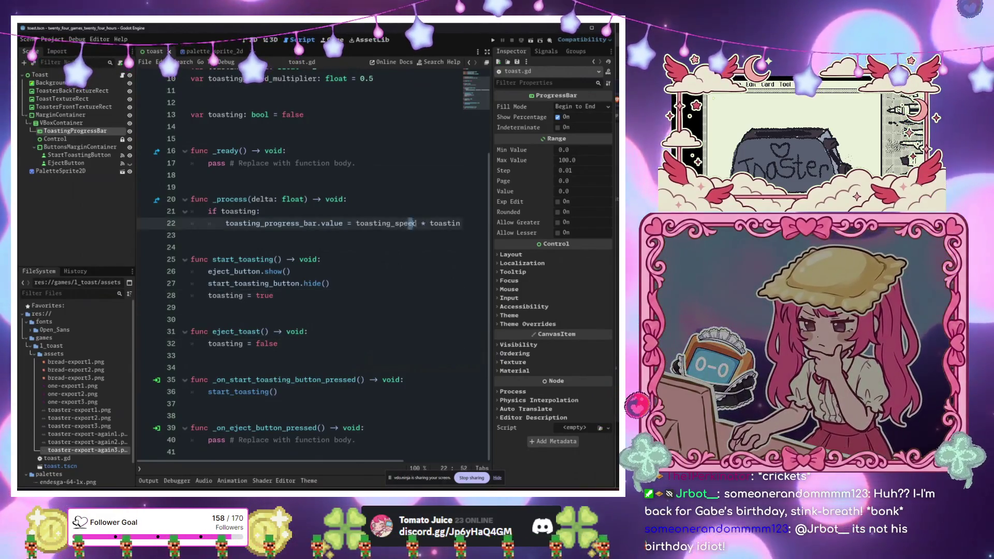
drag(425, 223, 461, 223)
click(456, 223)
click(492, 41)
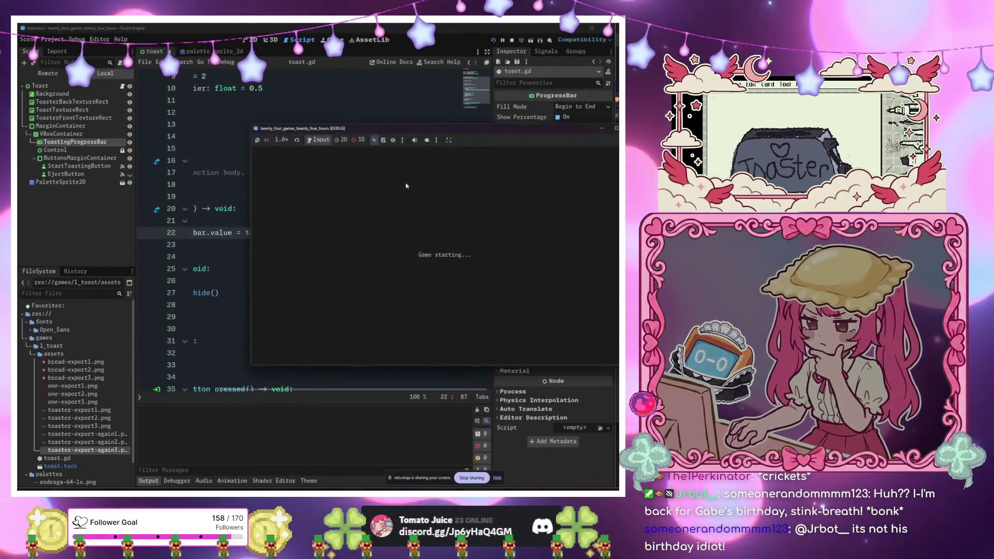
click(445, 344)
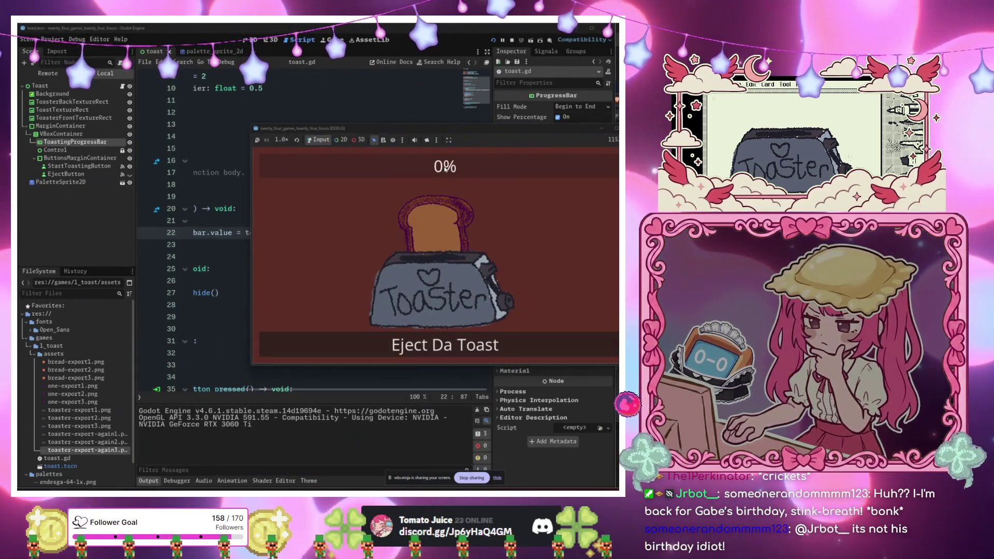
click(616, 128)
- Change line 22 to add to toasting_progress_bar.value with +=, then save and retest toasting
click(313, 232)
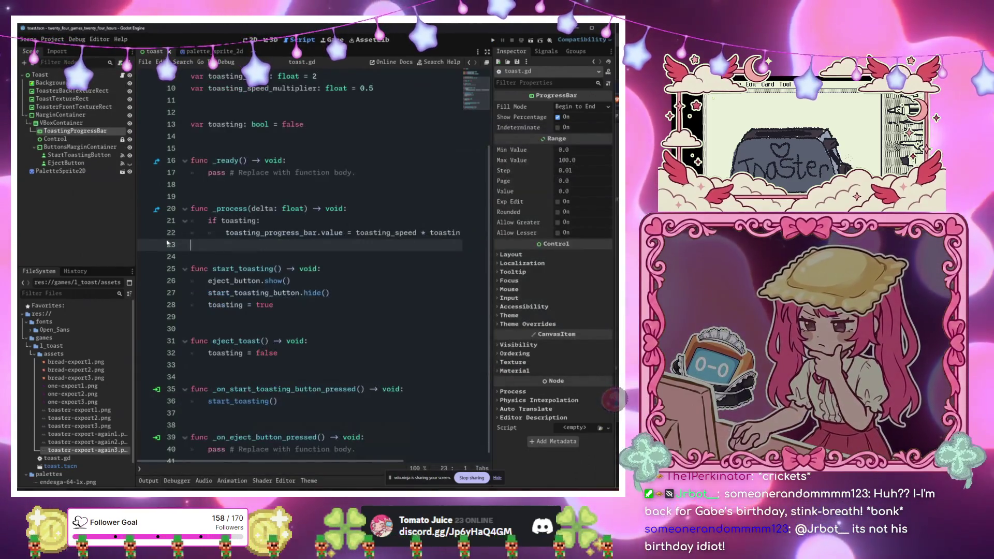
click(379, 246)
key(F5)
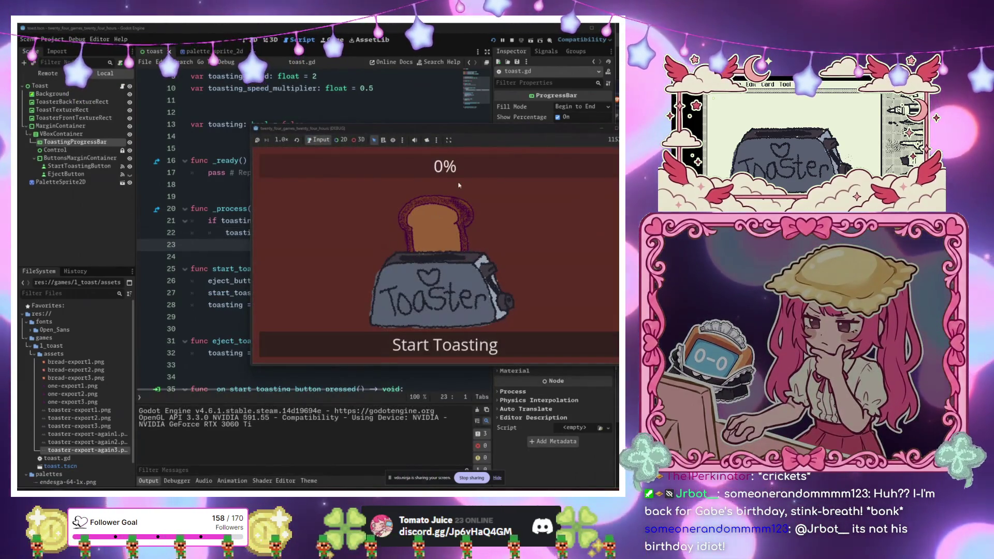
click(408, 344)
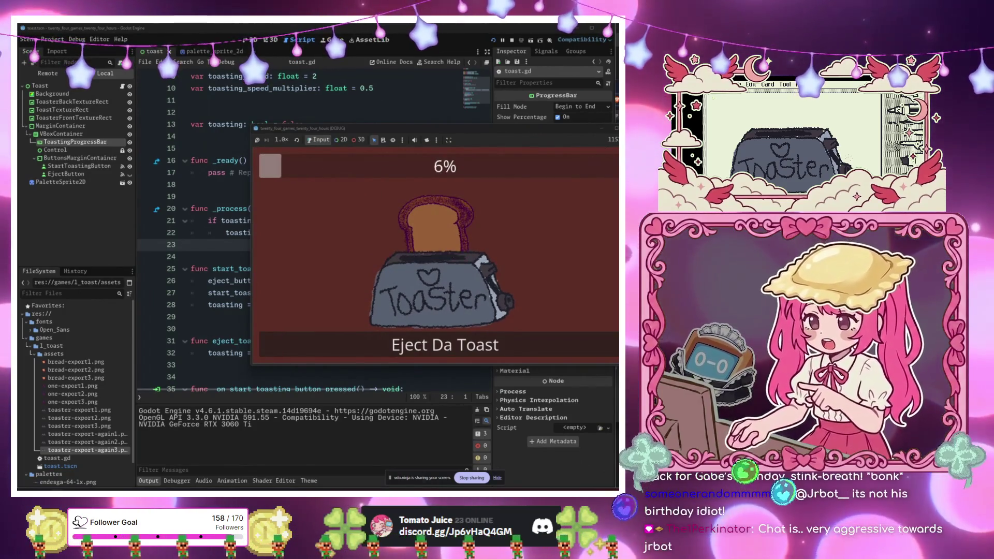
key(F8)
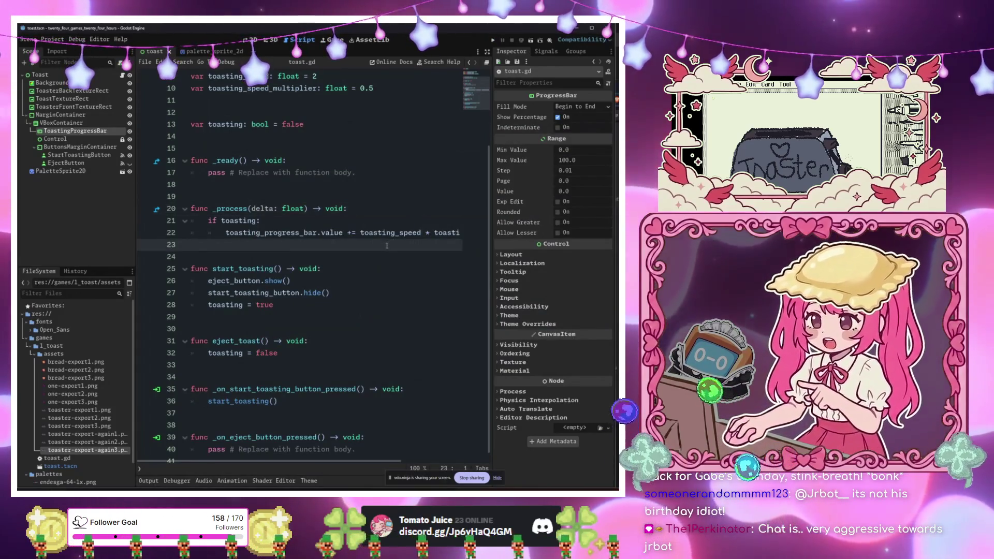
- Below toasting = true, add a start_toasting_animation() -> void function containing only pass
scroll(310, 250, down, 1)
click(329, 296)
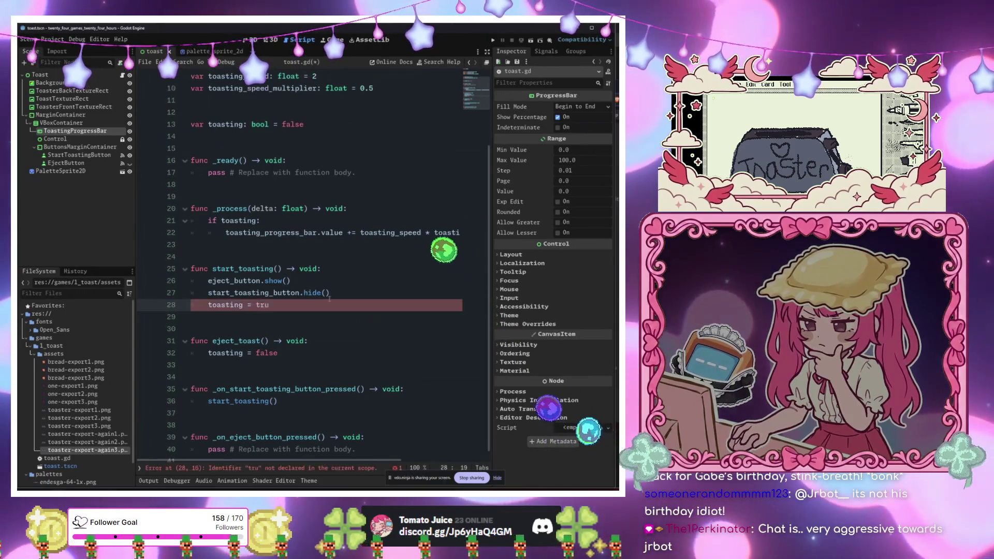
key(Return)
key(Return)
key(Return)
key(Return)
text(fun)
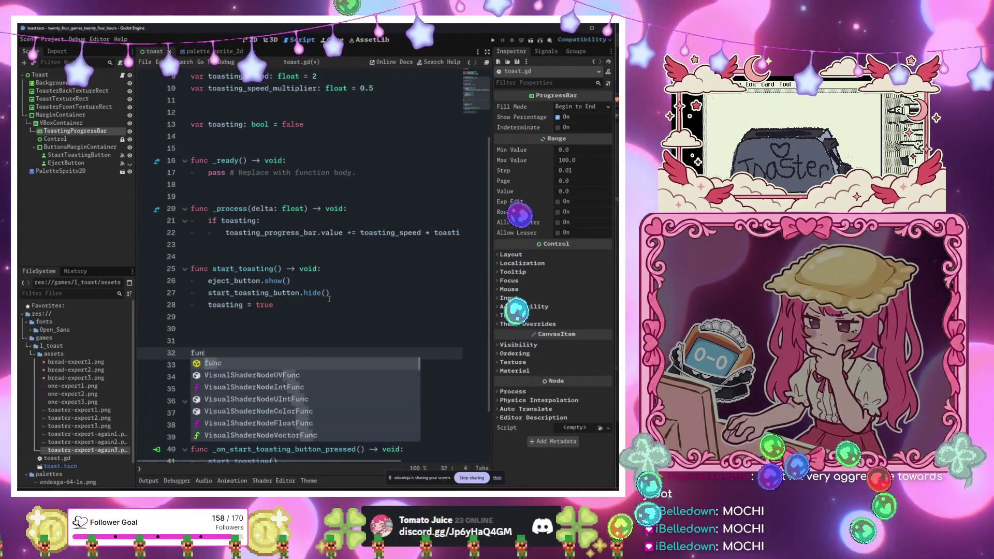
text(c toasting_ani)
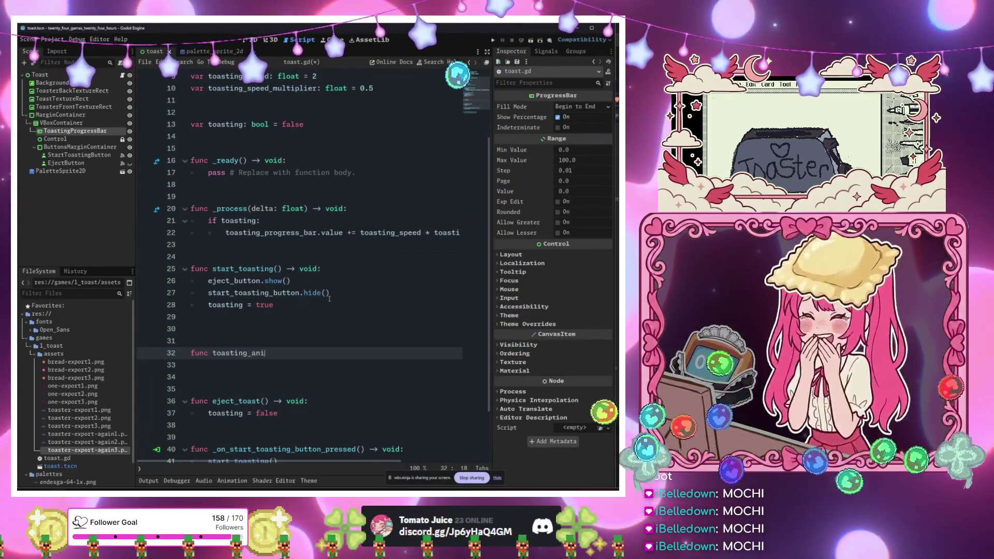
text(mation() -> void:)
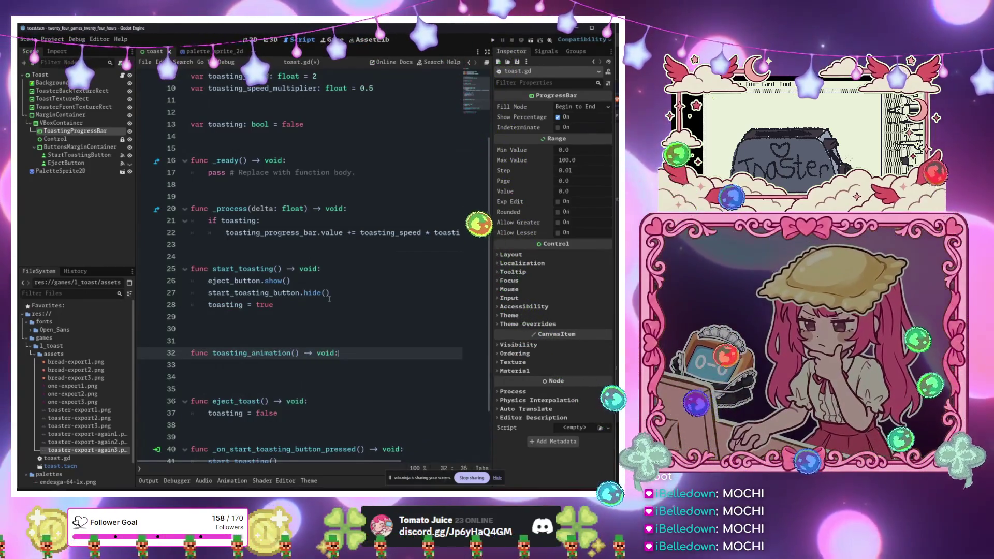
key(Return)
text(pass)
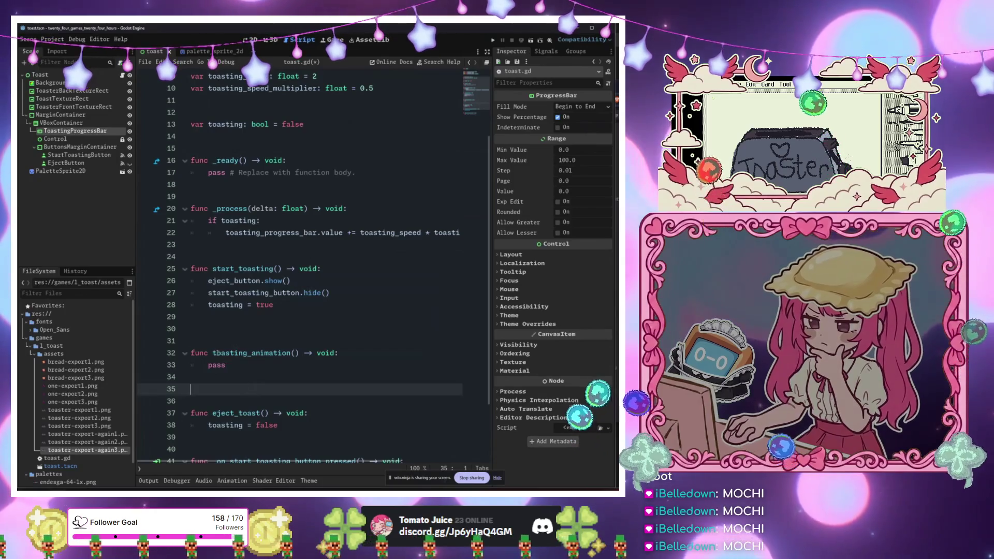
click(214, 353)
text(_tart_)
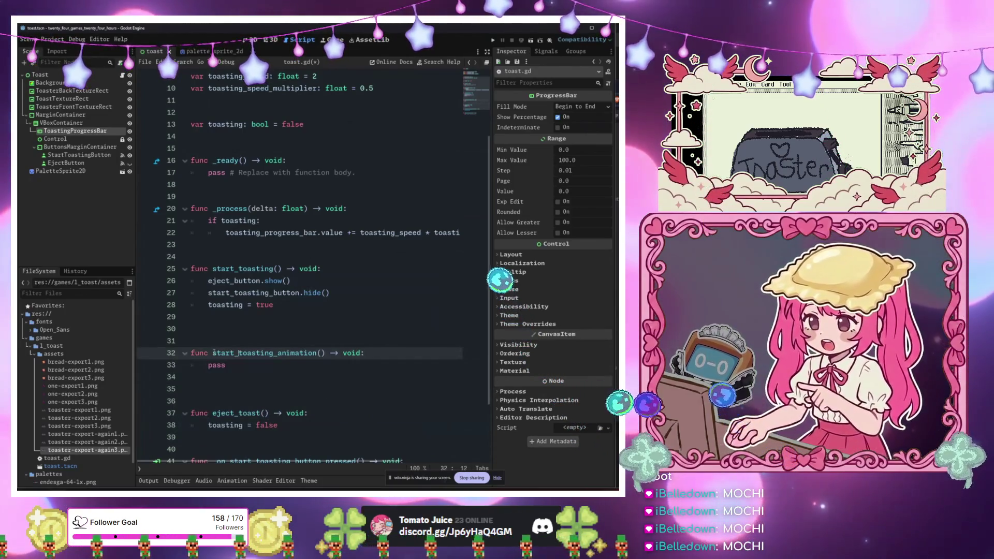
- Select the ToastTextureRect node in the Scene dock
click(316, 341)
scroll(310, 259, up, 3)
click(75, 99)
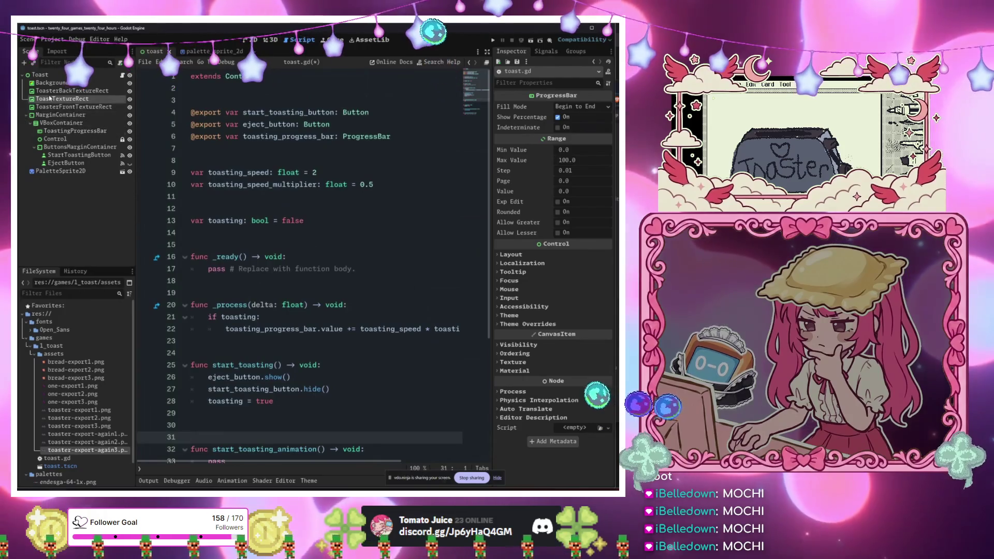
- Drag ToastTextureRect into the script as an exported toast_texture_rect: TextureRect and save
mouse_move(60, 100)
mouse_down()
mouse_move(279, 148)
mouse_move(245, 100)
mouse_up()
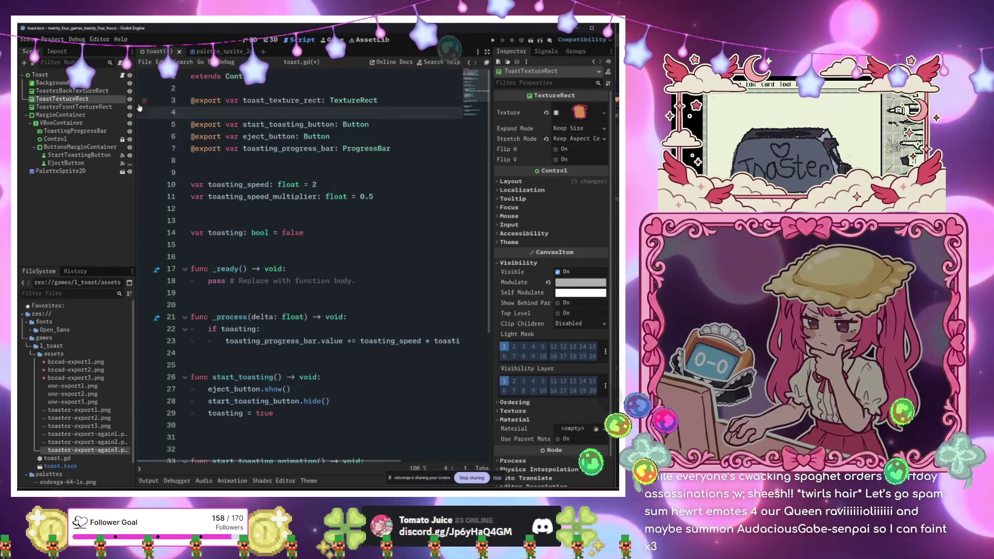
click(274, 159)
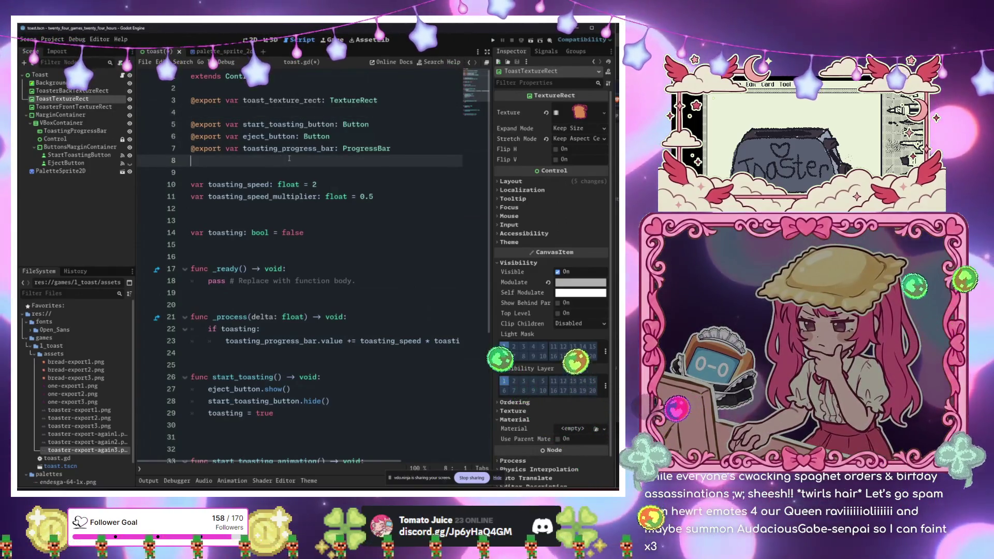
click(403, 102)
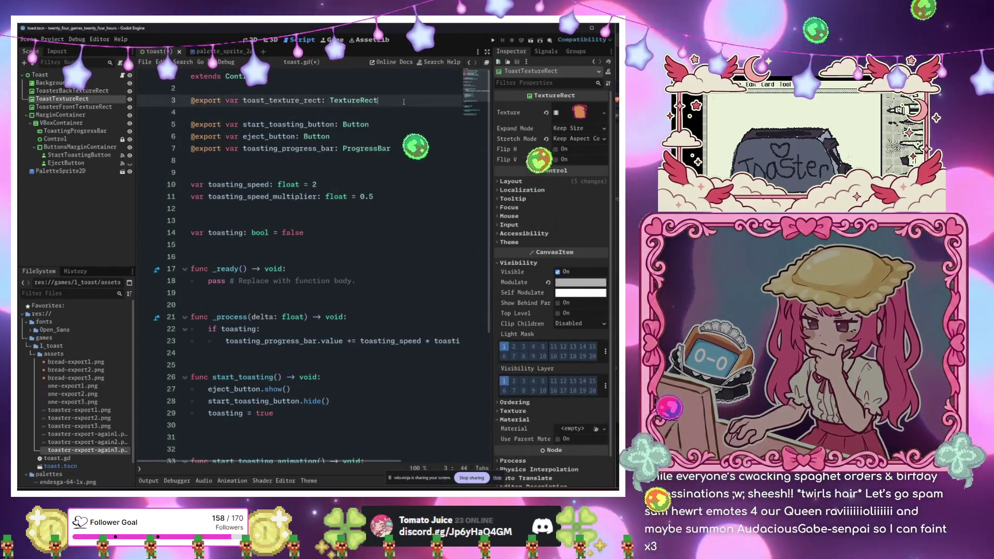
scroll(403, 102, down, 5)
click(259, 294)
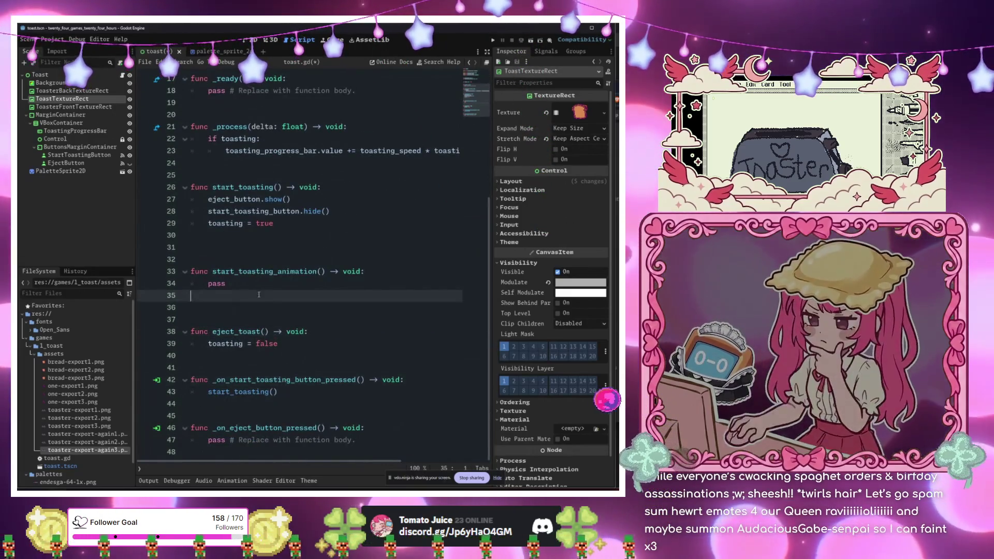
click(296, 412)
click(298, 396)
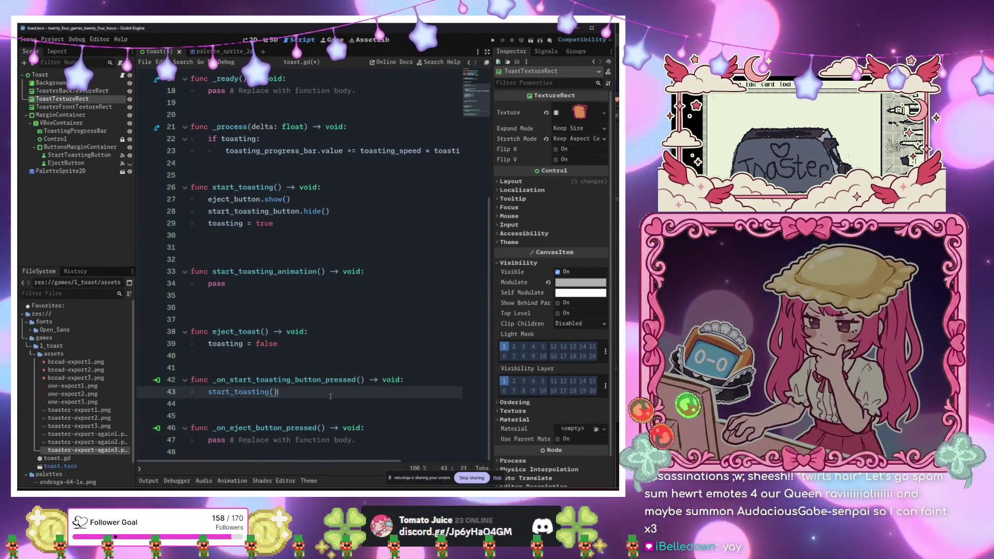
click(309, 416)
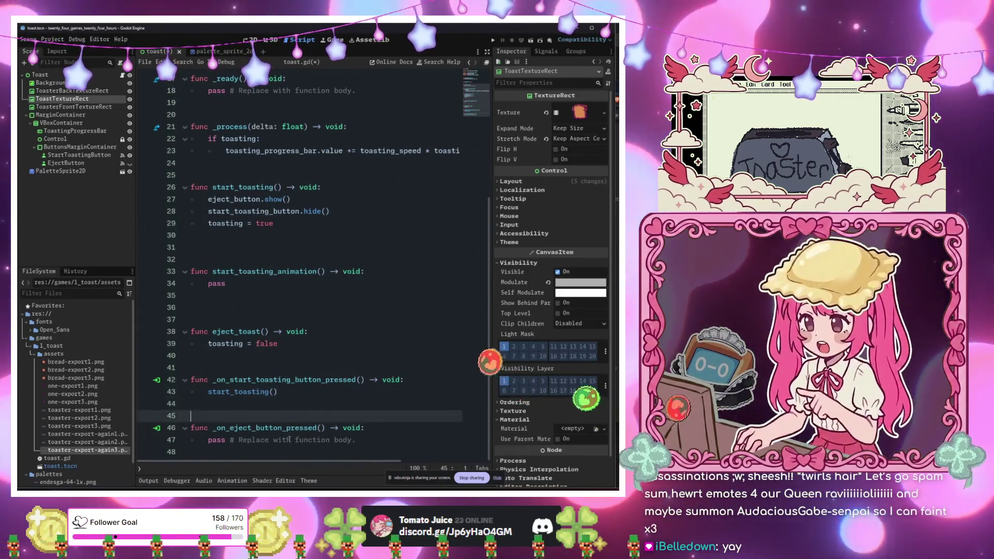
click(290, 439)
key(ctrl+s)
- Dismiss the documentation tooltip and put the caret on pass in start_toasting_animation
scroll(296, 410, up, 5)
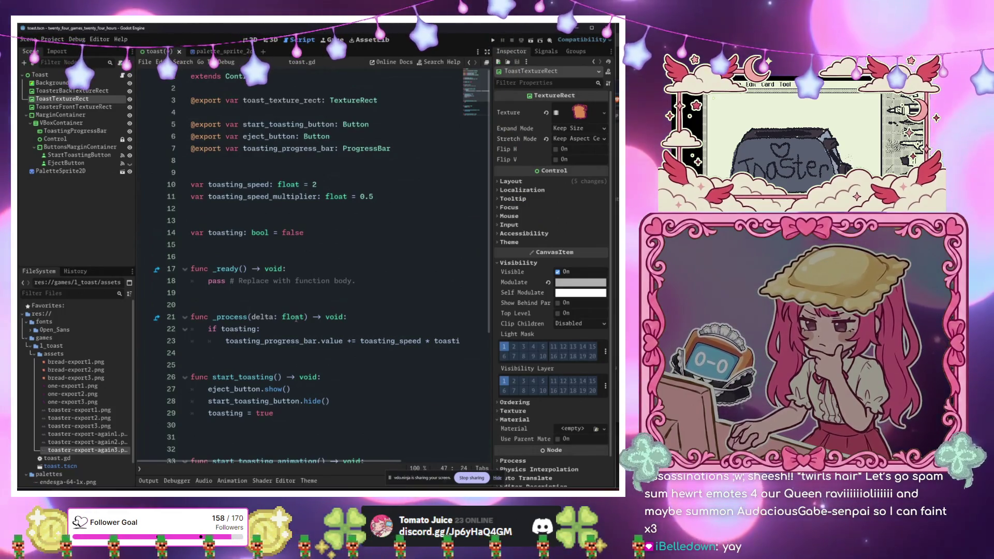
click(311, 306)
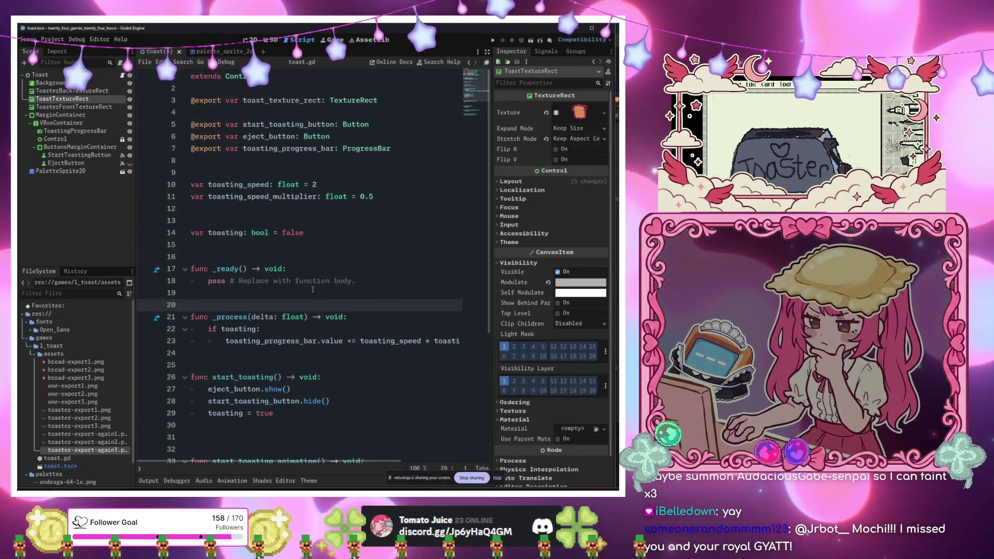
key(Down)
key(Down)
key(Down)
scroll(289, 296, down, 5)
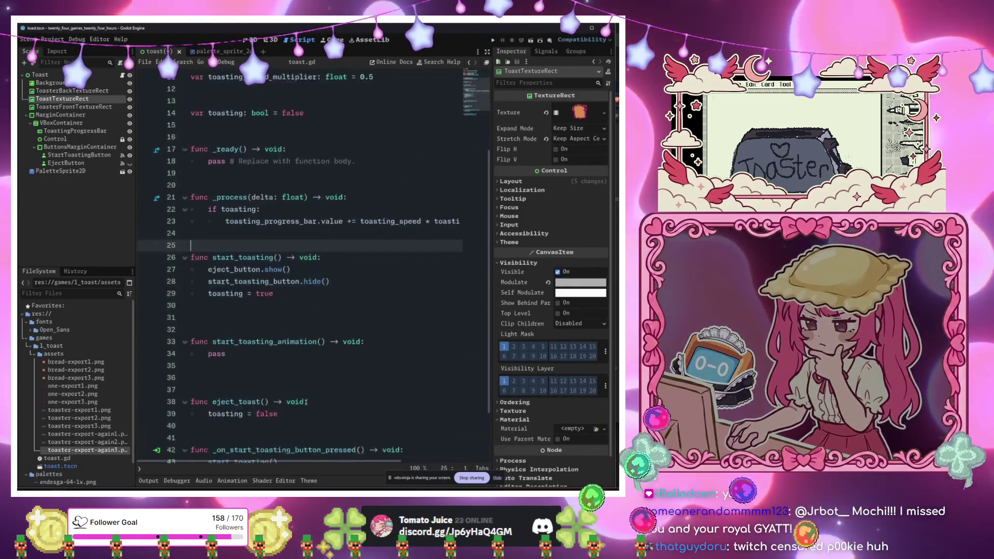
click(268, 297)
scroll(271, 296, up, 4)
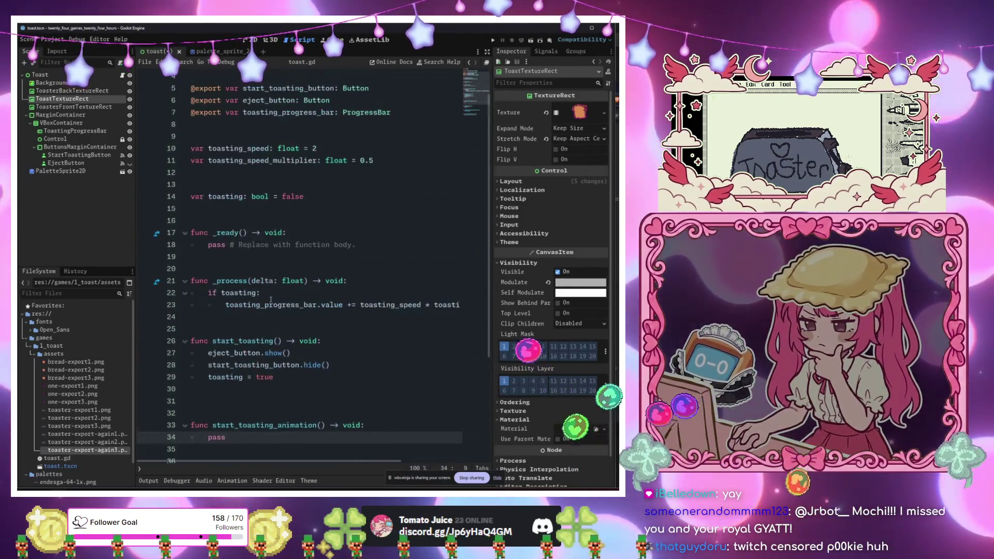
scroll(269, 301, down, 3)
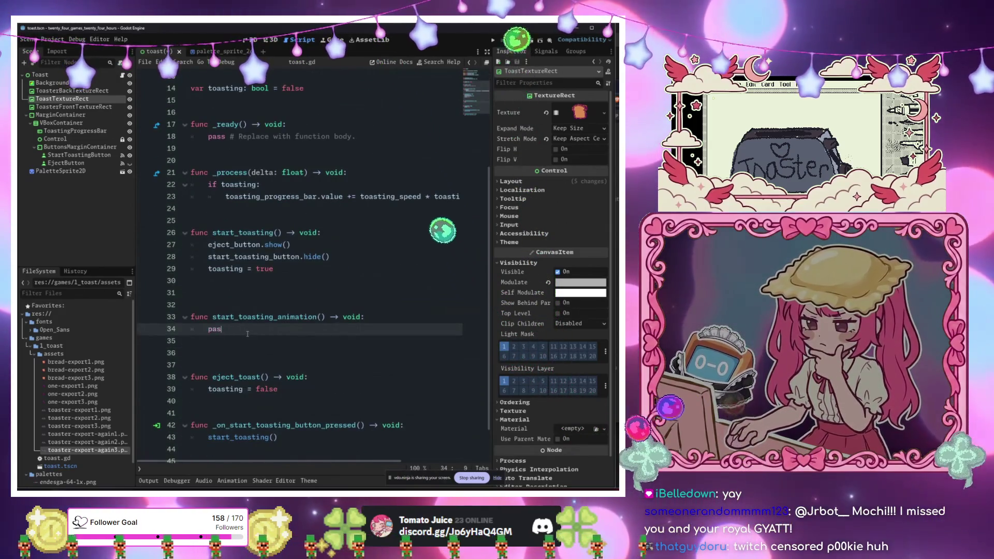
- Replace pass with var tween: Tween = create_tween().set_ease(Tween.EASE_OUT)
key(BackSpace)
key(BackSpace)
key(BackSpace)
text(var t)
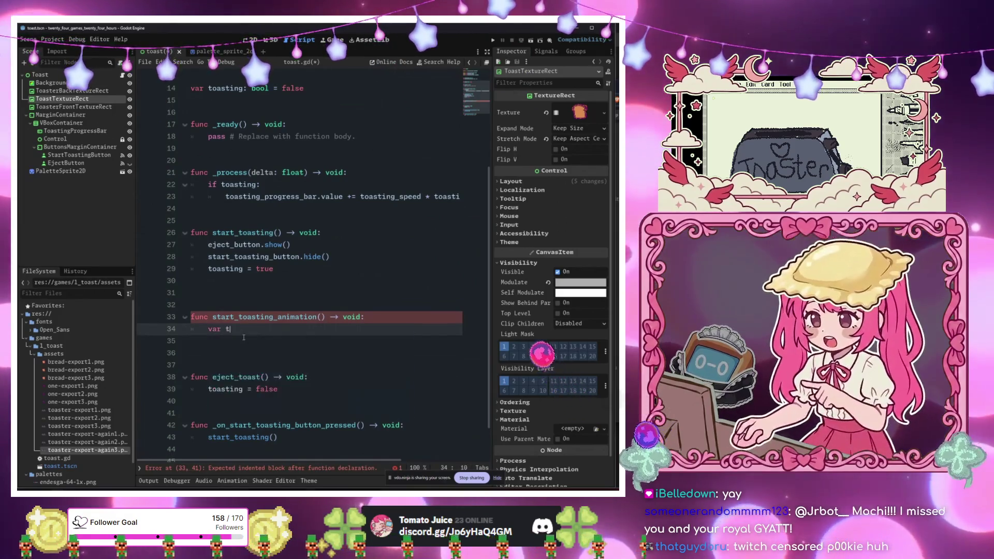
text(ween. Twee)
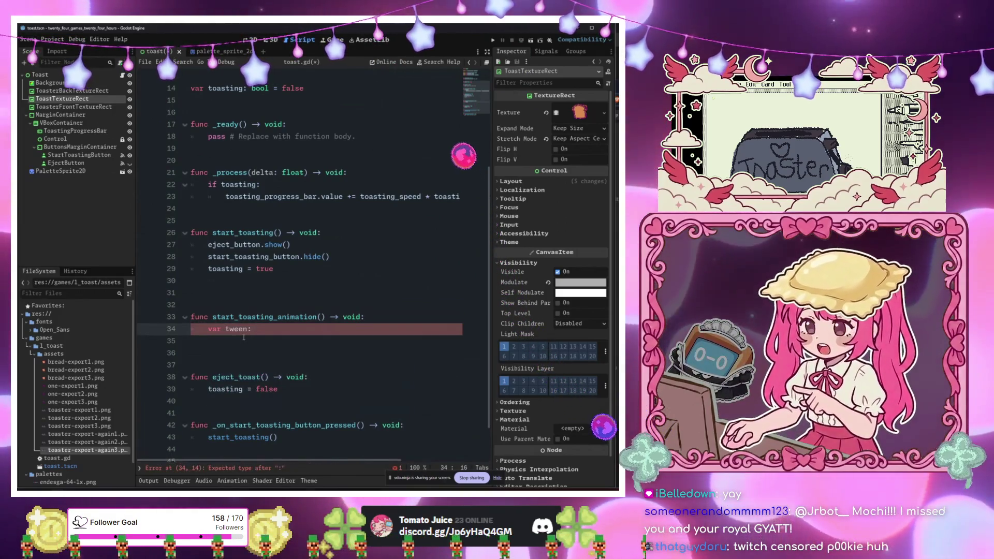
text(,)
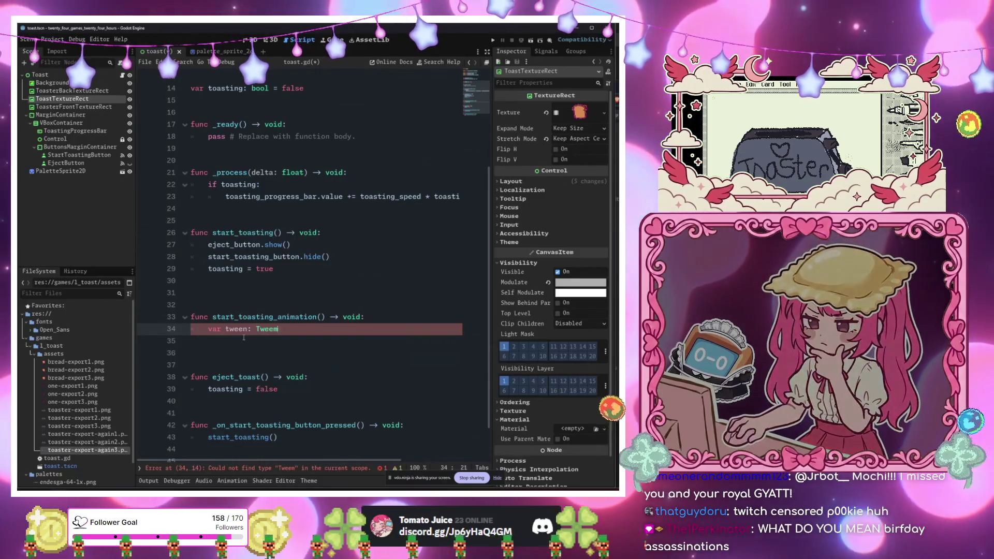
key(BackSpace)
text(n =)
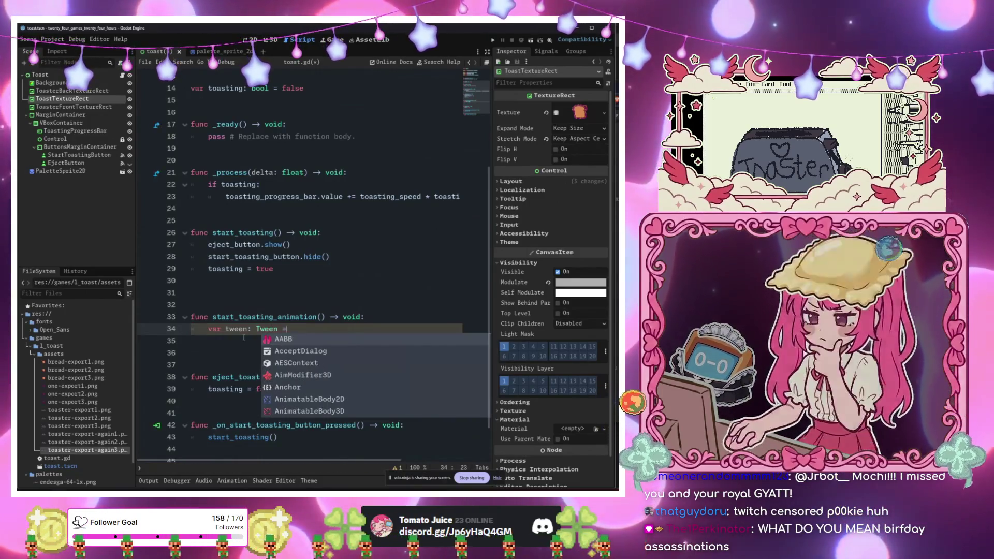
text( create)
key(Return)
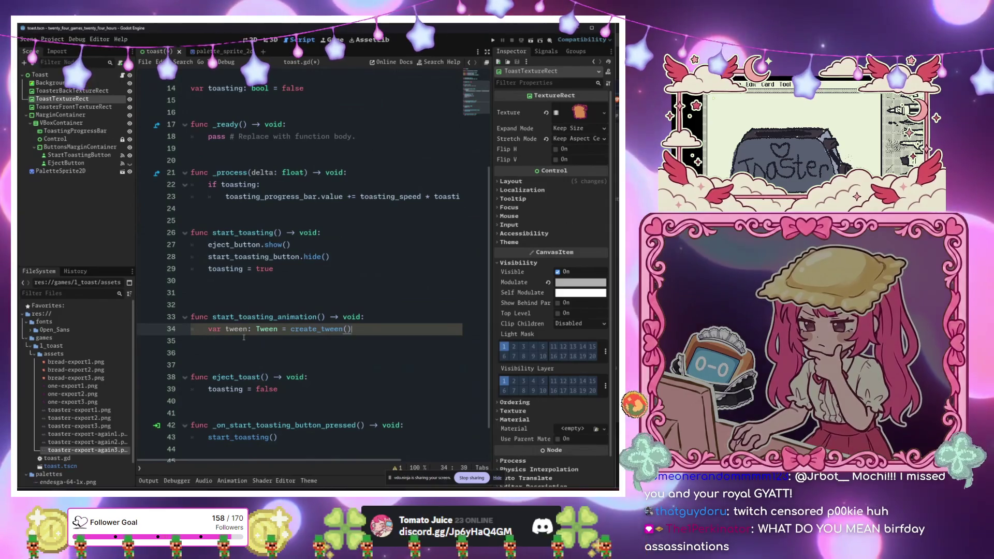
text(.set_ea)
key(Return)
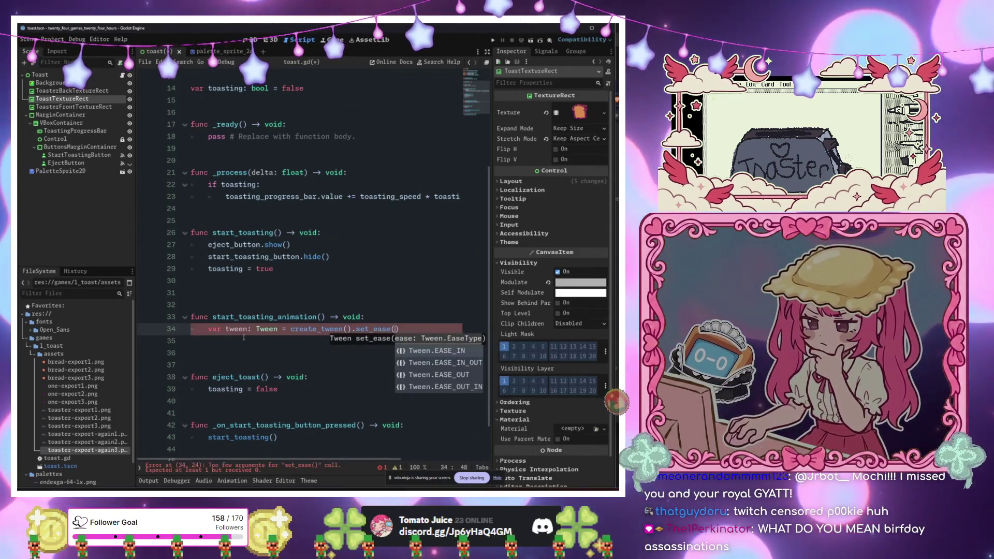
key(Down)
key(Down)
- Chain a set_trans transition onto the tween and begin a tween.twee call below it
key(Return)
text().set)
text(_trans())
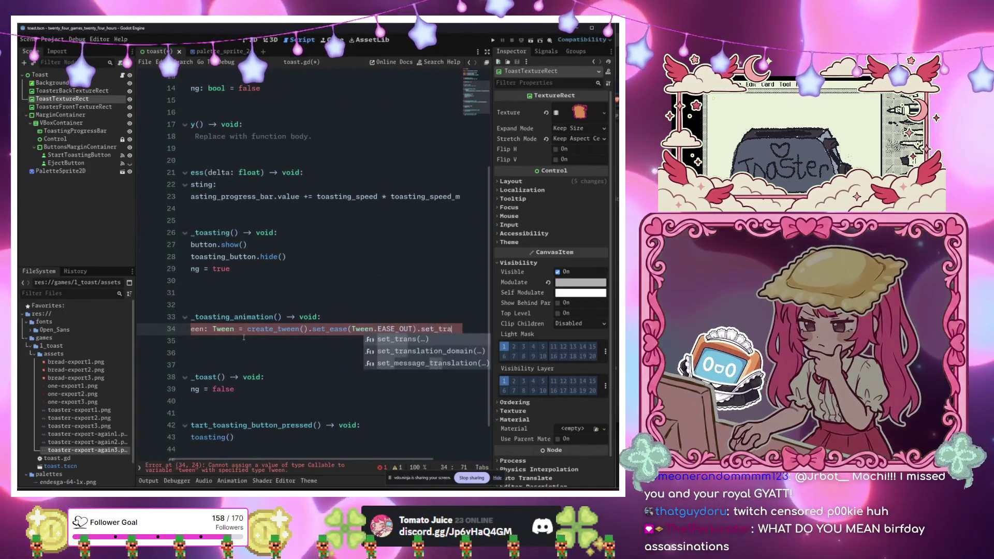
key(Return)
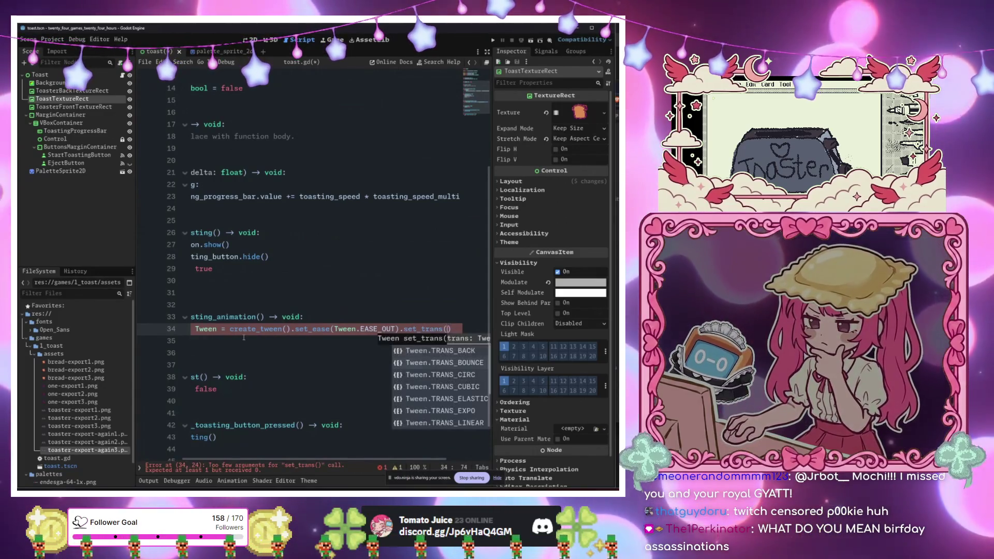
key(Down)
key(Down)
key(Down)
key(Return)
key(Return)
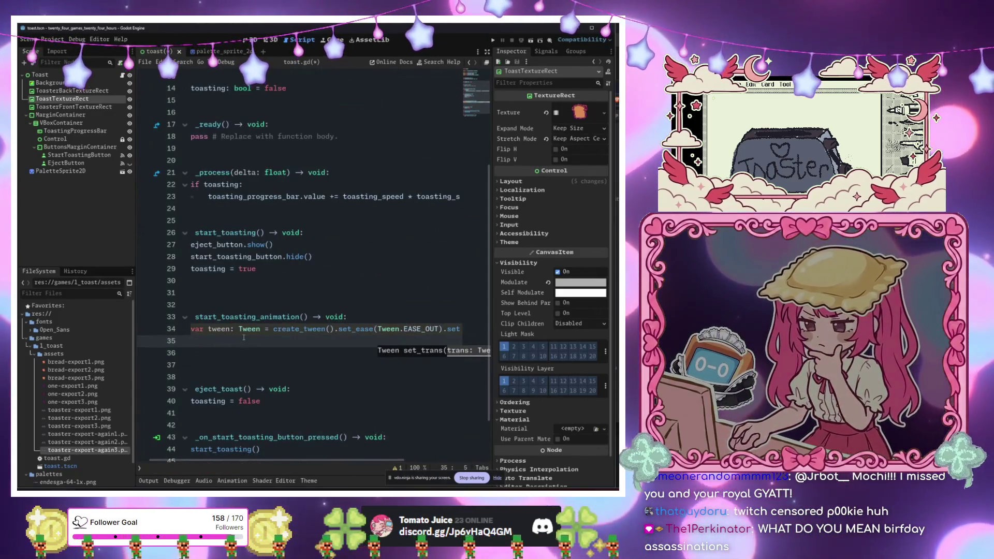
key(Return)
text(tween.twee)
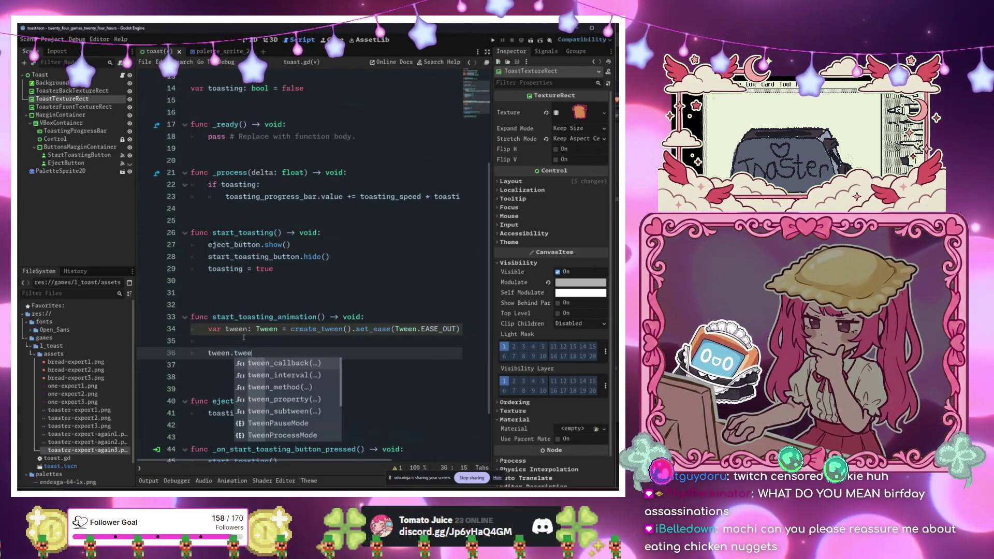
- Insert tween.tween_property targeting toast_texture_rect with the "position" property
key(Down)
key(Down)
key(Down)
key(Return)
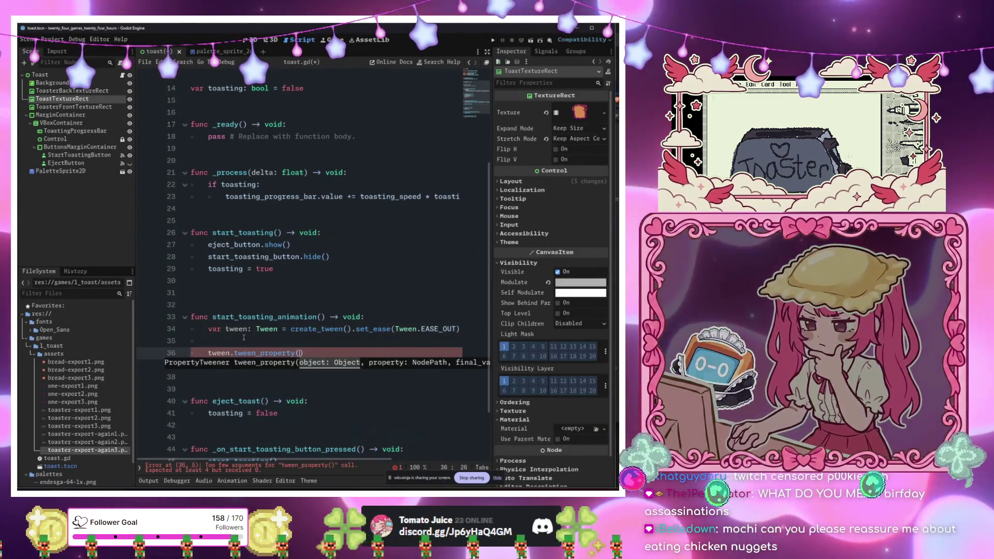
text(t)
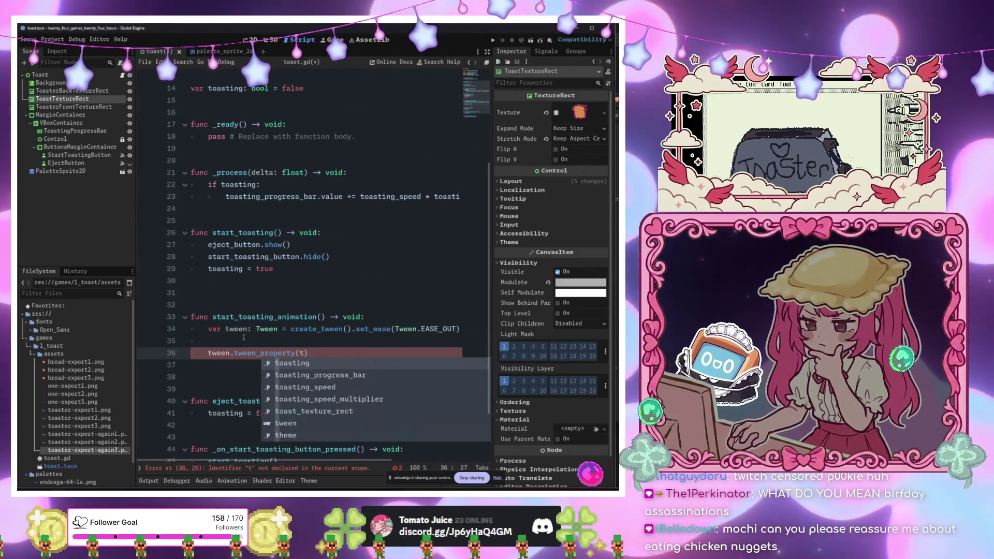
text(oast)
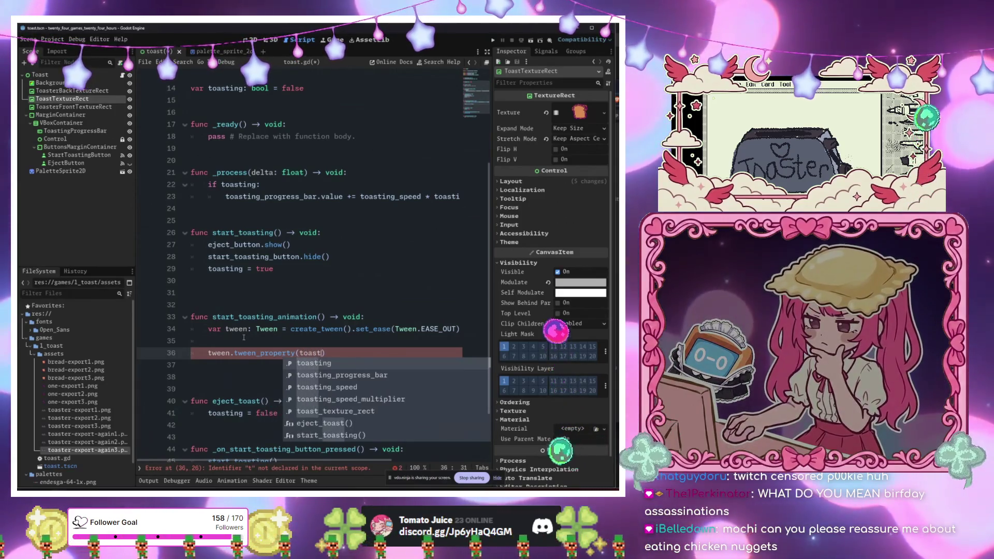
key(Down)
key(Down)
key(Down)
key(Return)
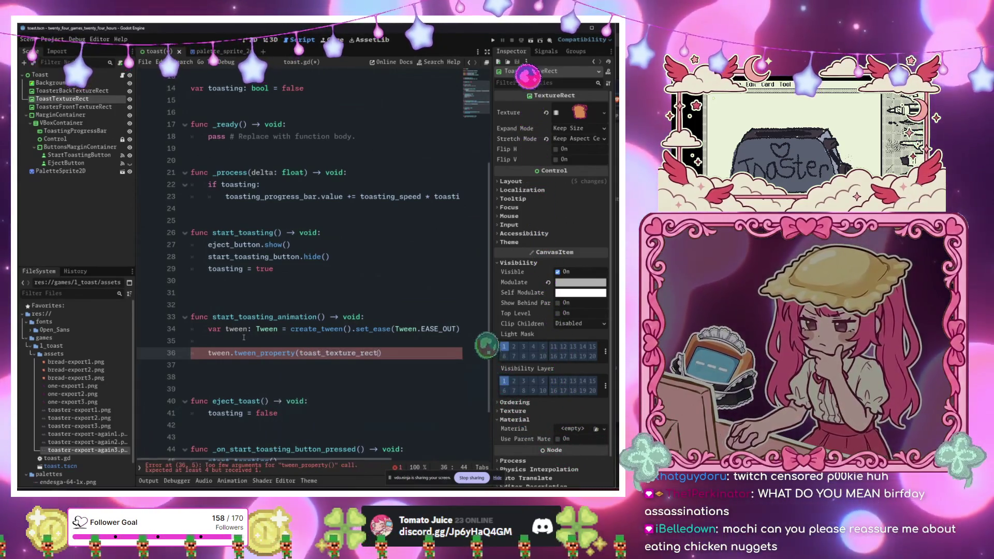
text(, ")
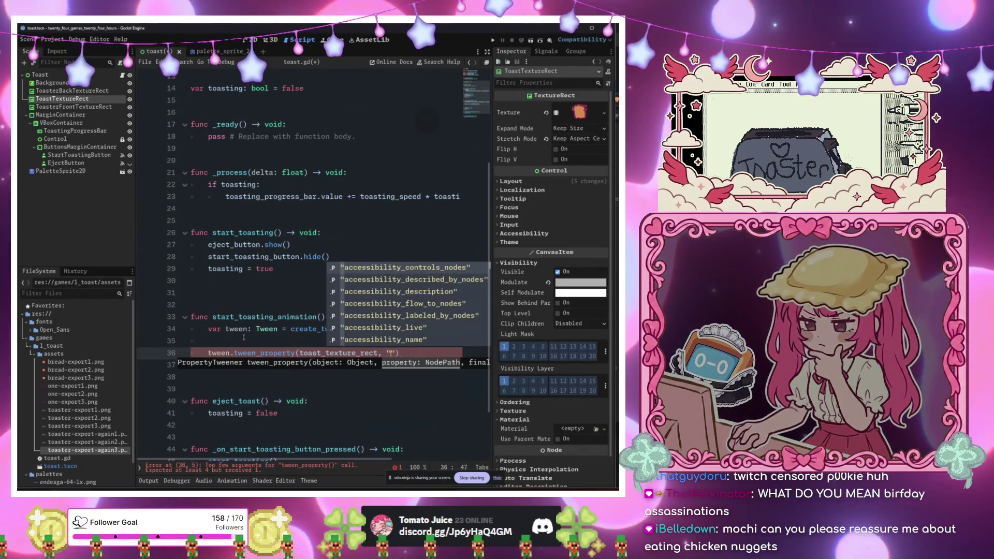
text(pos)
key(Return)
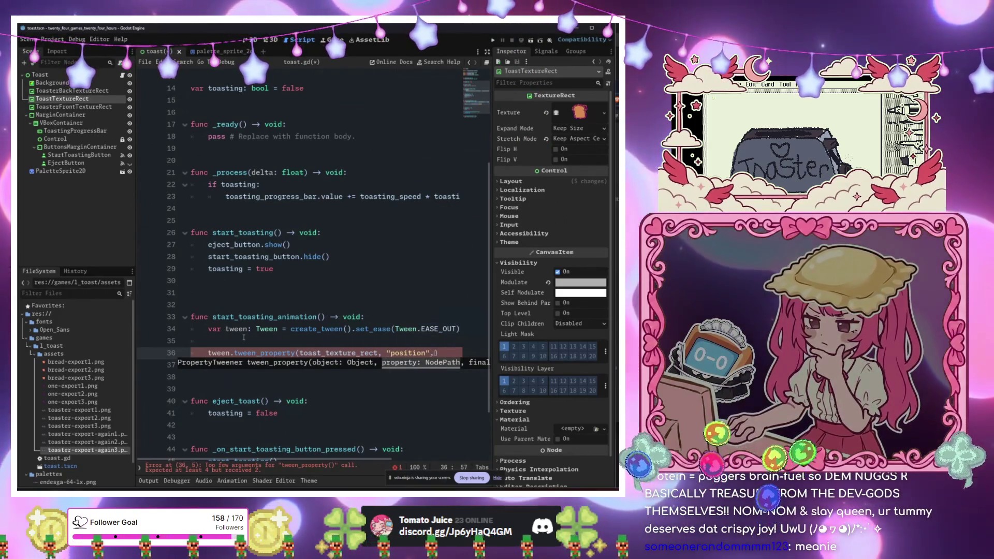
text(,)
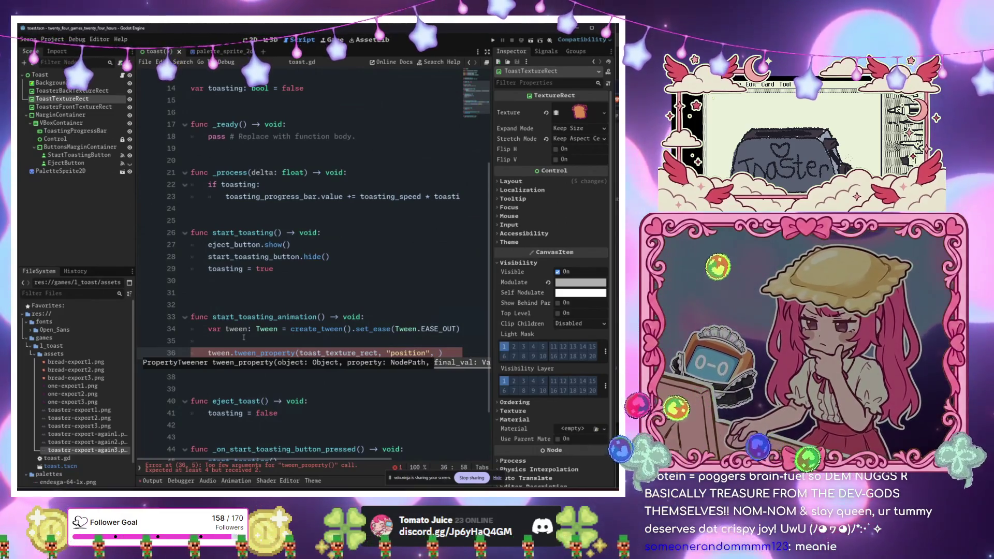
- Tween "position:y" to toast_texture_rect.position.y + 100 over 2 seconds
key(Left)
key(Left)
key(Left)
text(x)
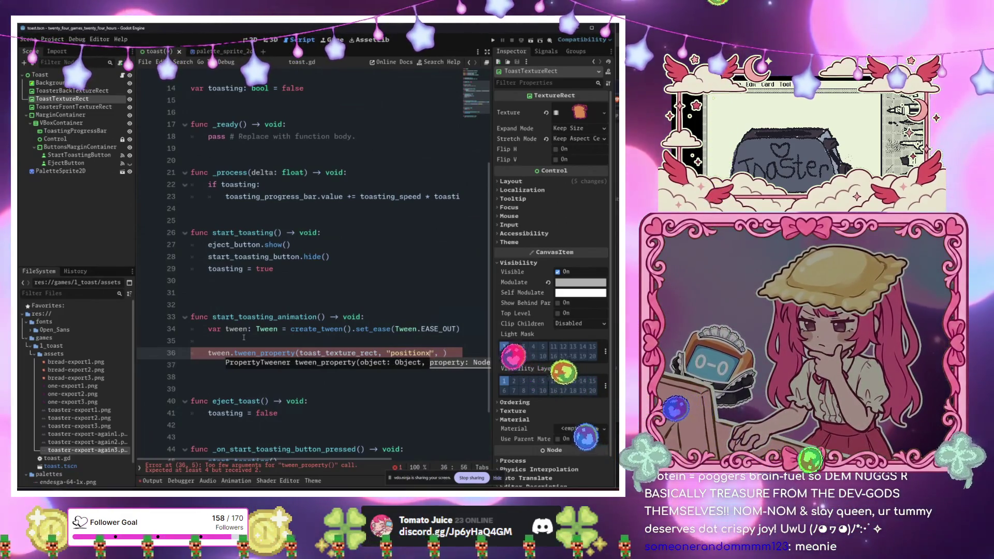
text(:y)
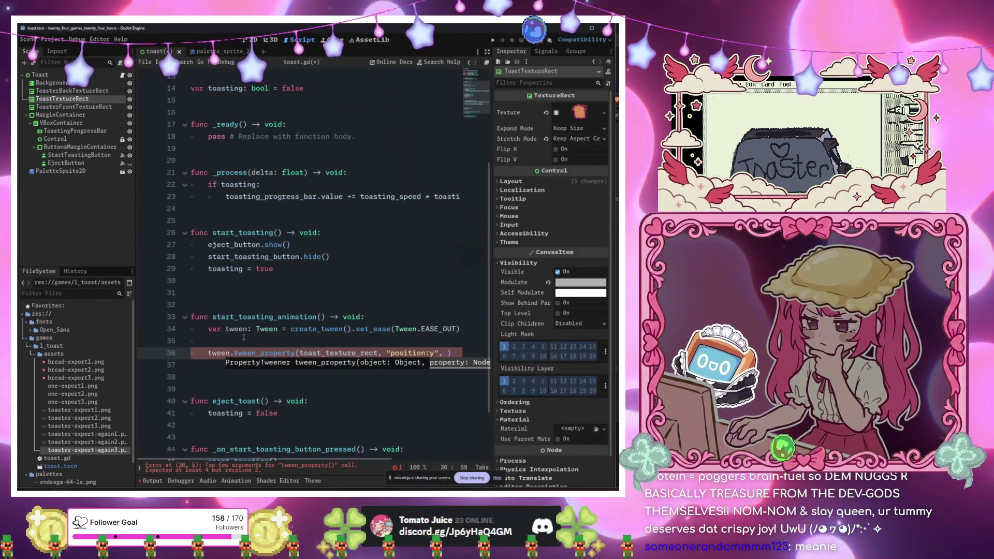
text(toast)
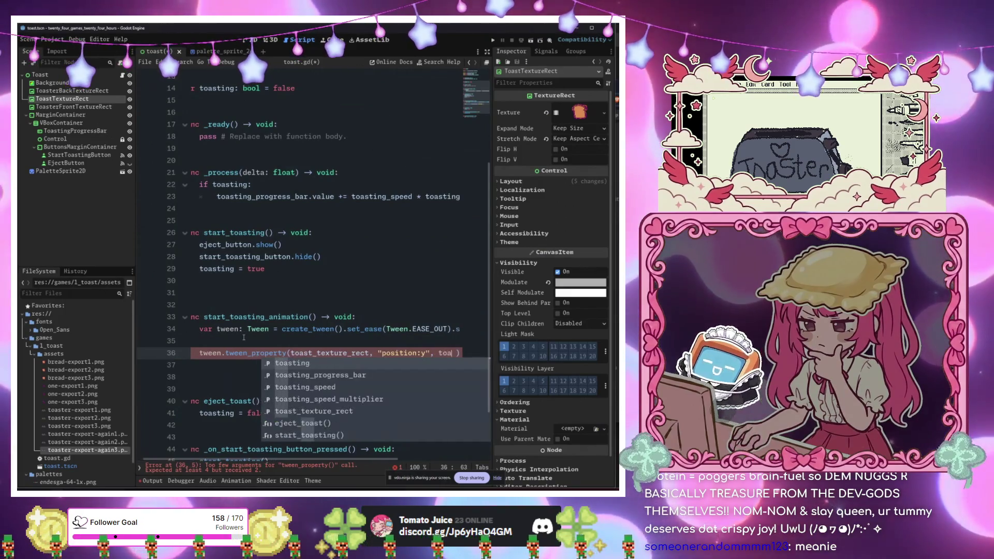
key(Down)
key(Down)
key(Down)
key(Return)
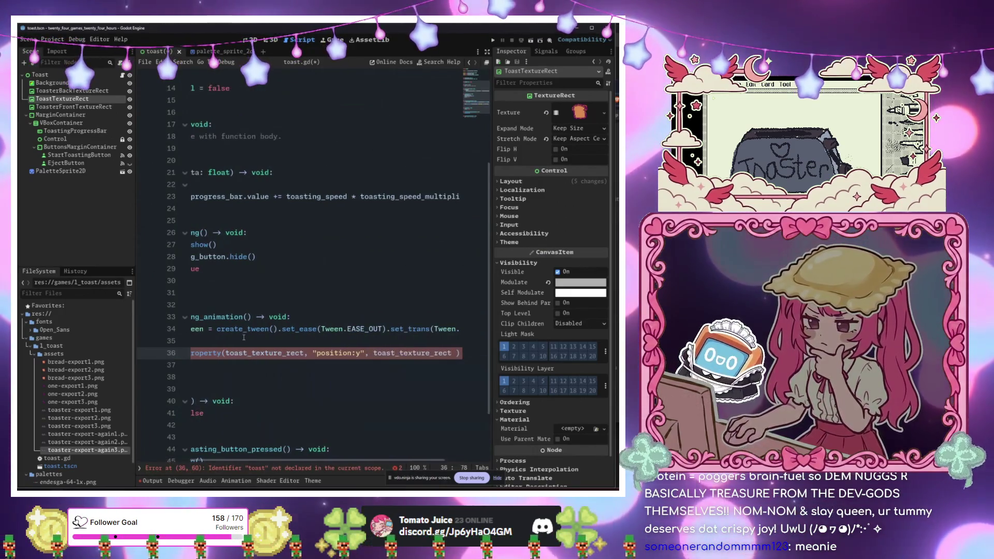
text(:)
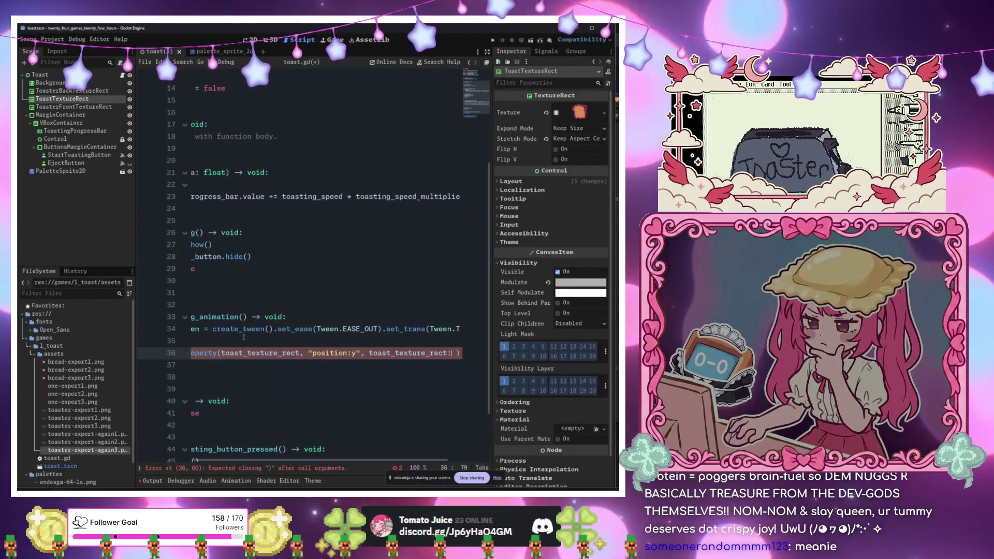
key(BackSpace)
text(.po)
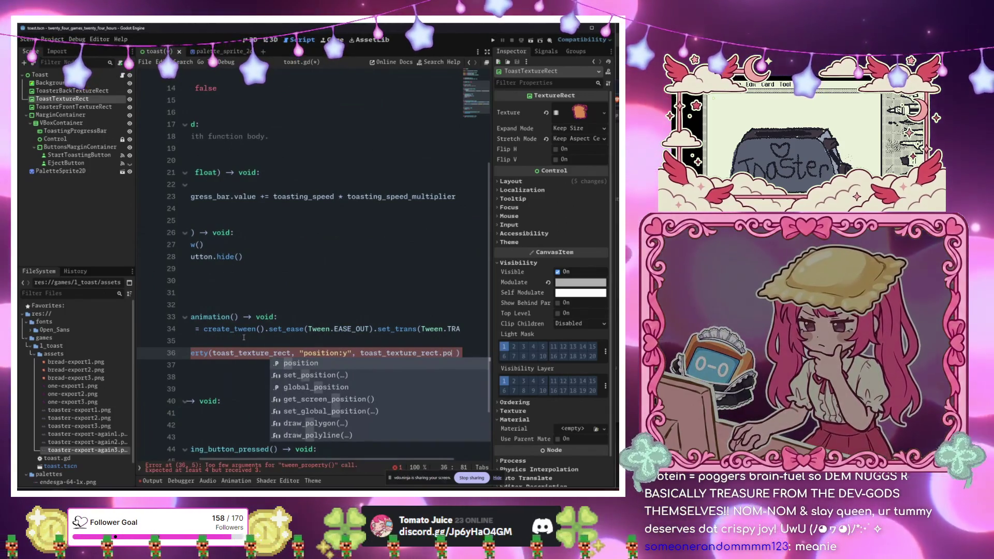
text(sition.y -)
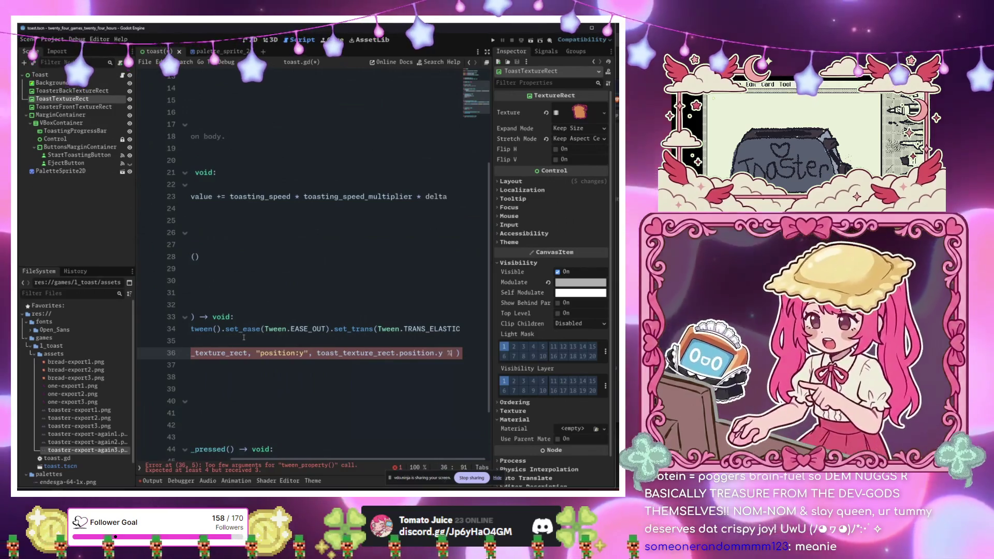
text(-)
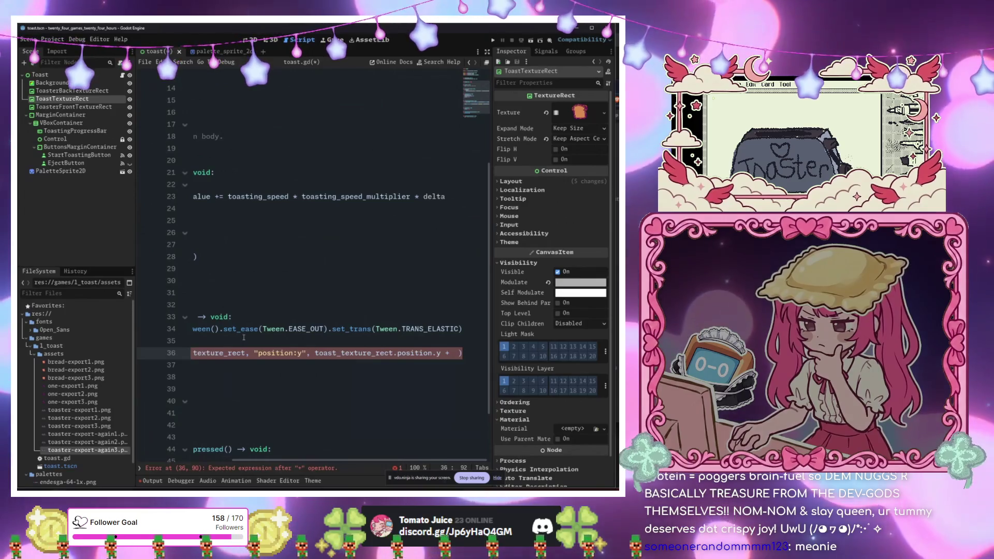
text( 5 )
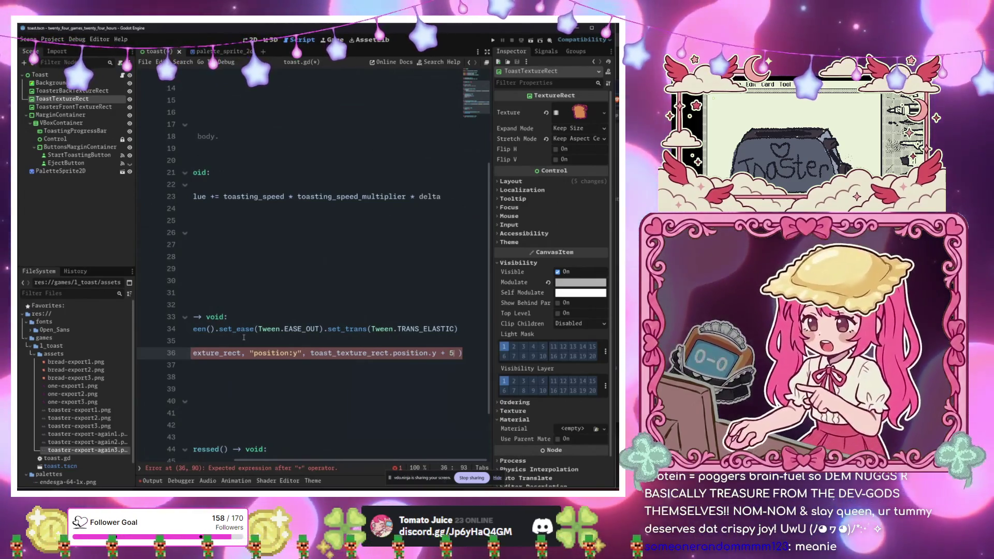
text(0)
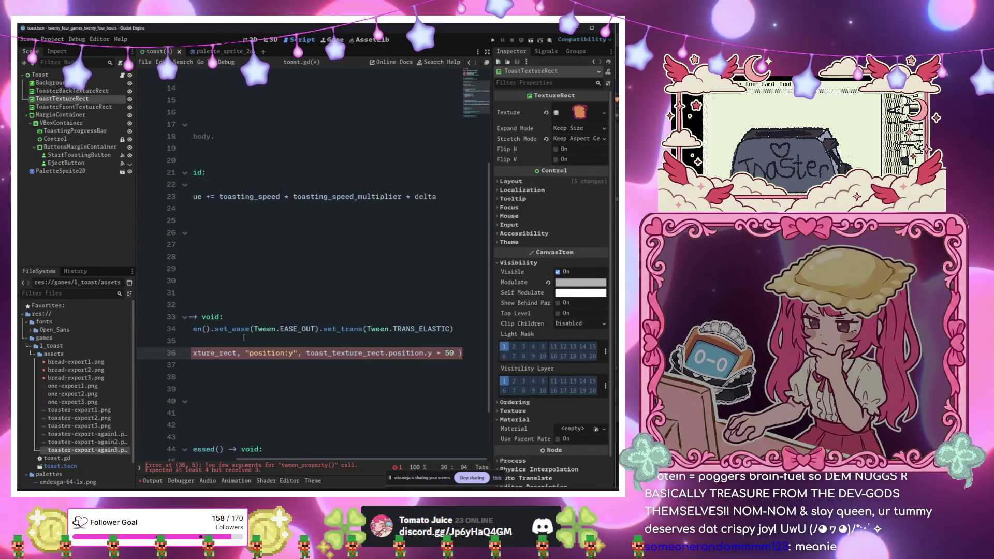
key(BackSpace)
key(BackSpace)
text(100)
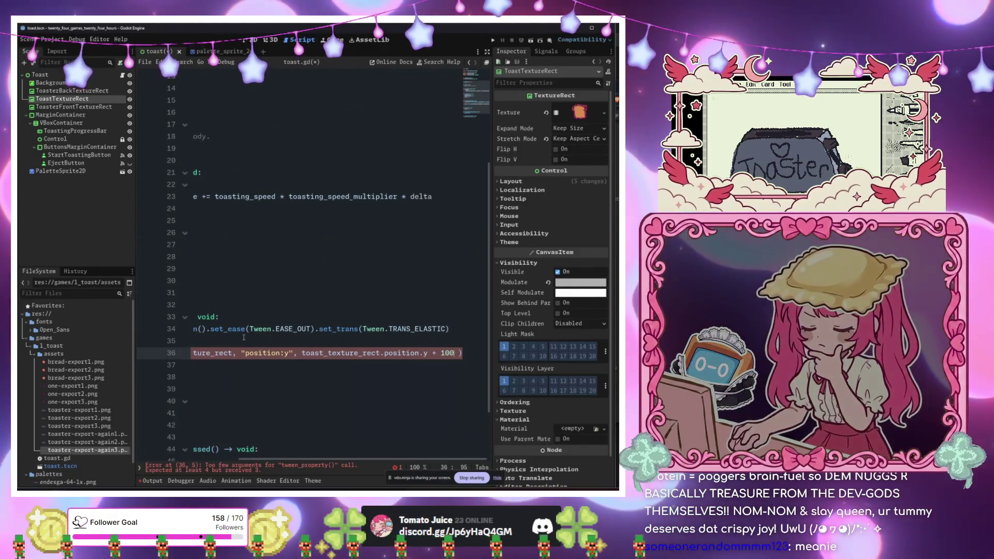
text(,)
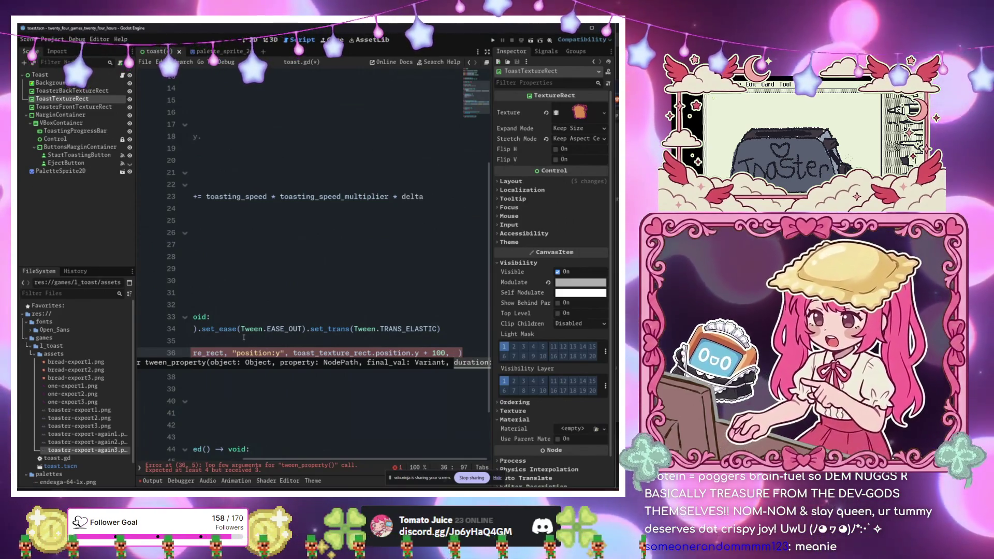
text(2)
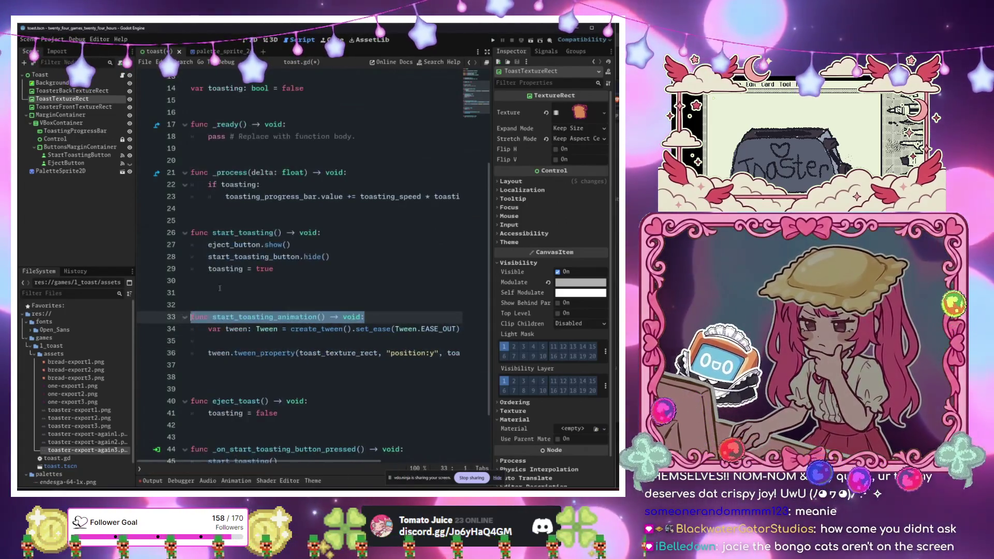
click(253, 39)
- Zoom the 2D toaster scene, select the VBoxContainer with the Select tool, and bring up GitHub Desktop
scroll(262, 131, up, 3)
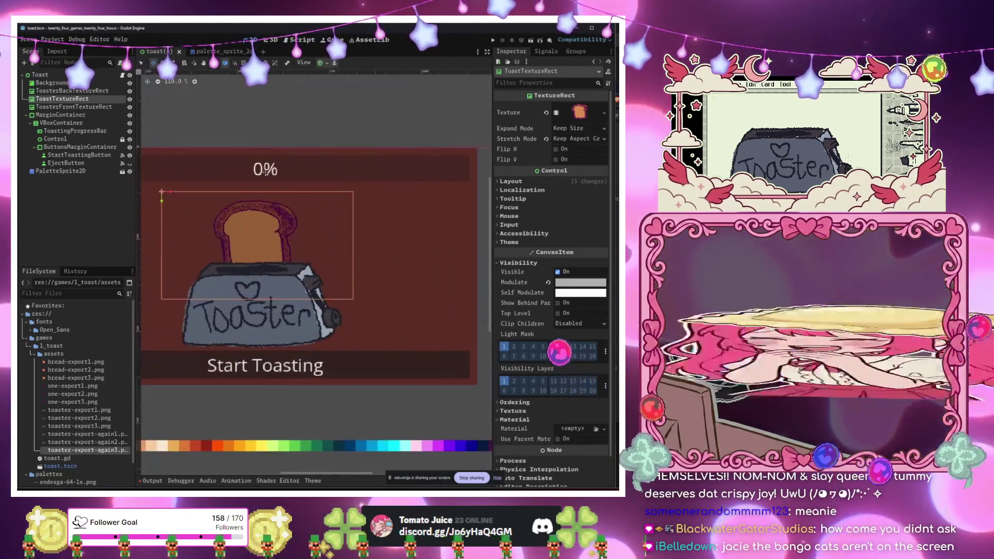
click(141, 62)
click(61, 123)
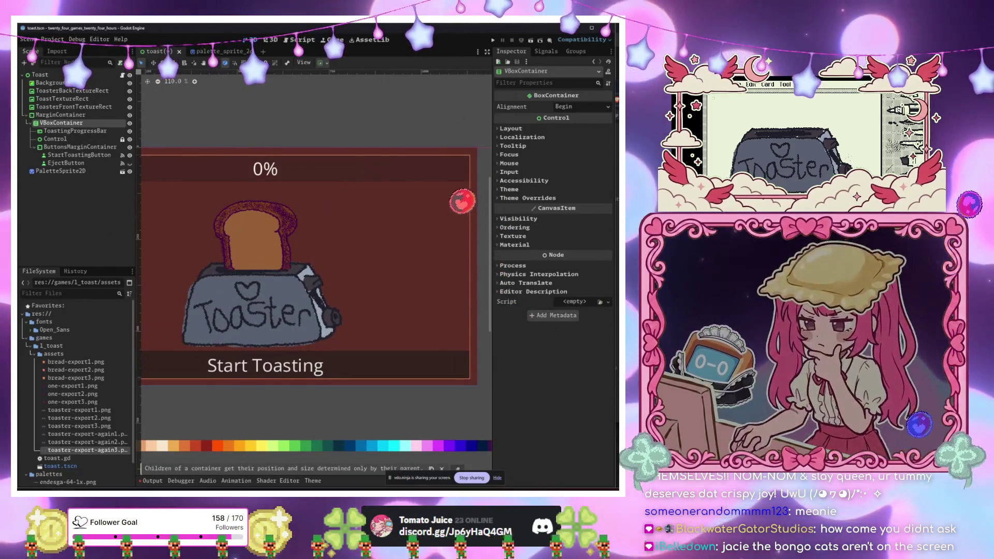
click(118, 483)
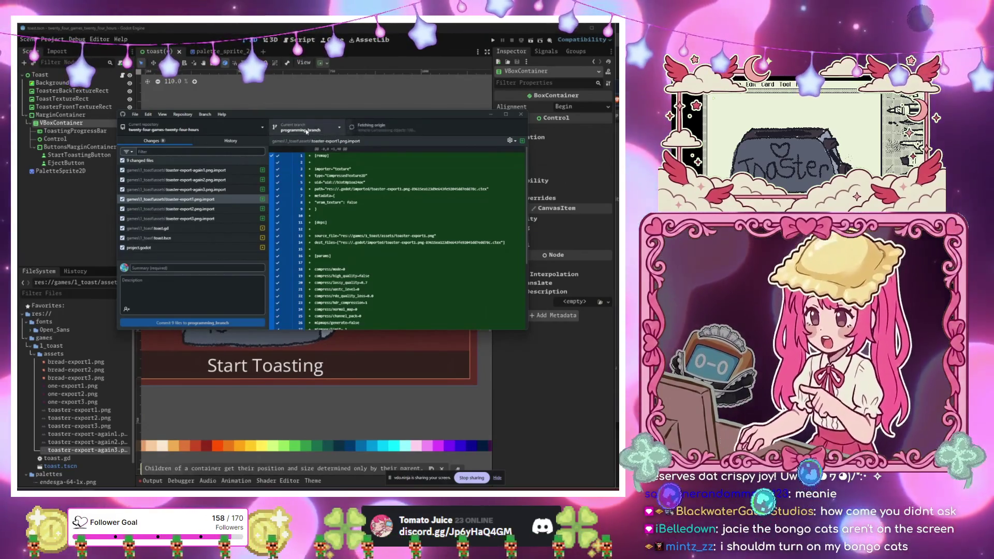
- Merge the teammate's branch into programming_branch with a merge commit, then return to Godot
click(312, 131)
click(331, 322)
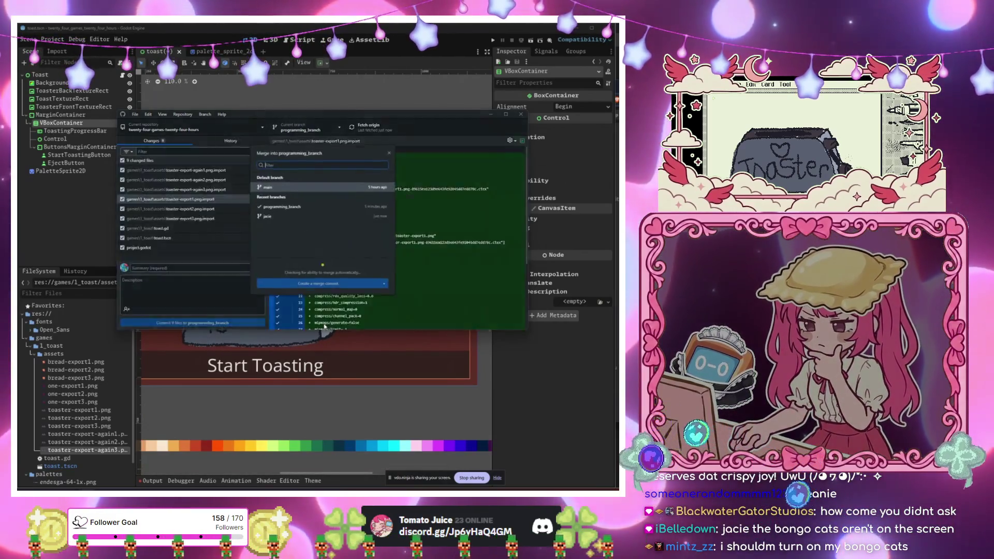
click(290, 216)
click(319, 285)
click(364, 129)
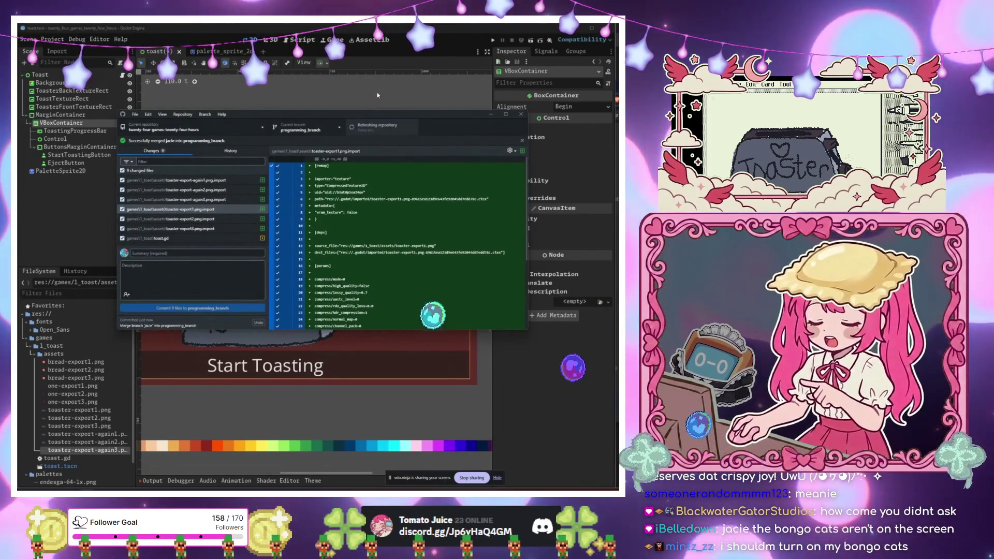
key(alt+Tab)
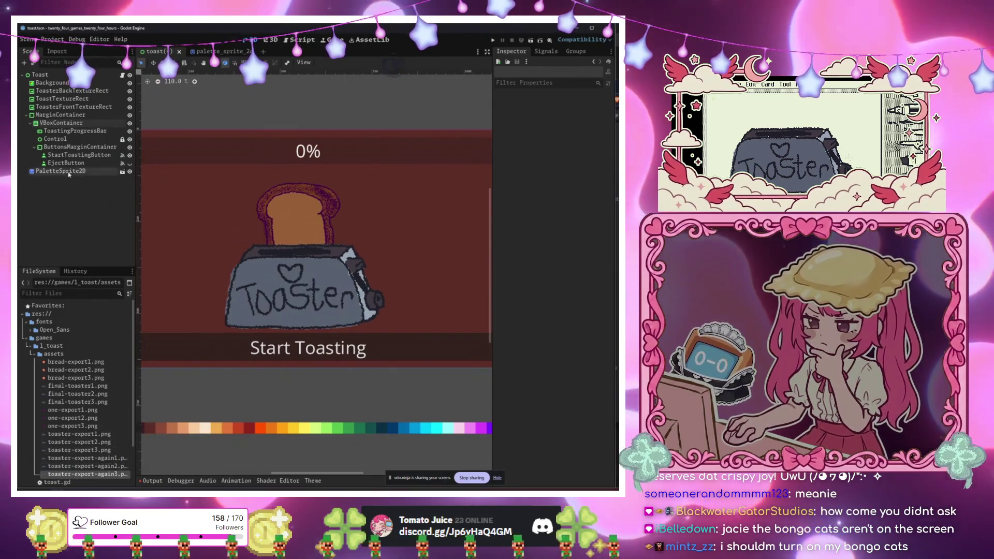
- Assign toaster-export-again3.png as ToasterFrontTextureRect's Frame 2 texture
click(75, 106)
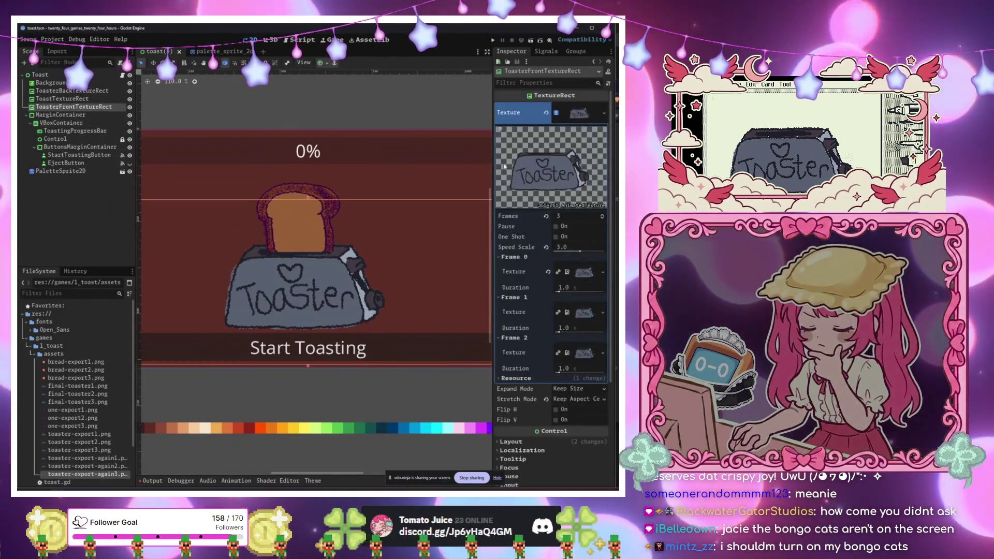
click(88, 467)
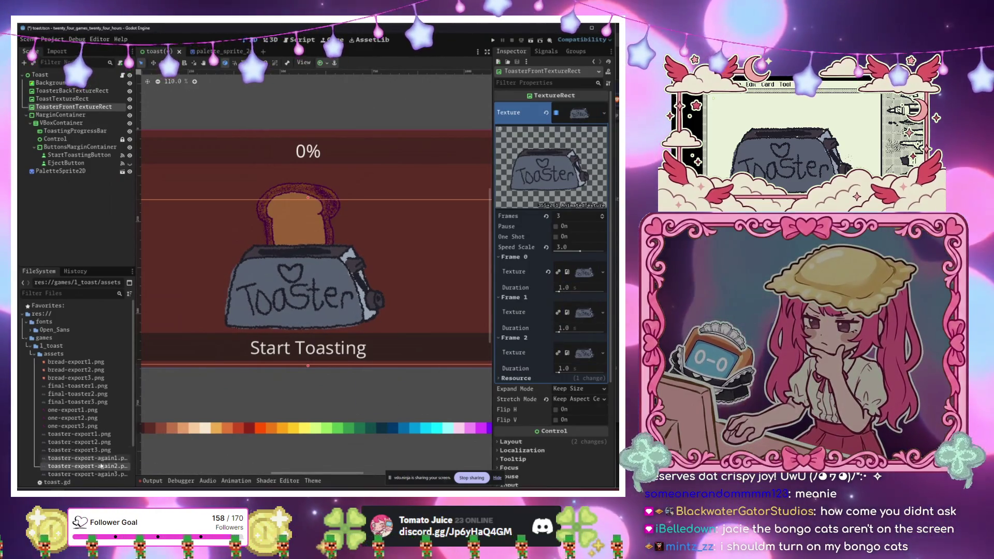
click(95, 475)
mouse_move(95, 478)
mouse_down()
mouse_move(217, 460)
mouse_move(581, 354)
mouse_up()
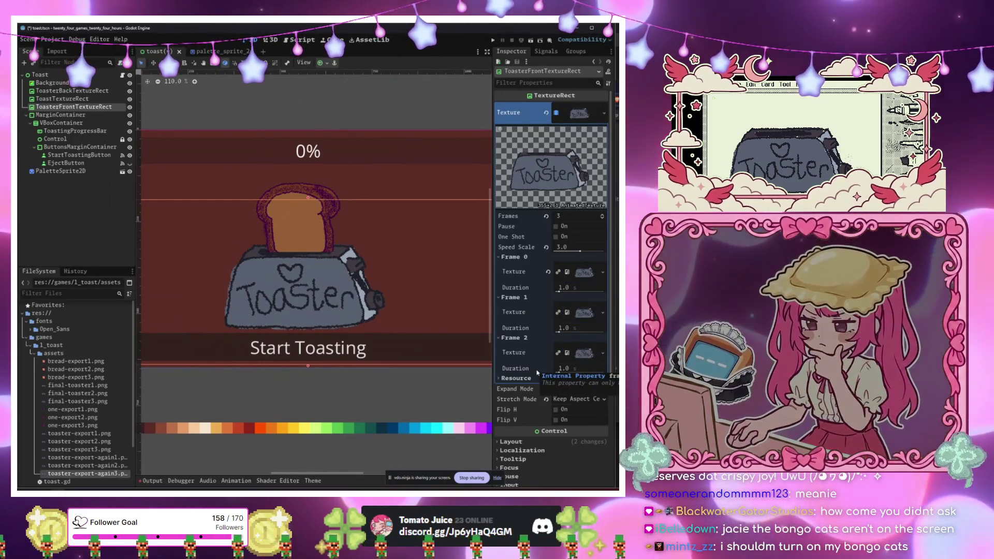
click(383, 392)
scroll(339, 317, up, 3)
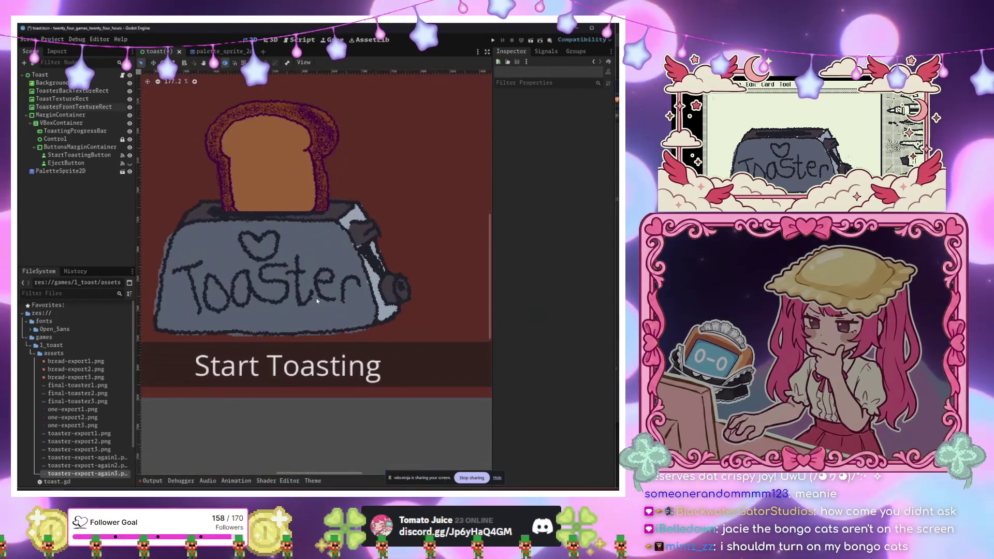
scroll(288, 270, up, 2)
key(Up)
key(Up)
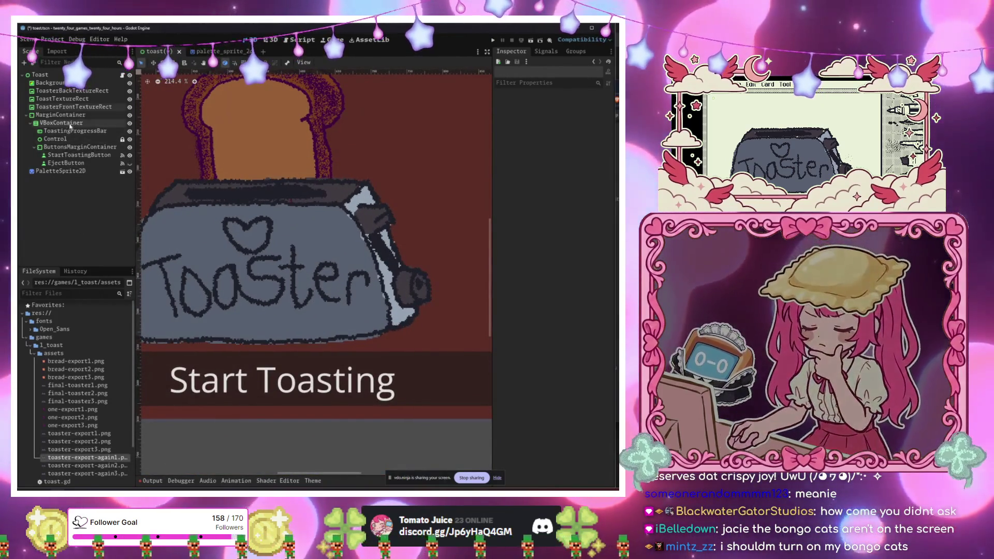
- Set a new Frame 0 texture on ToasterFrontTextureRect and preview frames 0 and 1
click(76, 163)
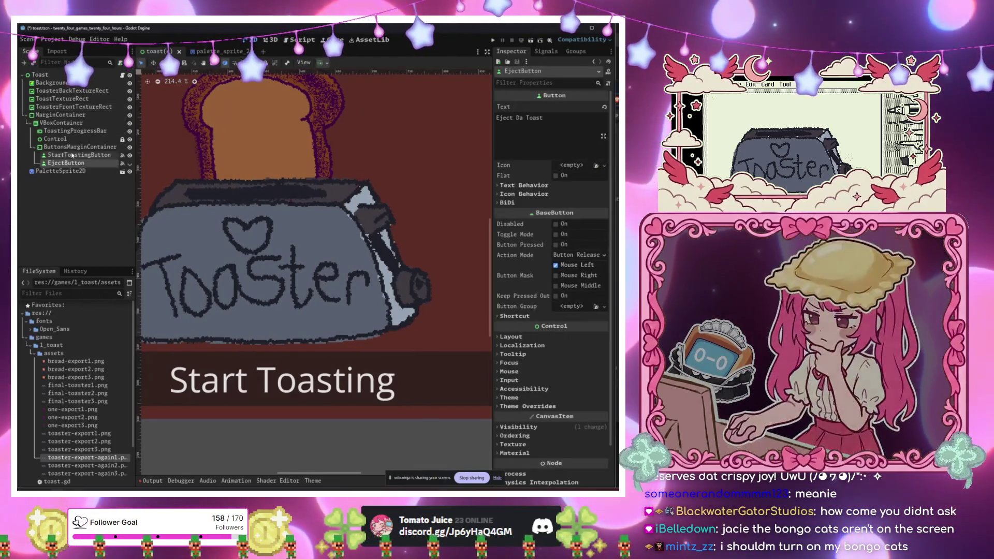
click(69, 107)
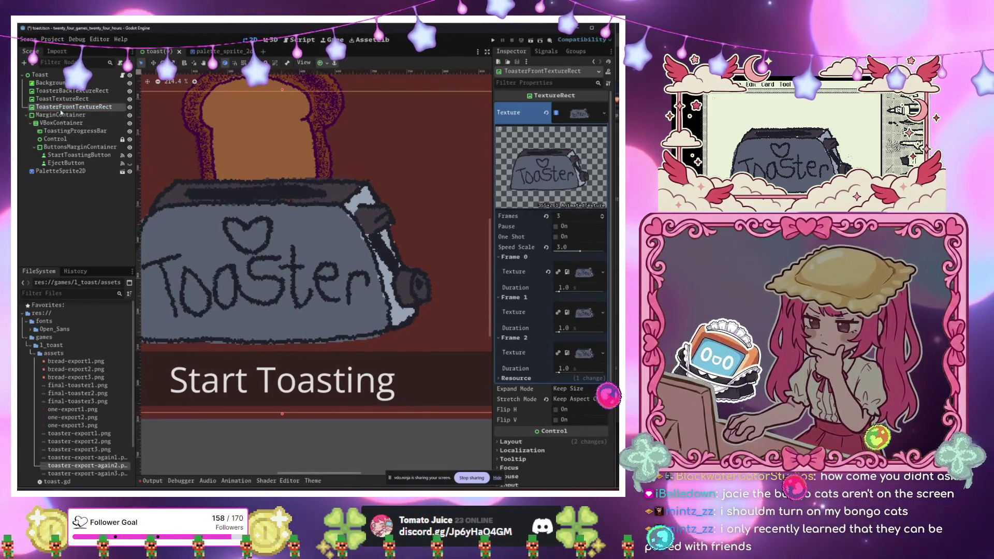
mouse_move(99, 464)
mouse_down()
mouse_move(243, 430)
mouse_move(580, 277)
mouse_up()
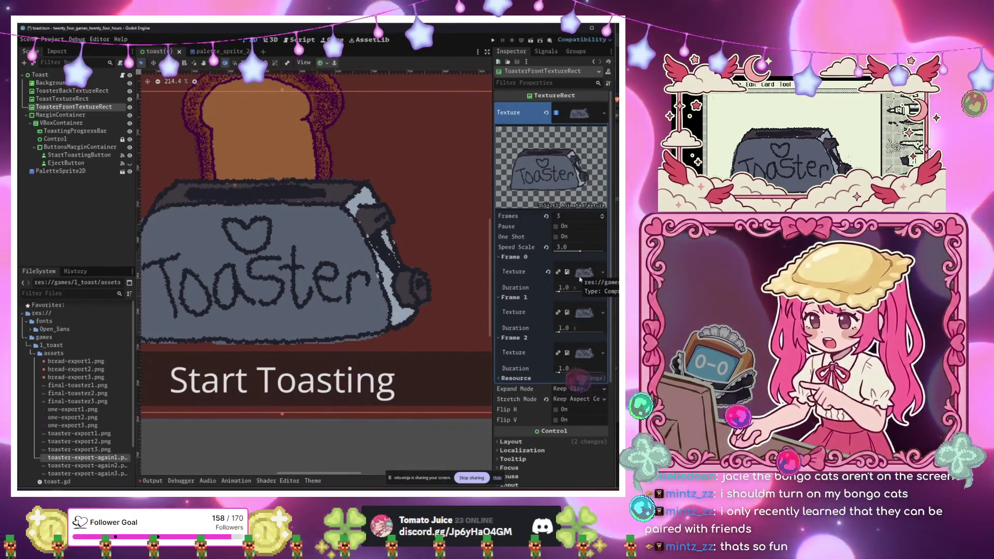
click(578, 312)
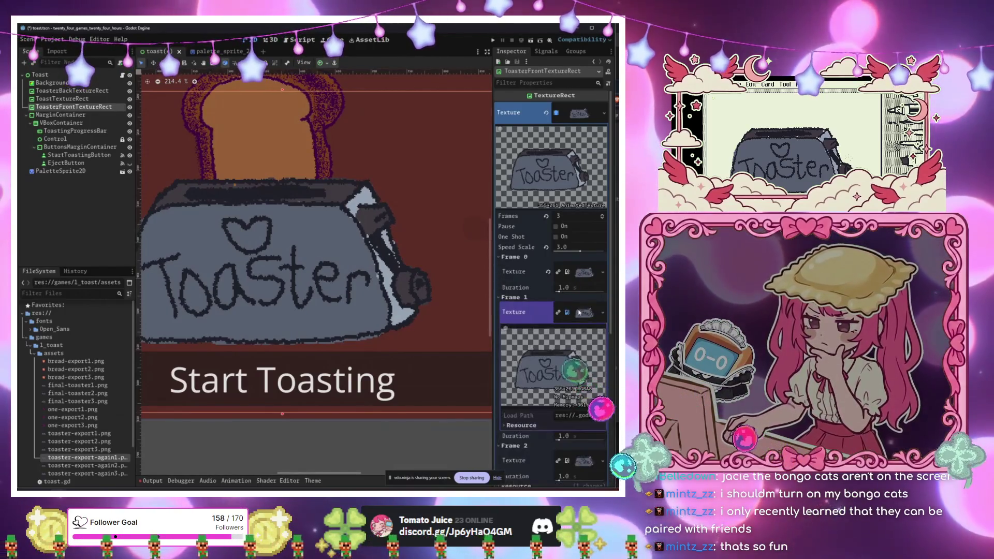
click(583, 272)
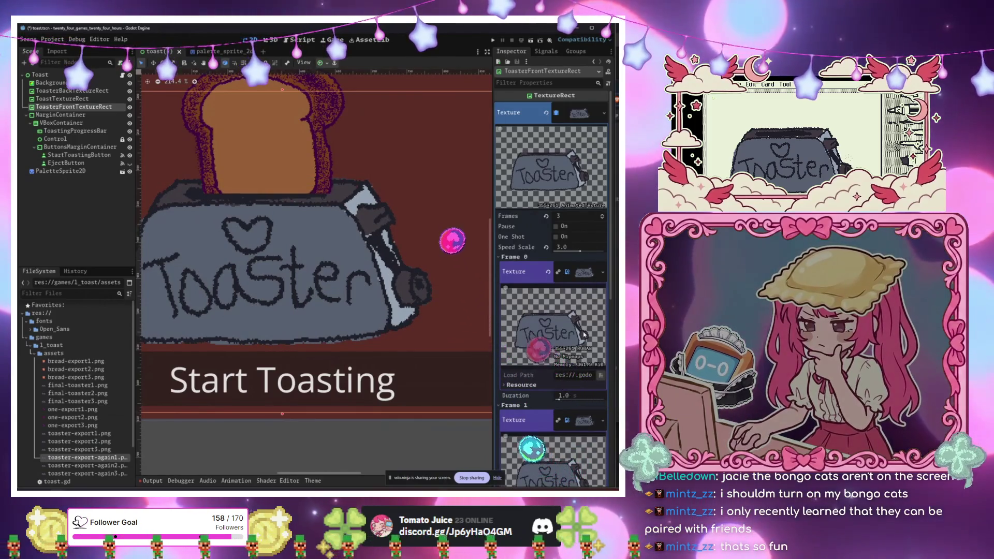
scroll(582, 336, down, 5)
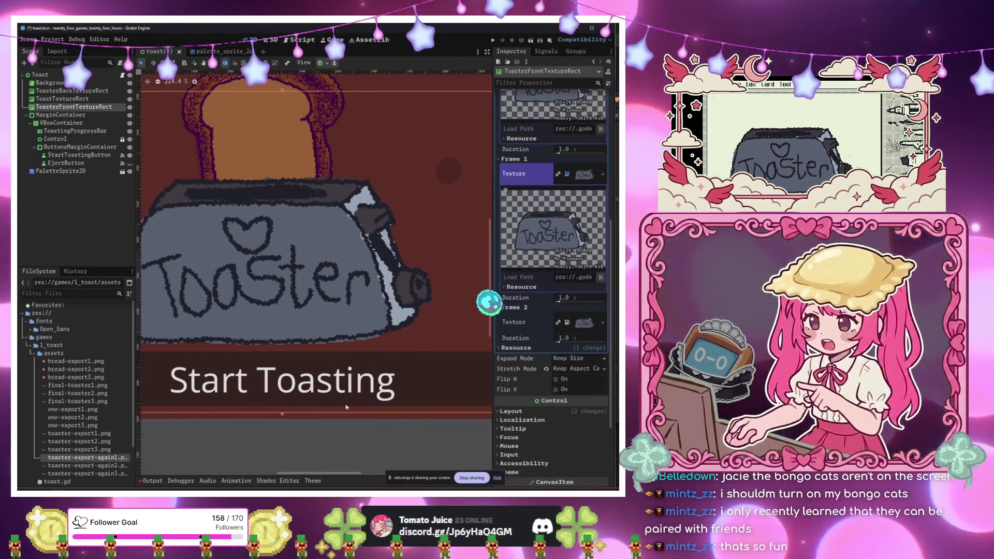
- Inspect toaster-export-again1.png and 2.png, then show toaster-export-again1.png in File Explorer
double_click(93, 458)
mouse_move(94, 458)
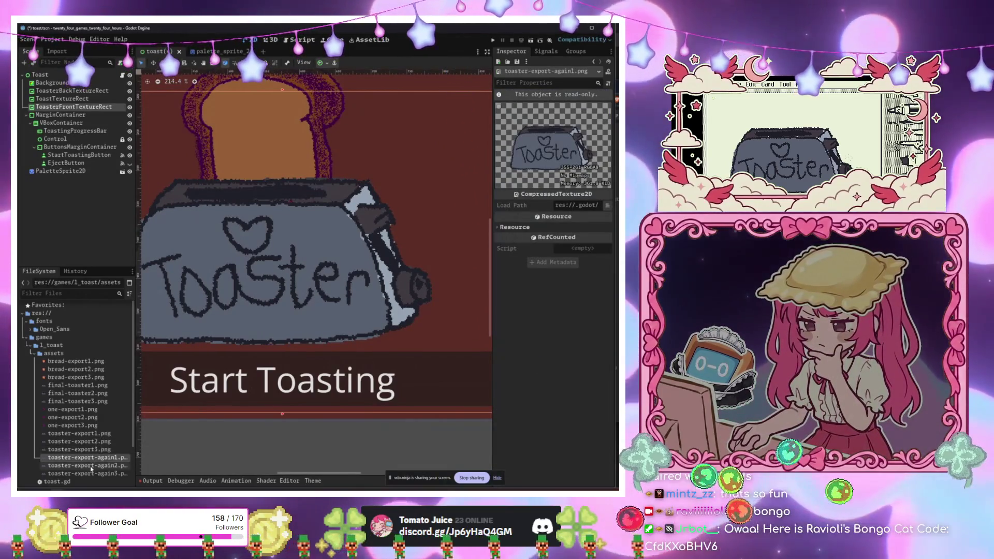
double_click(91, 467)
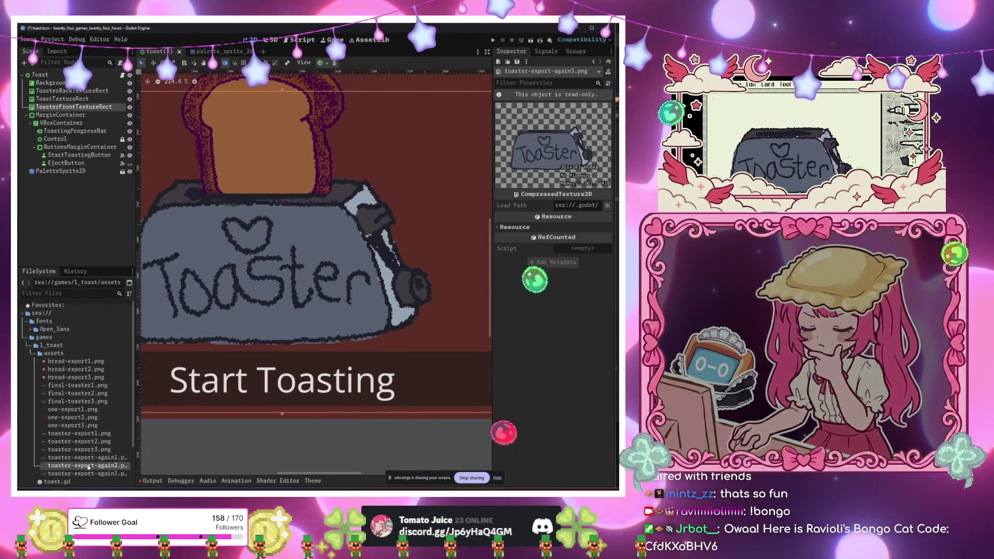
click(88, 458)
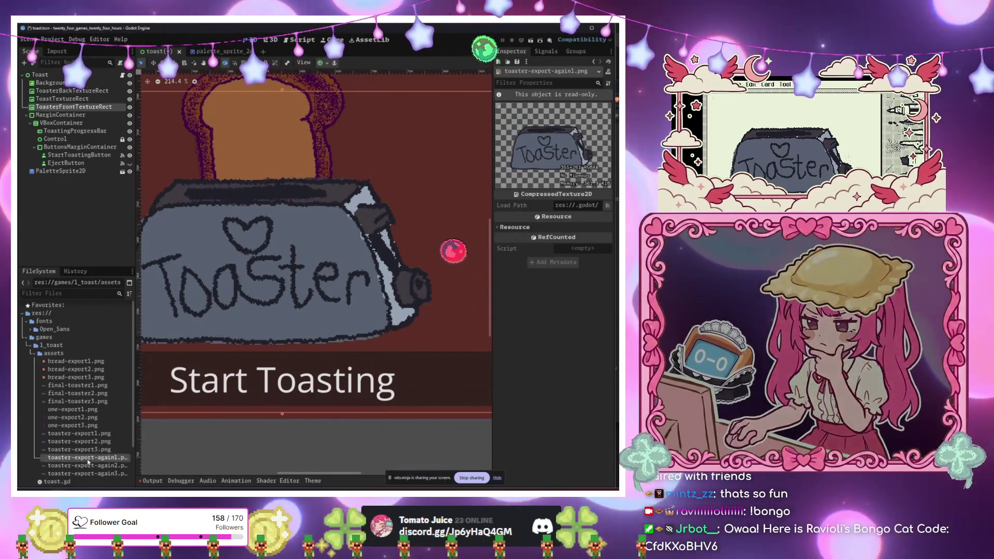
right_click(88, 458)
click(132, 481)
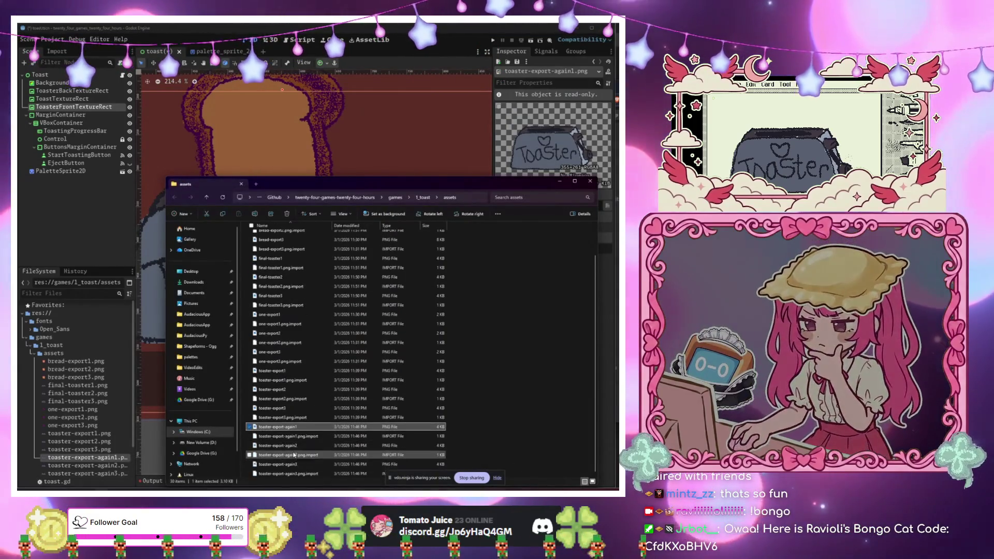
double_click(301, 430)
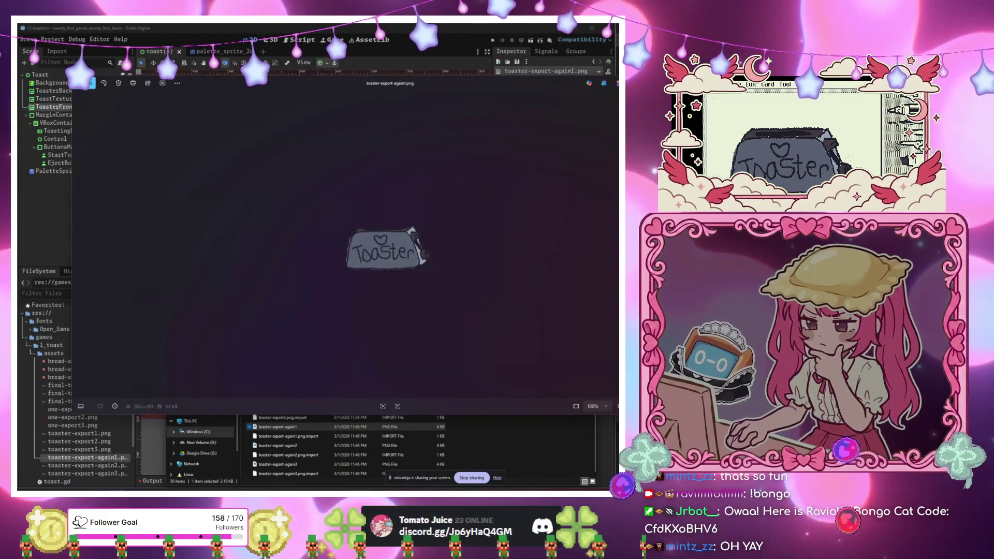
key(Escape)
double_click(289, 445)
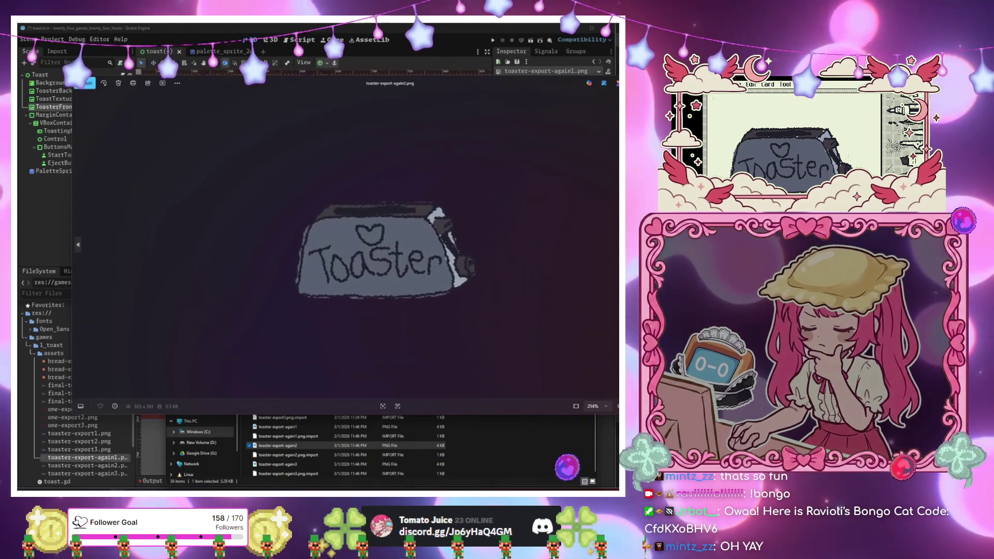
key(Escape)
double_click(325, 463)
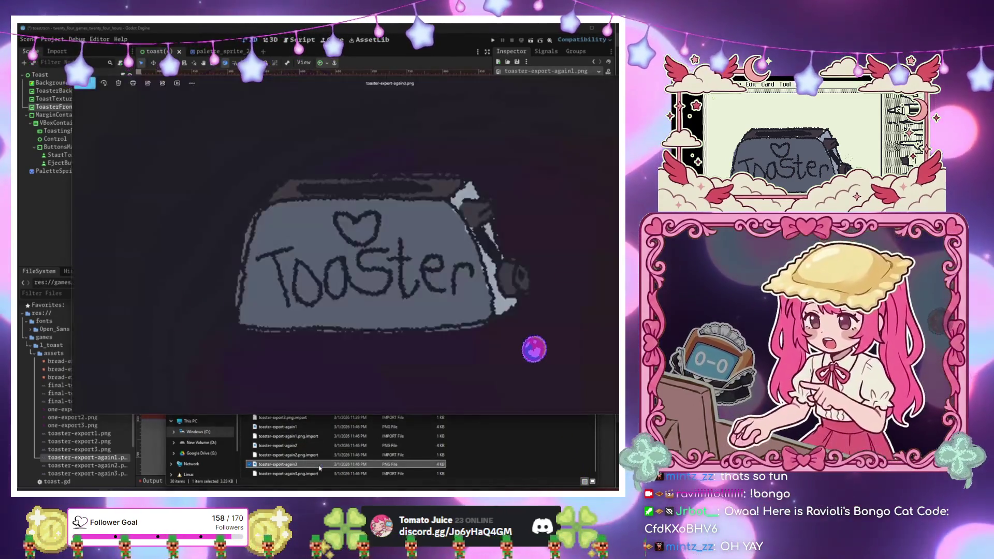
scroll(330, 319, up, 2)
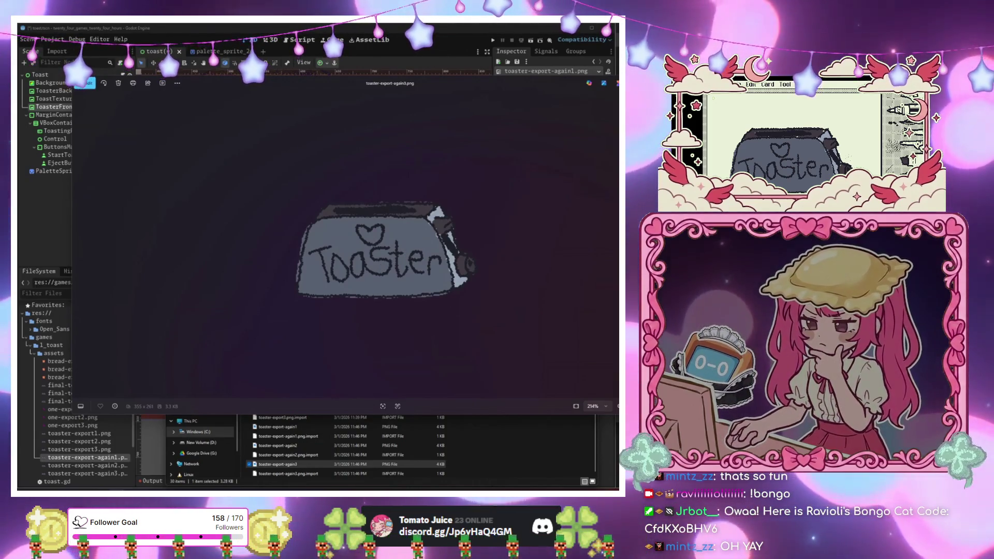
key(alt+F4)
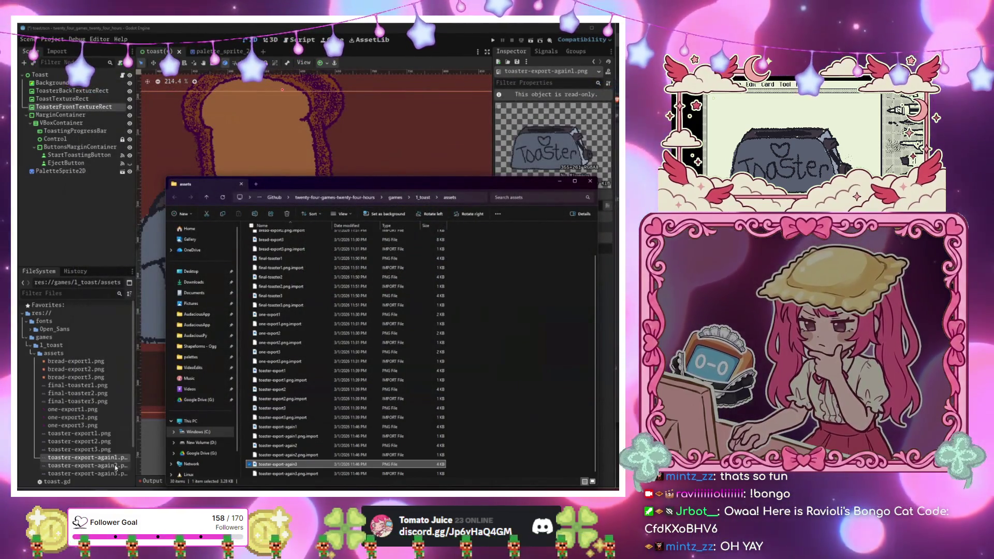
click(83, 450)
- Return to the toast scene at 100% zoom and select the StartToastingButton node
scroll(312, 236, down, 2)
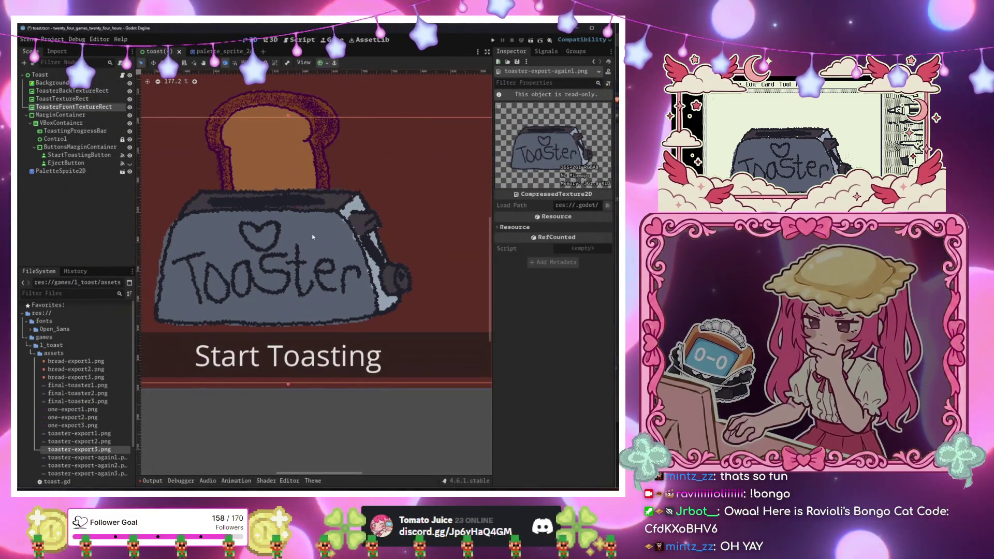
scroll(299, 242, down, 3)
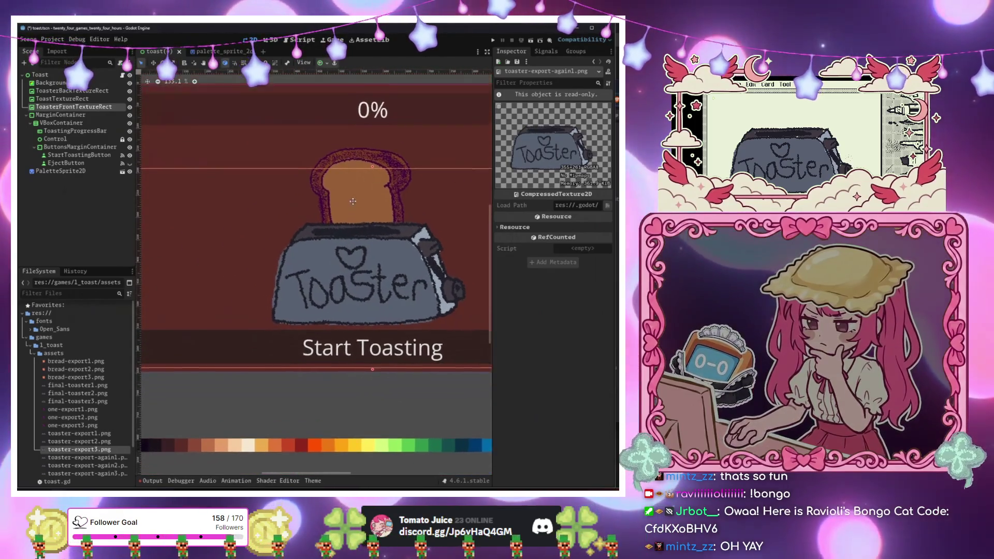
click(233, 52)
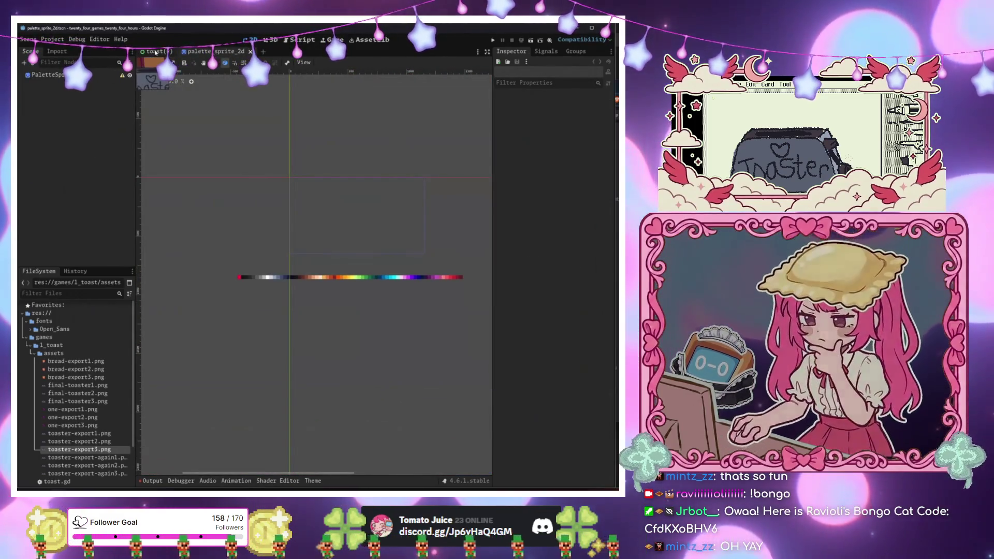
click(155, 52)
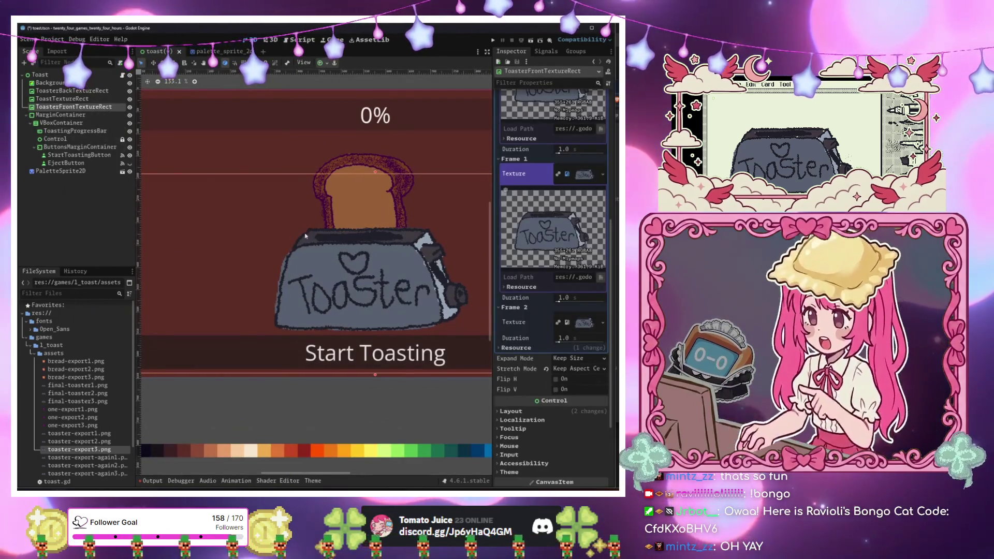
scroll(300, 229, down, 6)
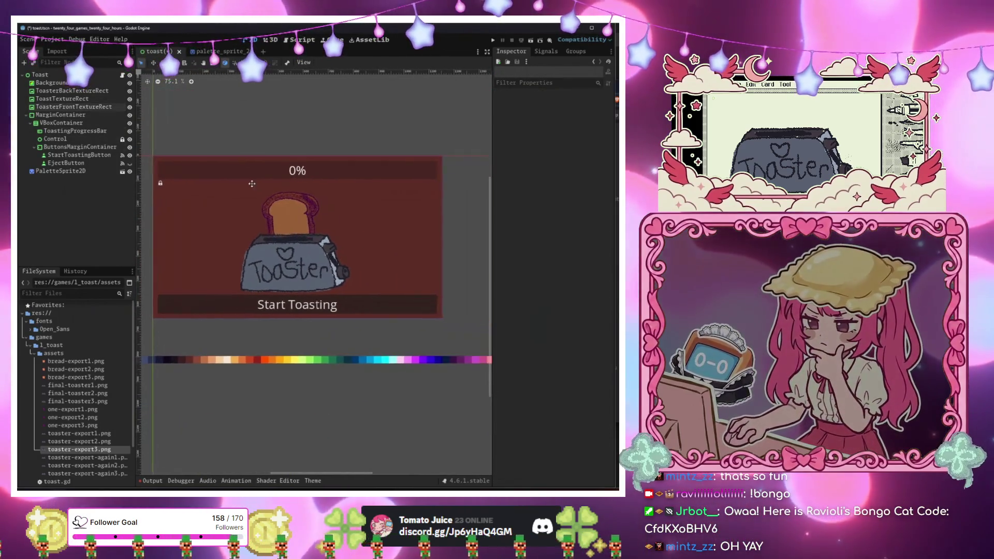
key(1)
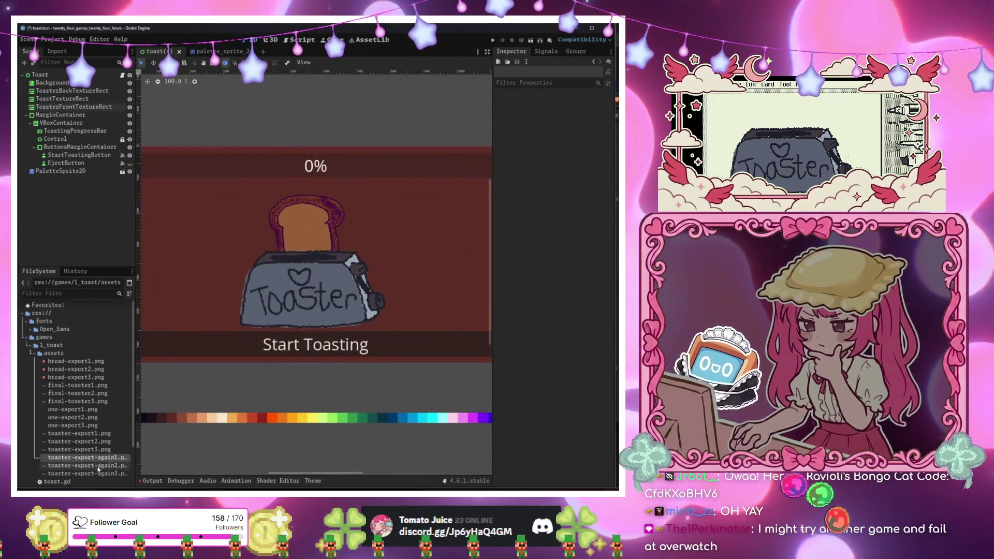
mouse_move(98, 468)
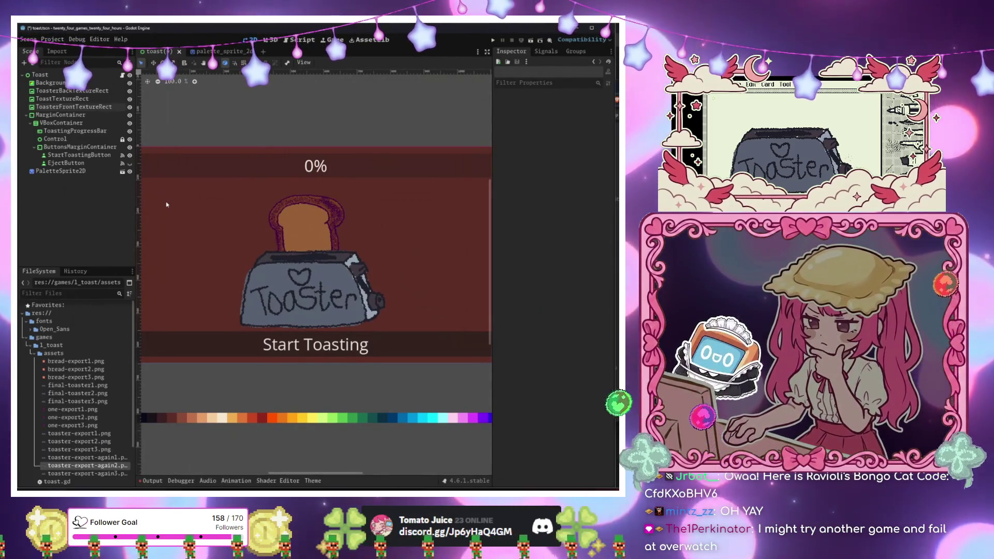
click(86, 155)
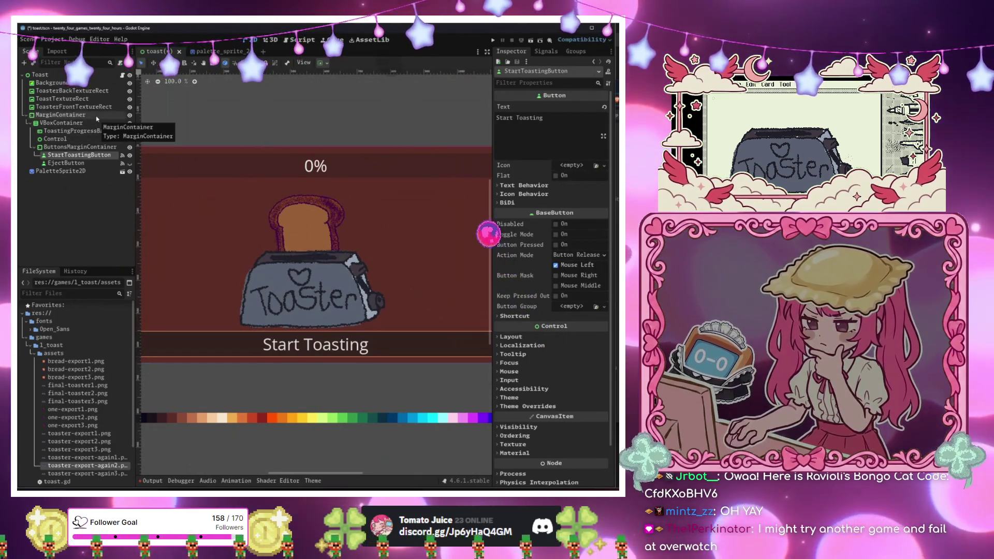
- Open toast.gd in the script editor with the caret on empty line 24 in _process
key(ctrl+F3)
click(322, 232)
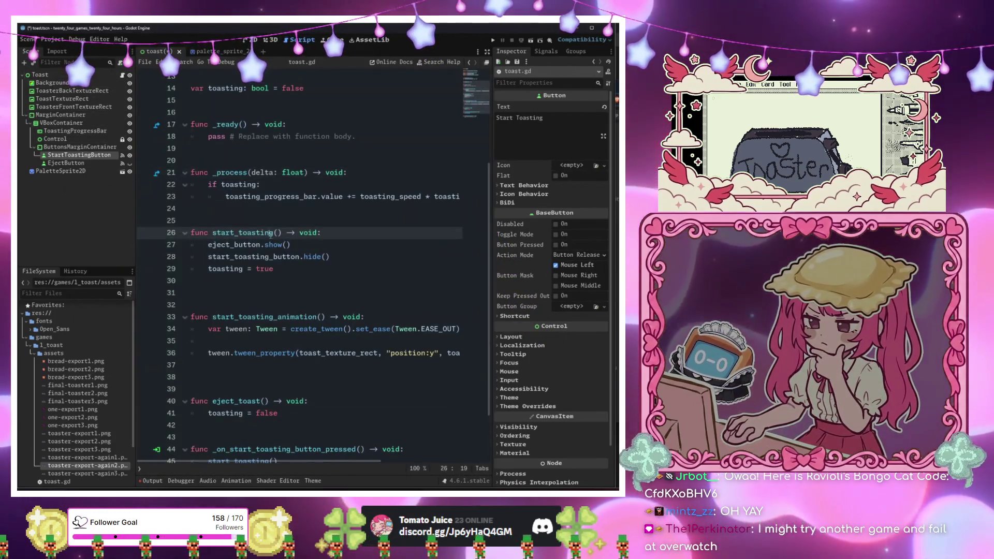
click(250, 208)
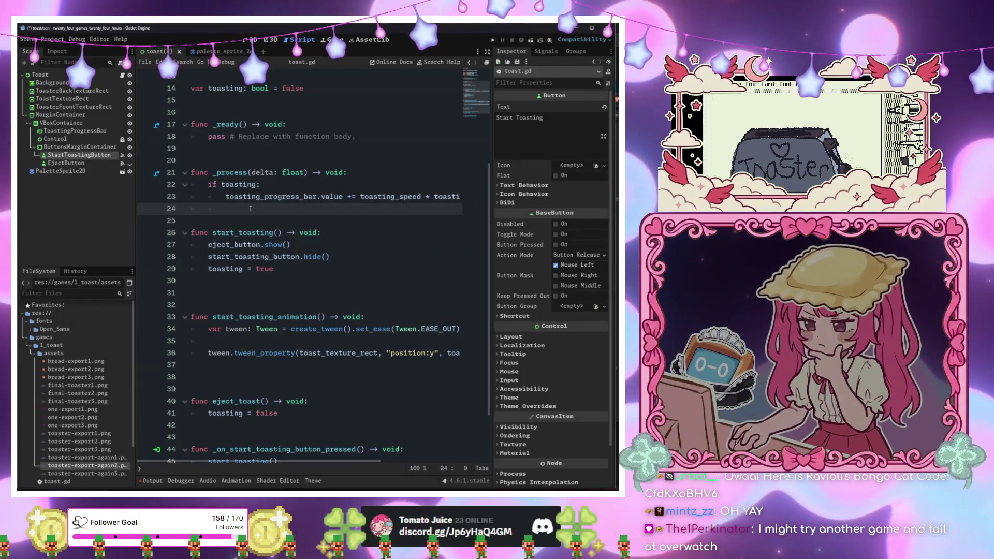
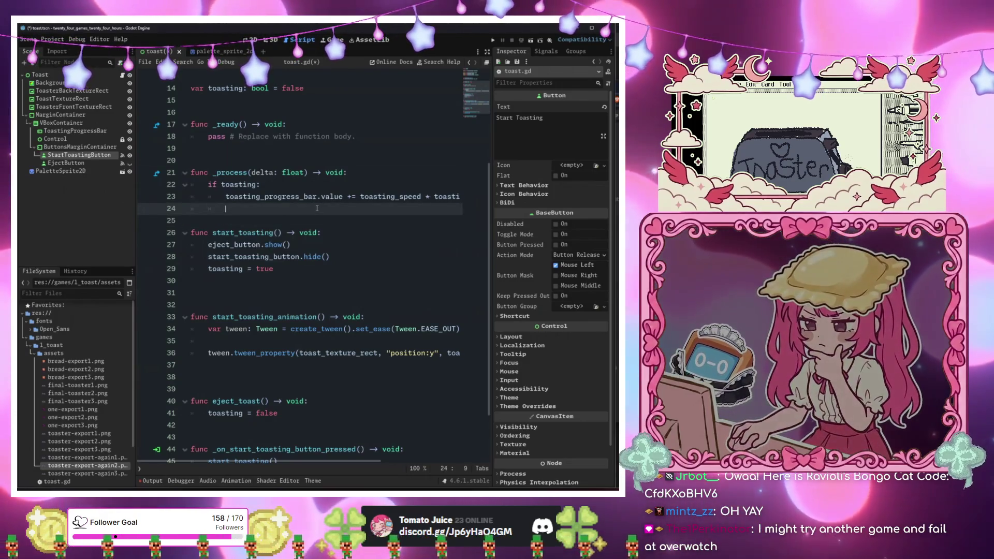
- Add blank lines after the _process function in toast.gd, then start saving the toaster image as a PNG
scroll(316, 209, up, 4)
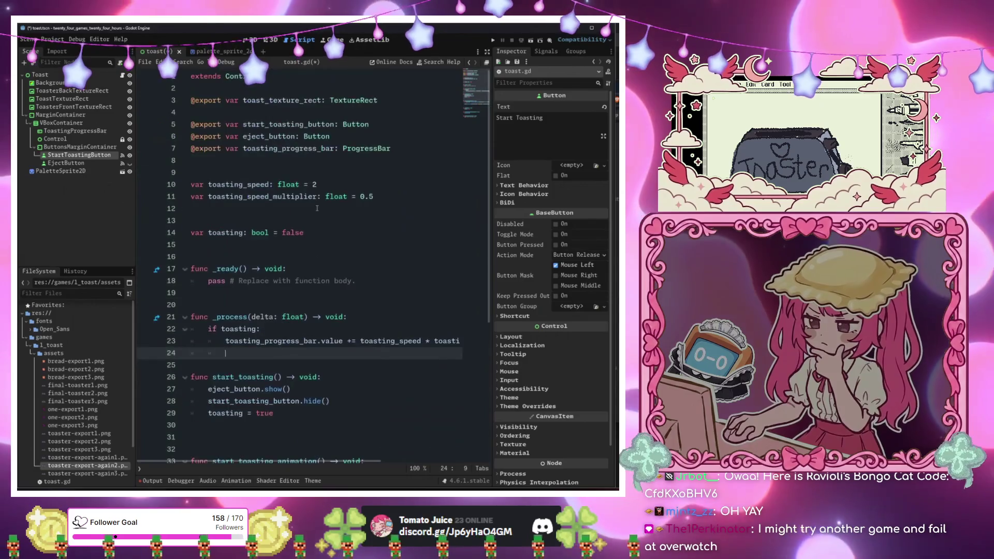
scroll(320, 232, down, 2)
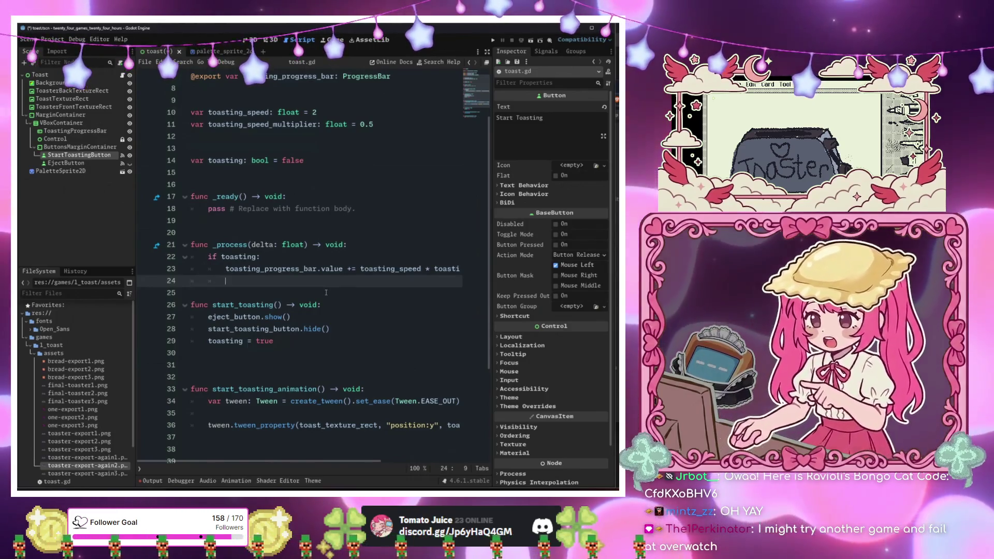
click(250, 298)
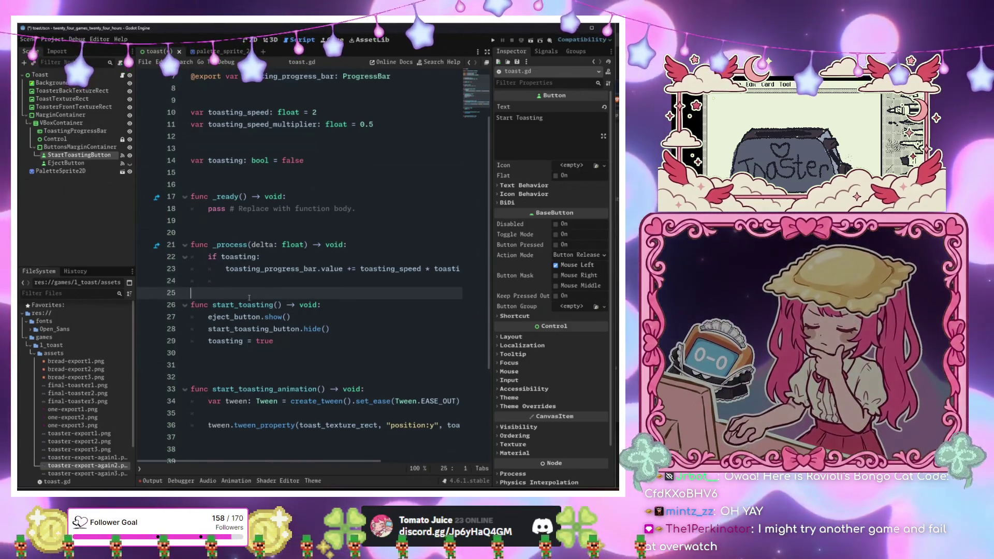
key(Return)
key(Return)
click(287, 279)
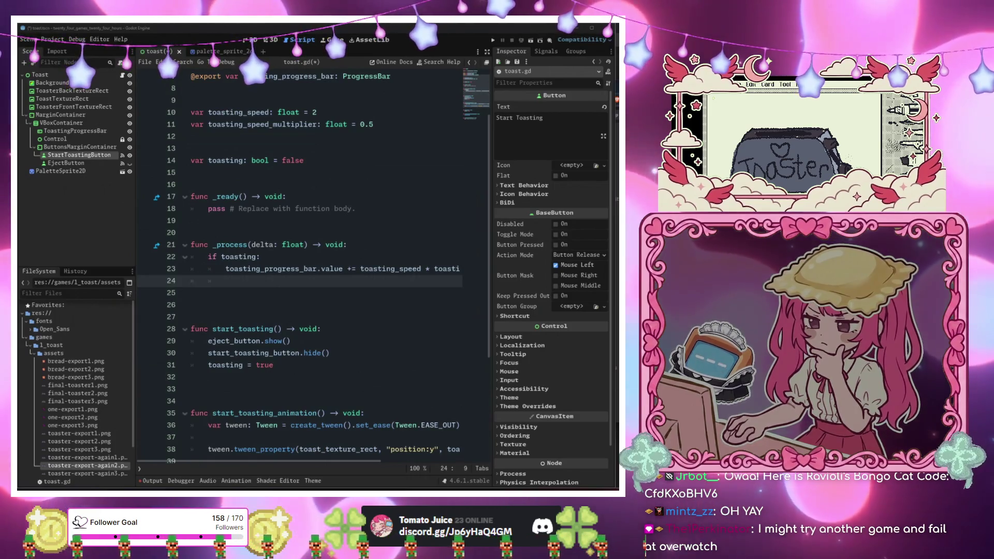
key(ctrl+shift+s)
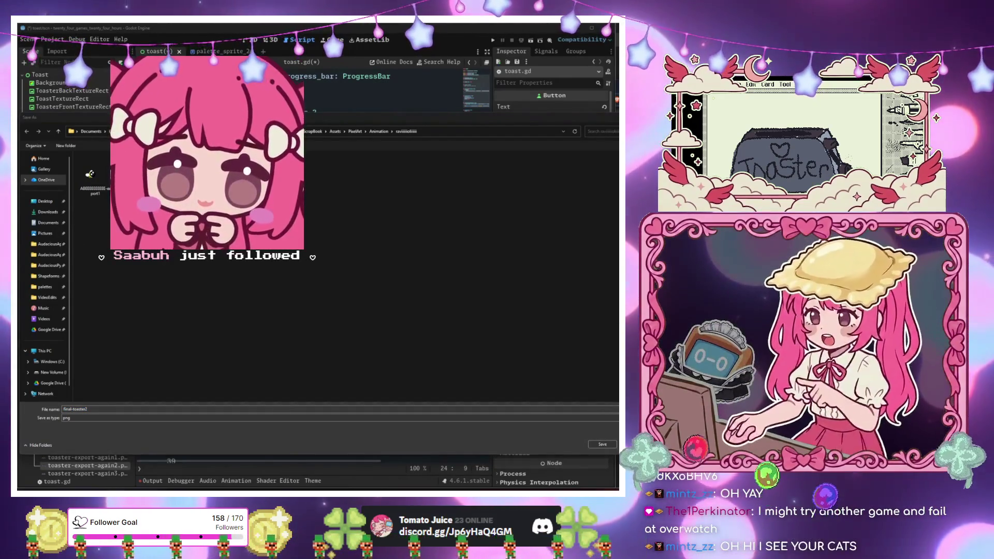
- Save the PNG as final-toaster2 in Documents/Github/twenty-four-games-twenty-four-hours/games/1_toast/assets
key(Return)
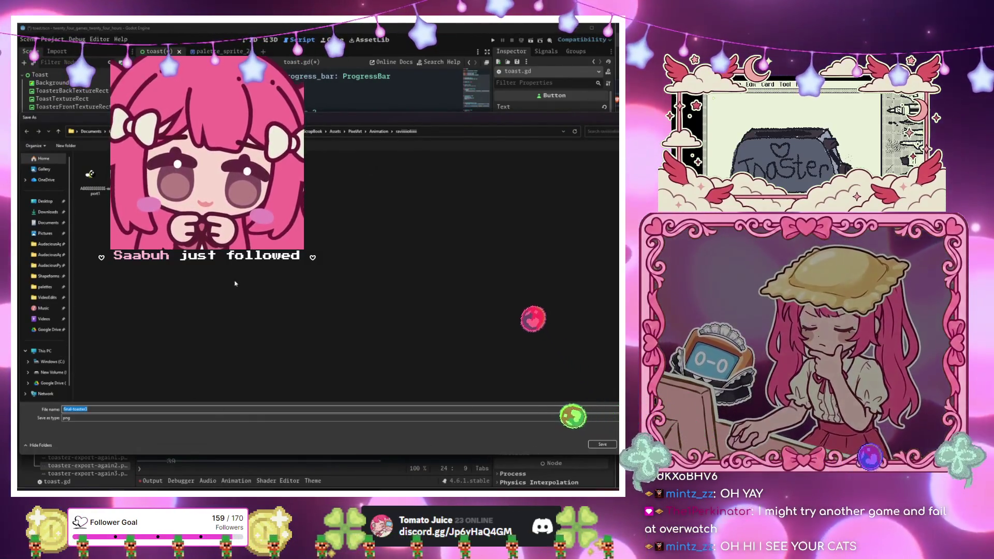
click(48, 222)
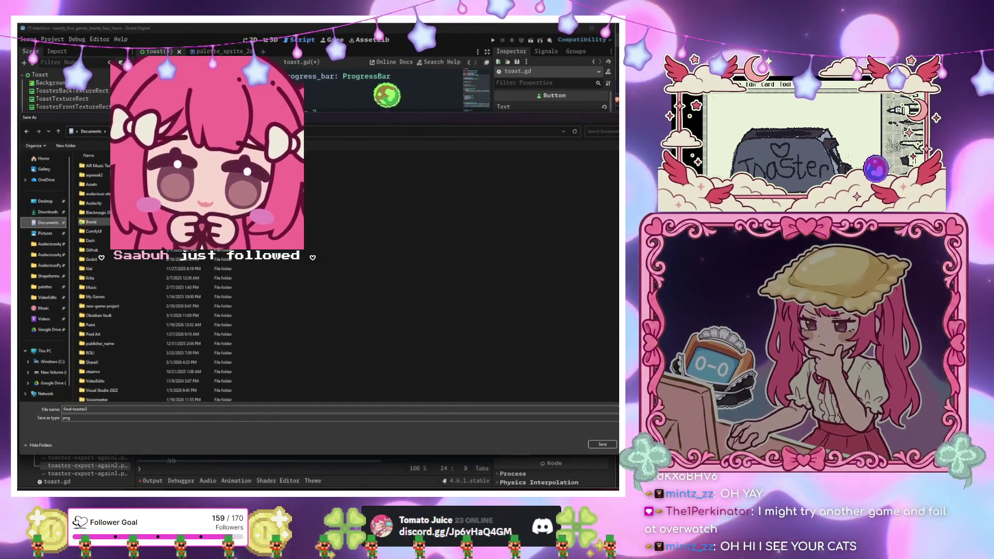
double_click(106, 258)
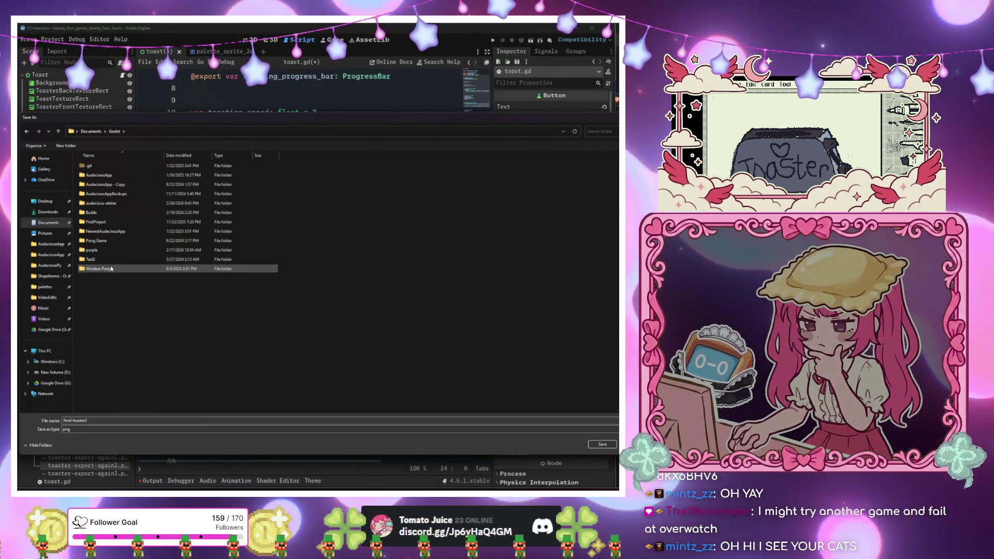
key(alt+Left)
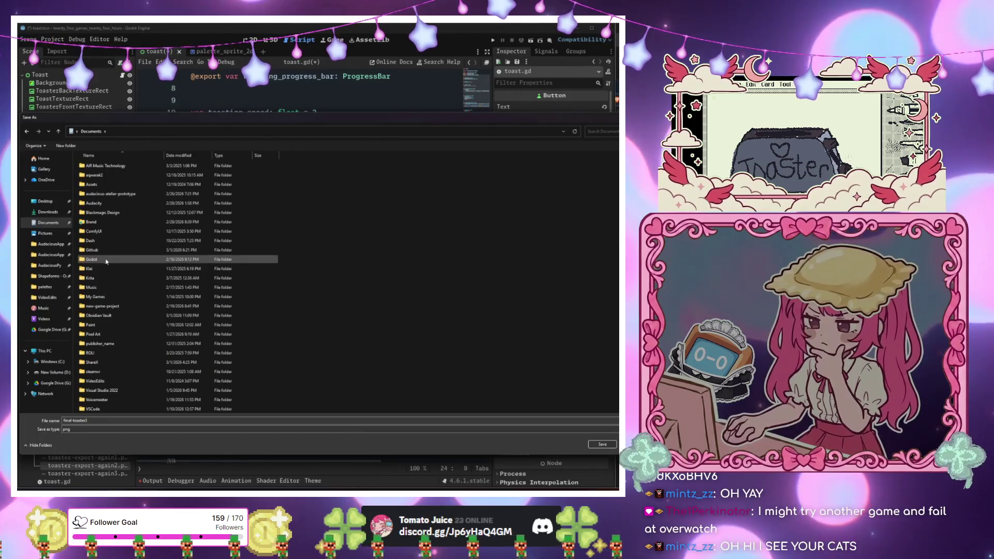
double_click(96, 250)
double_click(99, 166)
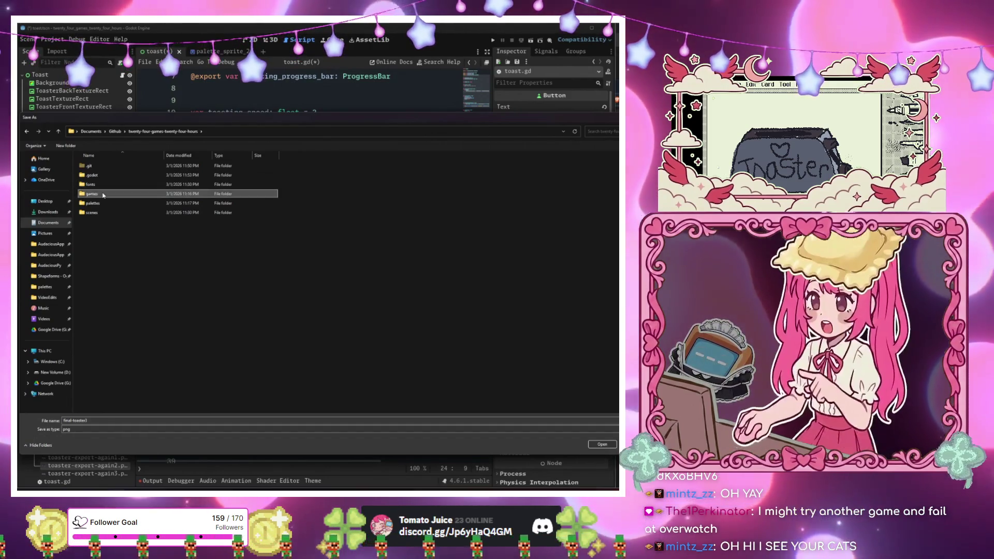
double_click(103, 194)
double_click(111, 166)
double_click(111, 168)
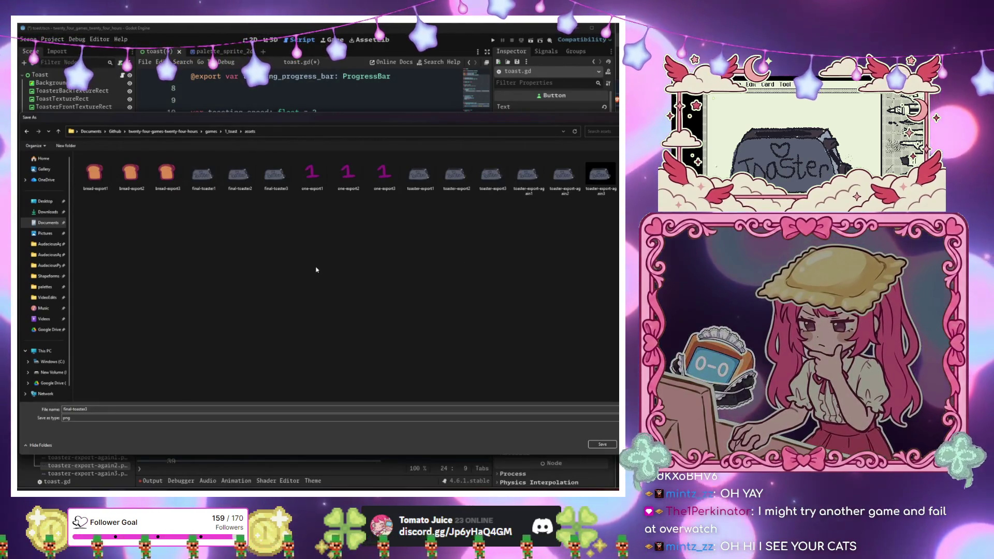
click(239, 173)
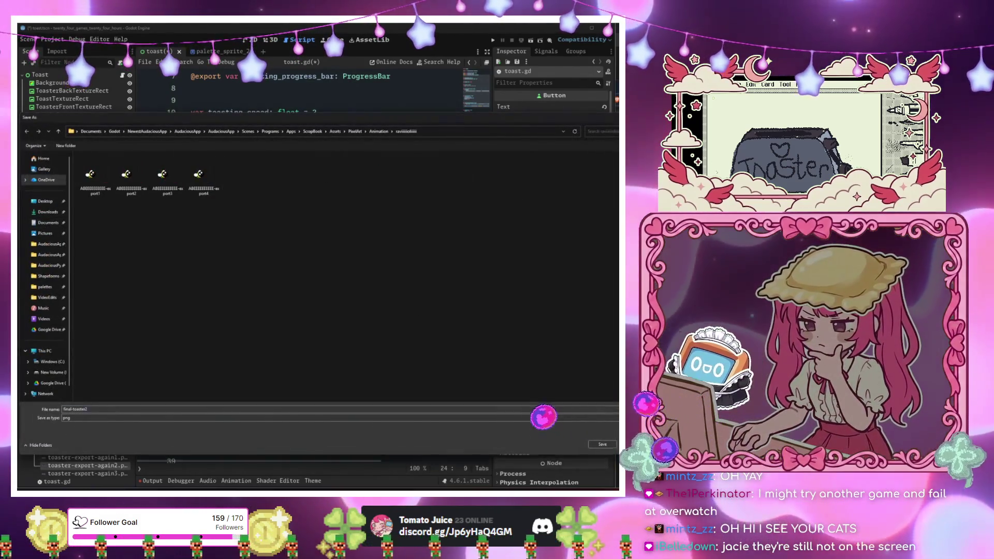
key(Return)
click(317, 285)
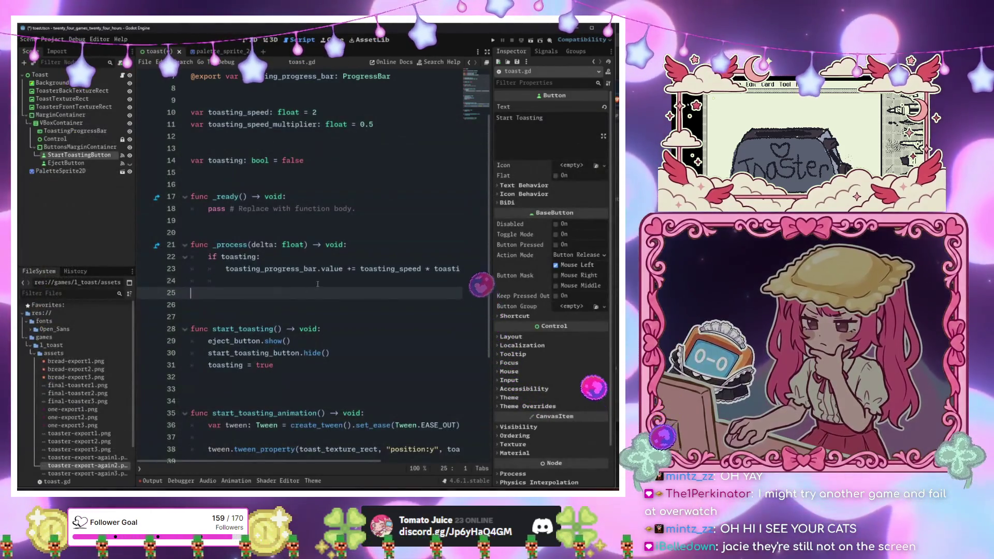
- Delete the two extra blank lines below _process in toast.gd
click(282, 283)
key(BackSpace)
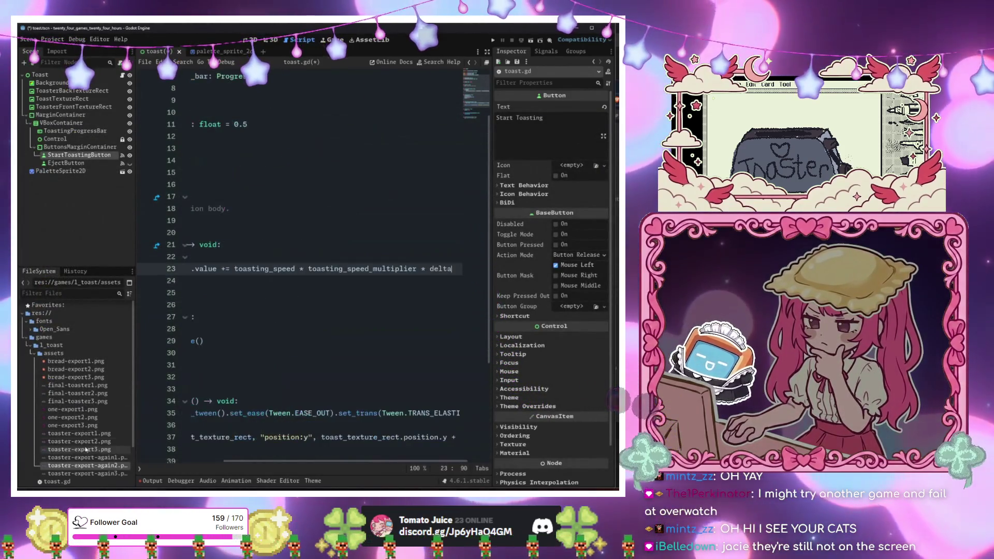
click(191, 294)
key(BackSpace)
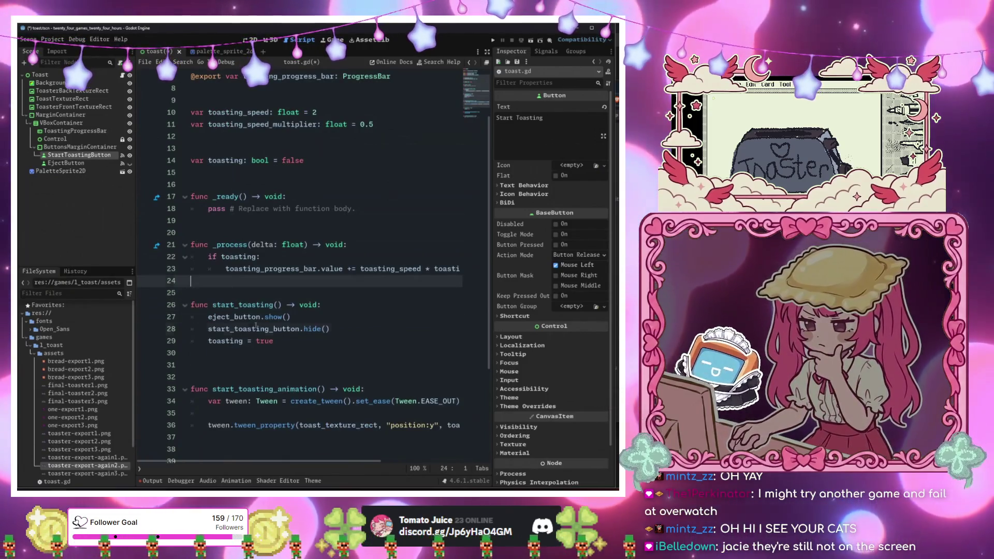
click(255, 329)
- In the 2D view, select ToasterFrontTextureRect and expand its animated texture
click(61, 171)
click(79, 155)
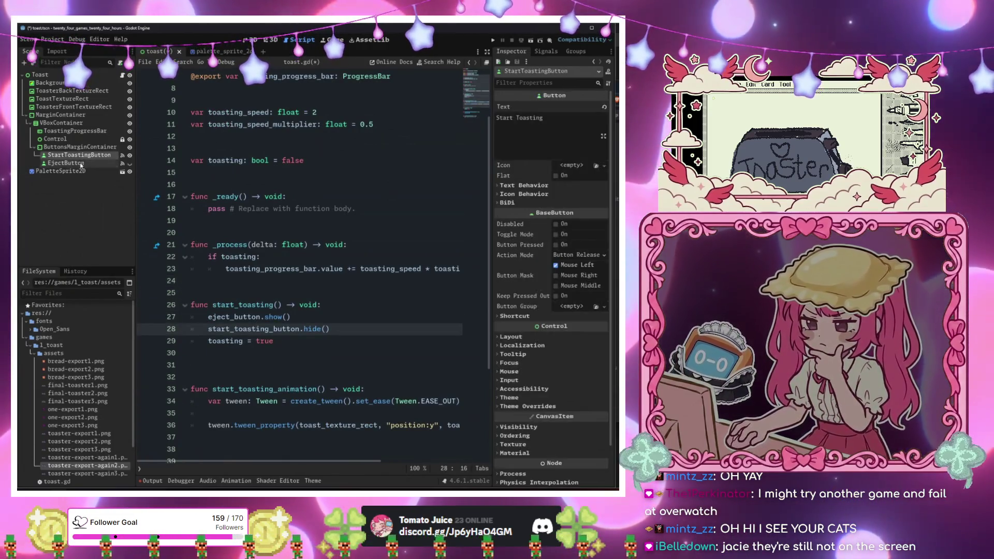
click(55, 139)
click(252, 40)
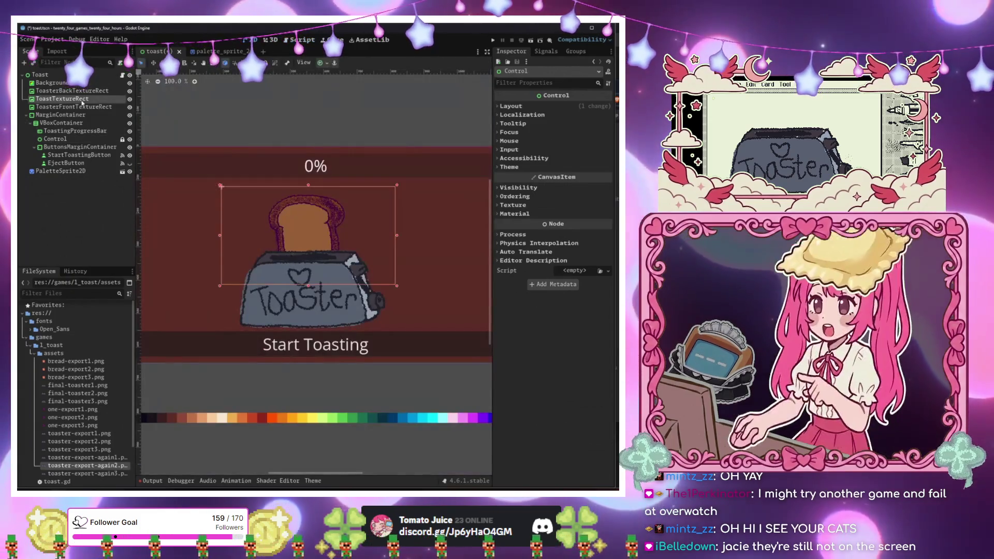
click(310, 290)
click(580, 119)
- Set final-toaster1, final-toaster2 and final-toaster3 PNGs as the front toaster's animation frames
scroll(513, 342, up, 5)
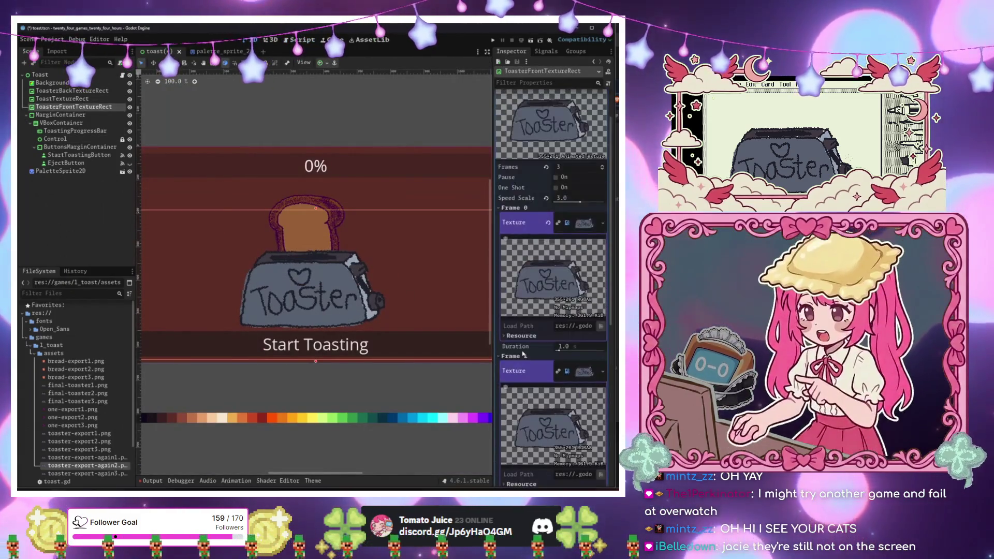
click(72, 386)
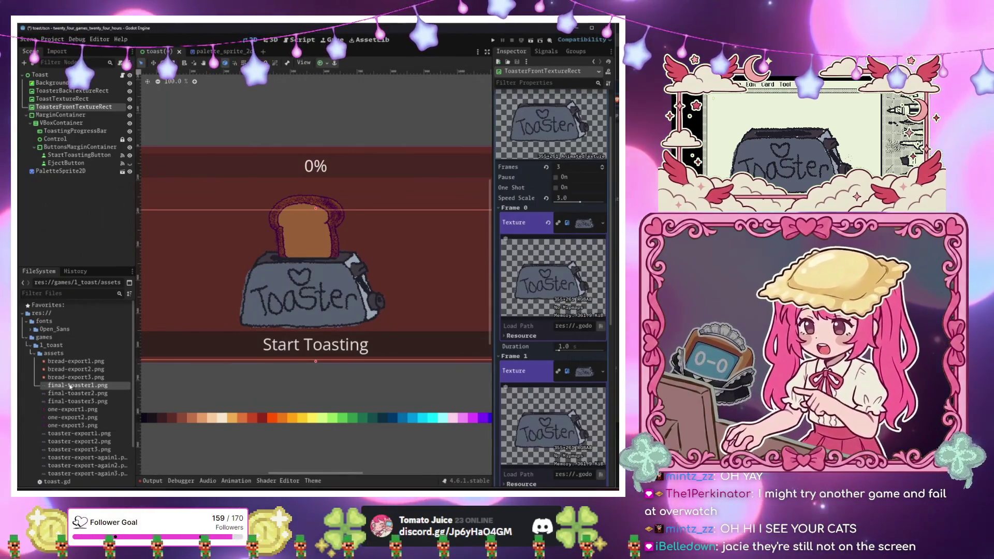
drag(574, 229, 575, 229)
scroll(548, 259, down, 2)
mouse_move(78, 394)
mouse_down()
mouse_move(439, 350)
mouse_move(580, 272)
mouse_up()
scroll(549, 259, down, 2)
click(78, 401)
drag(79, 407, 571, 327)
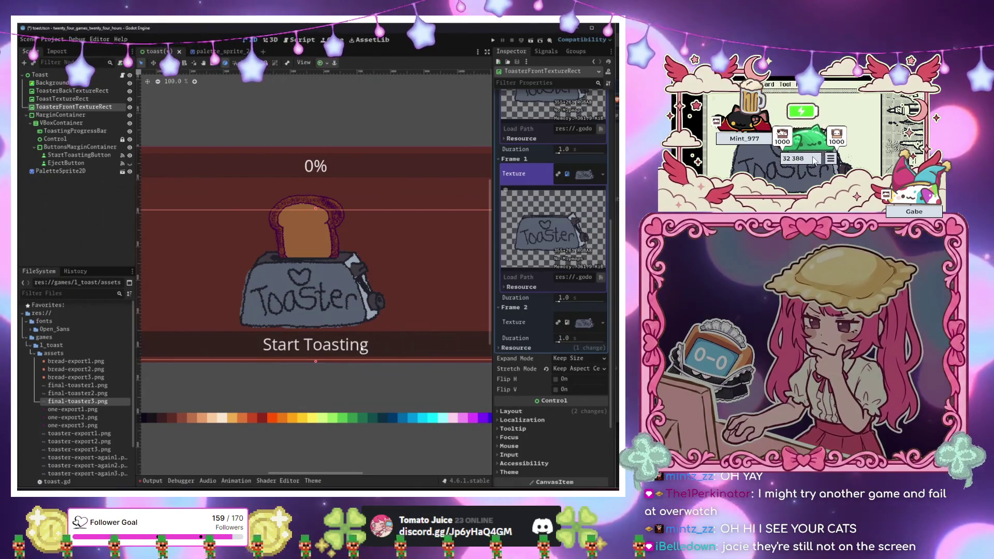
- Enlarge the toast image slightly and move it lower, then select ToasterBackTextureRect
click(310, 398)
scroll(309, 364, down, 1)
scroll(308, 364, up, 5)
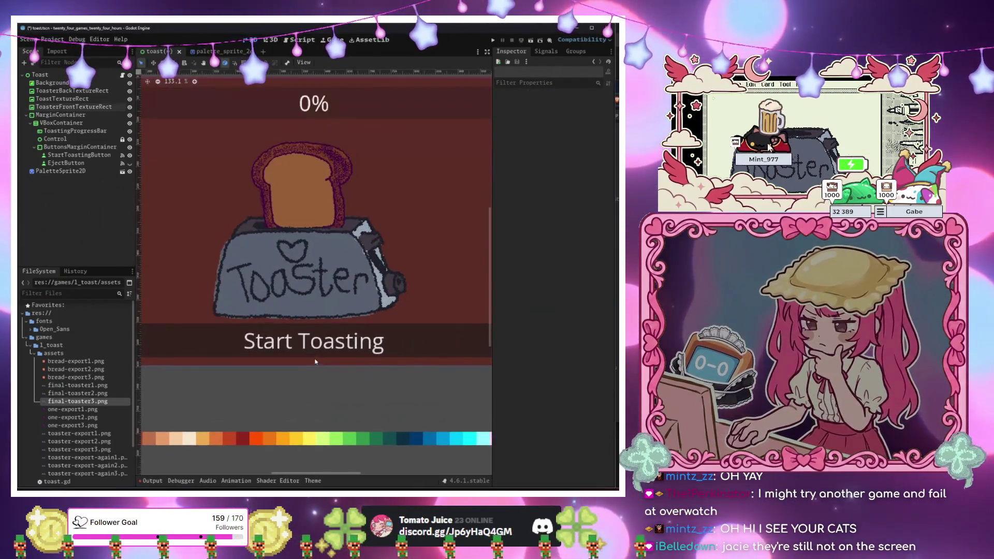
click(61, 122)
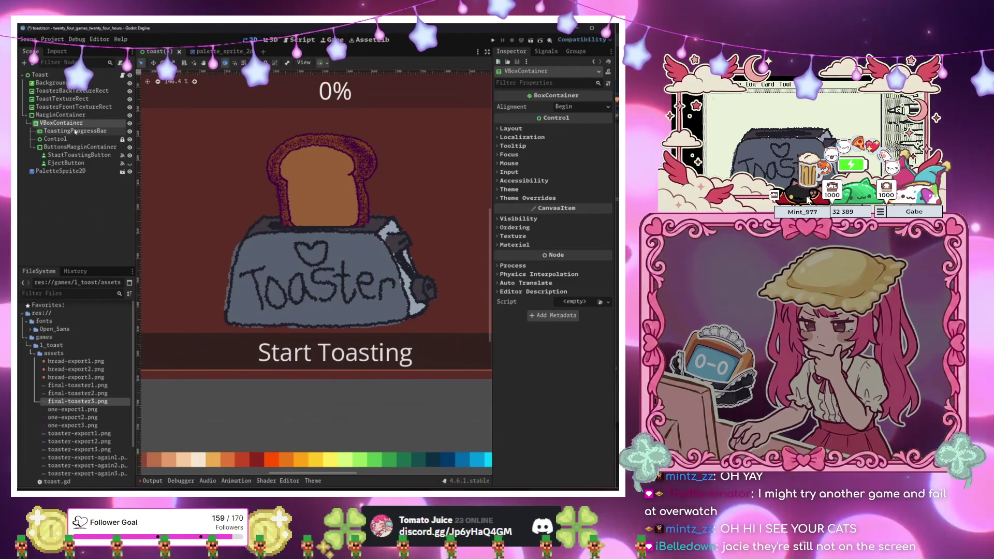
click(425, 214)
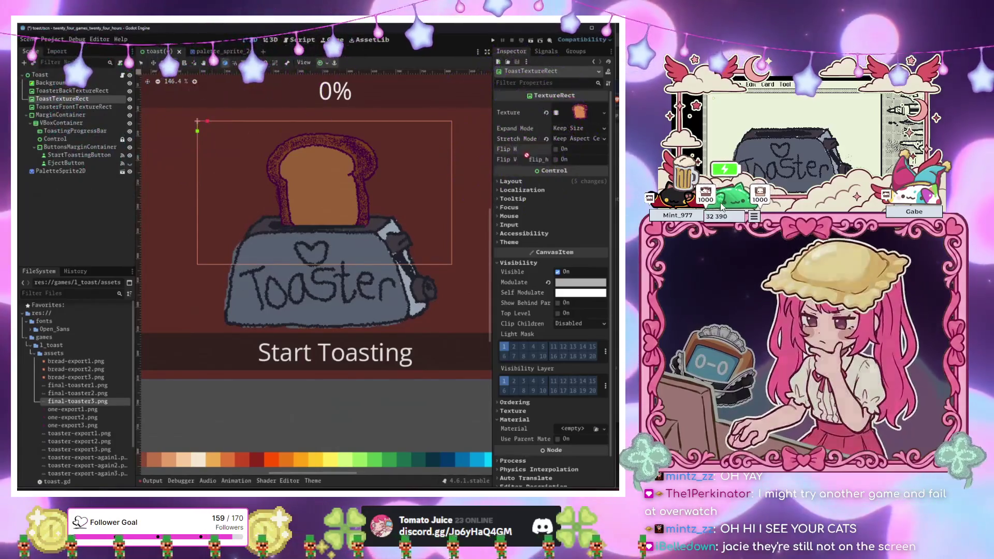
mouse_move(441, 169)
mouse_down()
mouse_move(455, 171)
mouse_move(455, 162)
mouse_move(443, 183)
mouse_move(448, 213)
mouse_up()
key(w)
scroll(323, 169, down, 4)
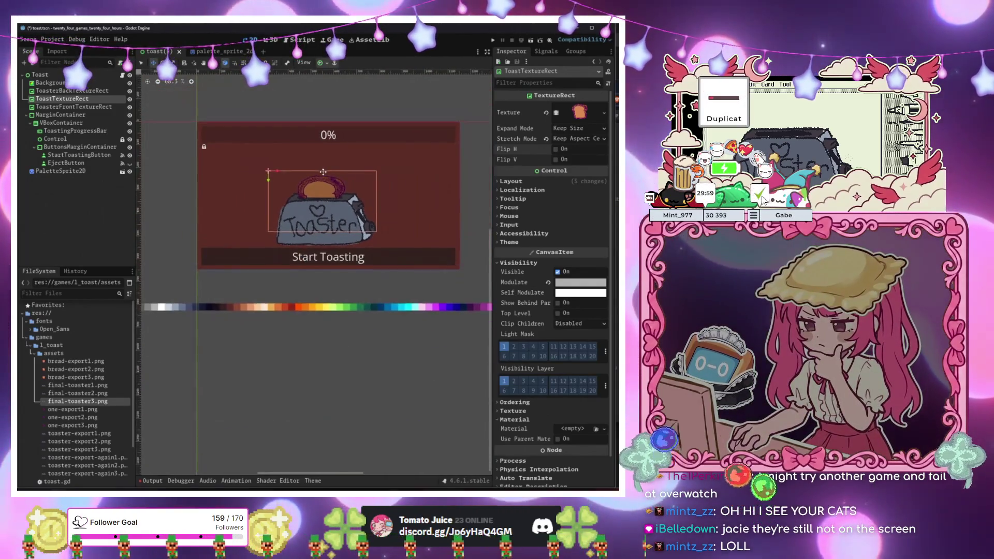
scroll(327, 137, up, 3)
click(74, 107)
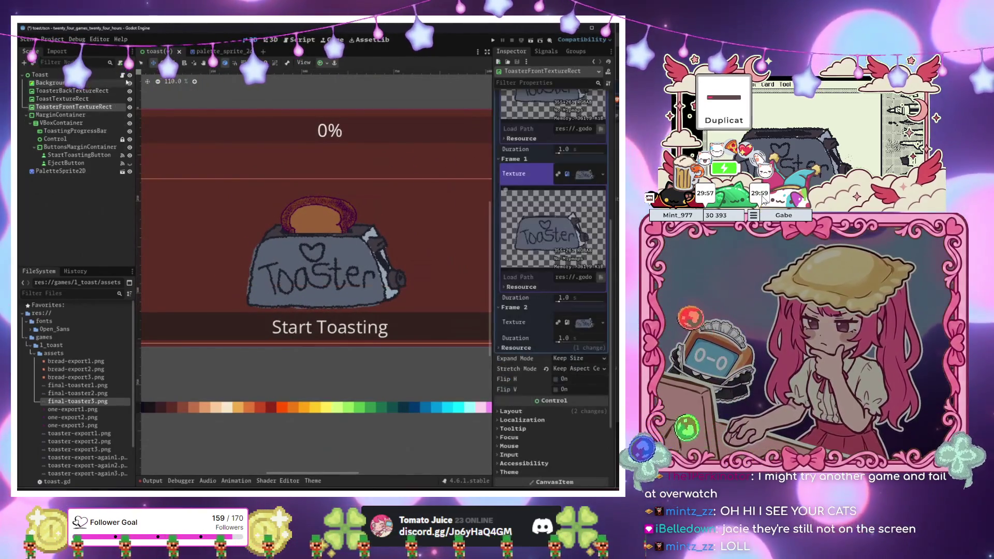
key(ctrl+F3)
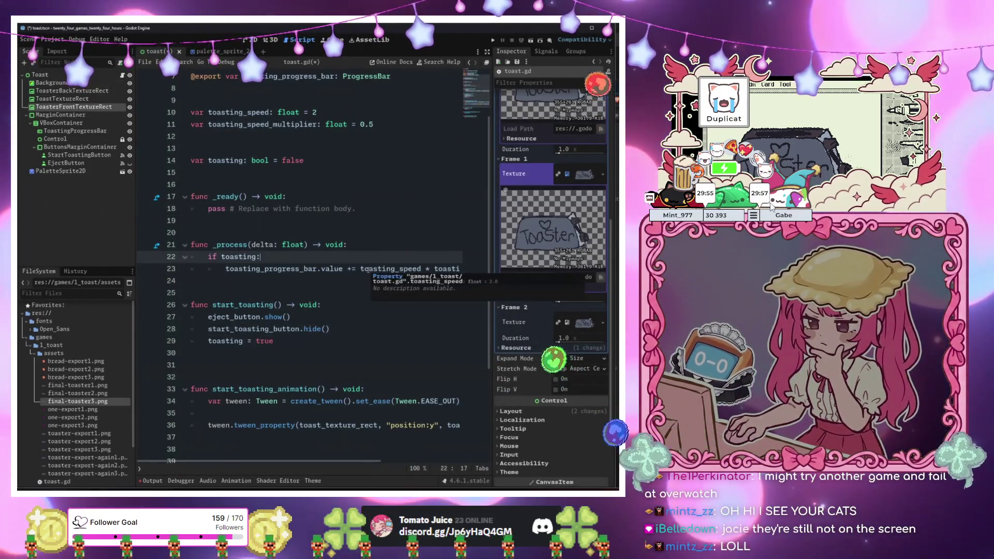
click(72, 90)
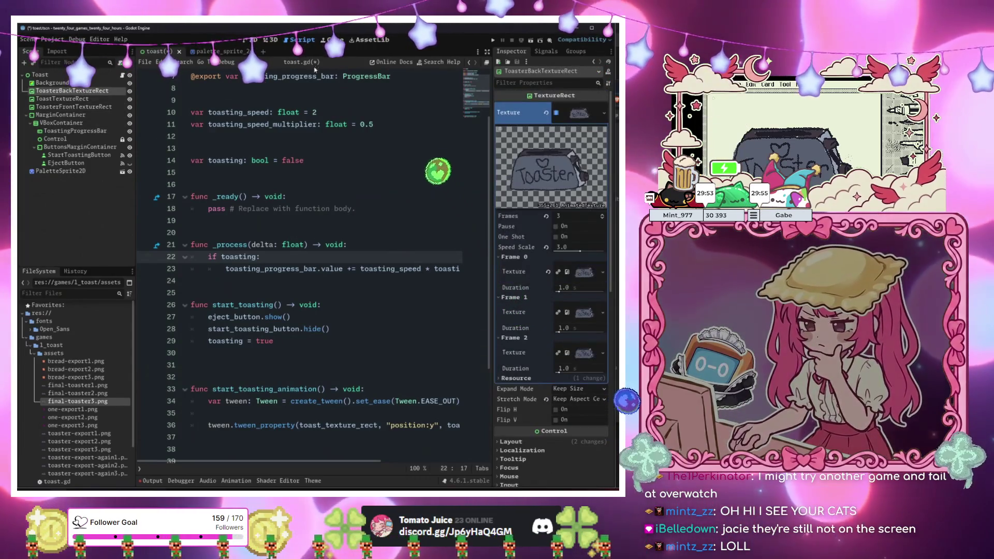
- Try a 525252 grey tint on the back toaster, then discard it
click(254, 42)
scroll(536, 431, down, 4)
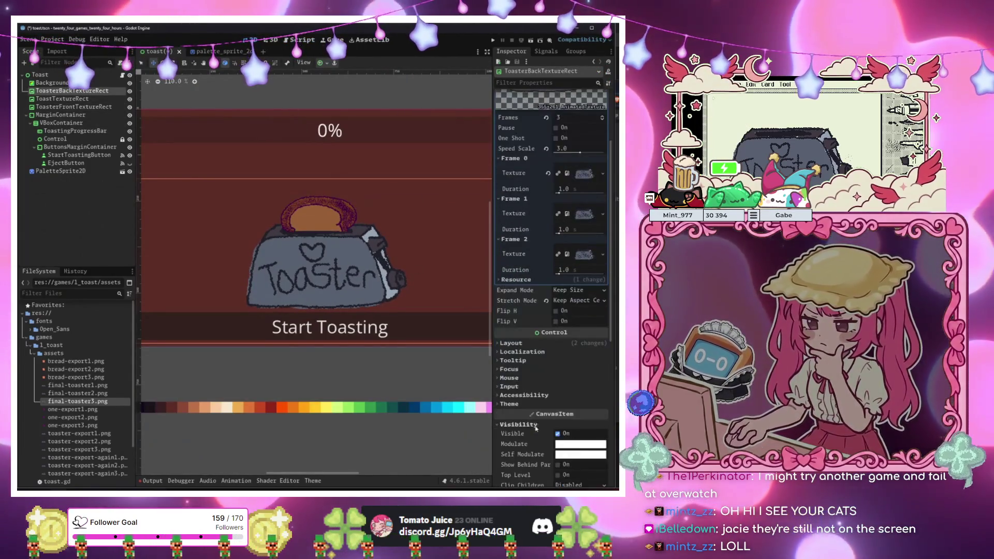
click(561, 453)
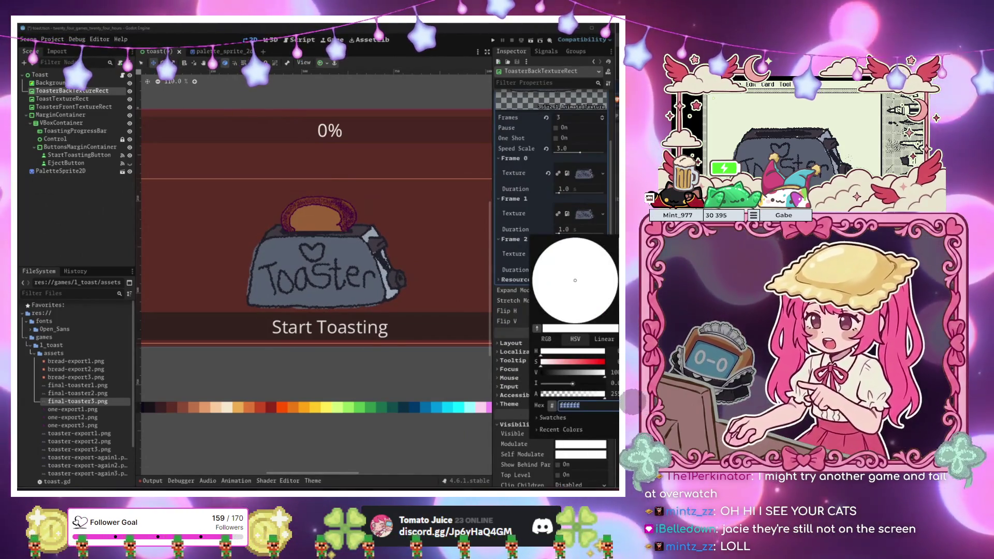
text(525252)
key(Return)
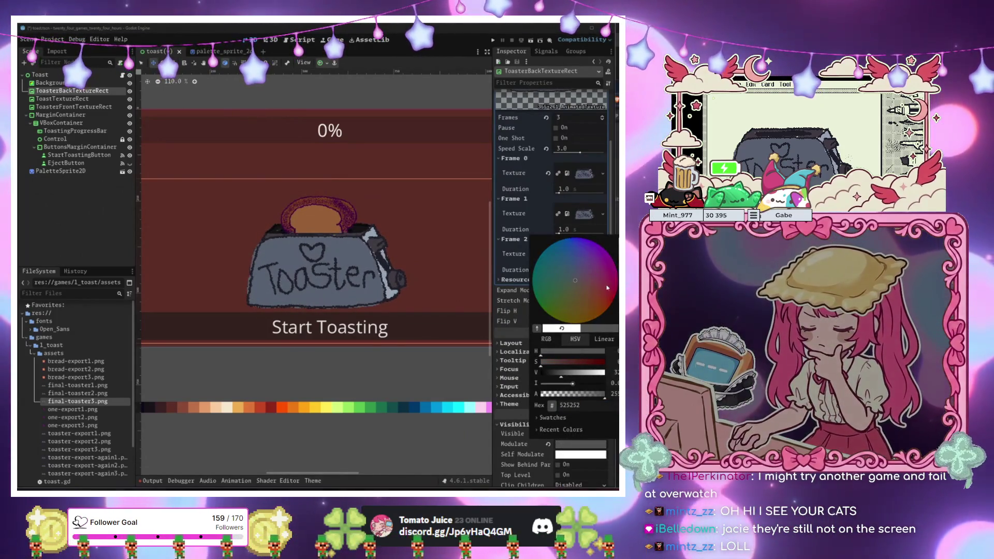
key(Escape)
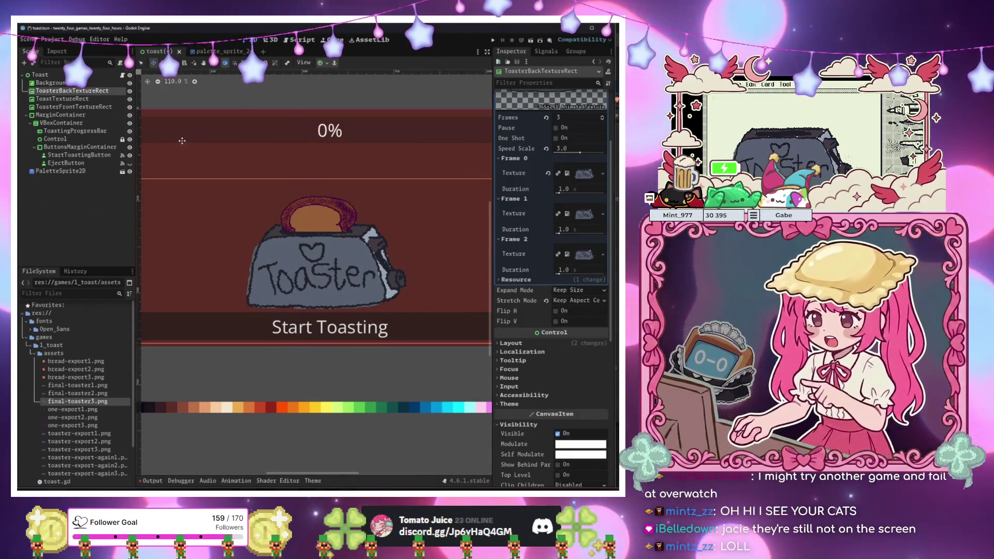
- Darken the toast image's Modulate tint to about 989898 grey and return to toast.gd
click(317, 217)
click(574, 285)
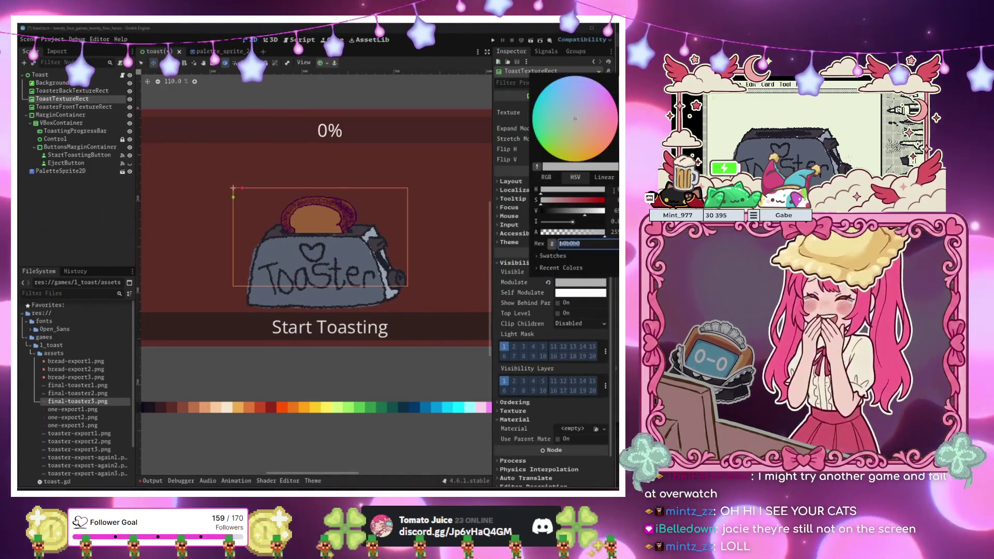
mouse_move(583, 210)
mouse_down()
mouse_move(564, 211)
mouse_move(605, 210)
mouse_move(579, 211)
mouse_up()
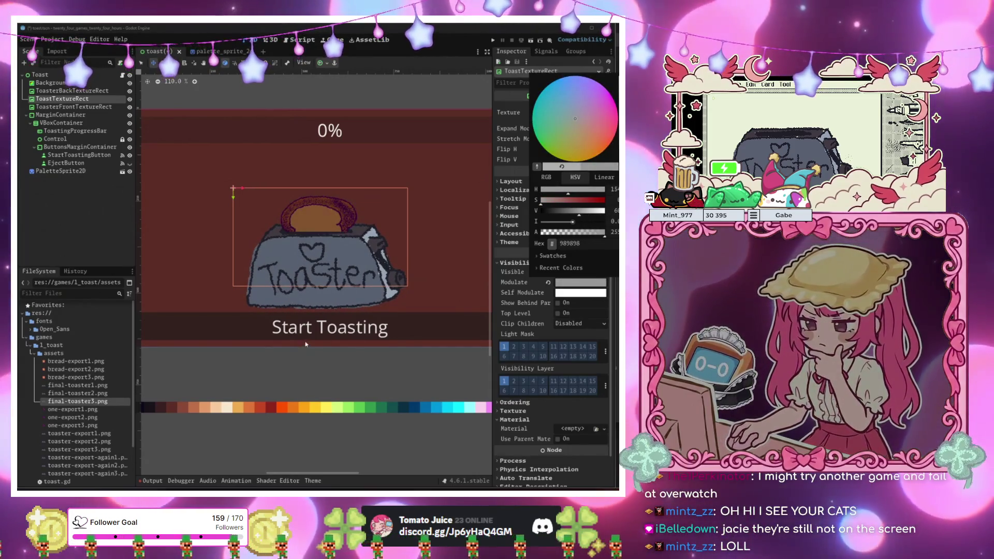
click(119, 86)
click(122, 75)
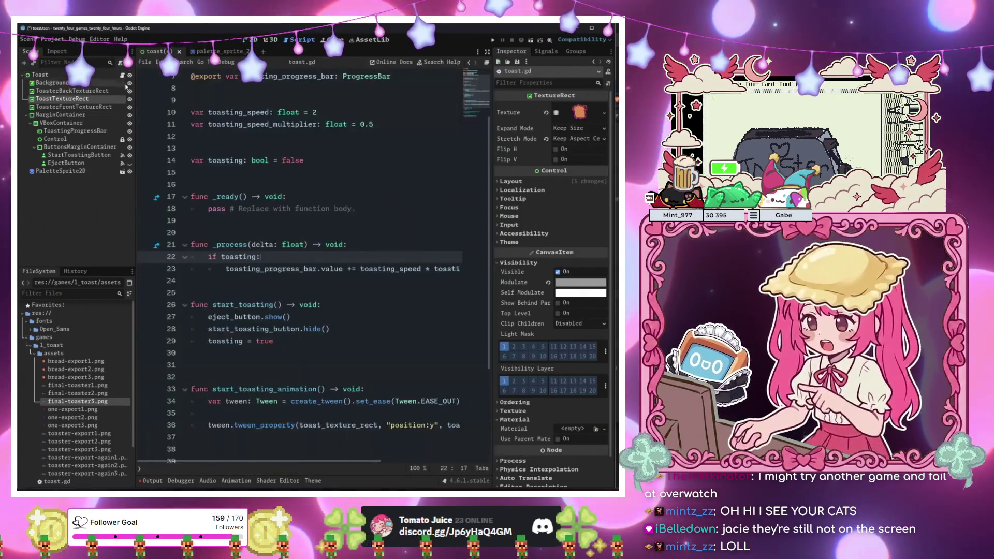
- Recreate indented line 24 and start a toast_texture_rect .value expression
click(373, 279)
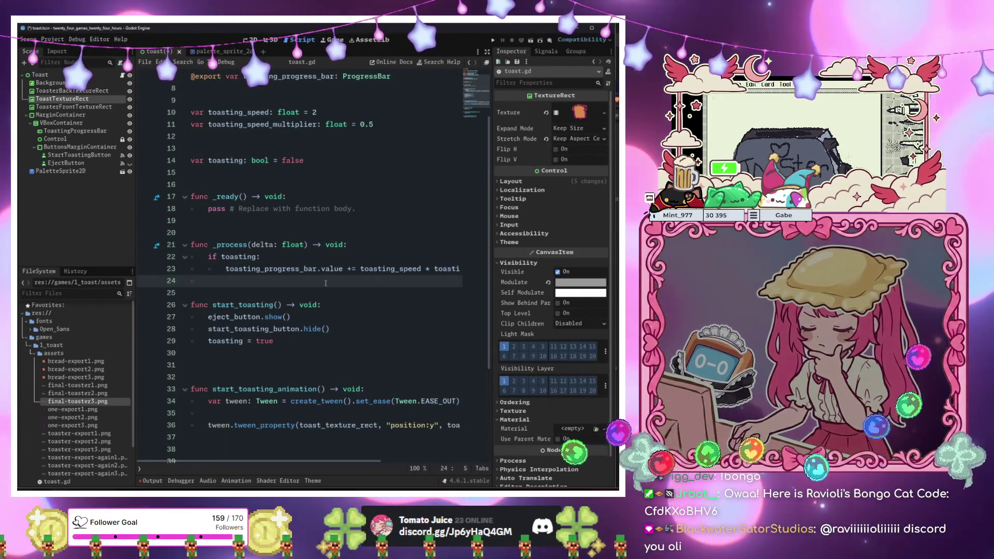
key(BackSpace)
key(BackSpace)
key(Return)
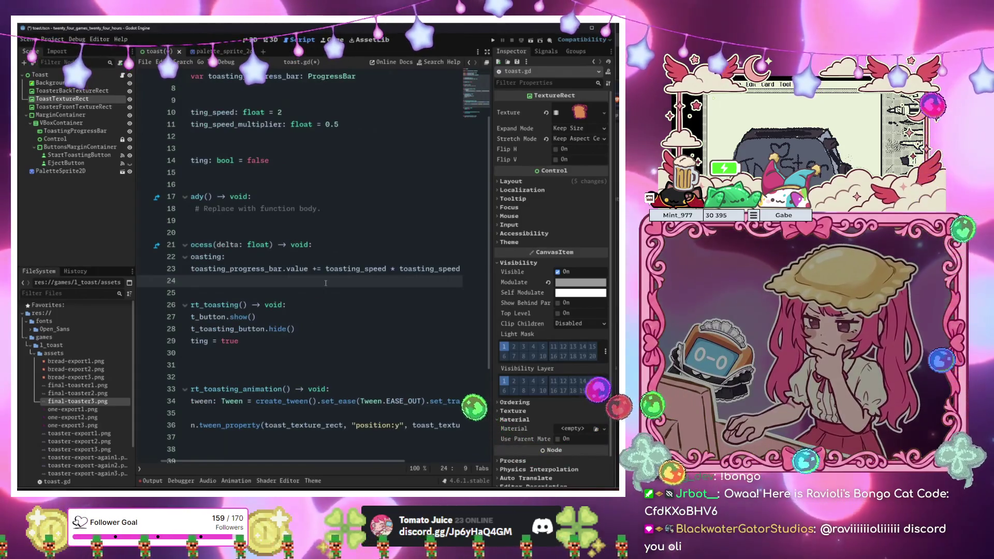
drag(326, 282, 166, 283)
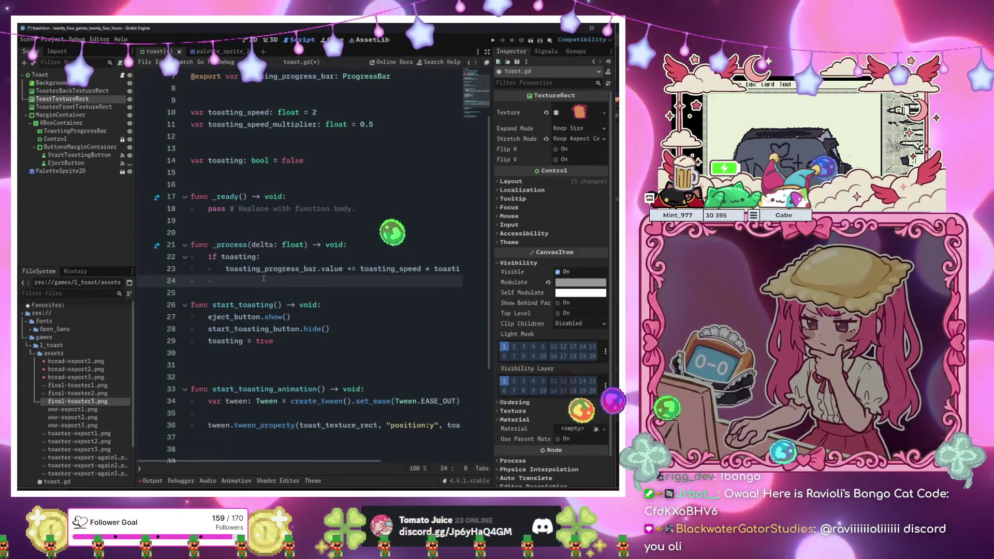
mouse_move(275, 272)
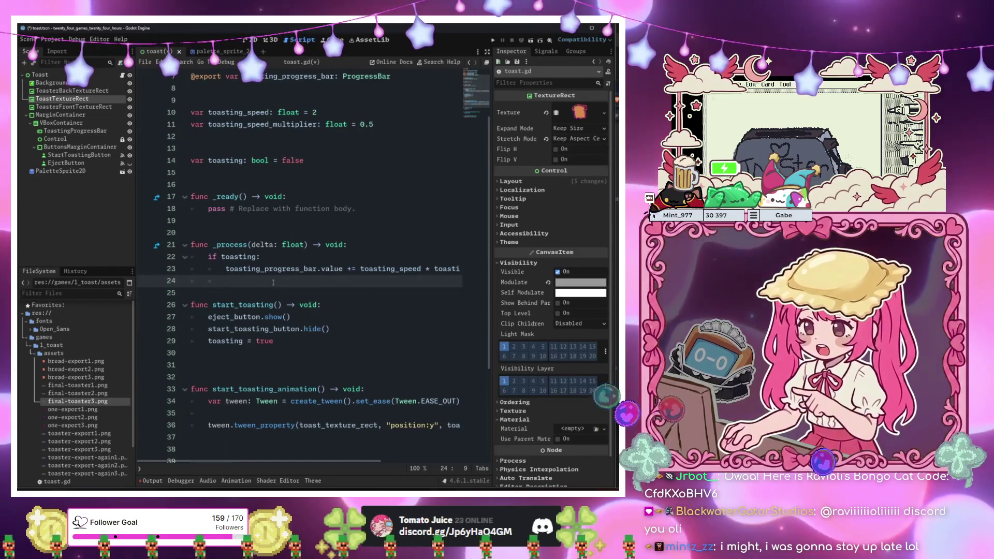
text(t)
key(BackSpace)
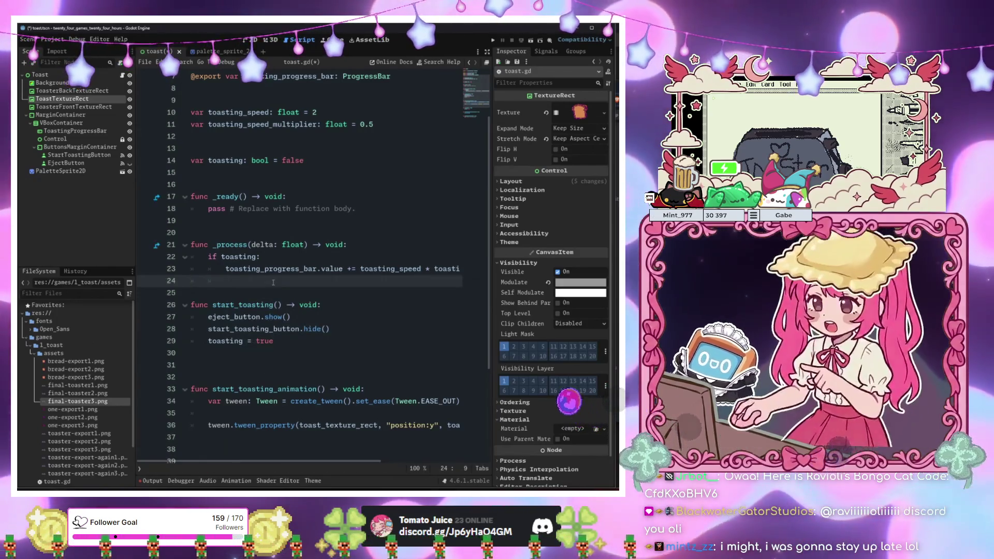
text(toast)
key(Down)
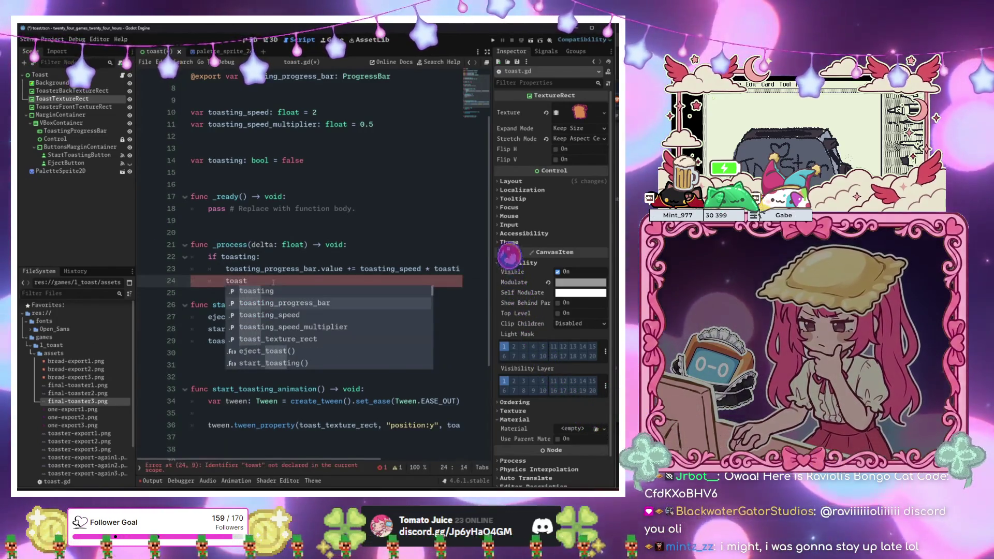
key(Return)
text(.value,)
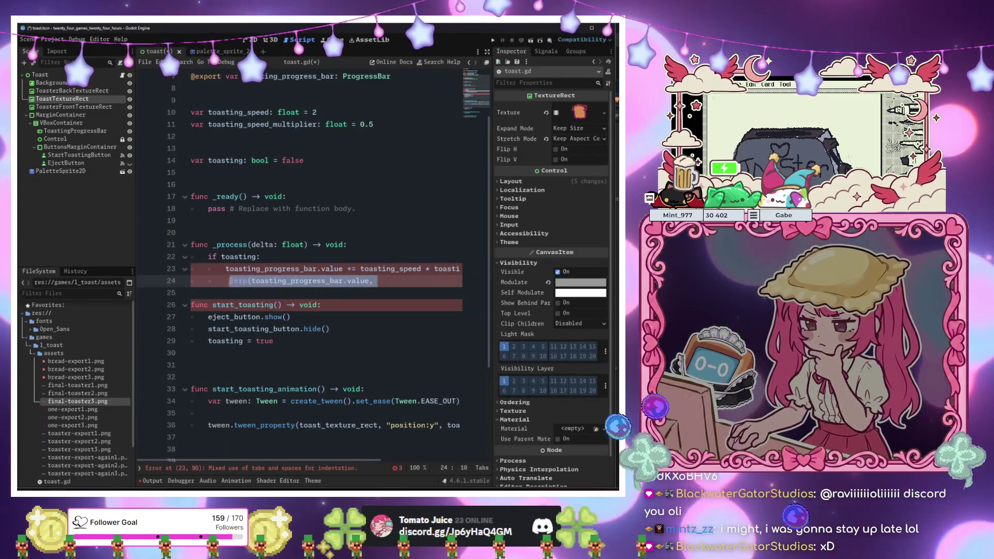
- Rewrite line 24 as a toast_texture_rect.modulate = Color assignment
key(BackSpace)
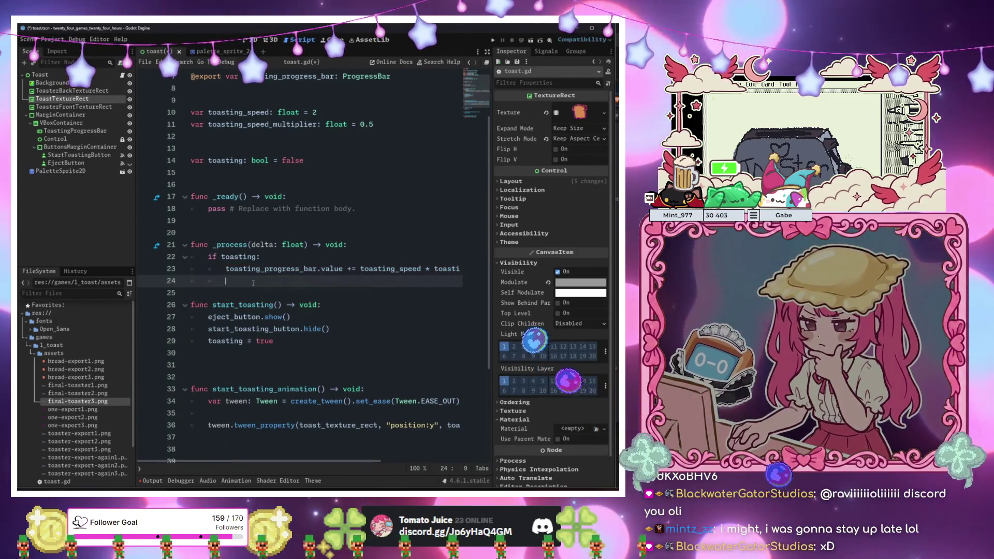
text(toast)
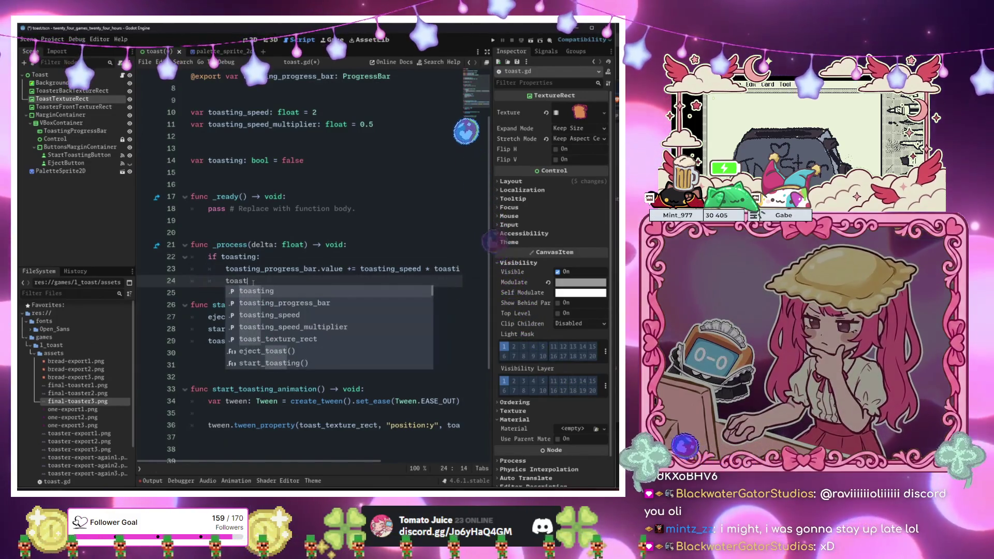
key(Down)
key(Down)
key(Down)
key(Return)
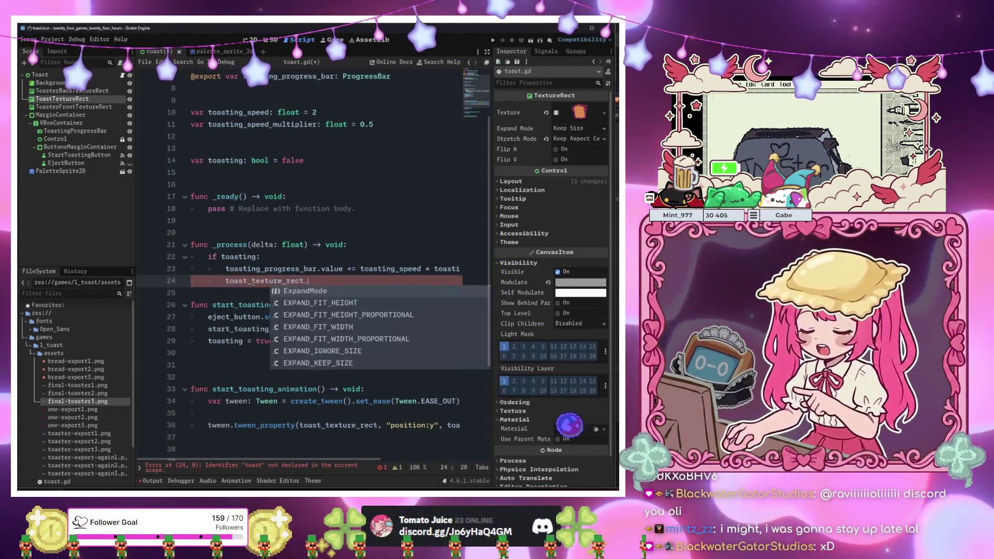
text(m)
key(BackSpace)
text(.m)
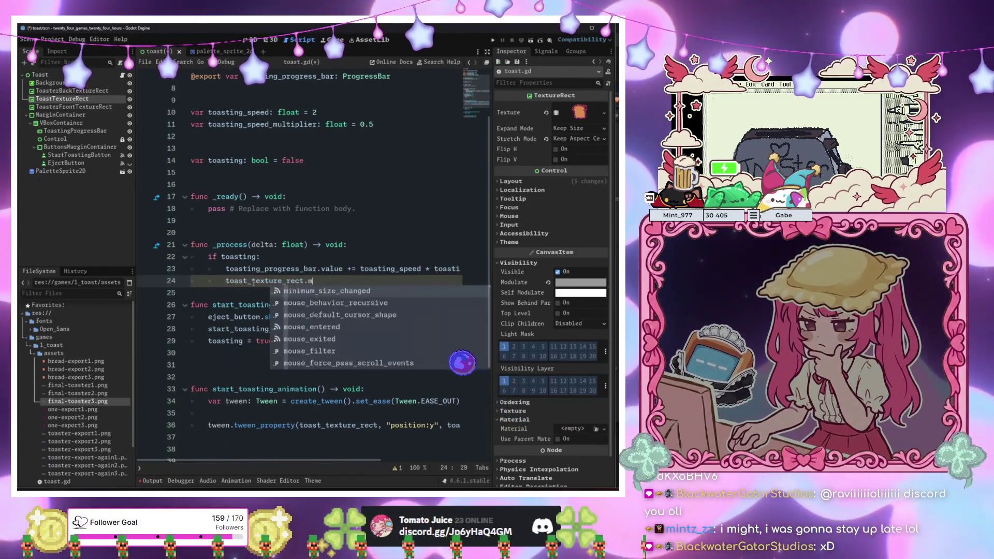
text(odulate )
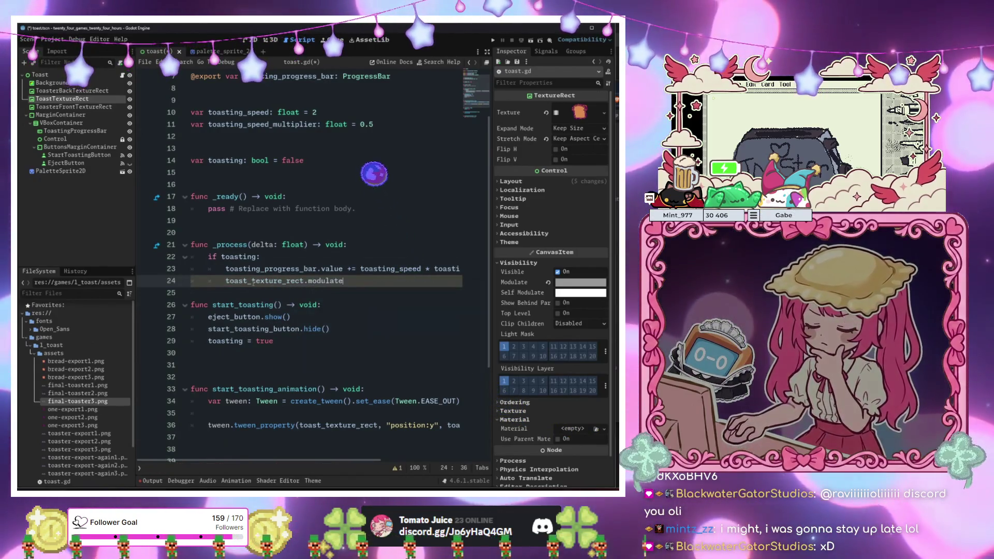
text(= )
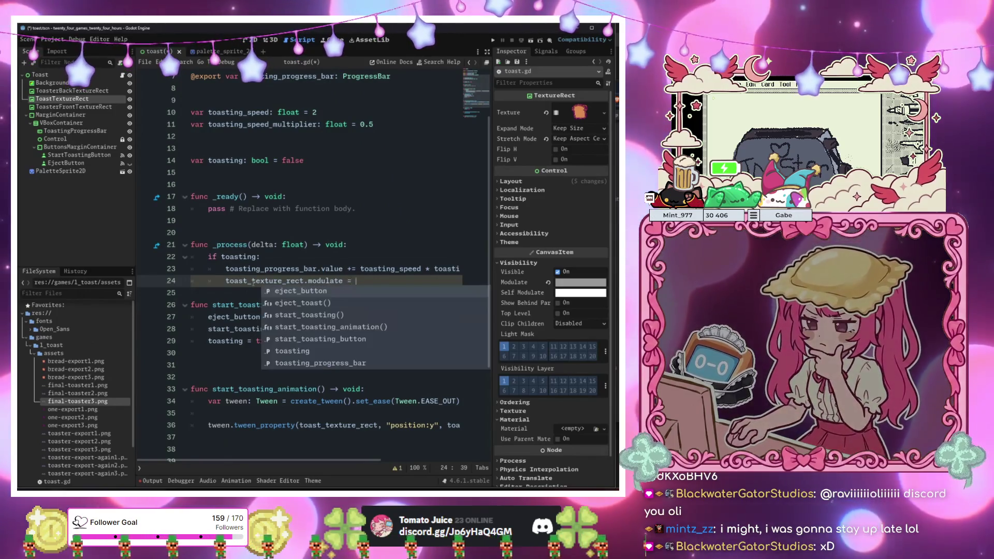
text(Color.)
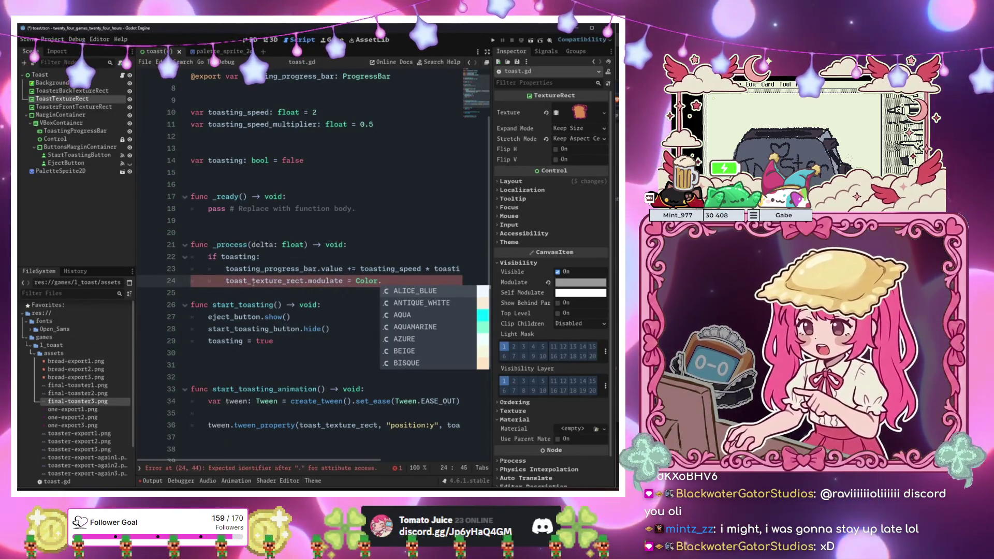
key(BackSpace)
key(BackSpace)
key(BackSpace)
key(BackSpace)
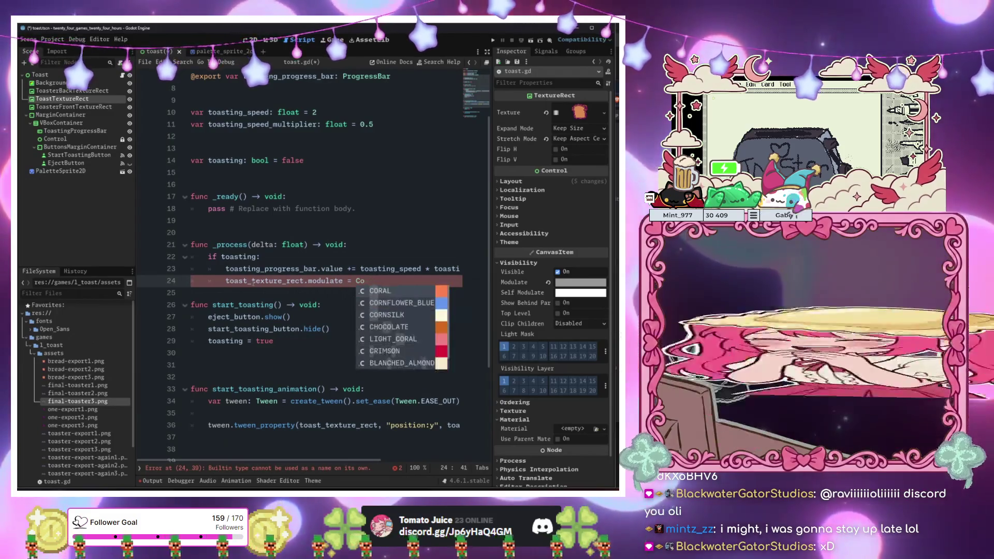
- Change line 24 to toast_texture_rect.modulate.v = lerp() using autocomplete
text(toast)
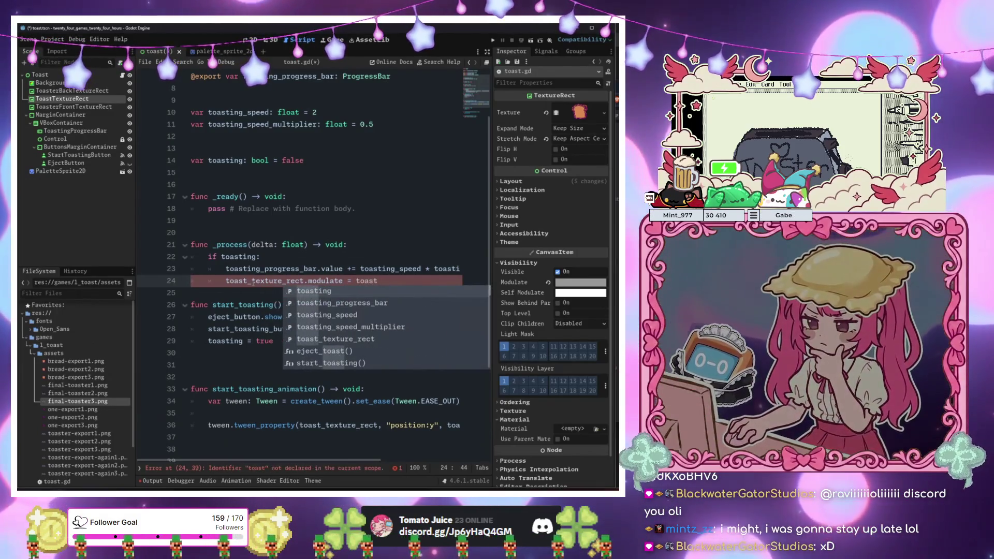
key(Down)
key(Down)
key(Down)
key(Return)
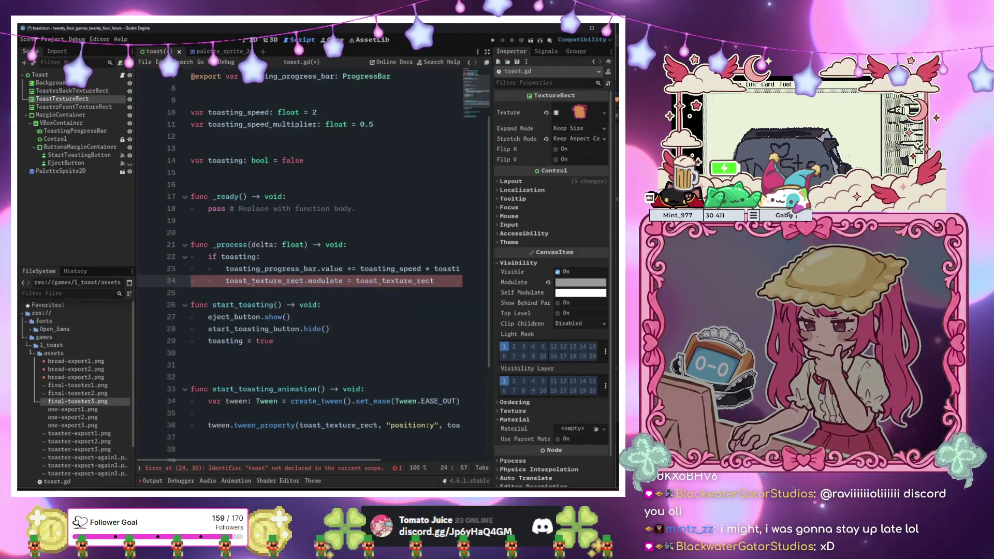
text(.modu)
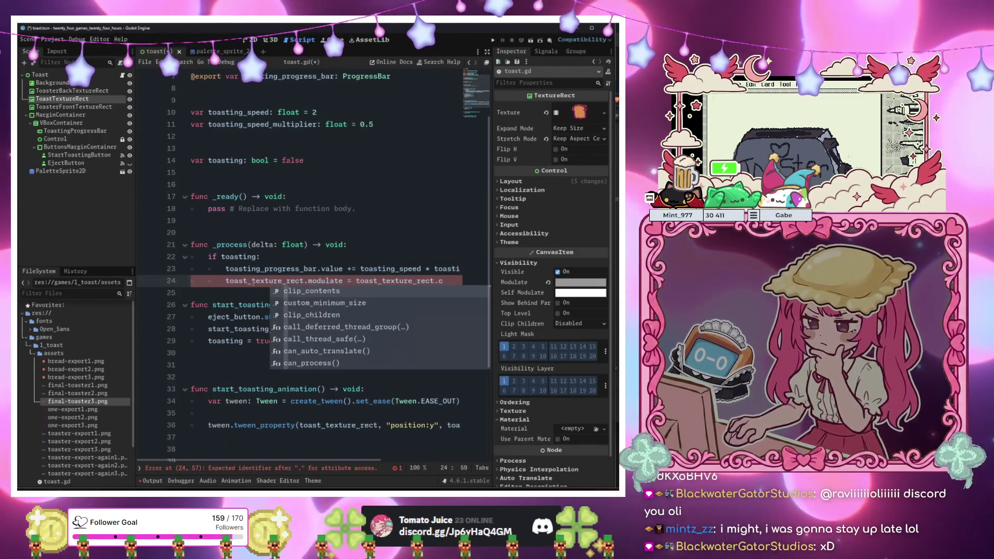
key(Return)
text(.)
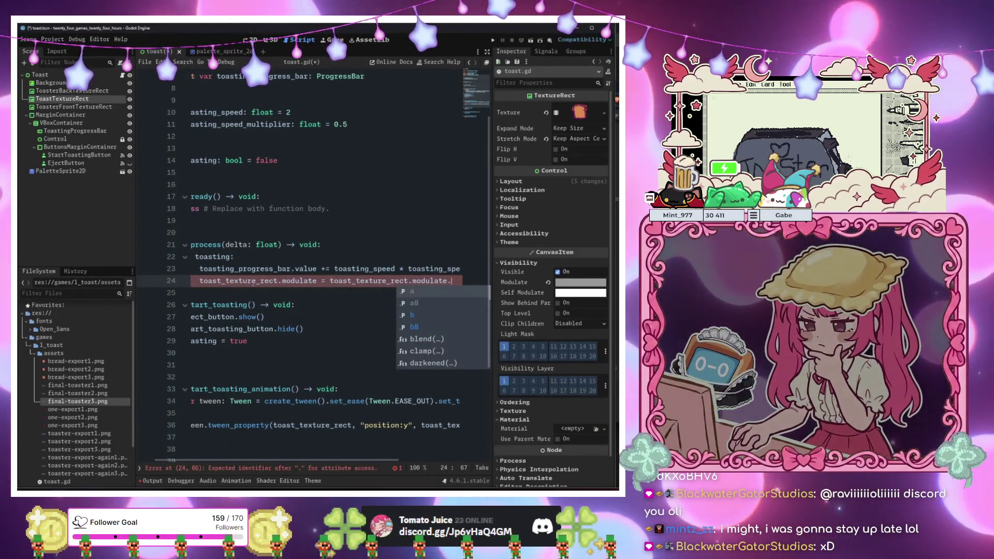
text(v)
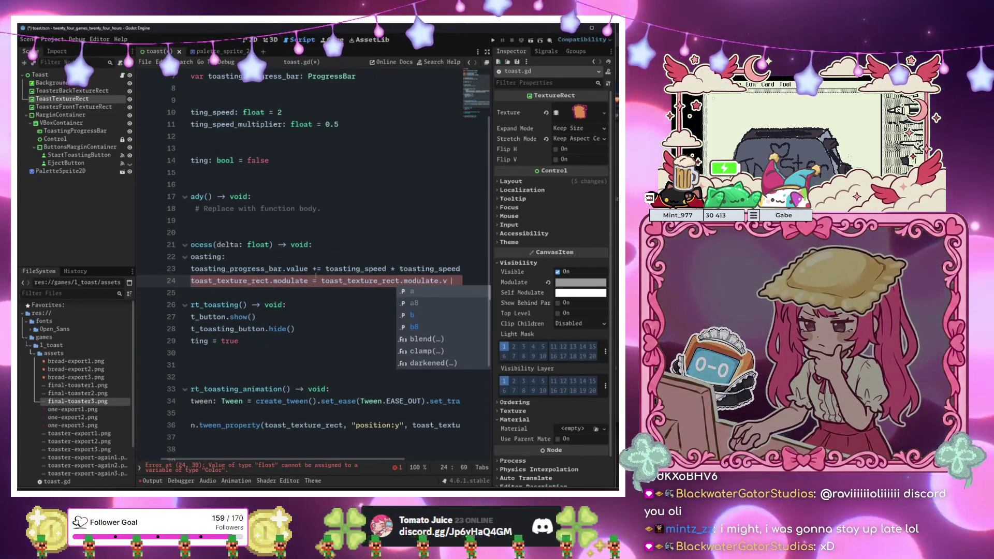
key(BackSpace)
key(BackSpace)
key(BackSpace)
key(ctrl+z)
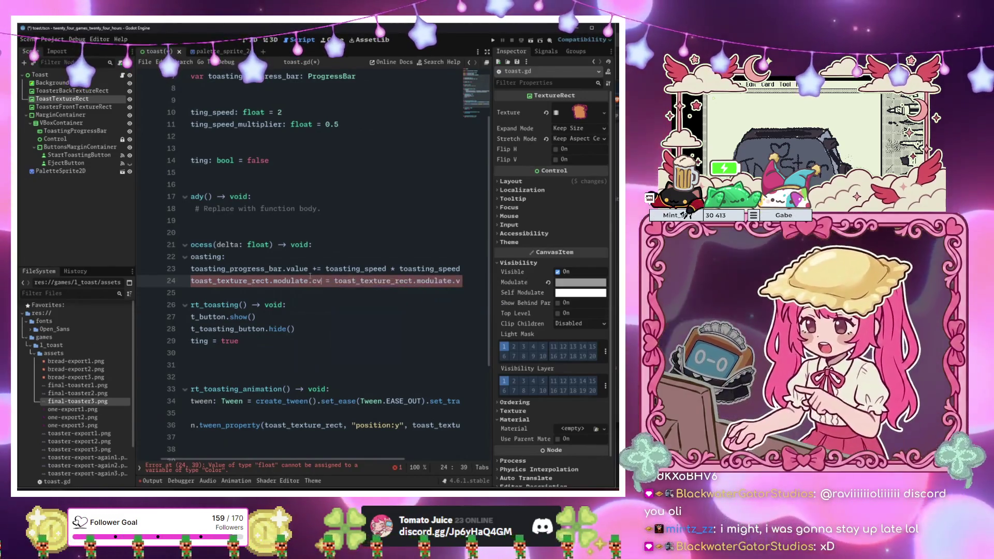
drag(329, 280, 453, 280)
key(BackSpace)
text(lerp()
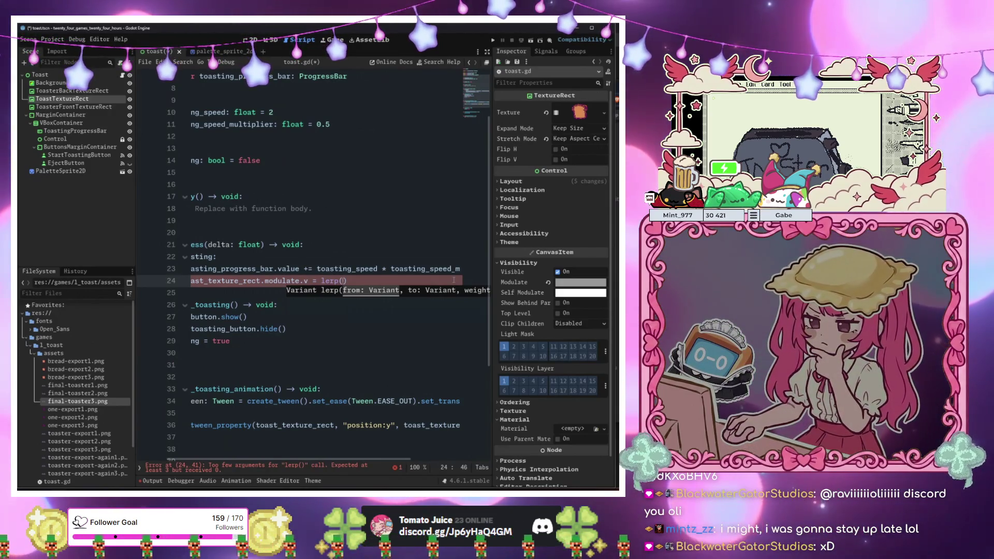
- Complete the call as lerp(1, 0.69, toasting_progress_bar.value), save, and run the game
text(, 0)
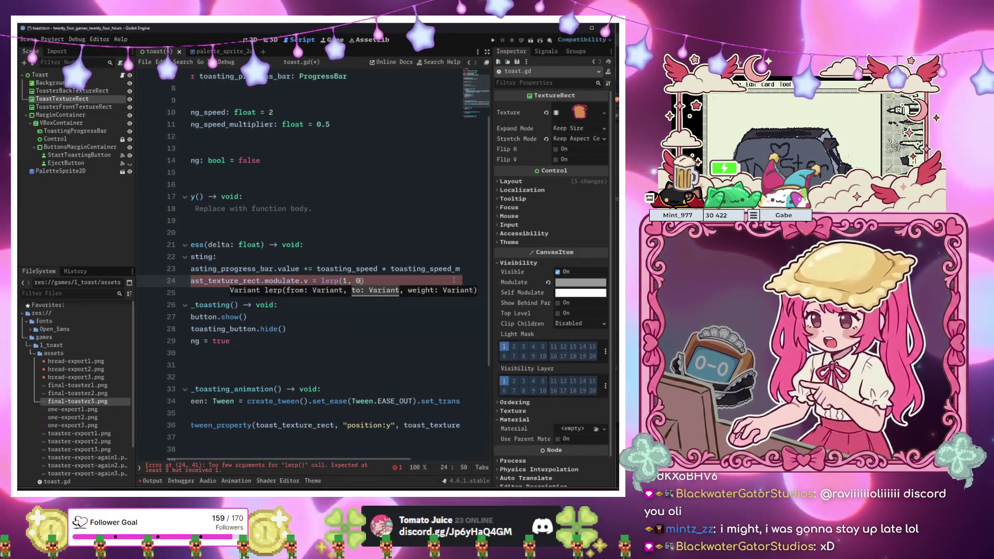
text(, )
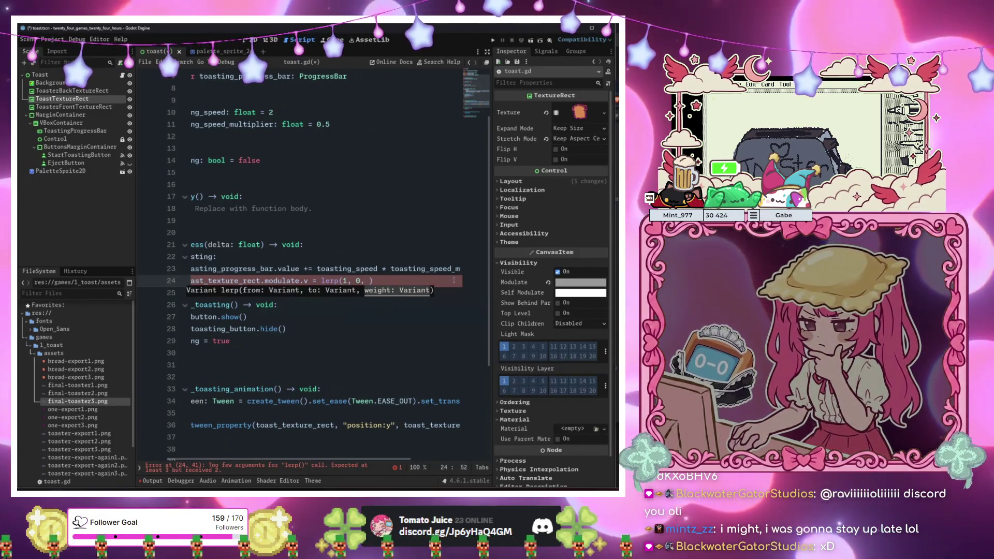
text(0)
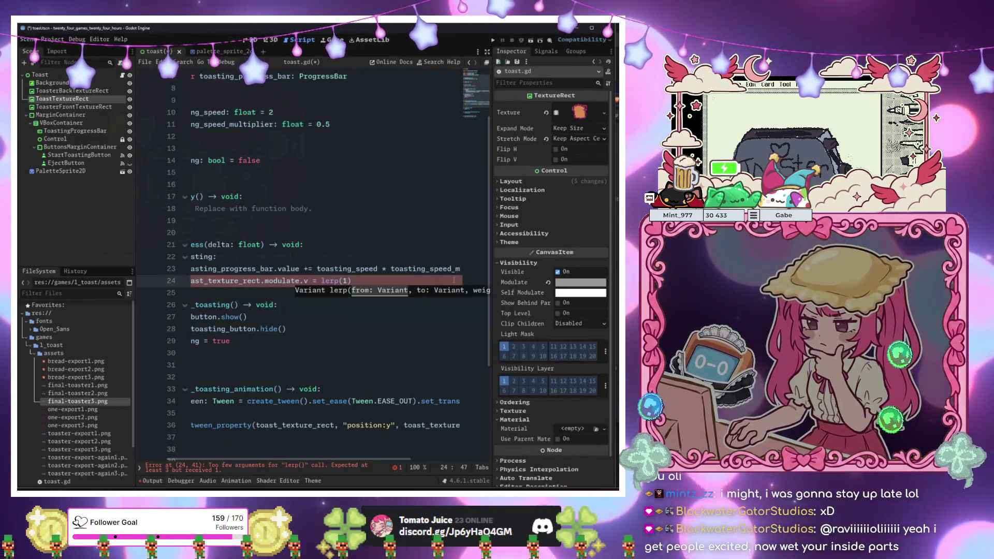
text(, 0.)
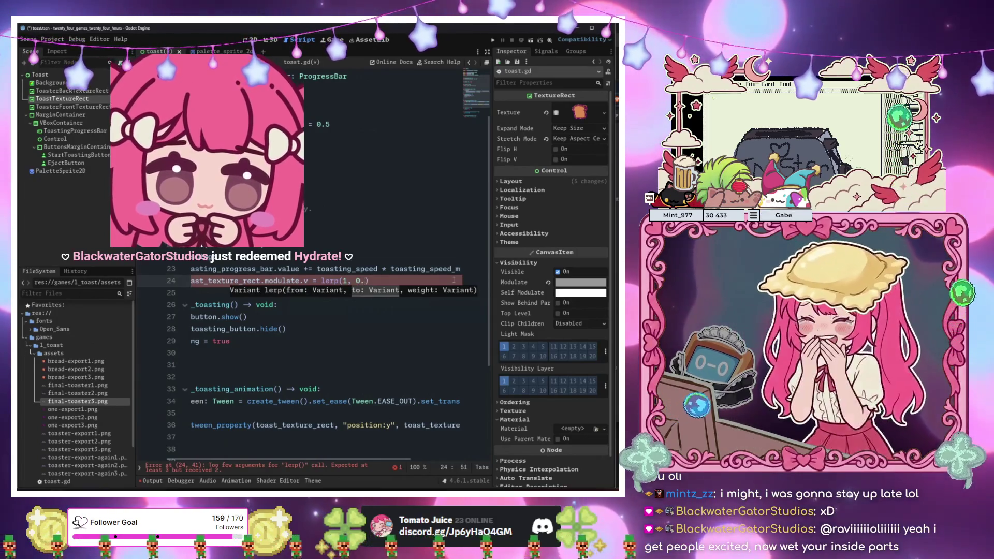
text(69,)
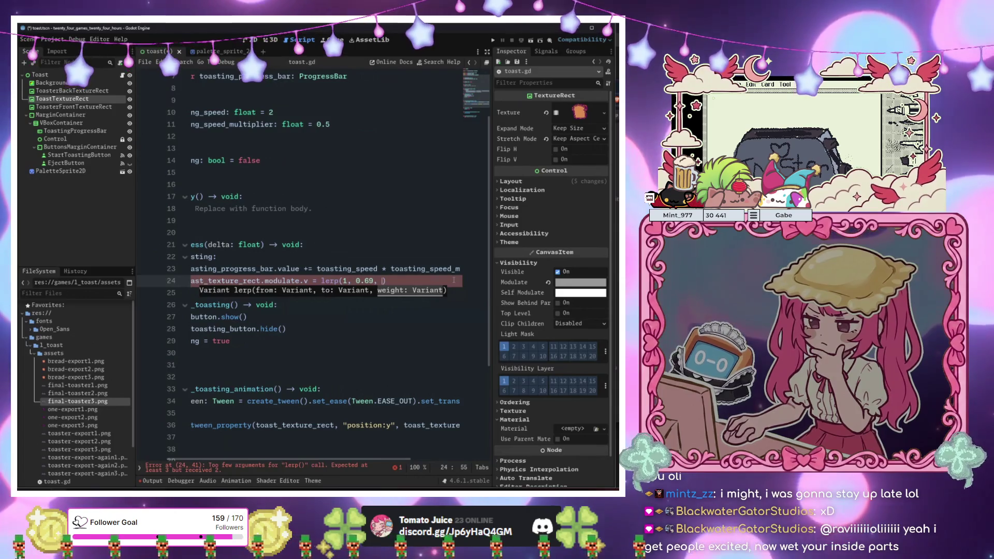
key(ctrl+s)
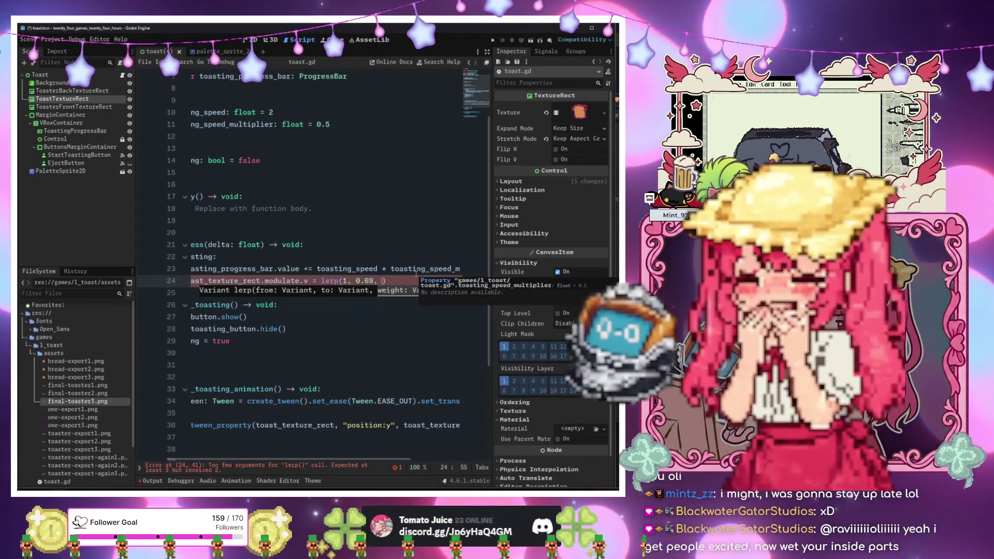
drag(392, 268, 176, 283)
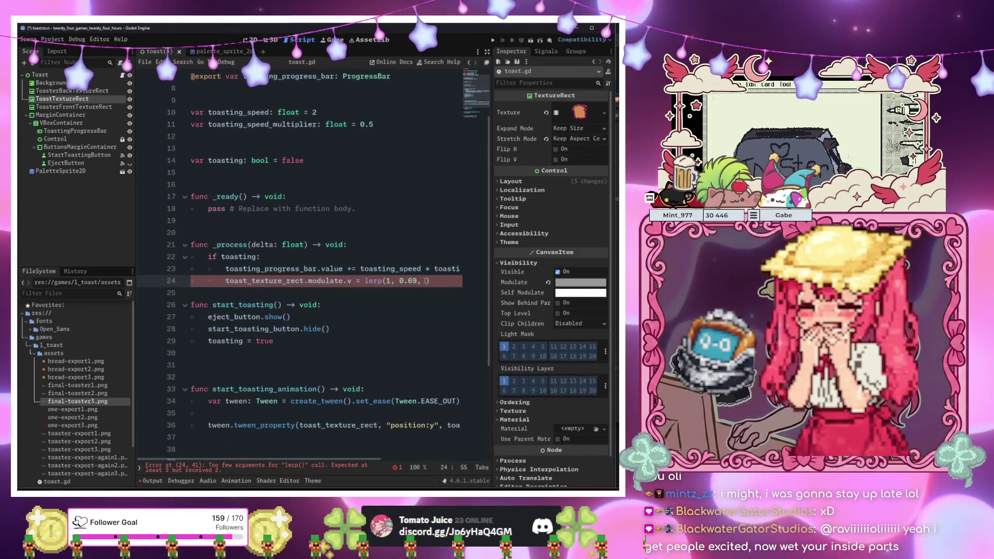
text(toasting)
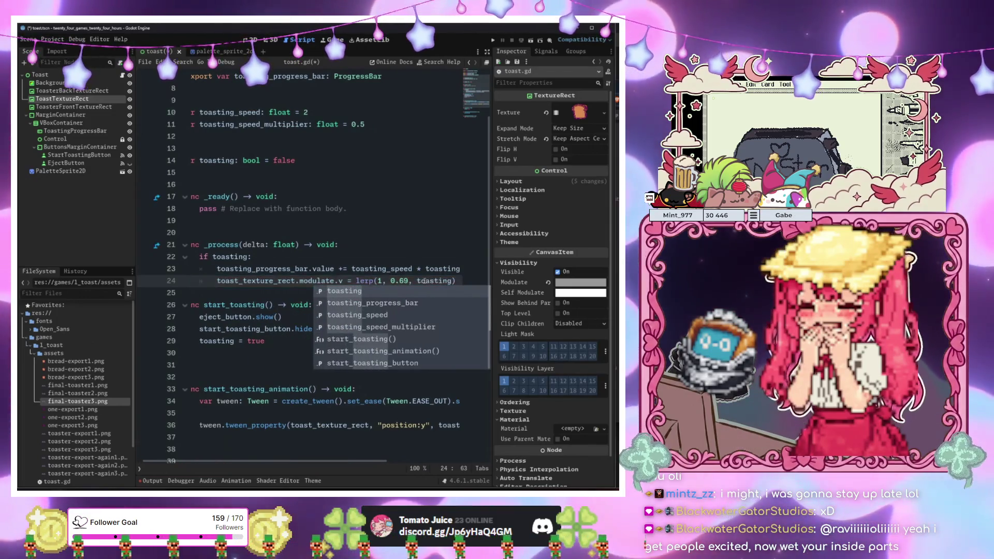
text(_pr)
key(Return)
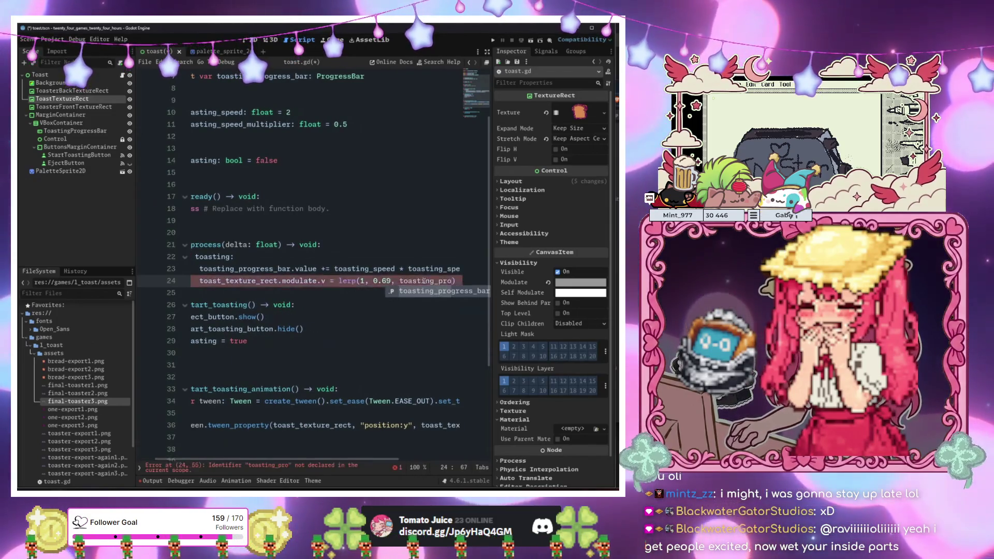
text(.v)
key(Return)
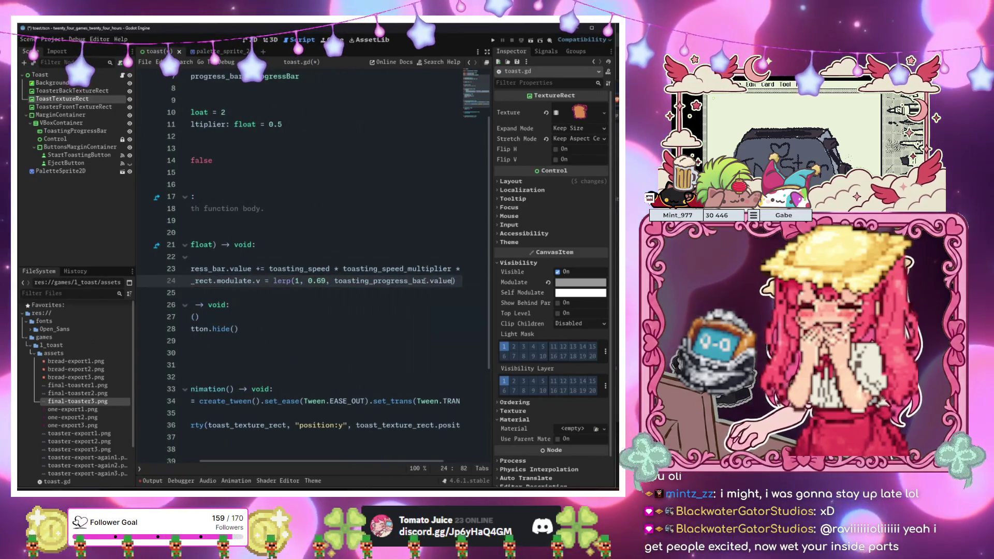
scroll(424, 280, left, 5)
click(310, 280)
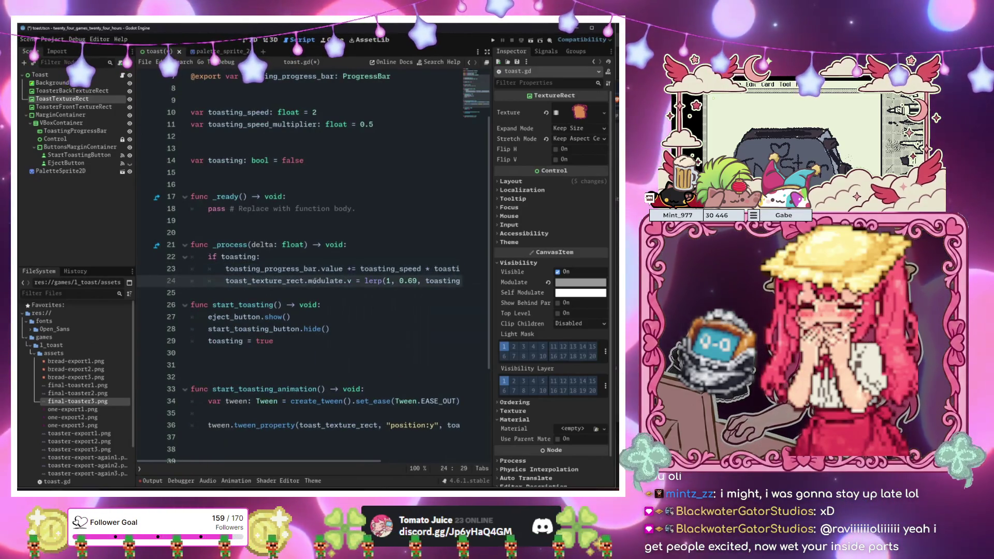
click(348, 269)
key(F6)
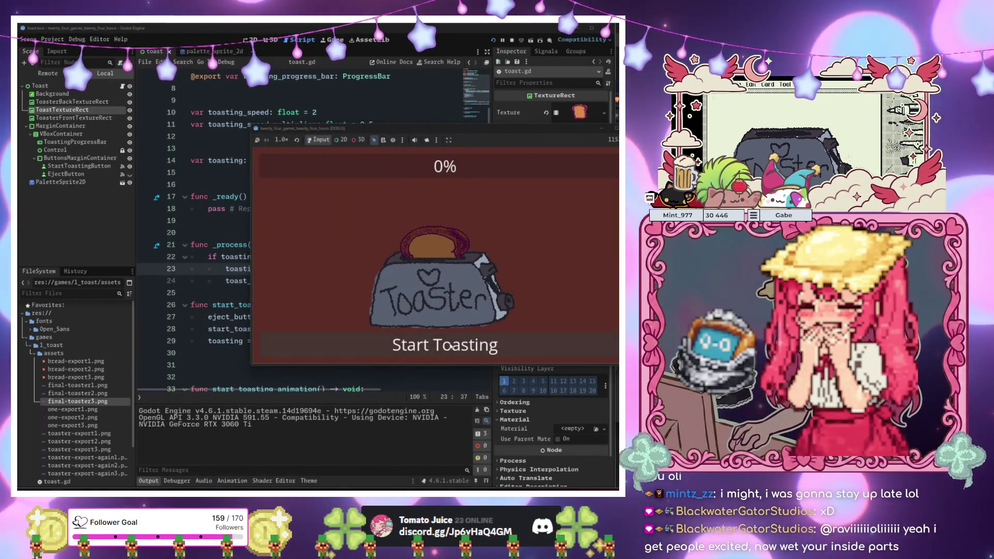
- Start toasting in the game, tweak the lerp arguments after the error, rerun, then stop
click(443, 344)
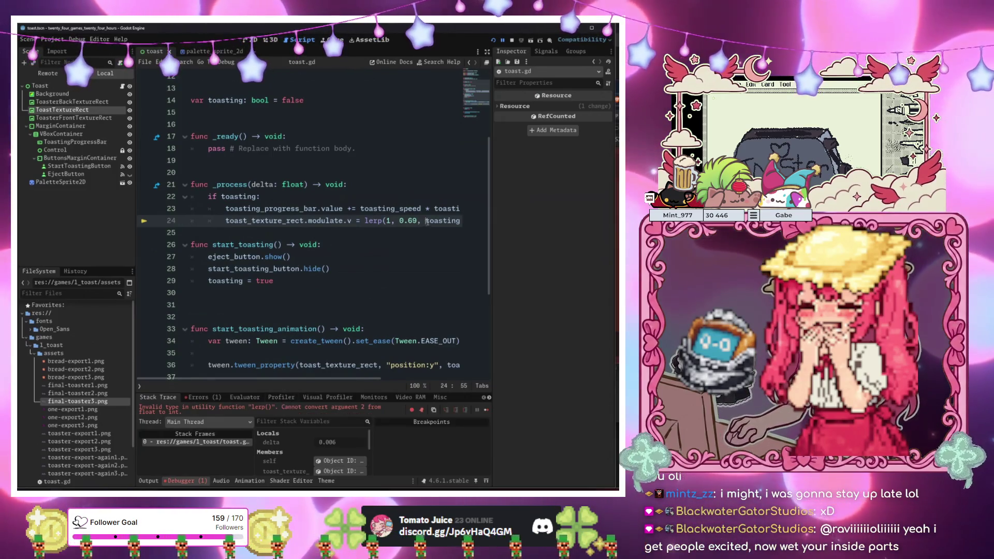
text(.0)
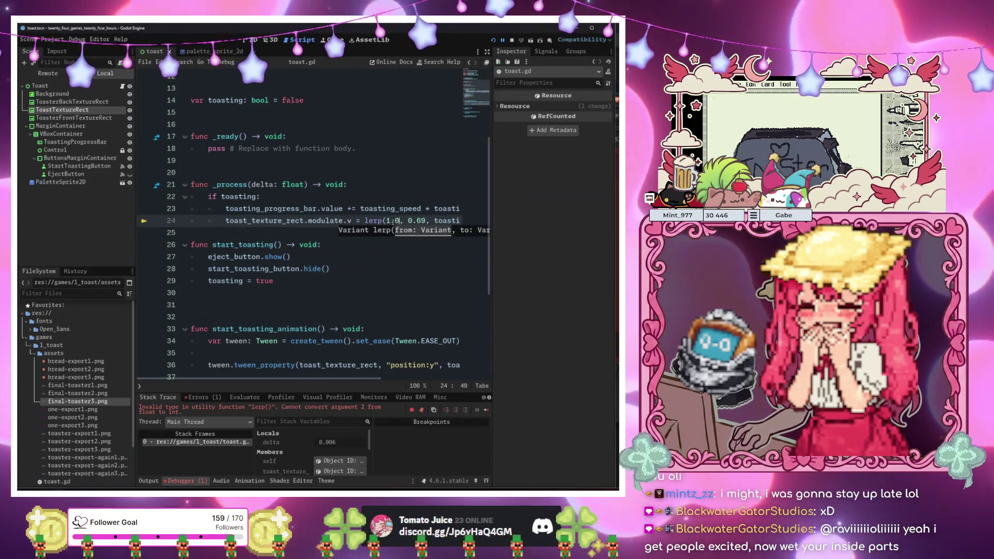
click(378, 195)
key(F6)
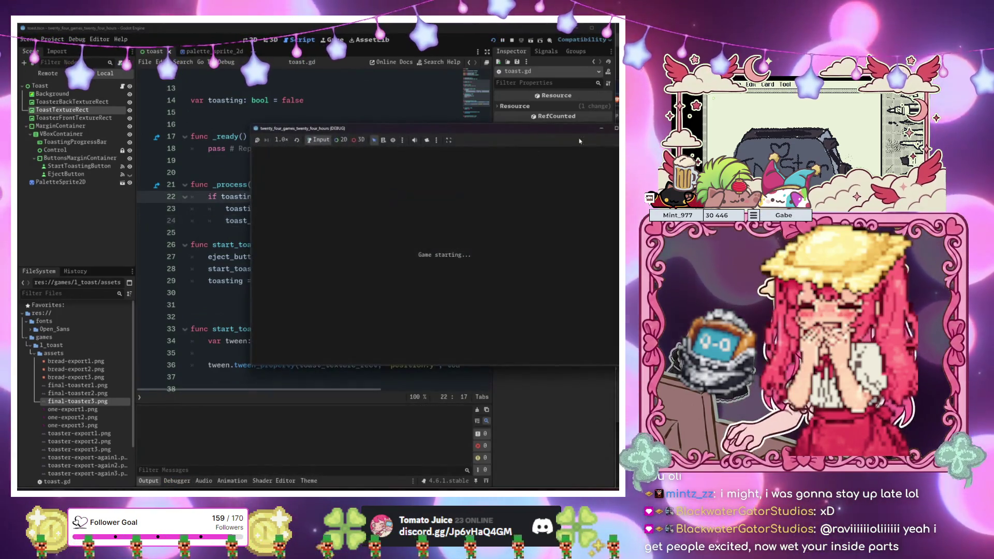
key(F8)
- Switch lerp to lerpf on line 24, rerun, start toasting, and stop the game
click(383, 220)
text(g(1.0, 0.69, toast)
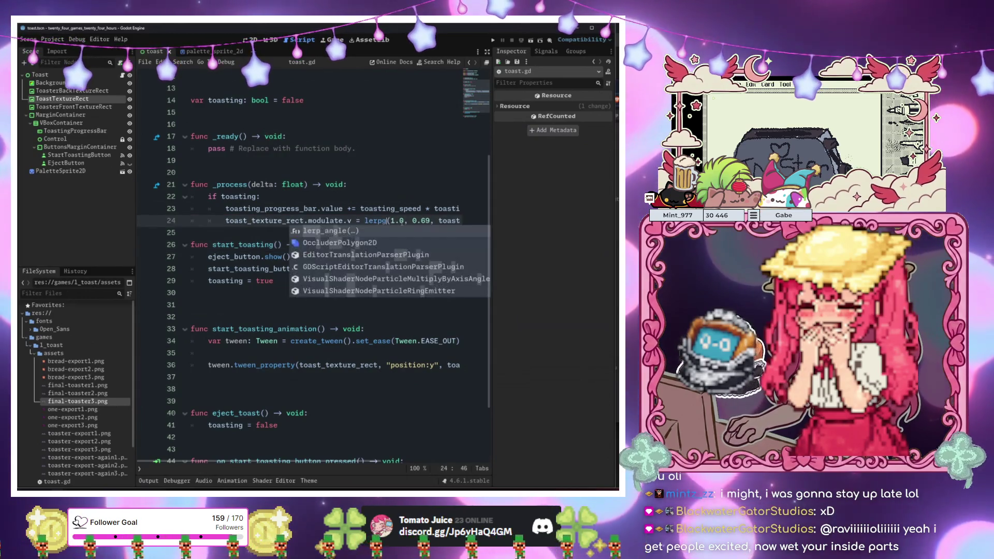
key(BackSpace)
text(f)
click(420, 208)
key(F6)
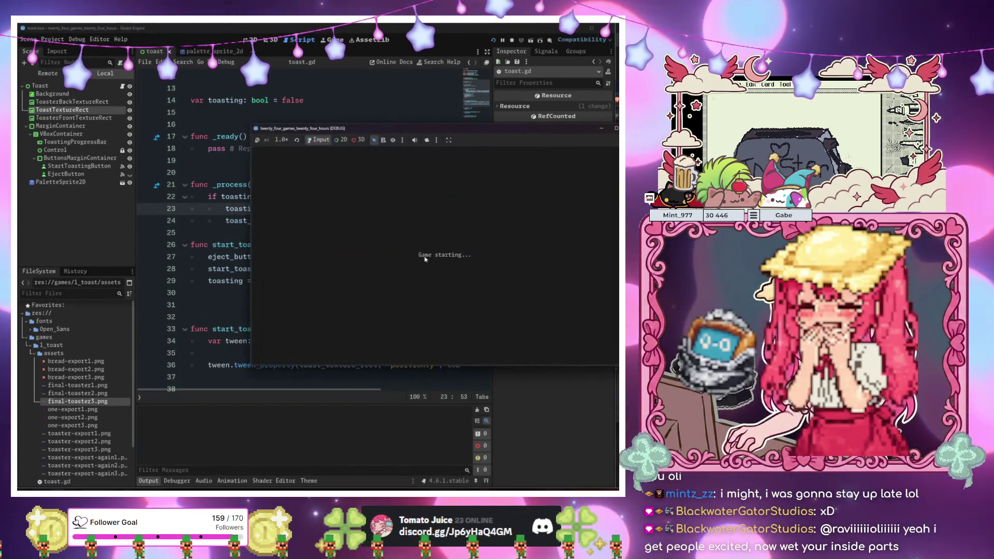
click(430, 346)
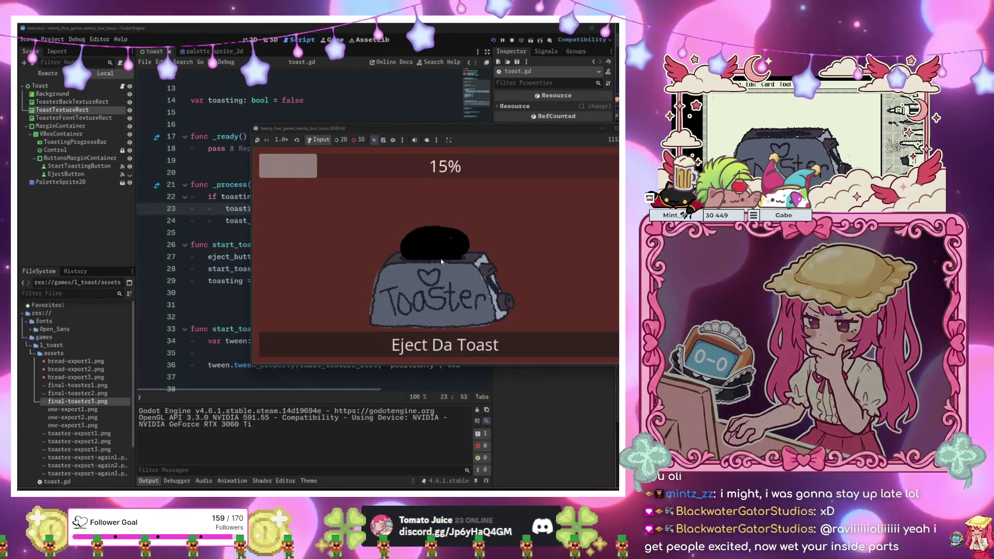
key(F8)
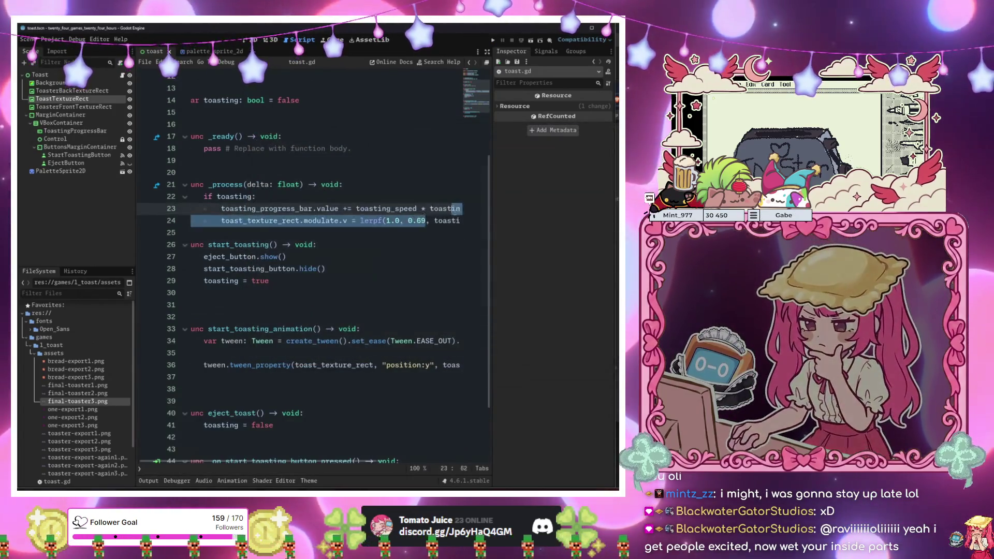
- Divide toasting_progress_bar.value by 100 on line 24, then run the game and start toasting
drag(446, 223, 452, 228)
click(453, 228)
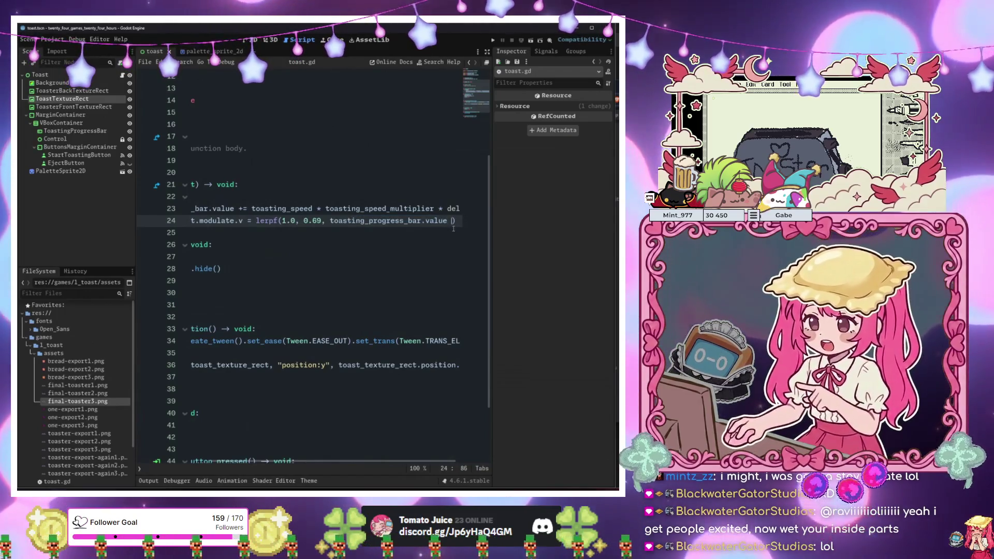
text(/ 100)
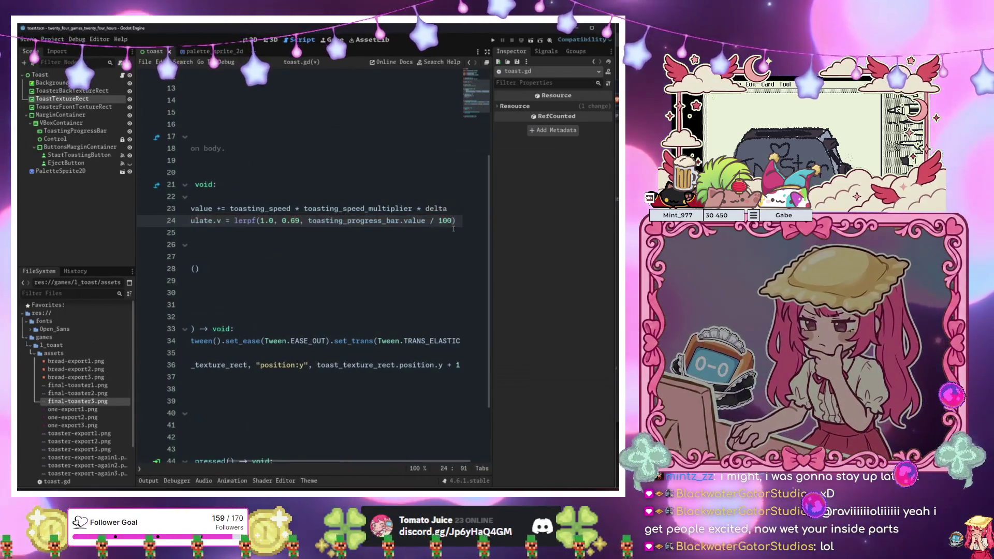
click(453, 229)
key(F5)
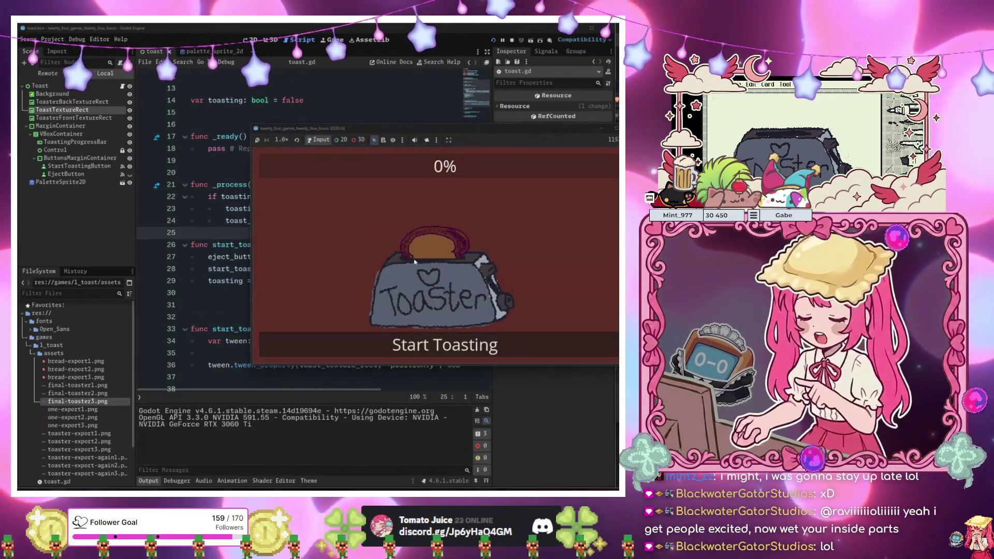
click(443, 348)
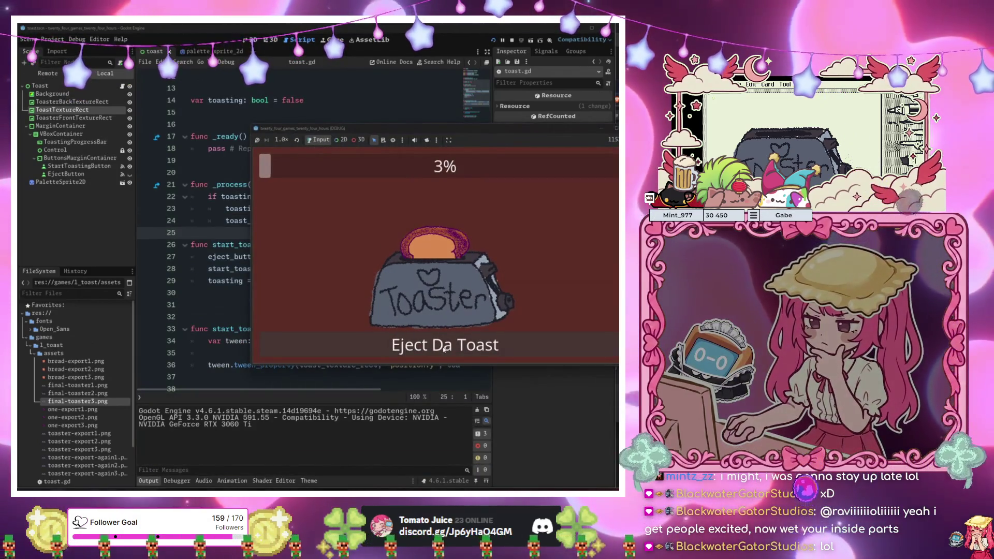
- Move the game window aside and check the toasting speed multiplier on line 11
drag(311, 128, 357, 285)
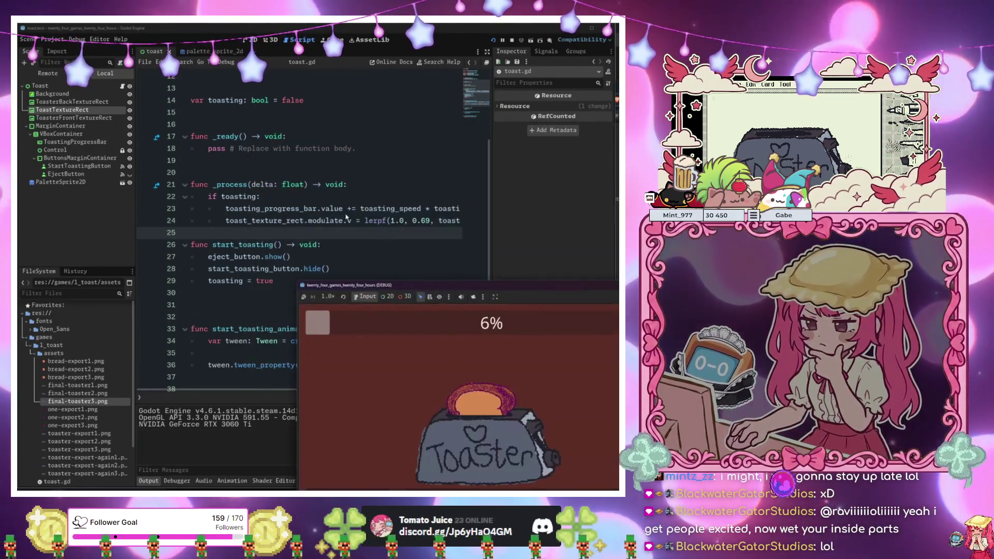
click(346, 217)
scroll(346, 207, up, 4)
click(357, 164)
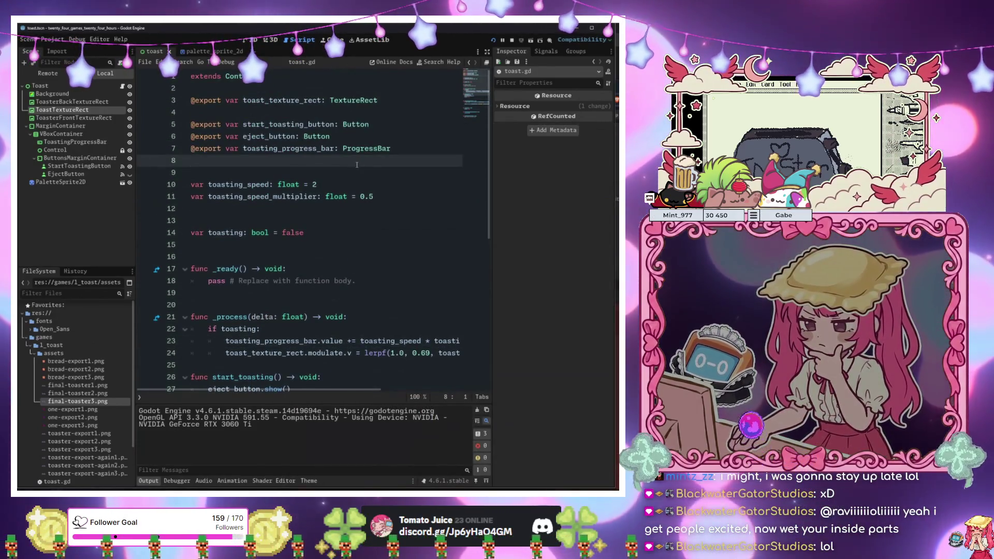
click(338, 148)
click(384, 196)
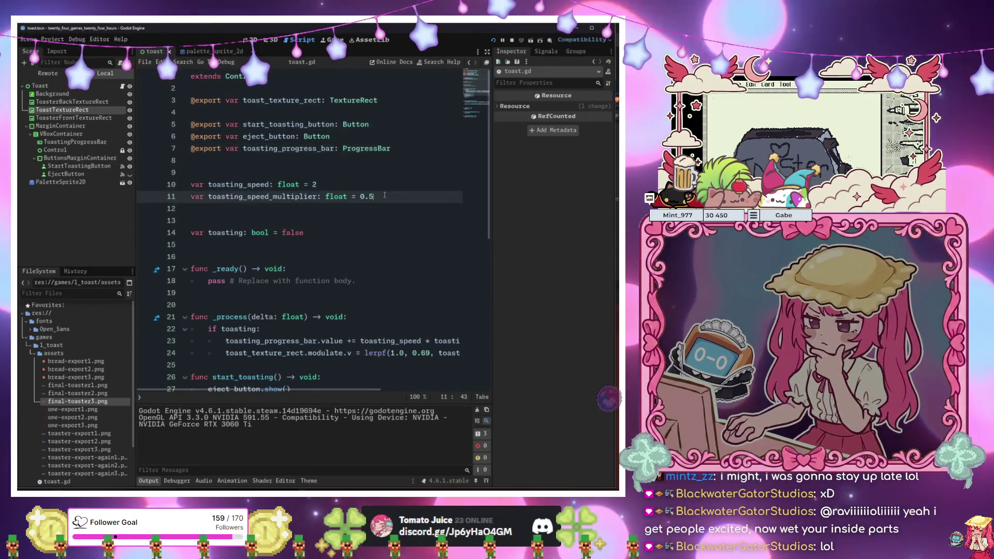
key(alt+Tab)
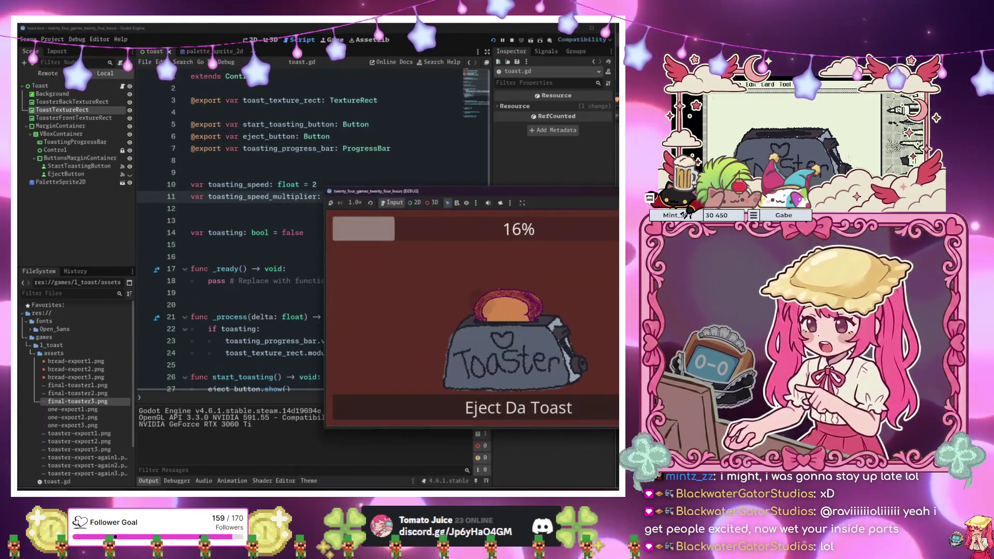
click(295, 221)
scroll(259, 259, down, 2)
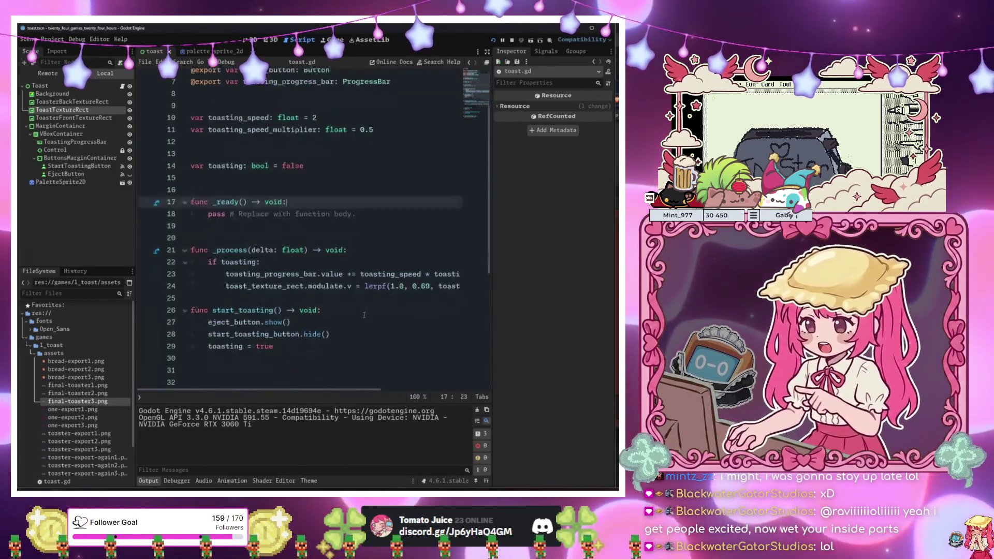
click(230, 292)
- Add toasting_speed_multiplier += 0.01 as line 25 in _process and check the running game
key(Return)
key(Return)
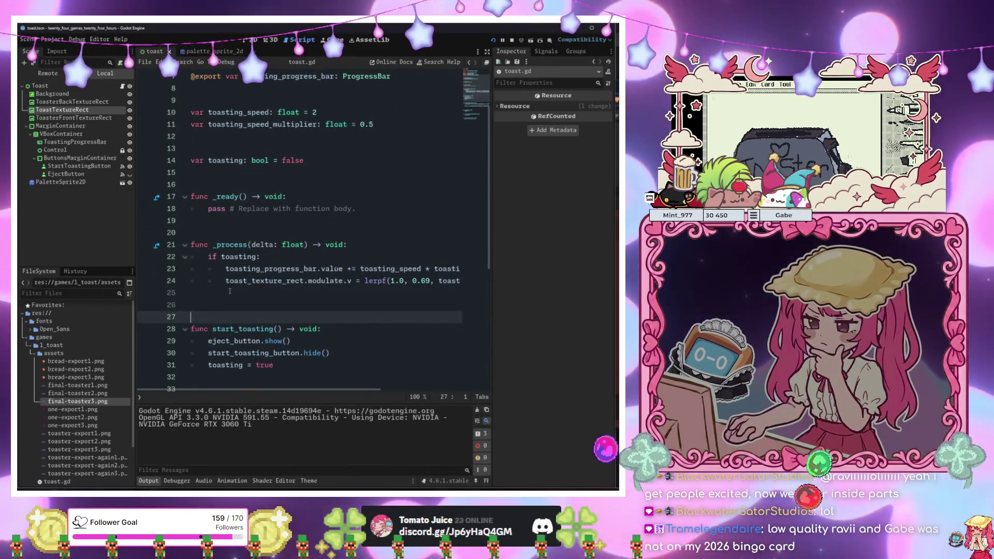
key(Up)
key(Up)
key(Tab)
key(Tab)
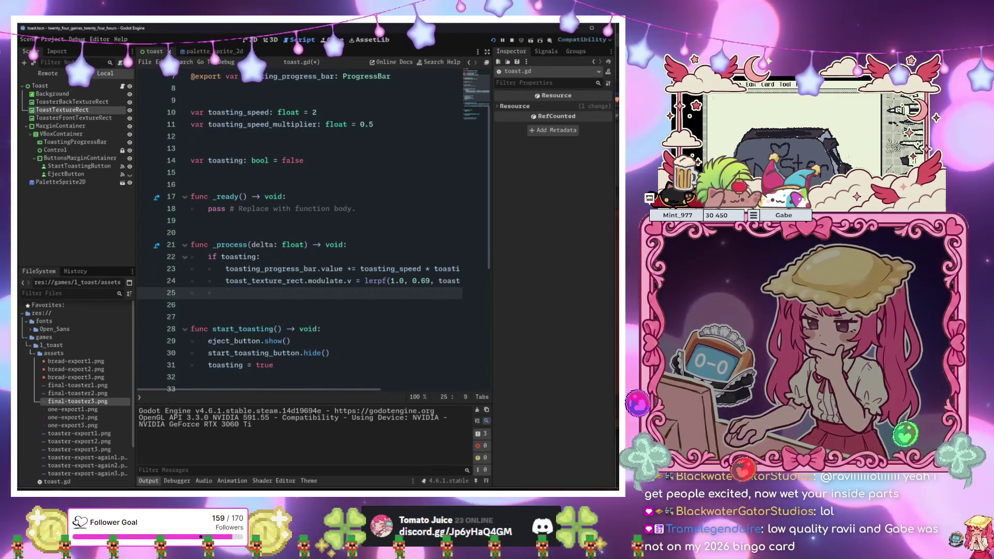
key(alt+Tab)
click(251, 304)
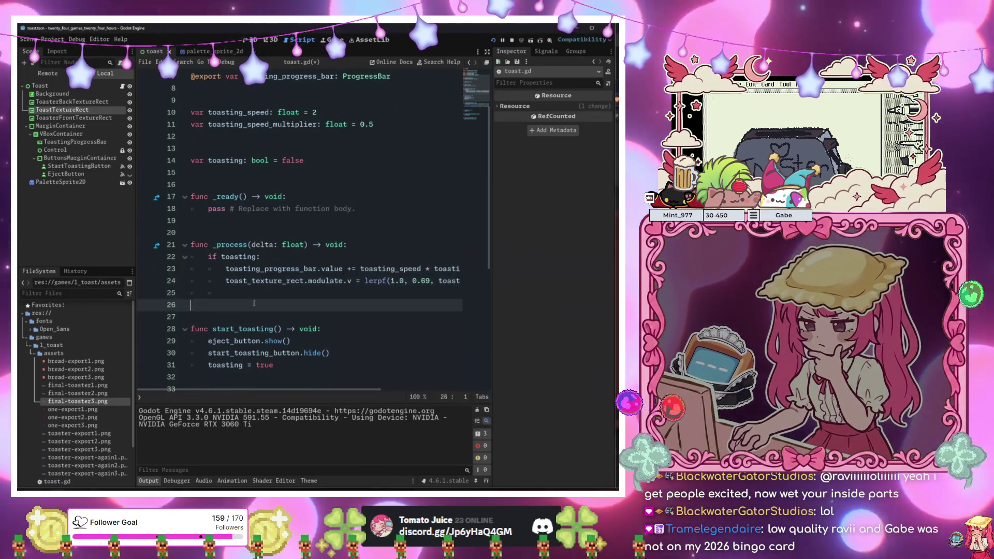
click(260, 298)
text(toas)
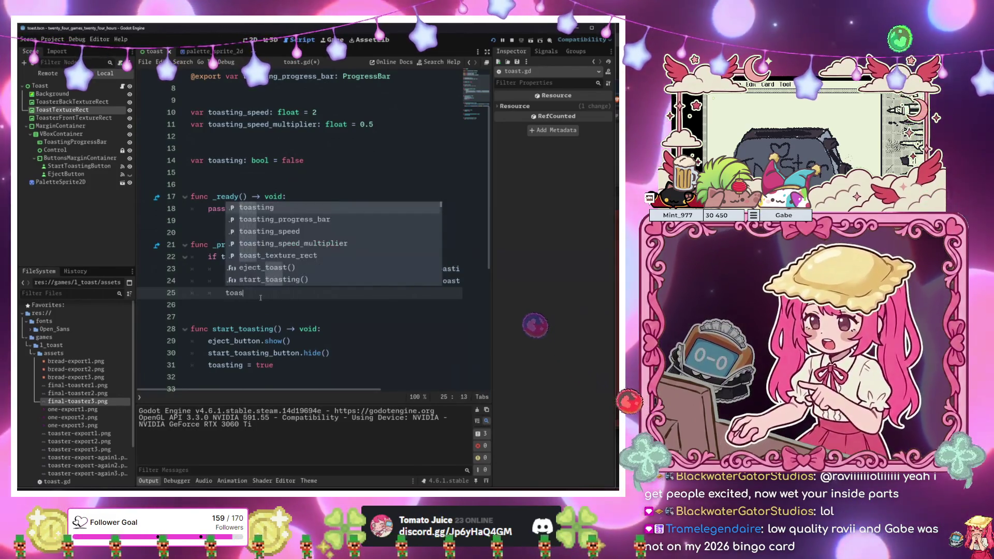
key(Return)
text(+=)
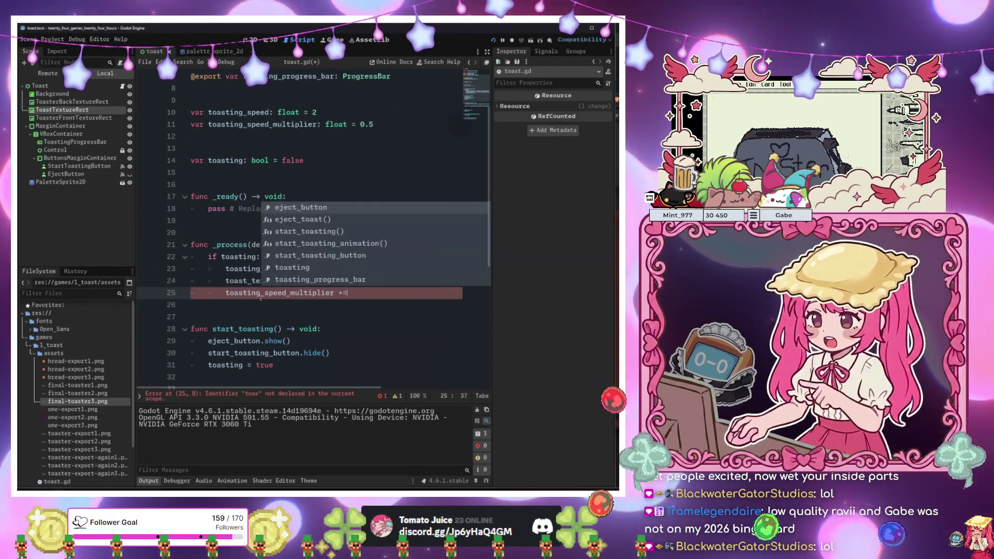
text( 0.01)
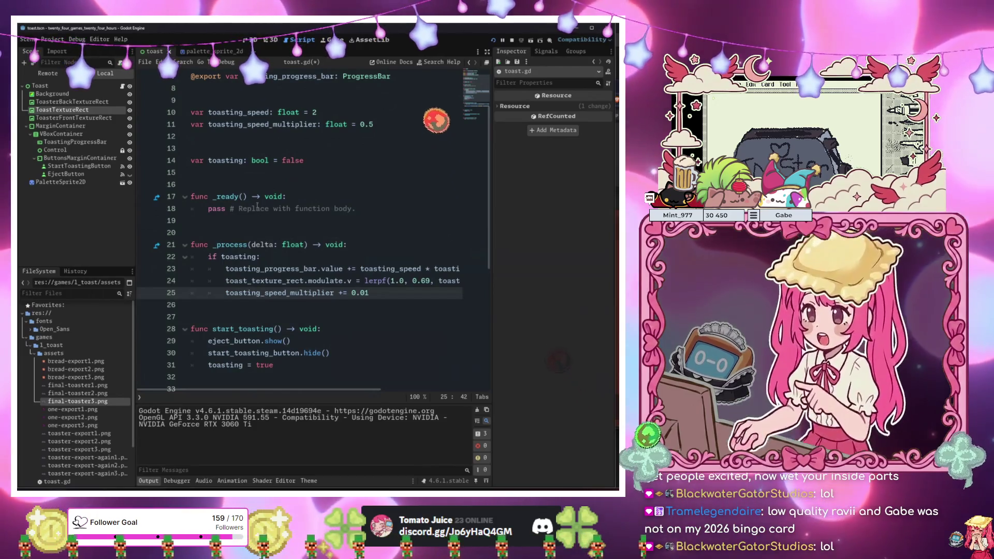
key(alt+Tab)
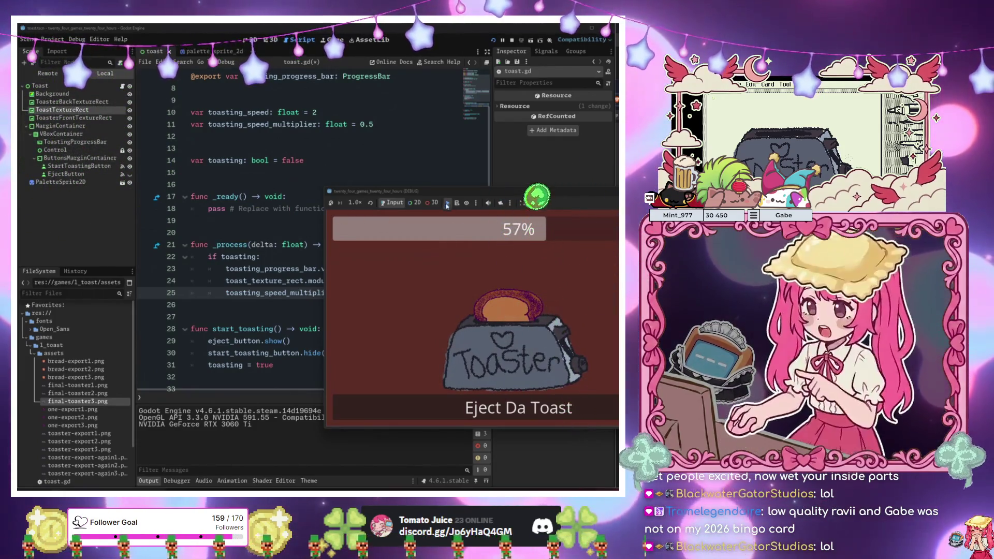
- Move the running game window aside and look over the toaster script
drag(446, 191, 521, 124)
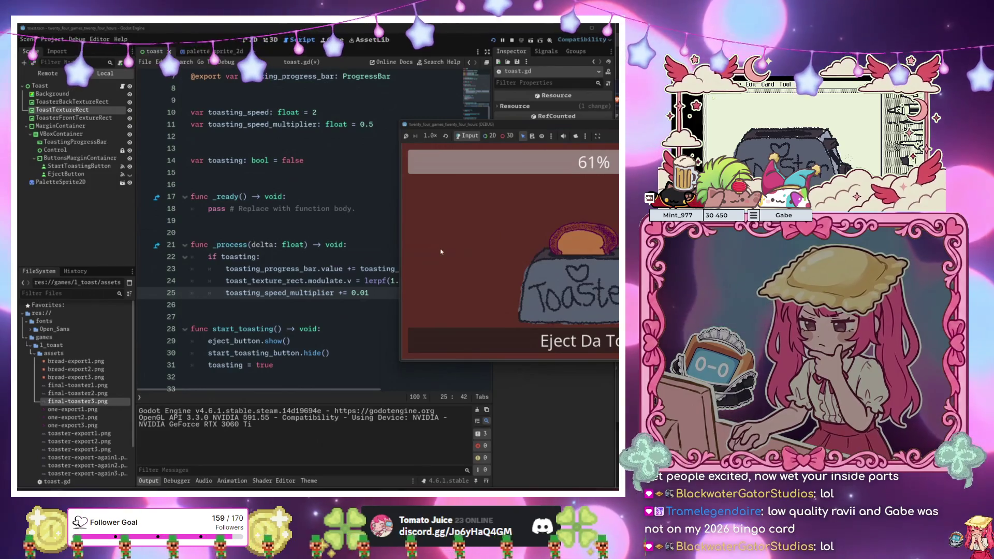
click(330, 244)
scroll(330, 248, down, 7)
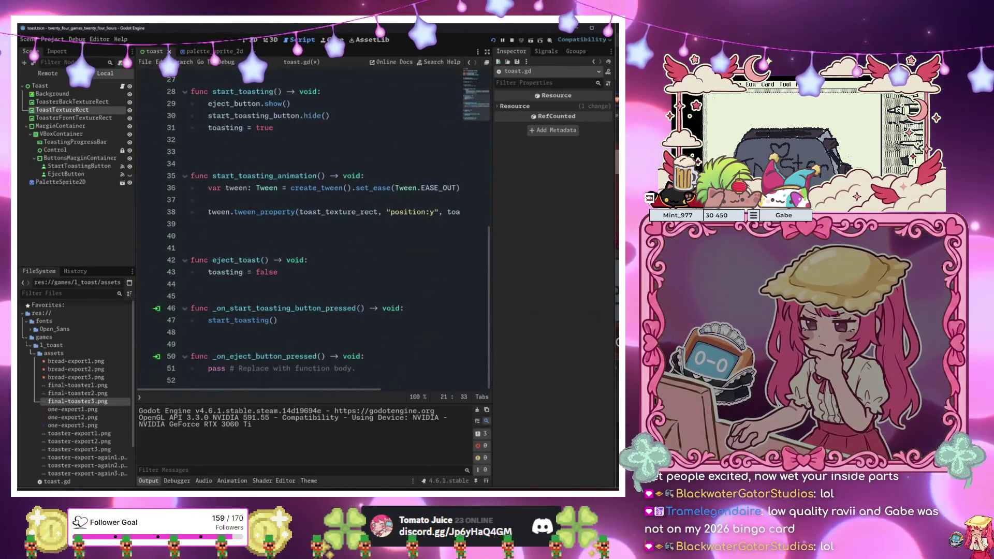
key(alt+Tab)
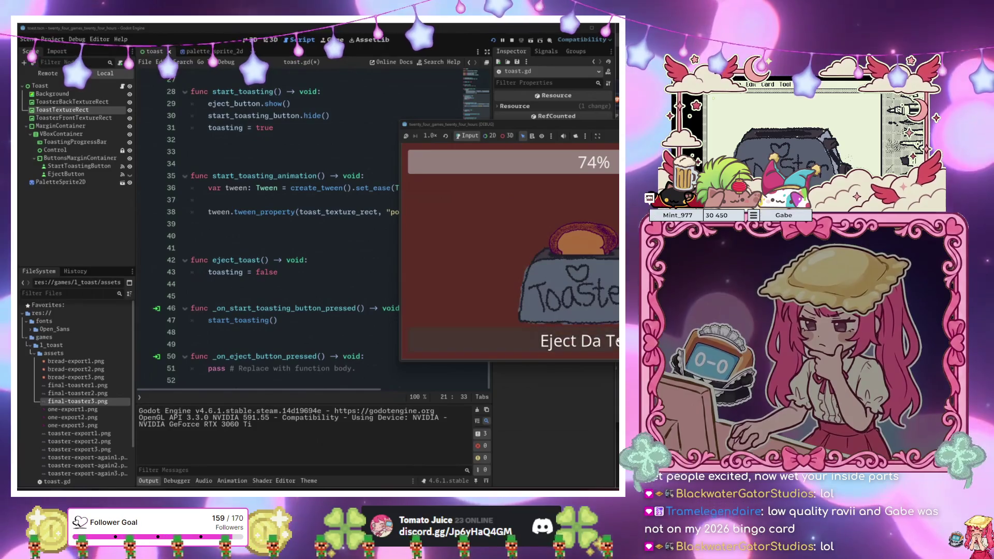
scroll(283, 366, right, 3)
scroll(283, 366, up, 2)
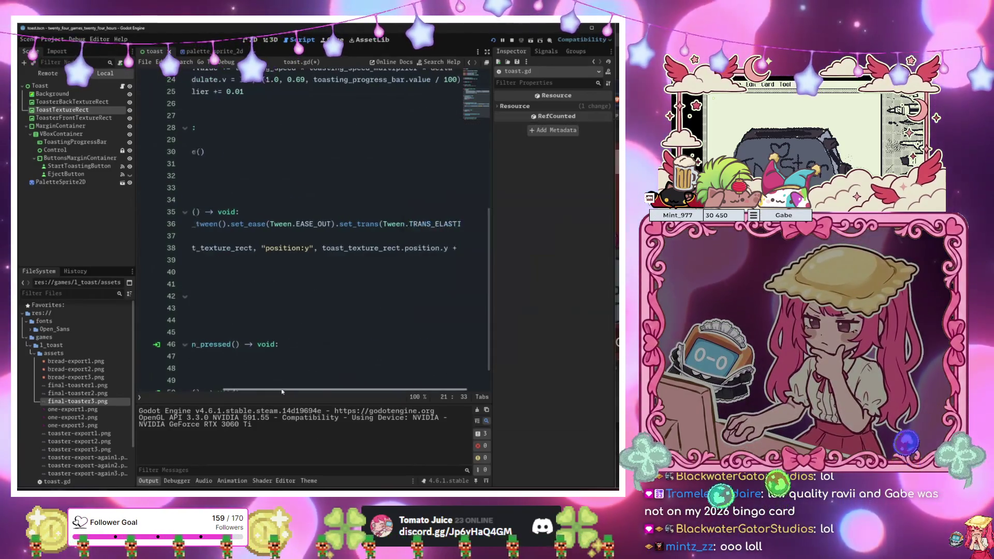
scroll(284, 365, left, 3)
scroll(283, 366, up, 1)
- Save toast.gd, rerun the game, toast to 100%, then stop it
click(320, 235)
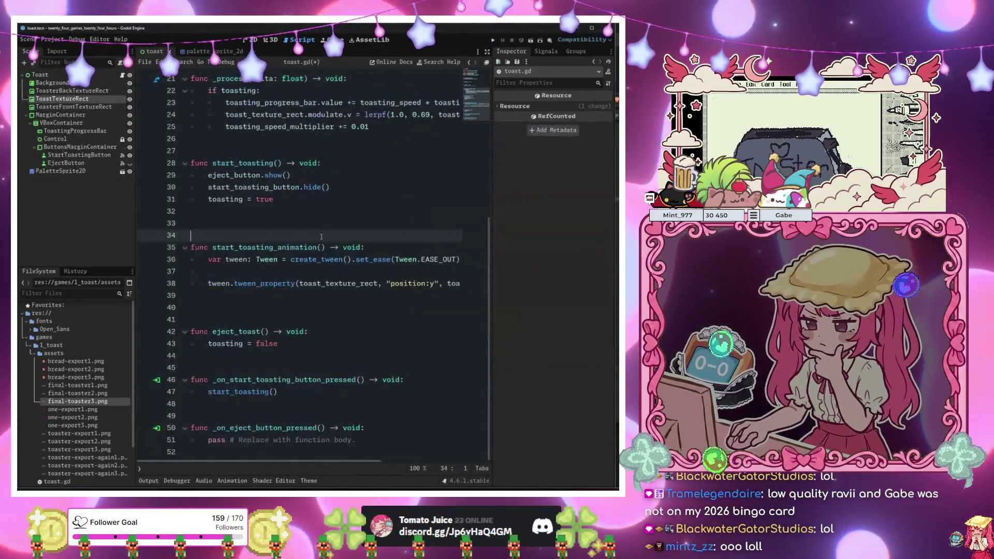
key(F5)
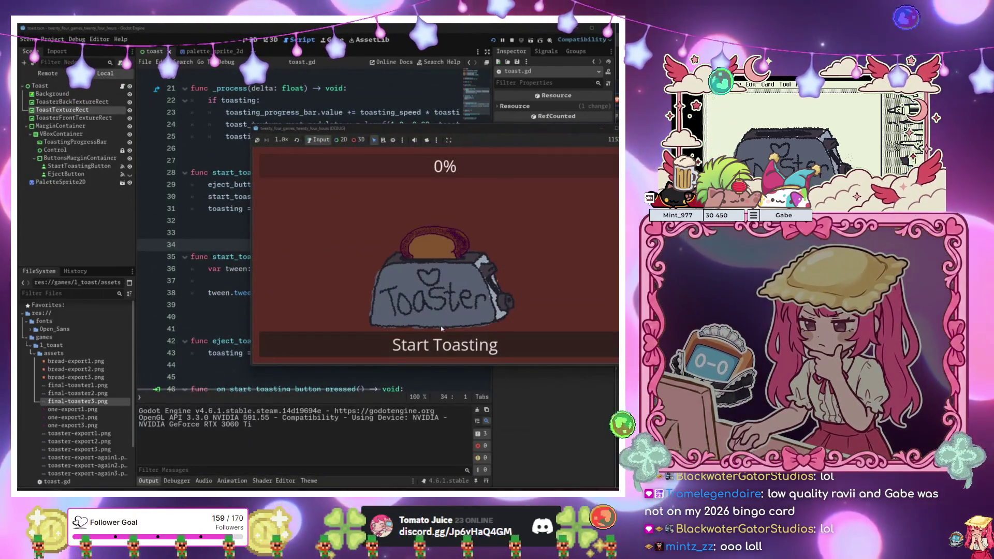
click(441, 344)
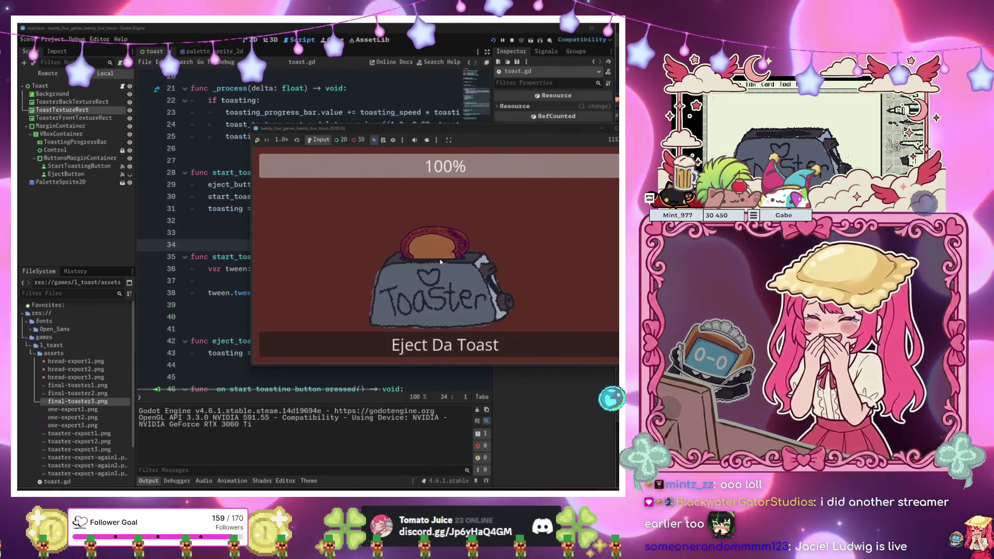
key(F8)
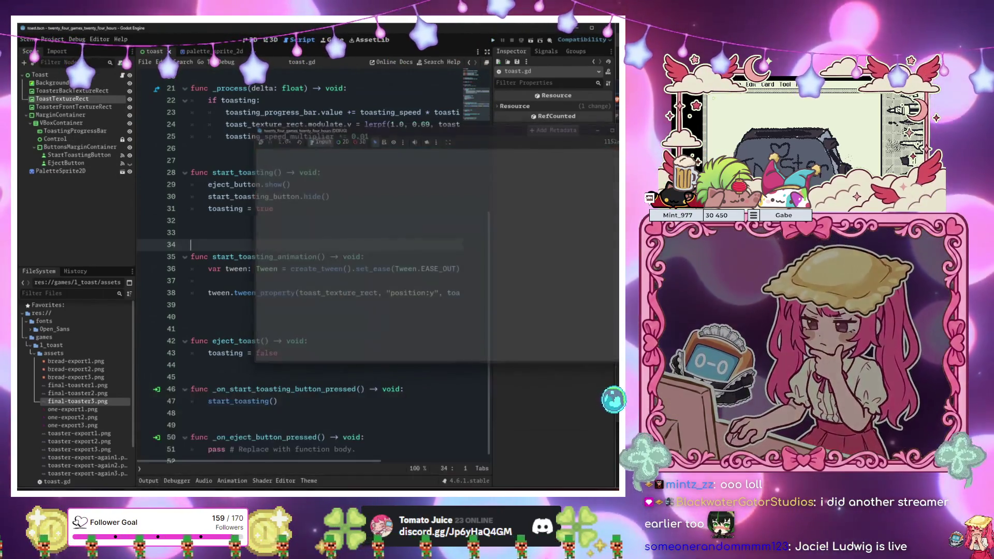
- Change the lerpf darkening value on line 24 from 0.69 to 0.3 and run the game again
click(289, 269)
key(shift+End)
scroll(289, 269, up, 2)
click(289, 269)
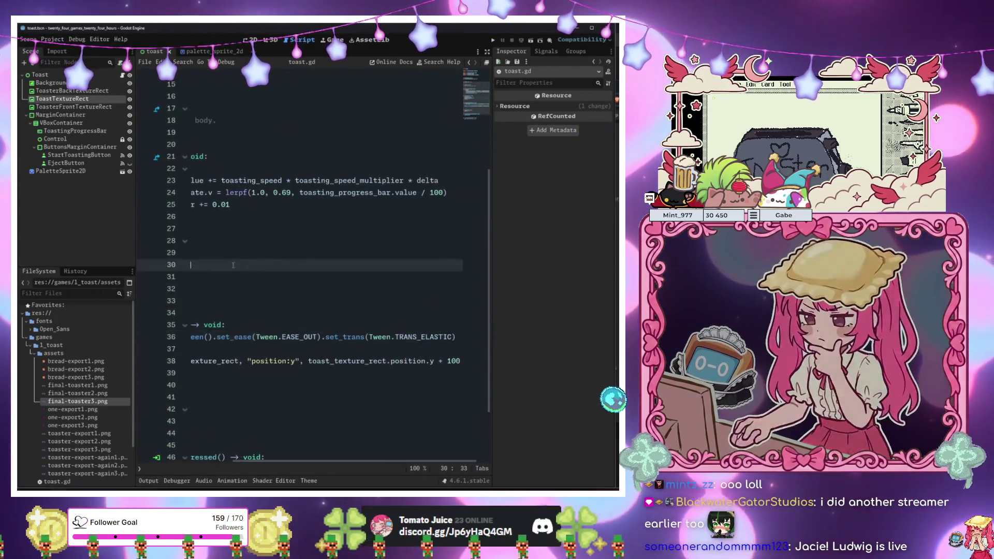
click(432, 194)
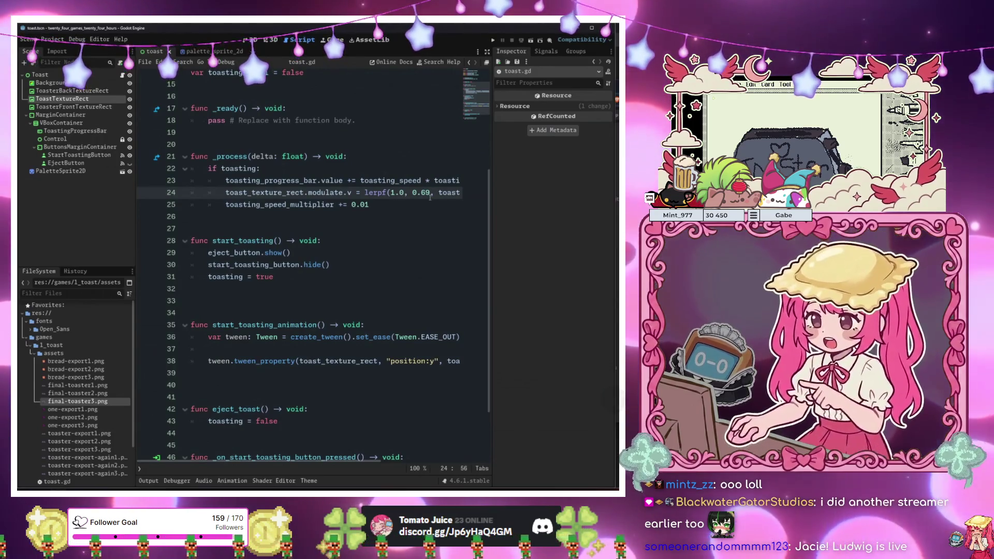
text(3)
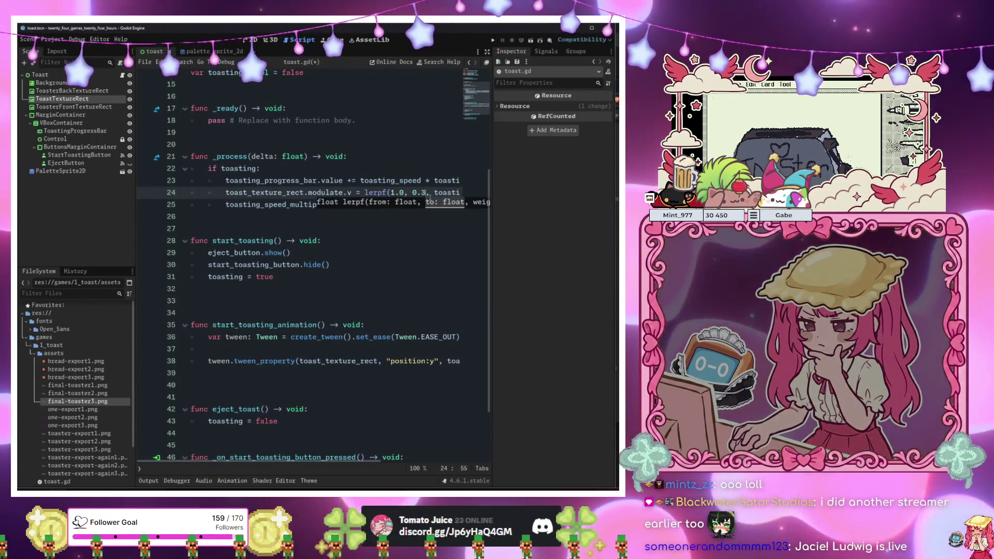
click(446, 148)
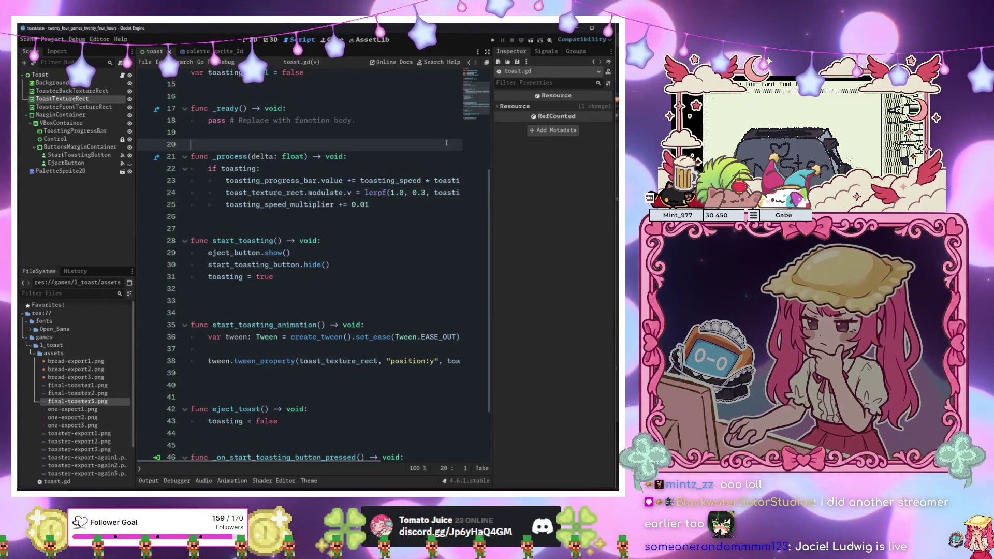
key(F5)
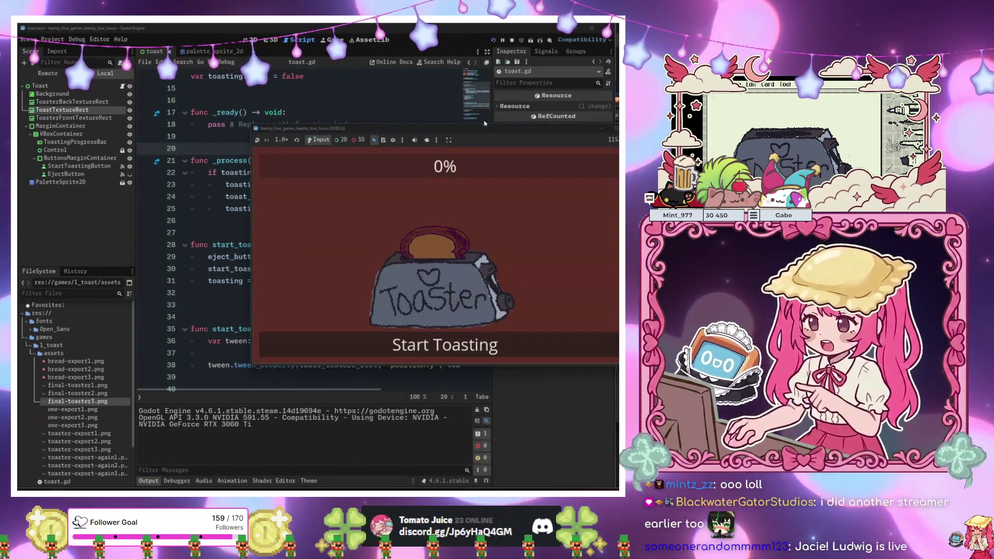
click(227, 163)
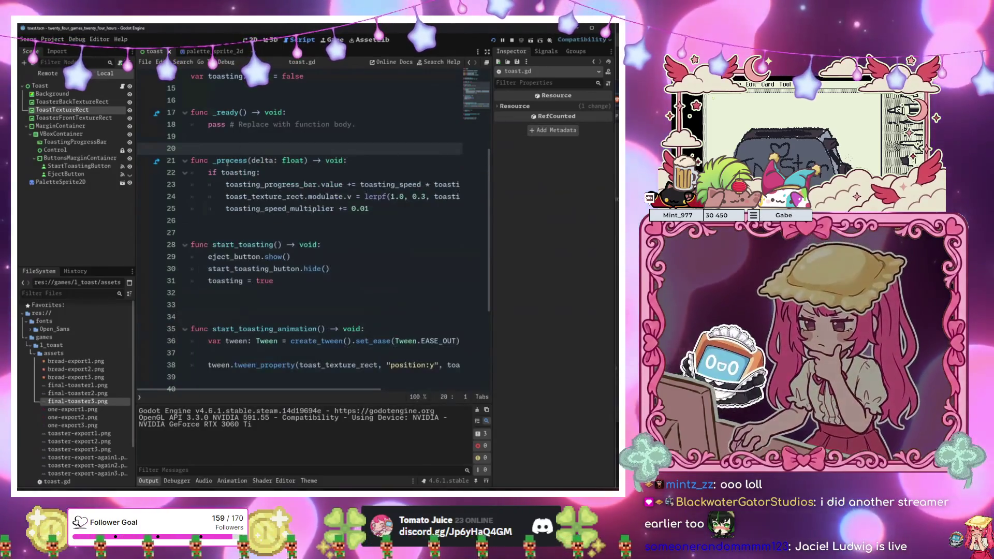
click(80, 102)
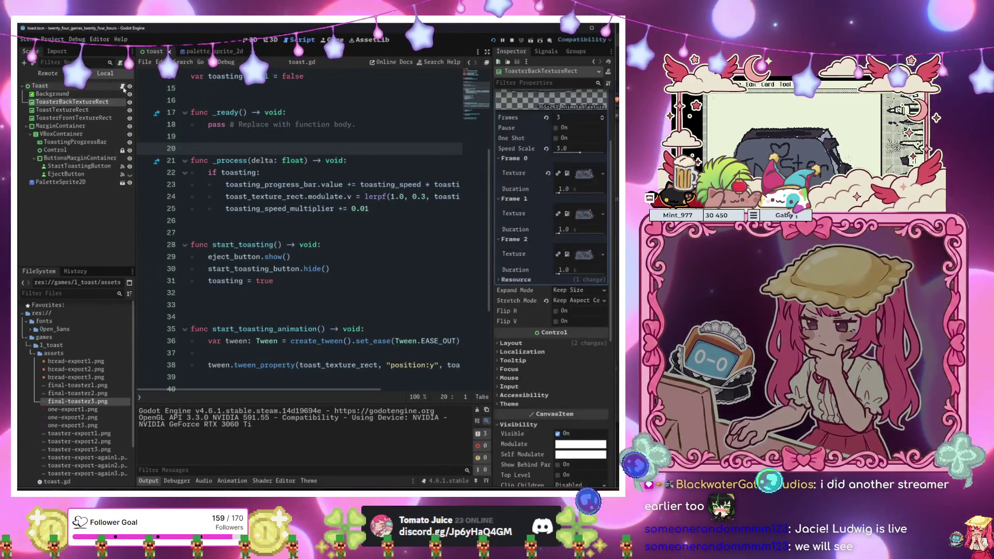
click(357, 123)
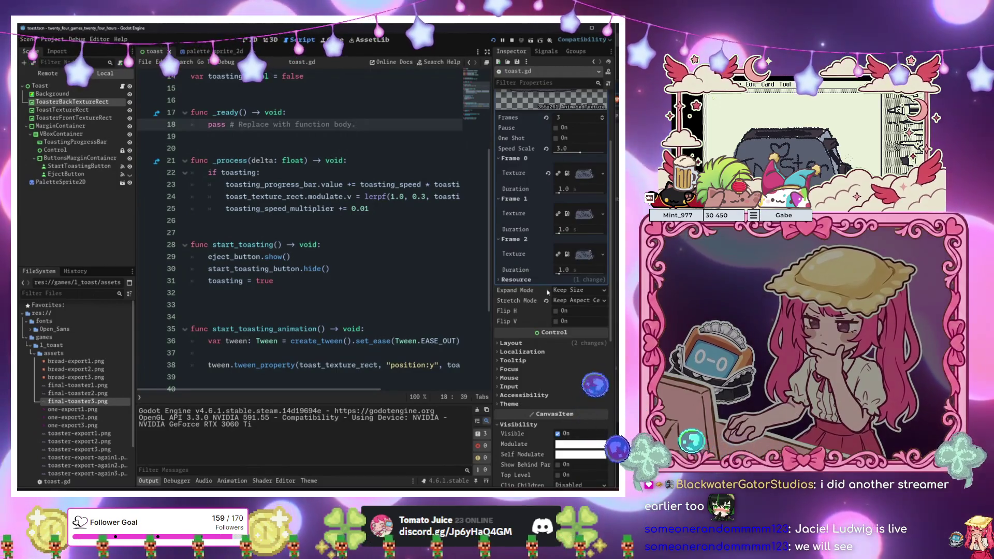
click(52, 93)
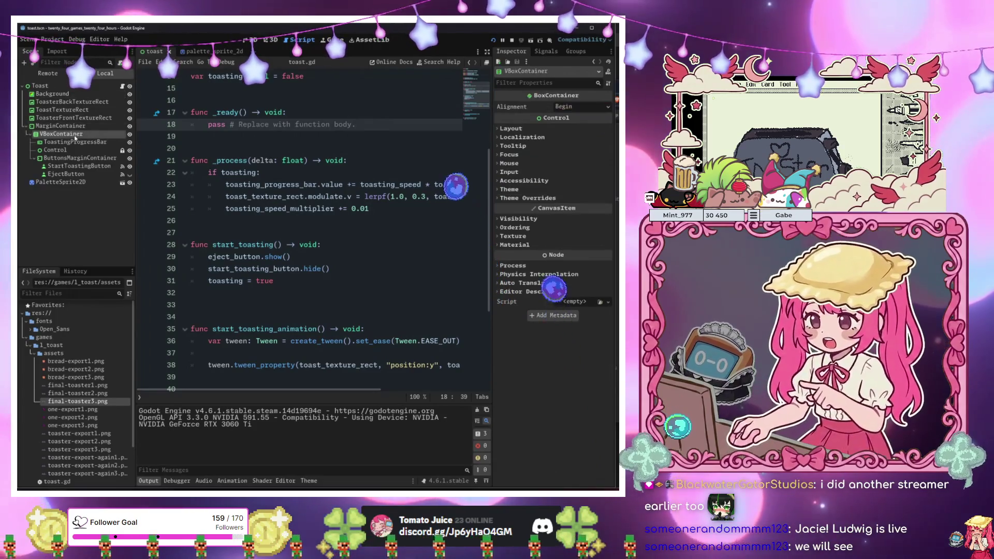
click(77, 111)
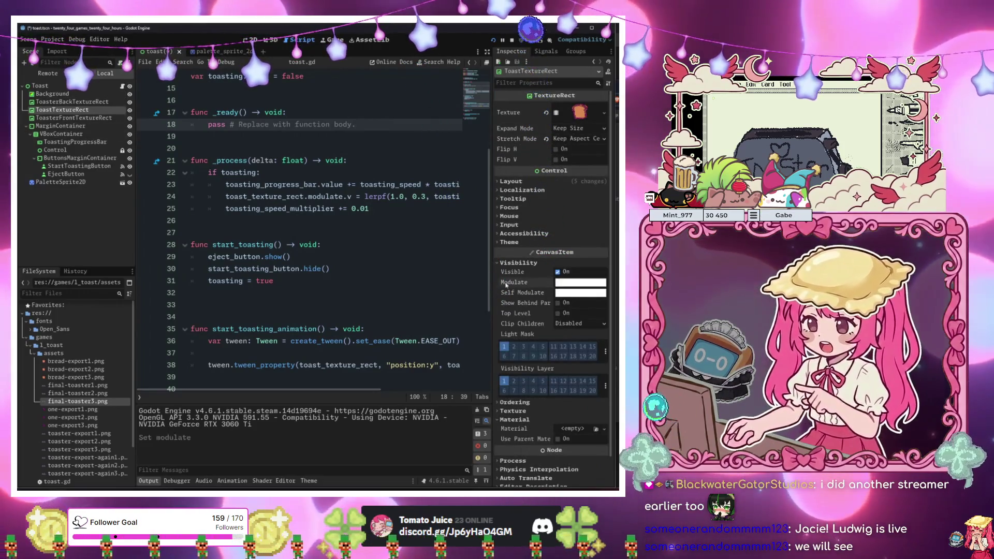
click(383, 281)
key(F5)
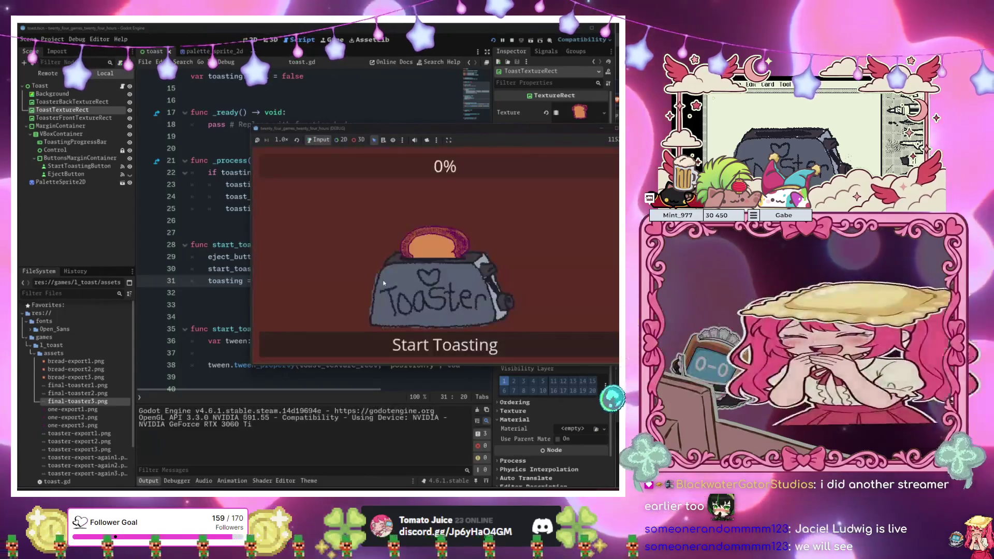
- Start toasting in the running game, let it reach 100%, then stop the game with F8
click(442, 346)
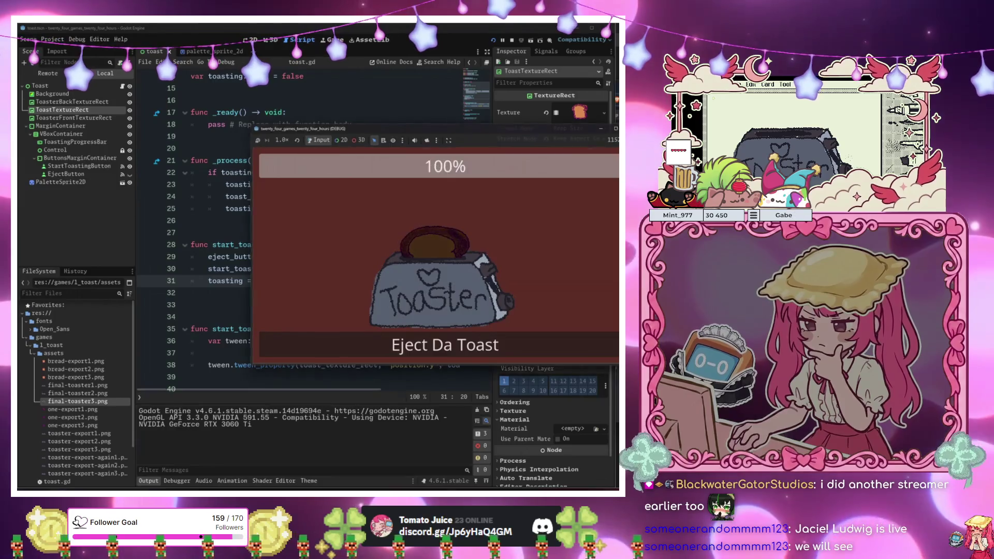
key(F8)
scroll(506, 323, down, 2)
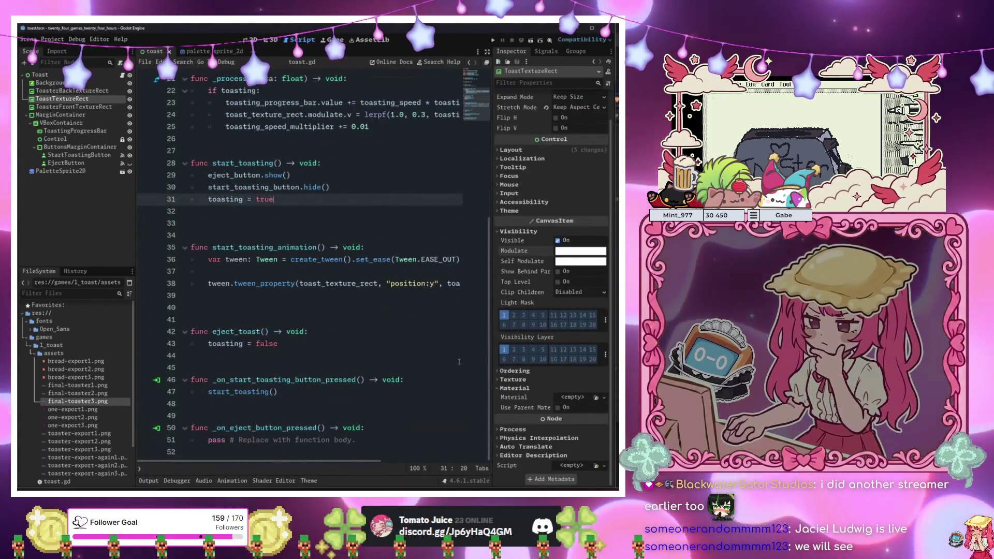
- Replace the placeholder pass in the eject handler with a call to eject_toast()
scroll(457, 342, up, 2)
scroll(457, 343, down, 2)
drag(356, 440, 207, 440)
key(BackSpace)
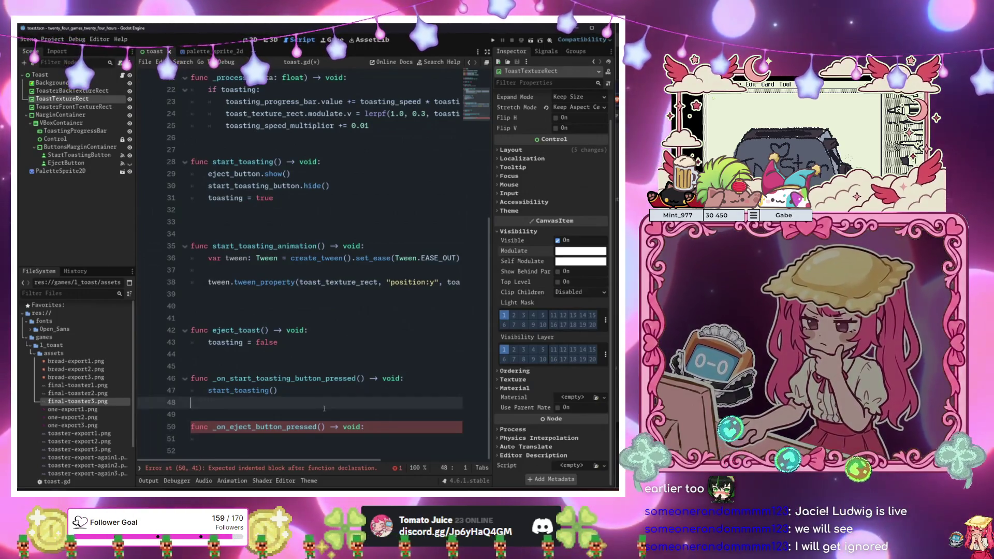
click(321, 453)
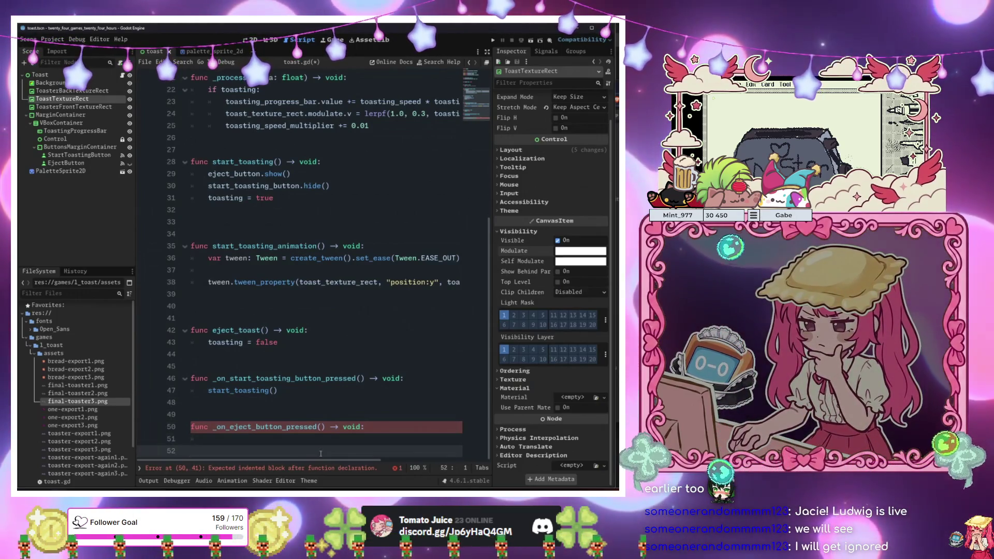
scroll(320, 453, down, 2)
key(BackSpace)
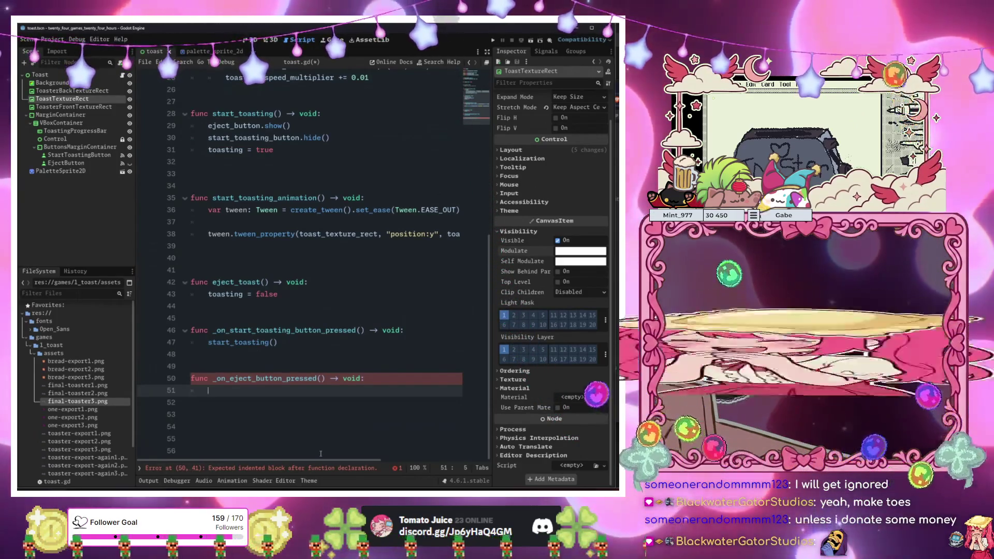
text(toasting = )
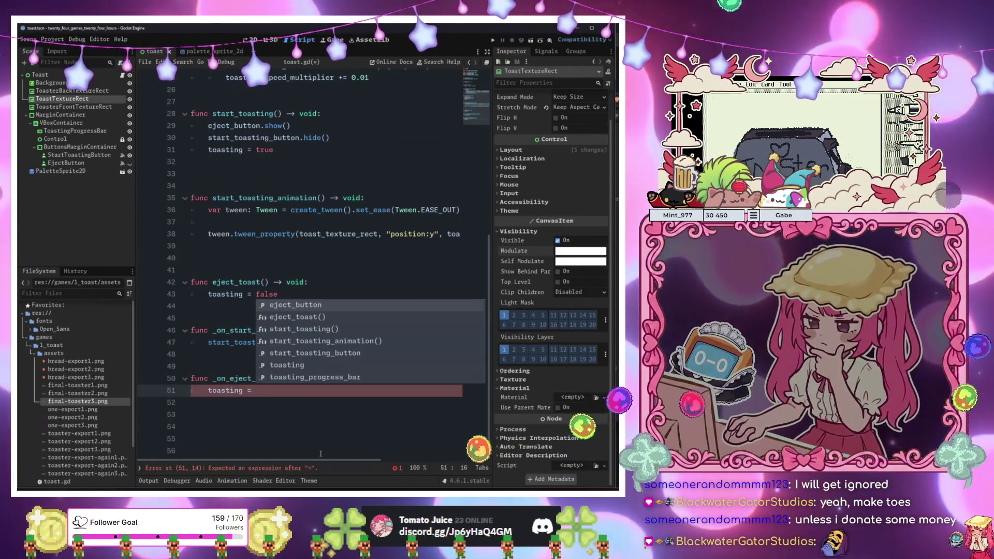
text(false)
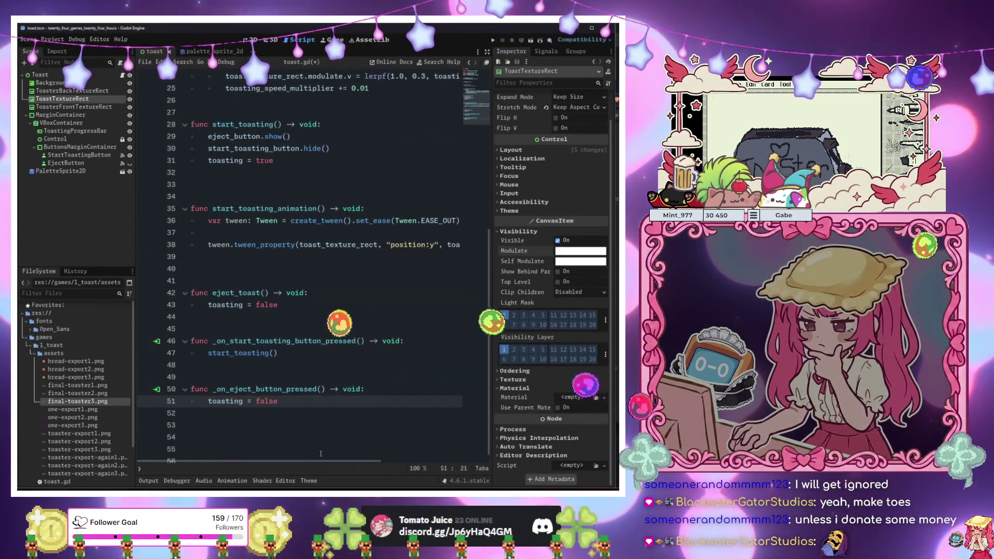
key(BackSpace)
key(BackSpace)
key(BackSpace)
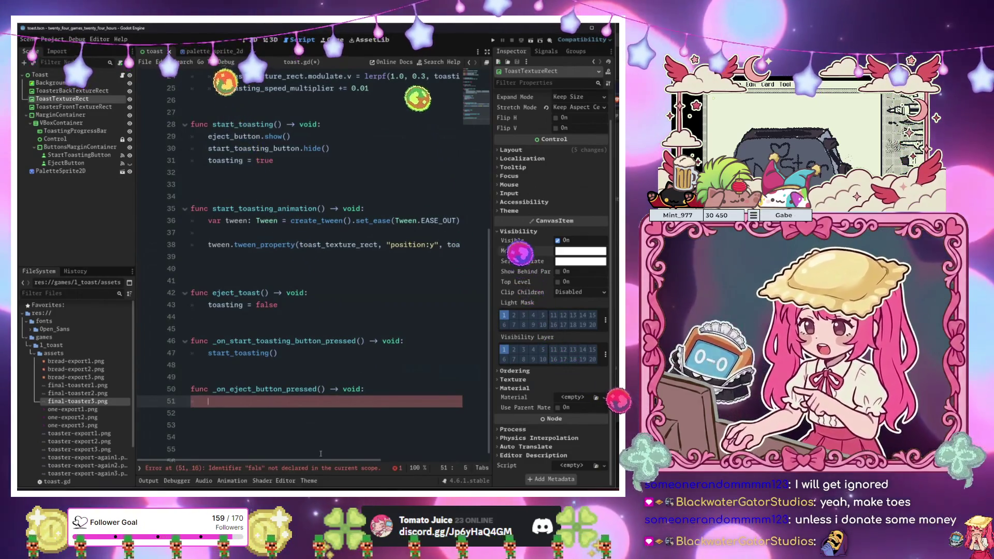
text(eject_bu)
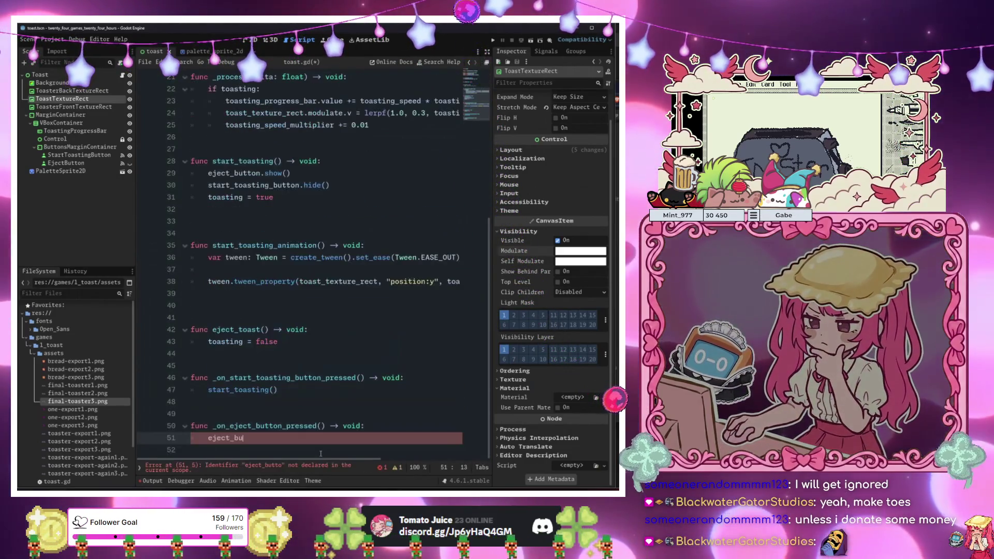
text(tto)
key(Return)
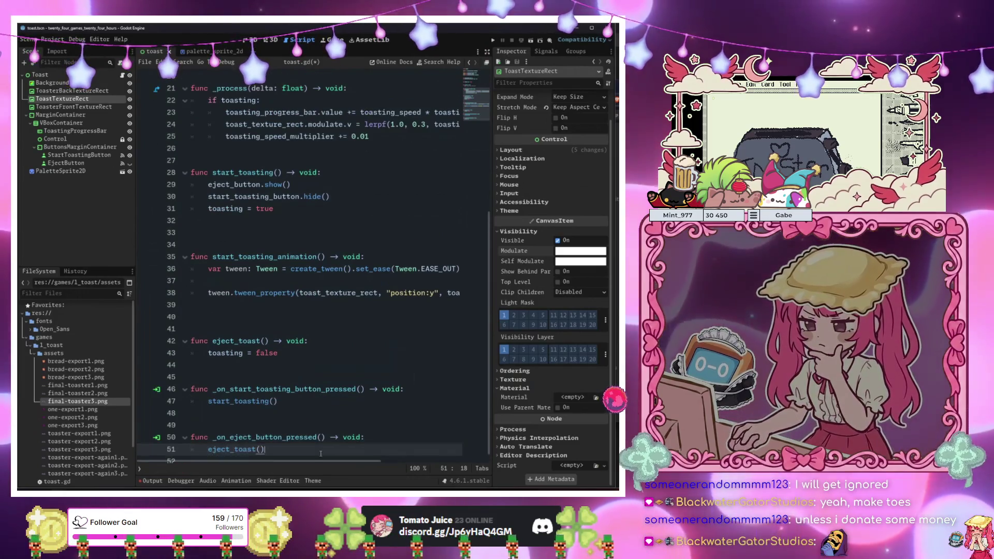
click(303, 454)
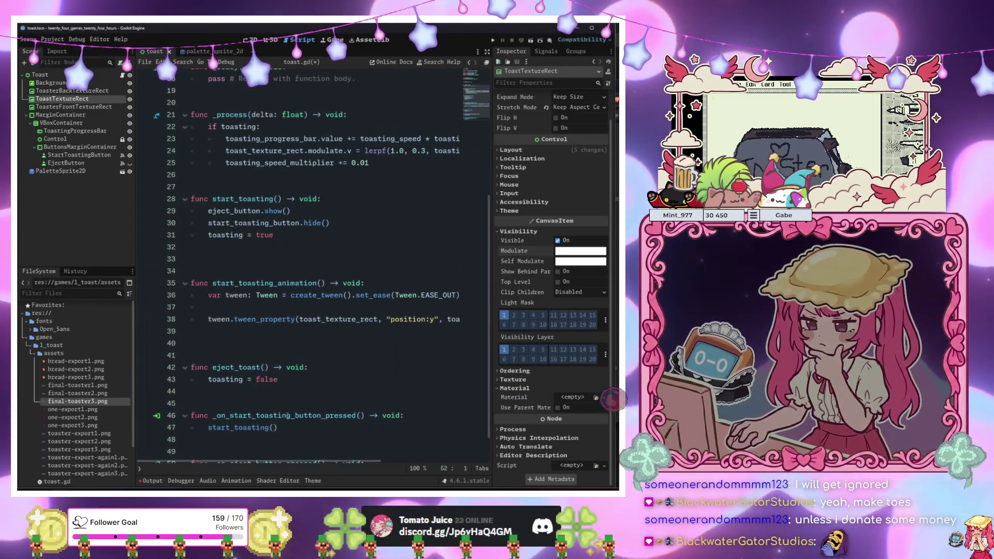
- Look over the eject_toast function and the start_toasting_animation position:y tween
scroll(302, 310, up, 5)
scroll(303, 311, down, 5)
click(277, 331)
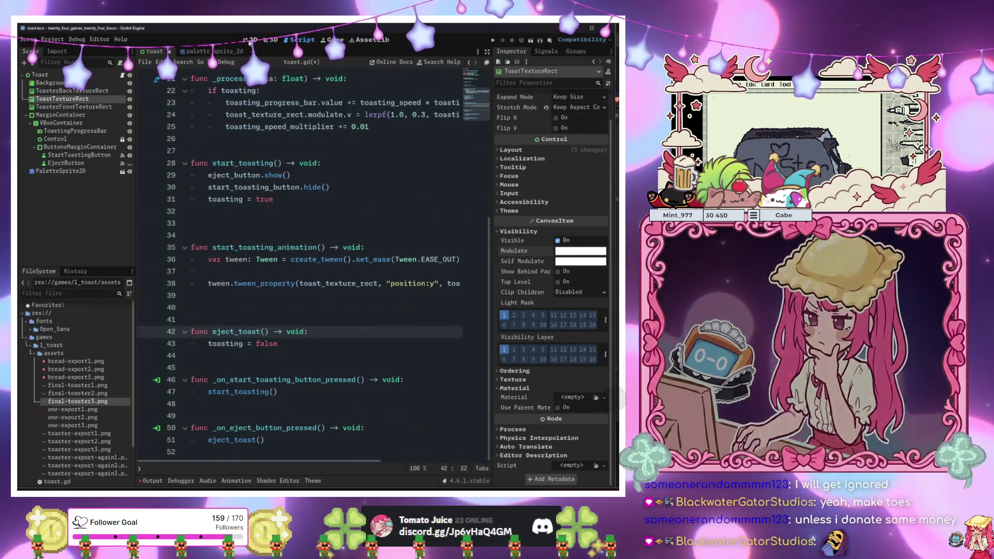
scroll(268, 325, up, 3)
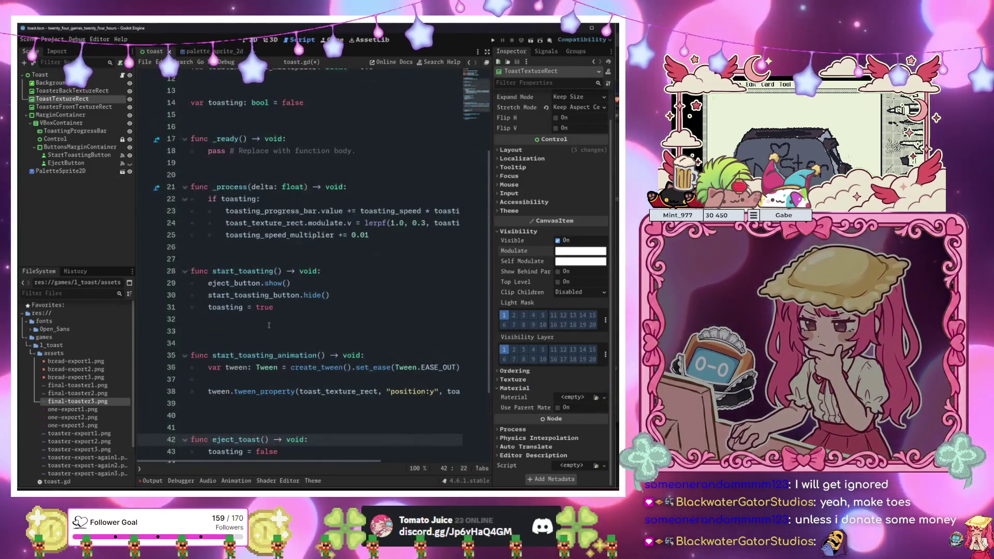
click(259, 343)
click(259, 403)
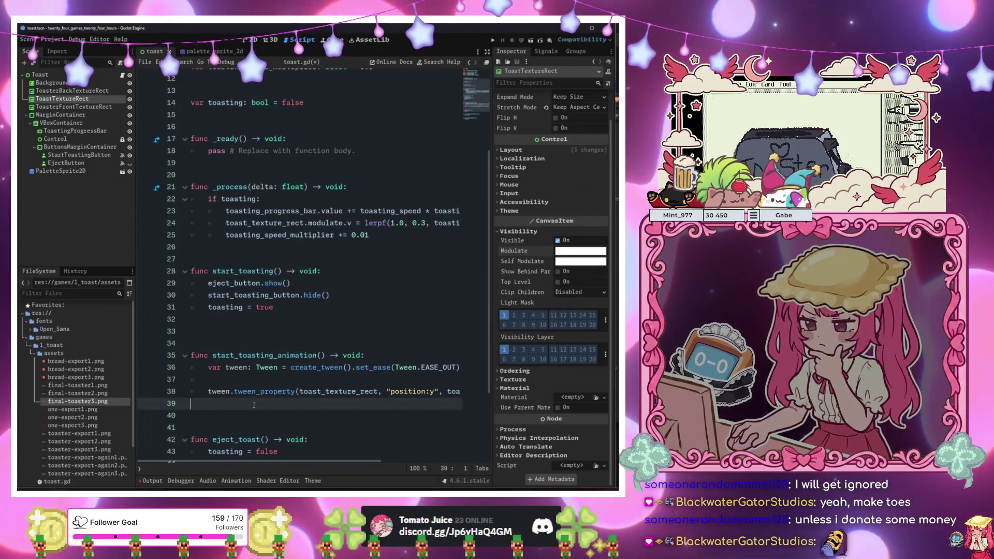
scroll(253, 410, up, 4)
scroll(253, 396, down, 5)
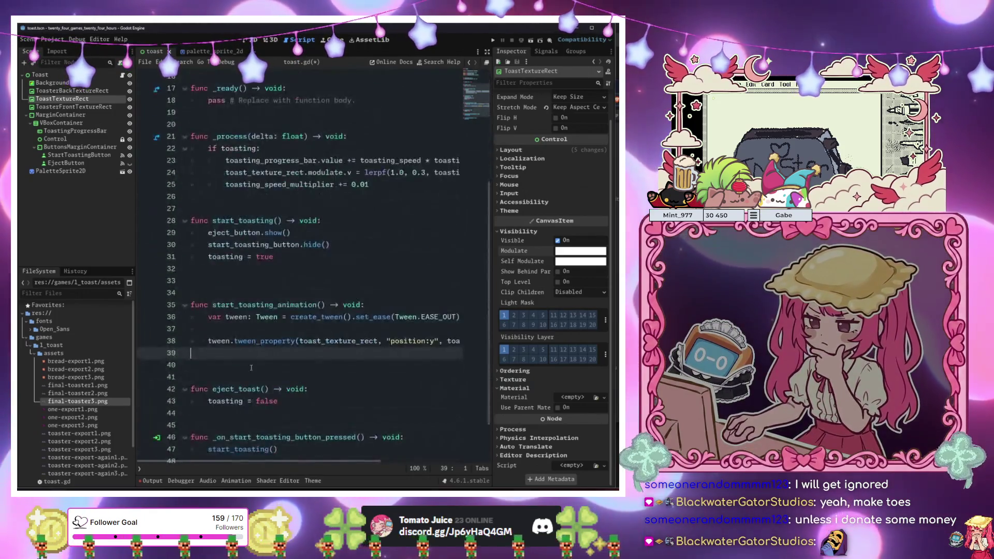
key(Up)
key(Up)
key(Up)
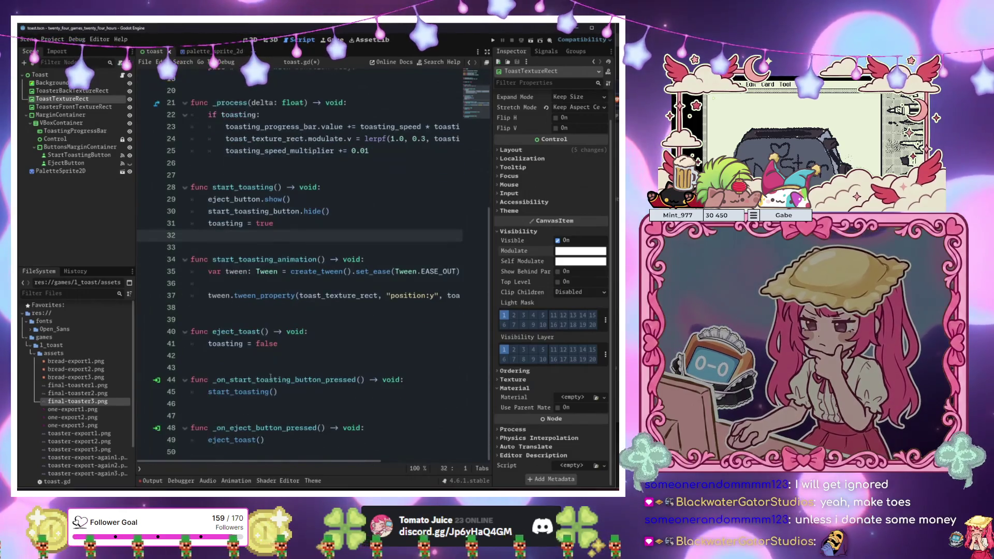
scroll(271, 369, up, 5)
- Check the _ready function's pass body and go back to the 2D scene view
click(376, 272)
click(375, 280)
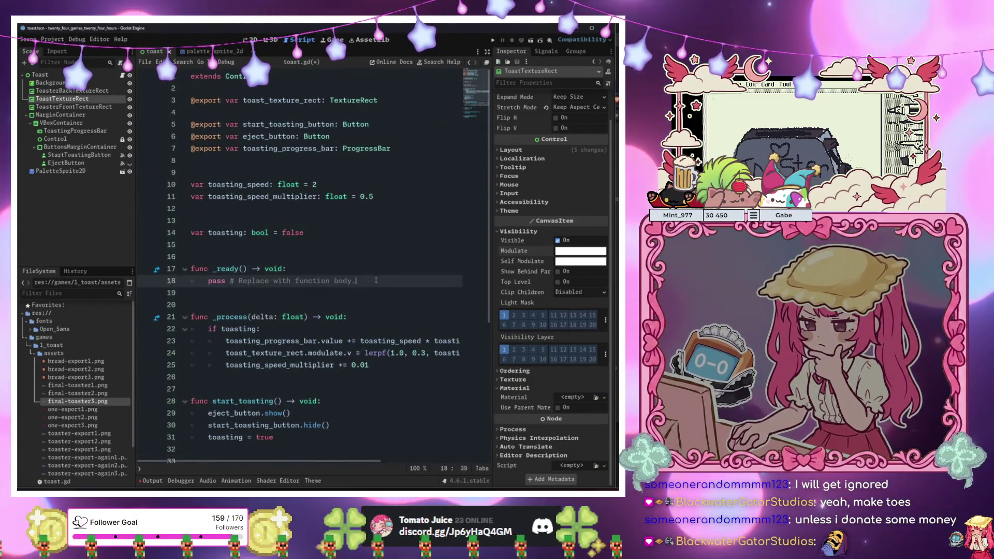
click(258, 39)
scroll(342, 287, down, 2)
scroll(341, 287, up, 2)
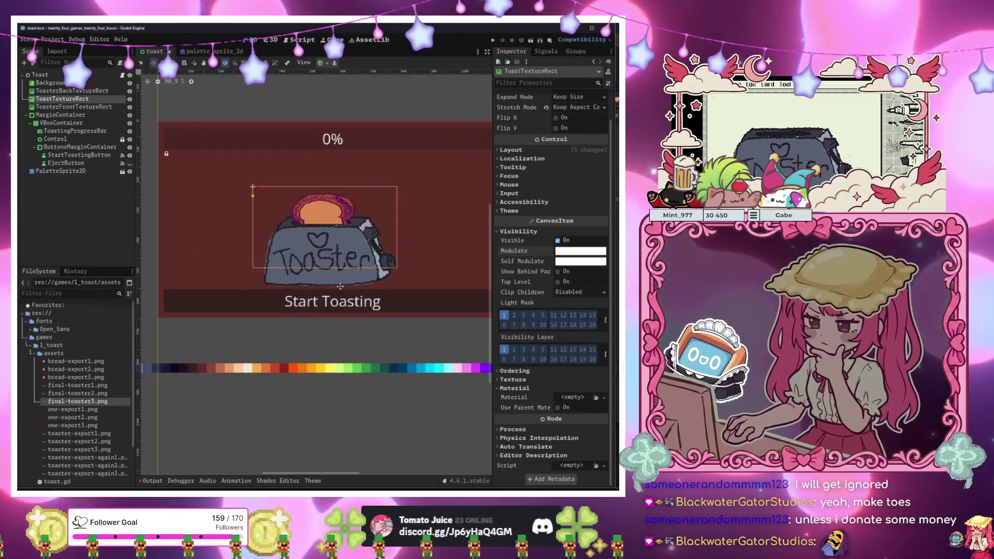
- Clear the node selection, open the Theme panel, and recentre the toaster scene
scroll(342, 287, down, 1)
scroll(314, 304, up, 2)
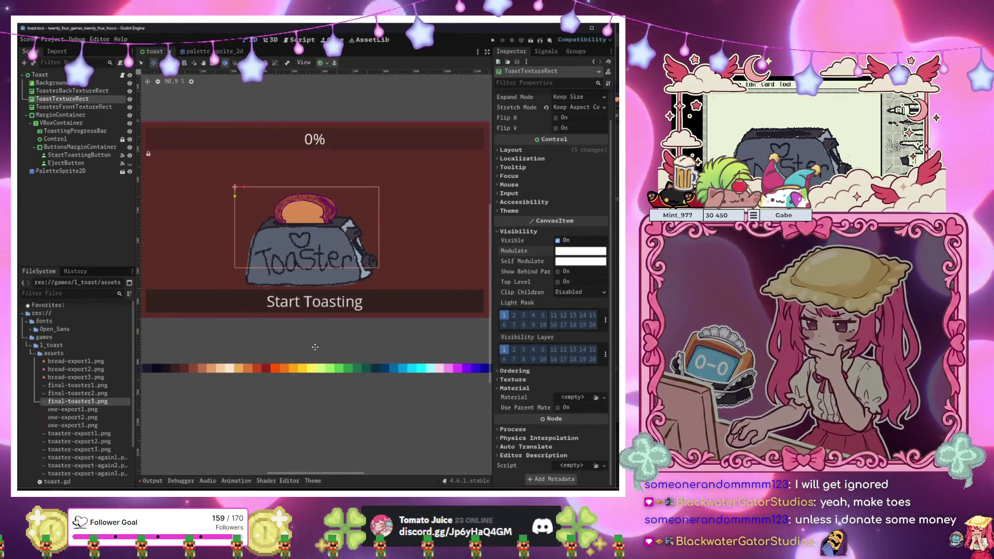
click(312, 481)
scroll(321, 333, down, 2)
click(321, 334)
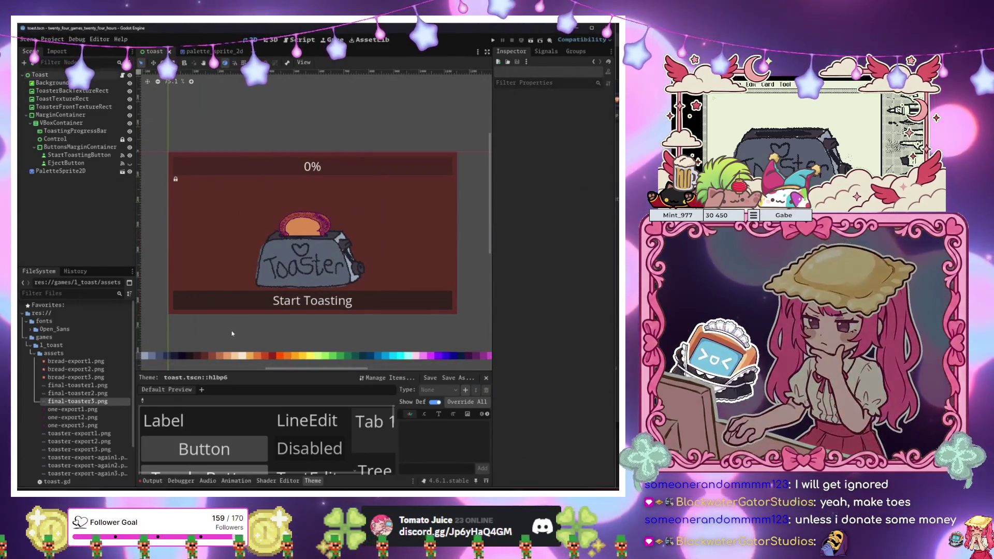
scroll(231, 215, up, 1)
scroll(230, 215, down, 1)
scroll(221, 200, up, 1)
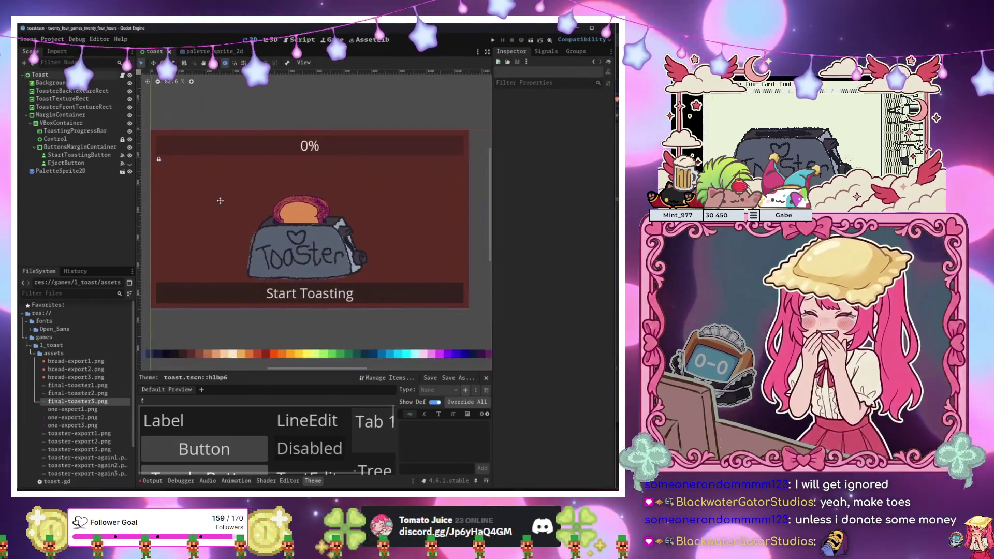
drag(221, 200, 223, 186)
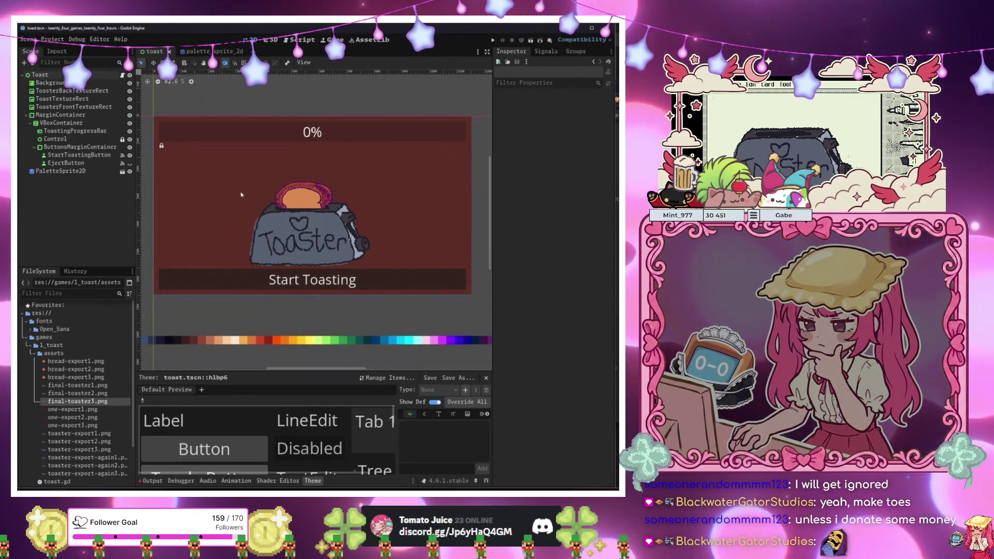
- Inspect the MarginContainer node, the Toast script, and the Background node
click(173, 187)
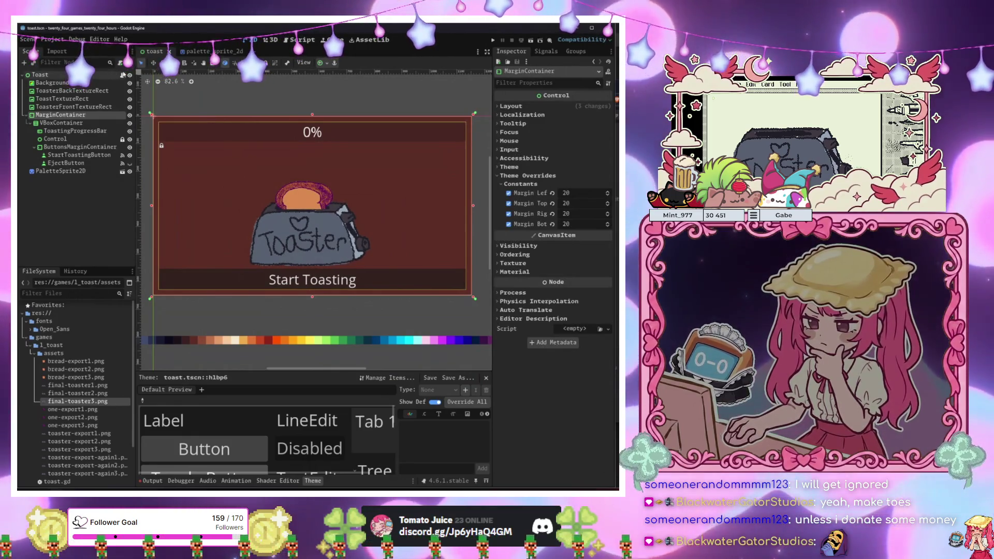
click(123, 76)
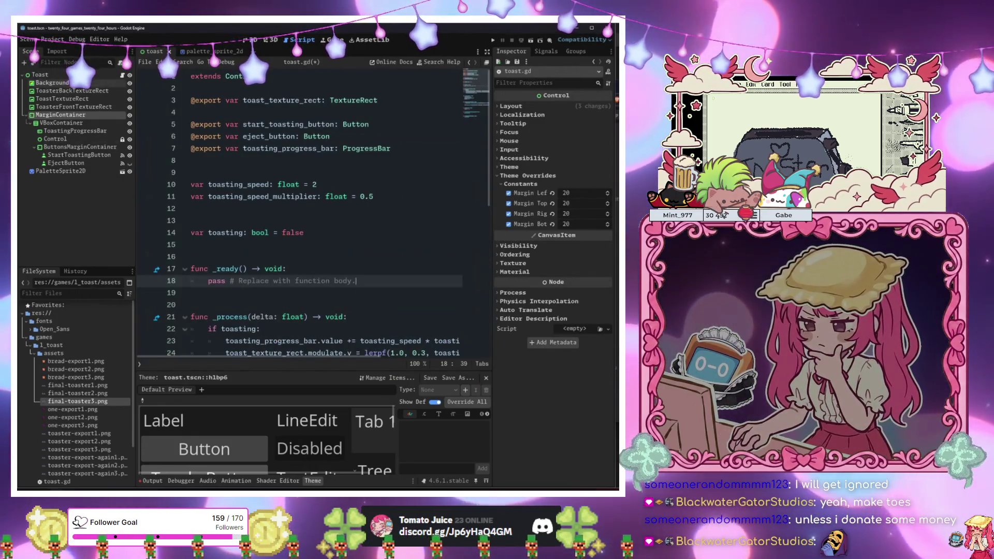
click(52, 82)
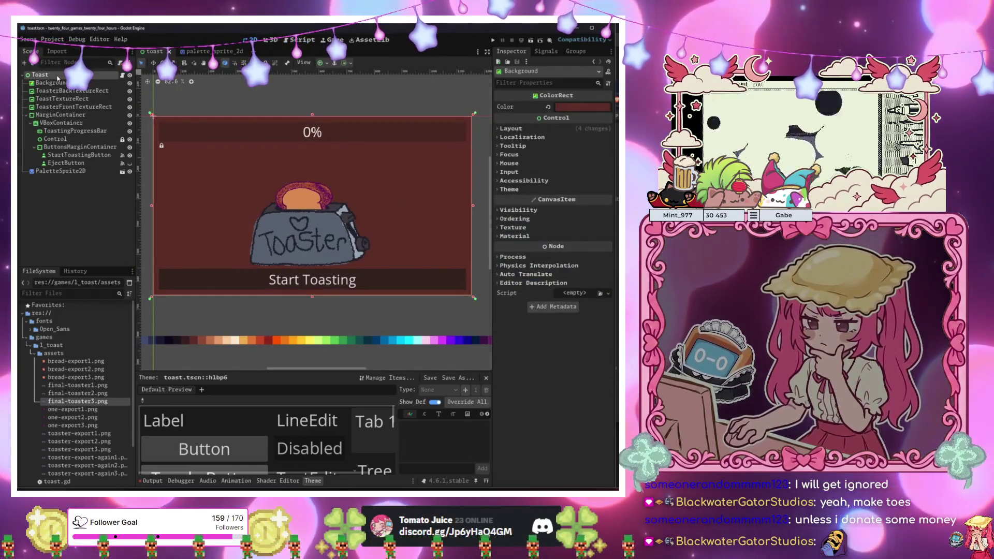
- Add a RichTextLabel under Toast reading '[wave] We need 69% Toastness', widened to one line
click(58, 76)
key(ctrl+a)
text(rich)
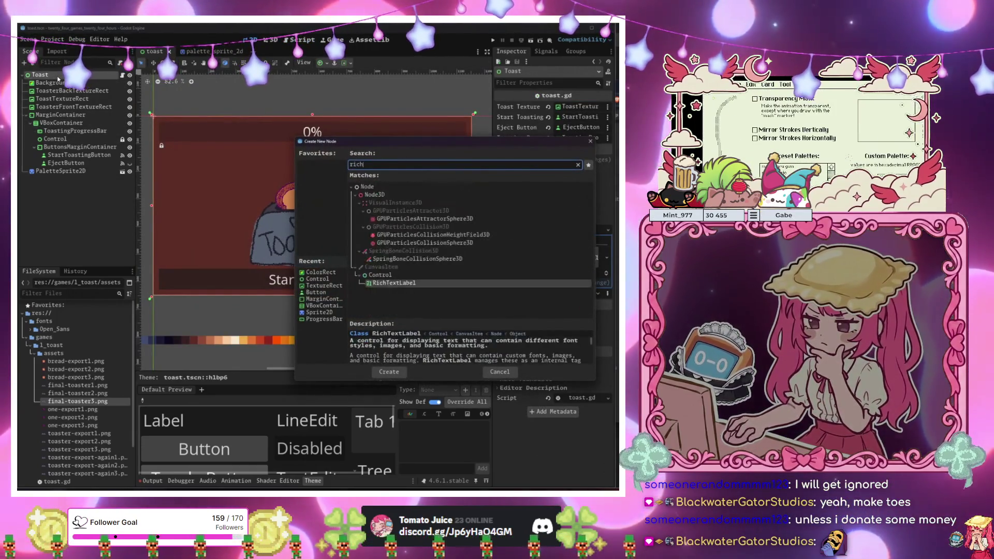
key(Return)
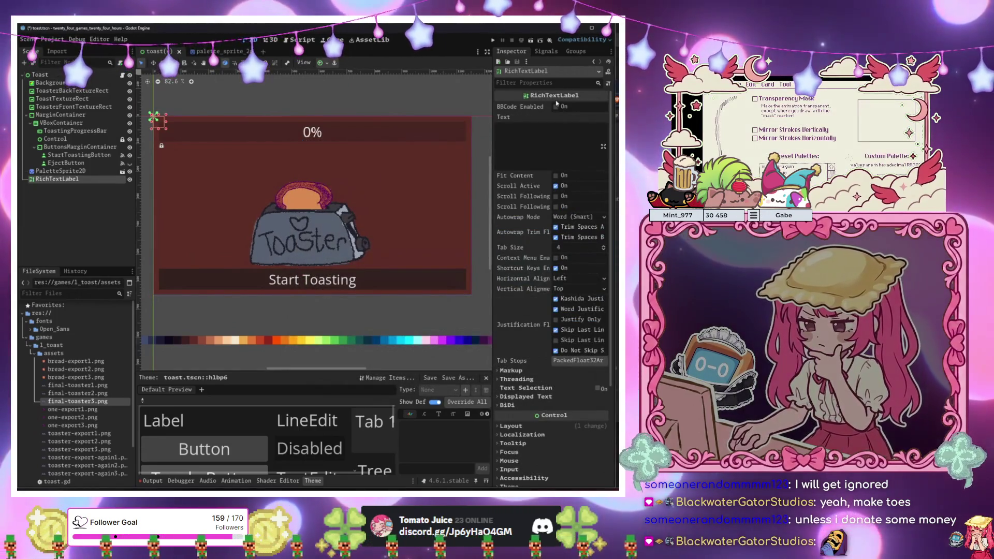
click(554, 124)
text([wave)
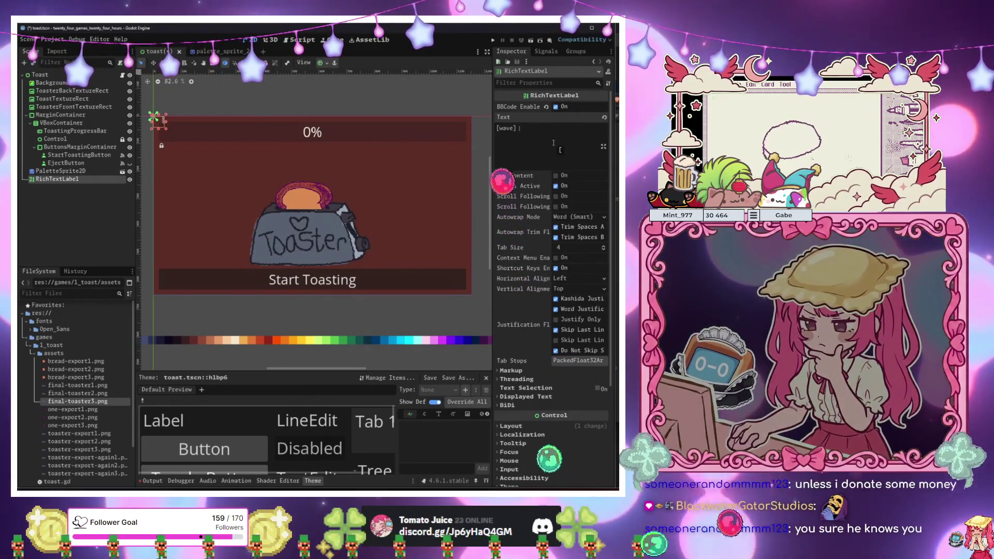
text(We need )
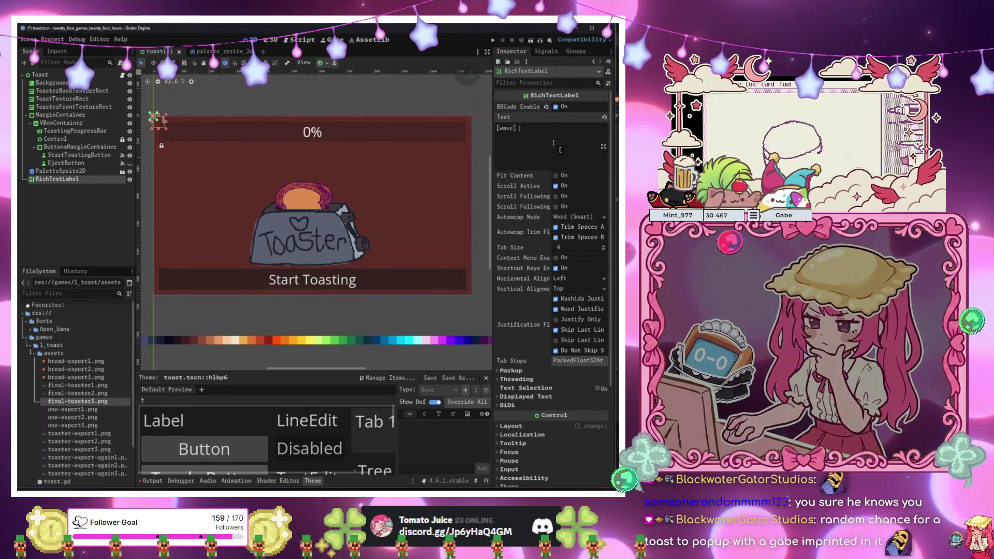
text(69% Toastness)
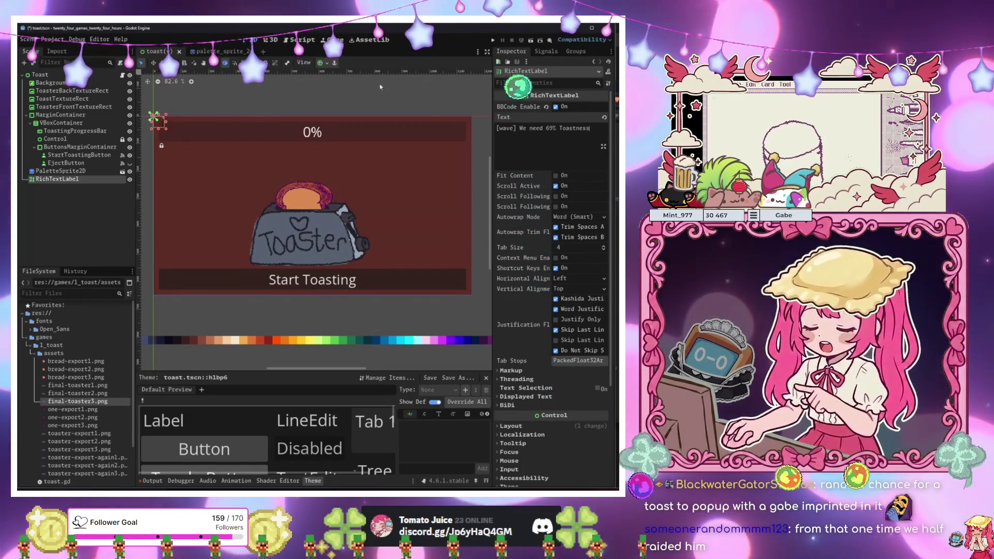
mouse_move(255, 148)
mouse_down()
mouse_move(319, 151)
mouse_move(429, 254)
mouse_up()
- Override the label's normal font size to 25 px
scroll(551, 259, down, 5)
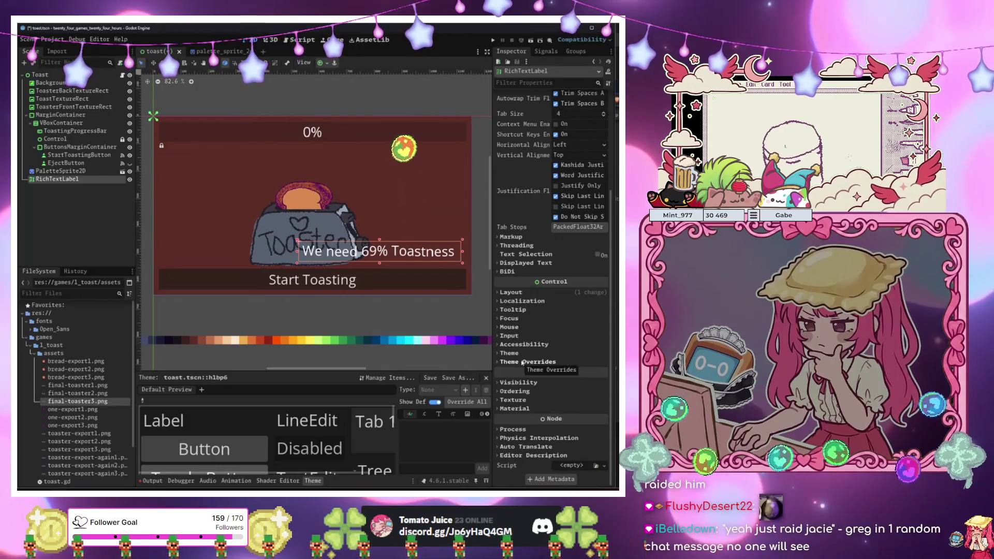
click(523, 362)
click(523, 396)
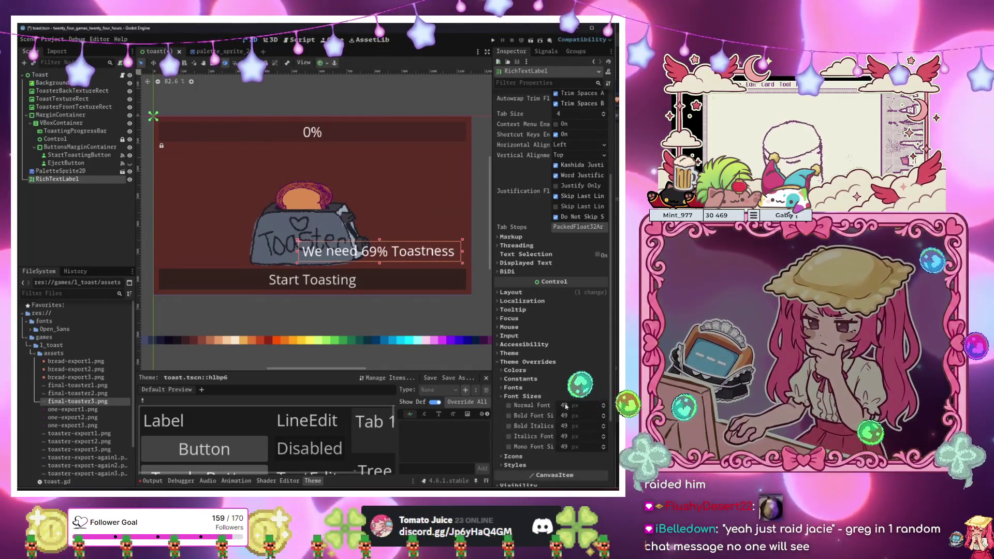
click(565, 407)
text(38)
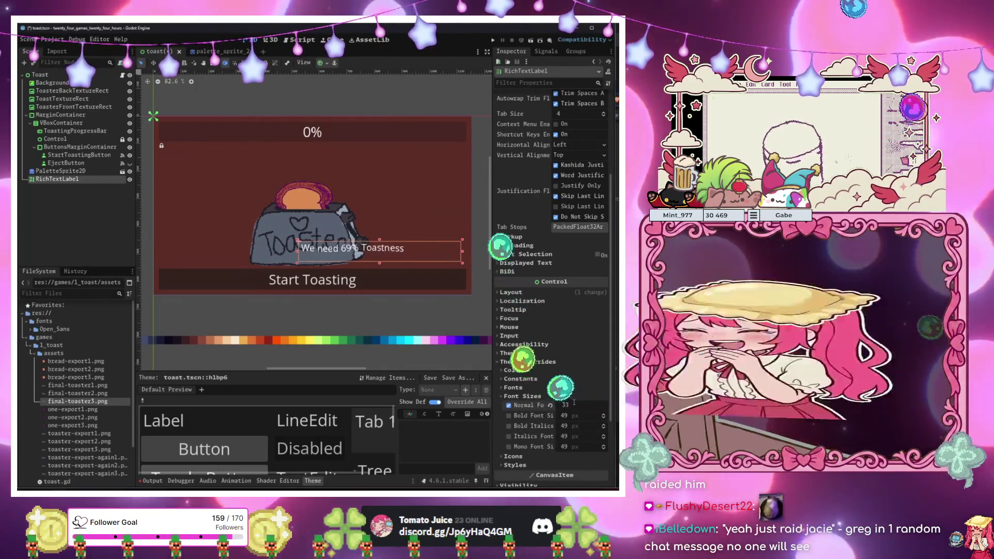
text(25)
key(Return)
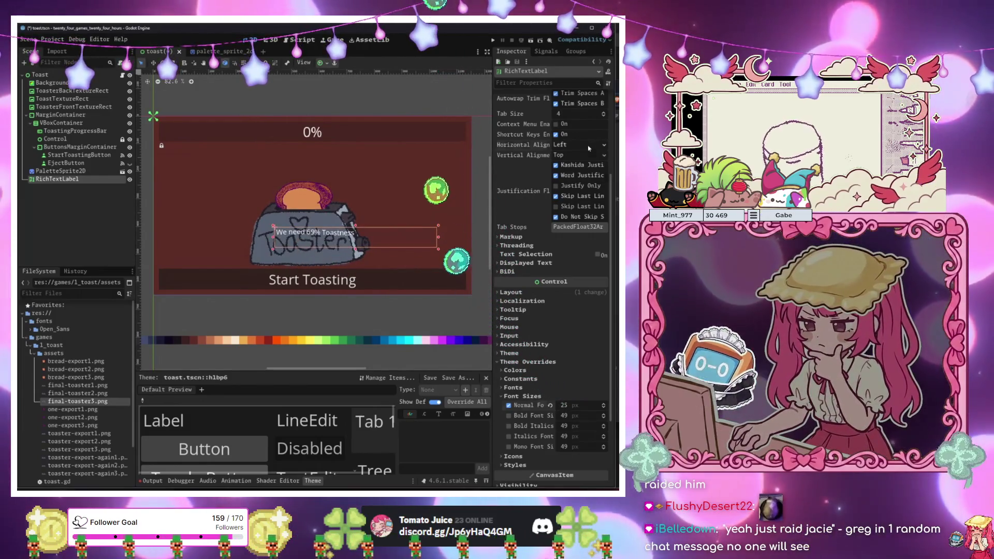
- Centre the label text horizontally and vertically and place it at the toaster's lower right
click(588, 147)
click(579, 166)
click(579, 155)
click(587, 176)
drag(388, 238, 450, 254)
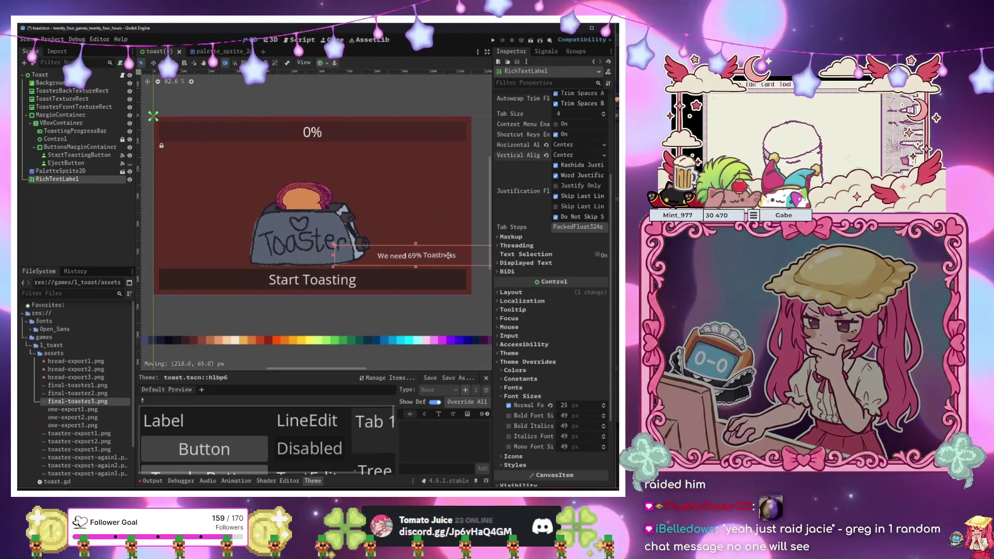
click(434, 306)
click(276, 225)
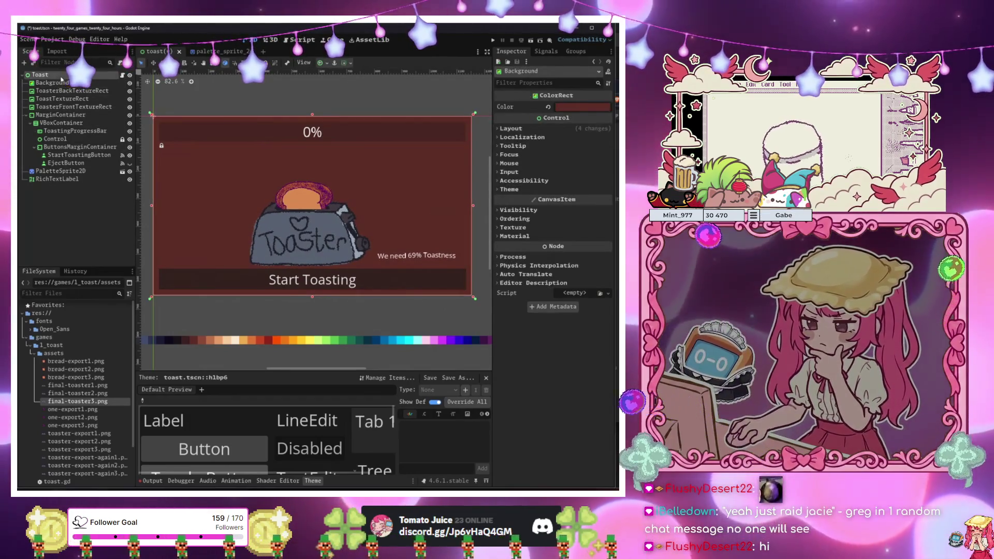
- Add a TextureRect child to Toast and name it OneTextureRect
click(40, 75)
key(ctrl+a)
text(te)
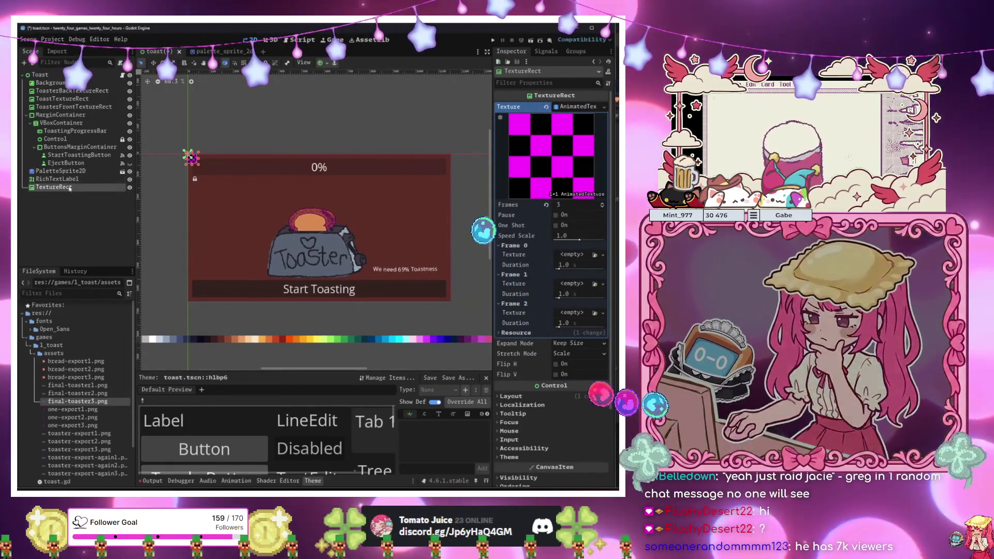
double_click(40, 188)
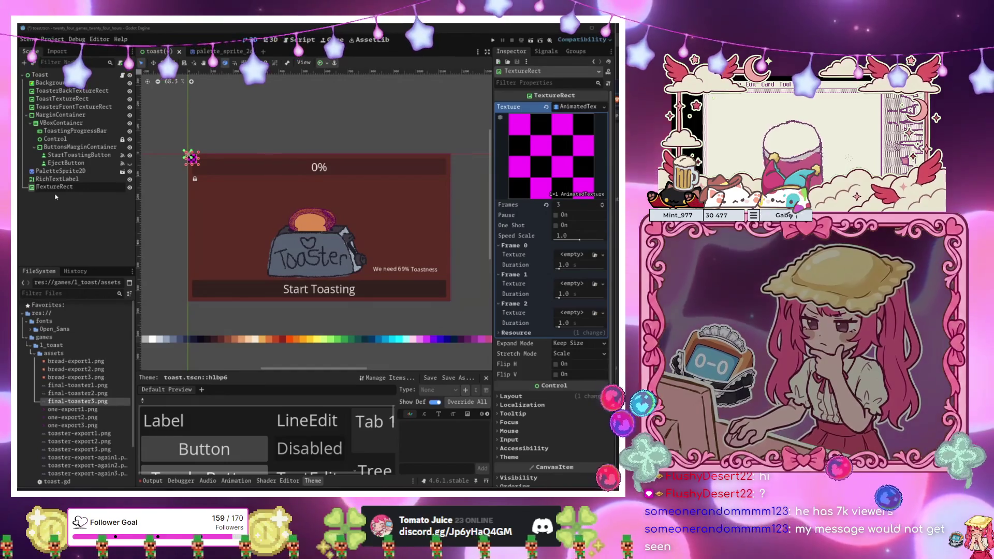
text(One)
key(Return)
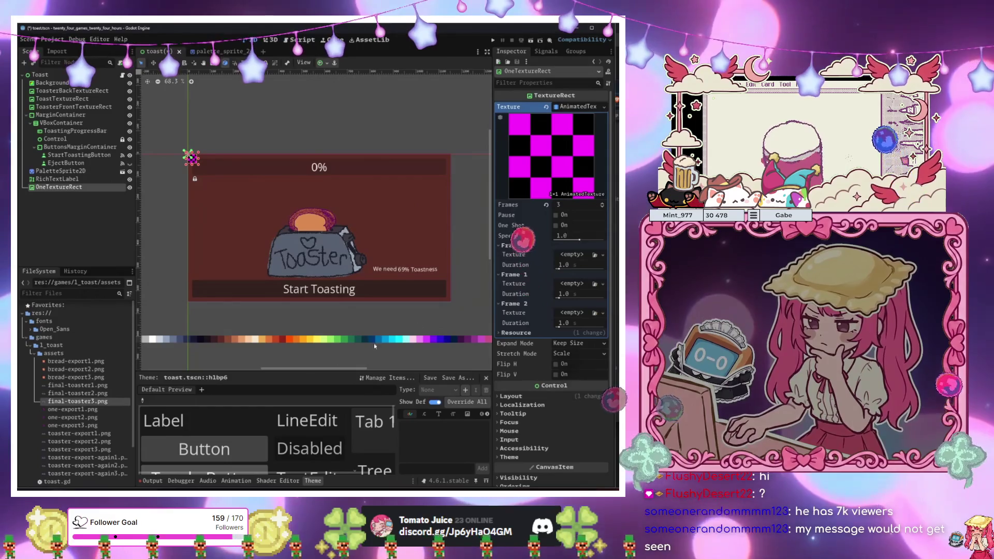
- Assign one-export1.png, one-export2.png and one-export3.png as its frames 0–2
click(80, 386)
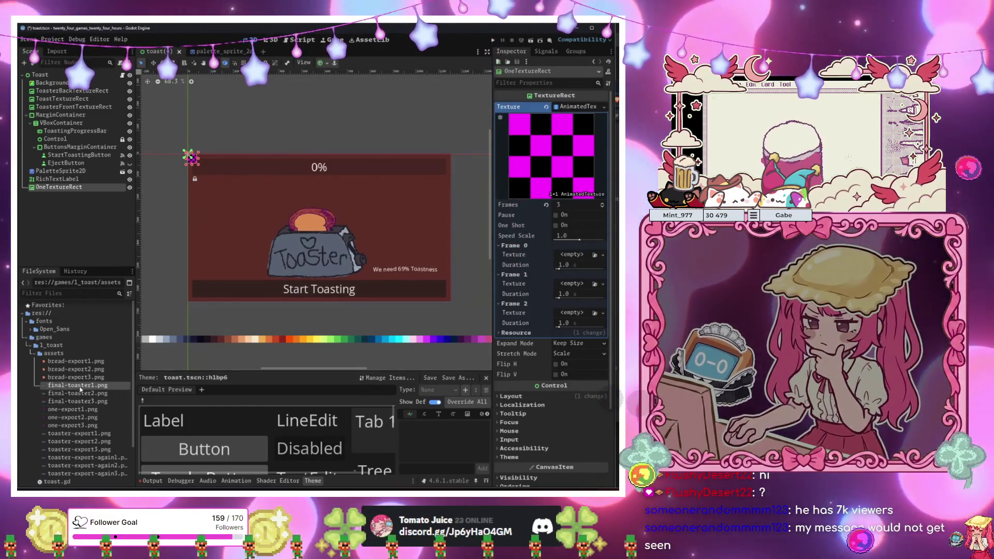
click(73, 409)
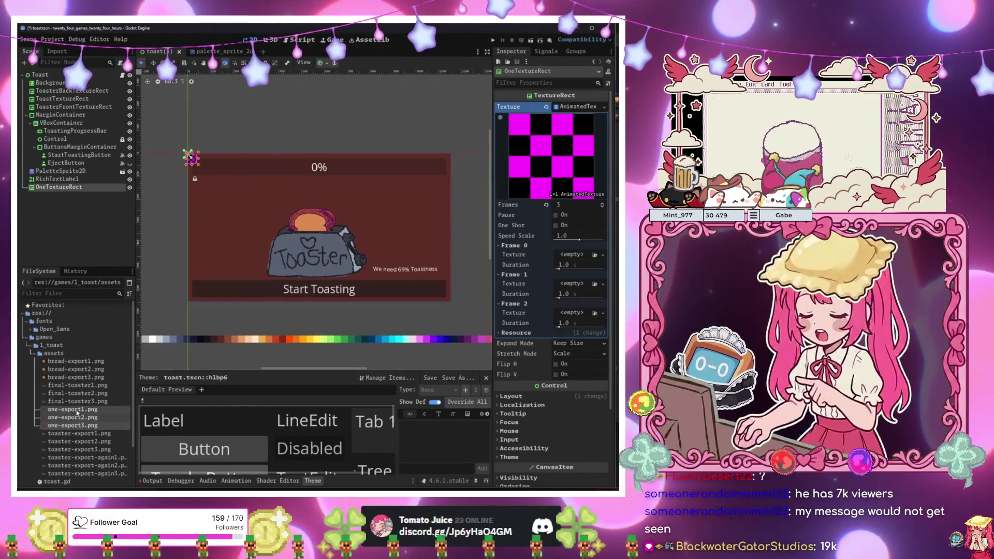
click(77, 410)
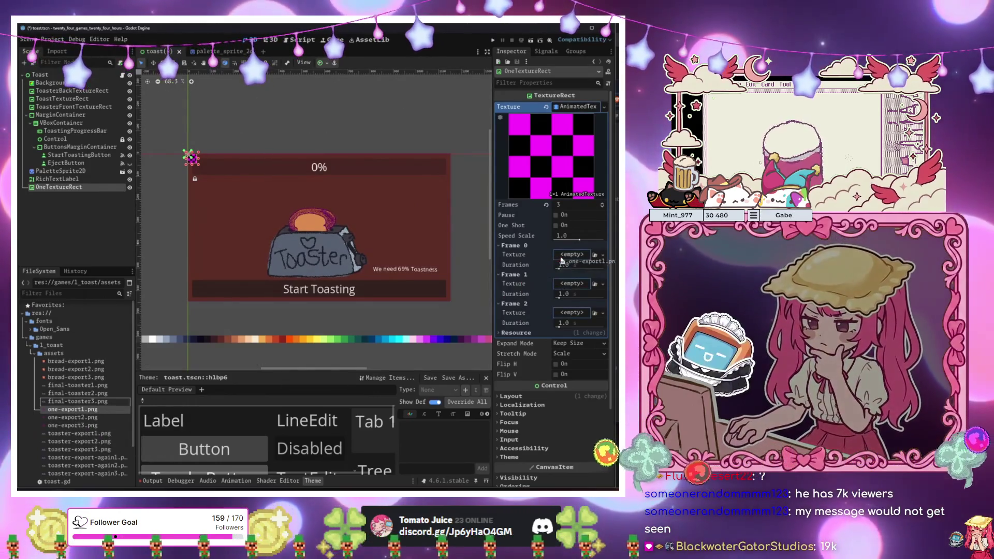
drag(562, 260, 564, 258)
drag(73, 417, 565, 300)
mouse_move(72, 424)
mouse_down()
mouse_move(528, 368)
mouse_move(566, 350)
mouse_up()
scroll(220, 192, up, 6)
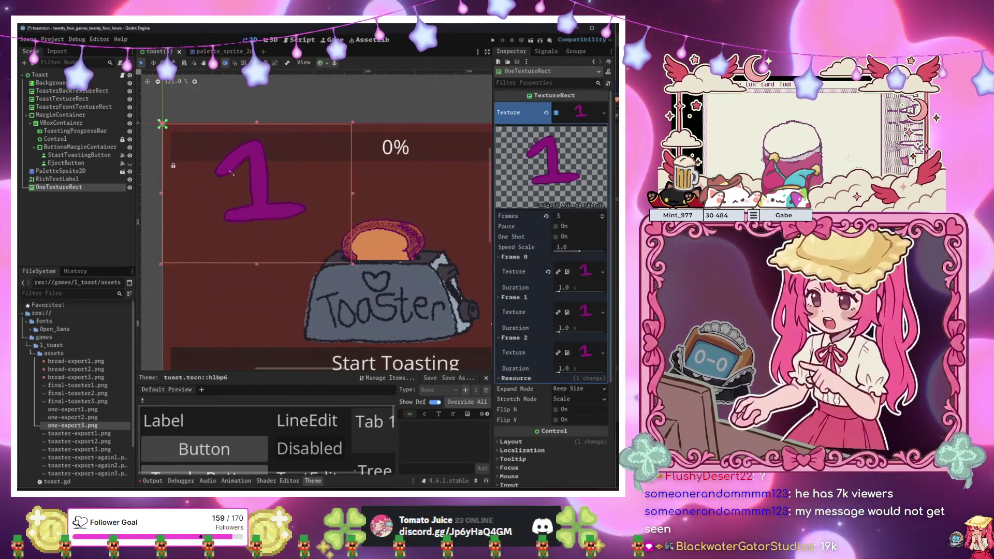
- Move the purple 1 image down and left to the toaster panel's upper left
mouse_move(283, 198)
mouse_down()
mouse_move(306, 202)
mouse_move(263, 251)
mouse_up()
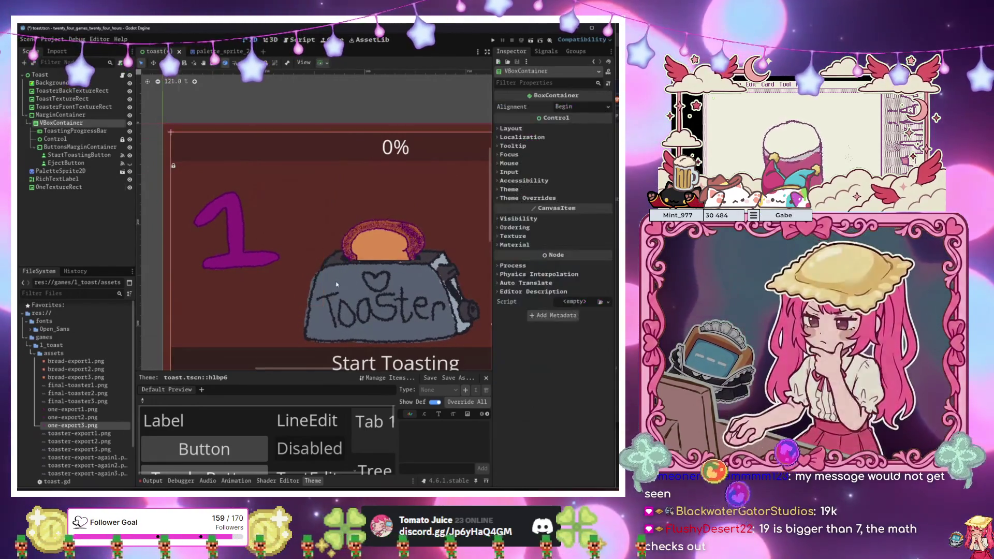
scroll(261, 246, down, 5)
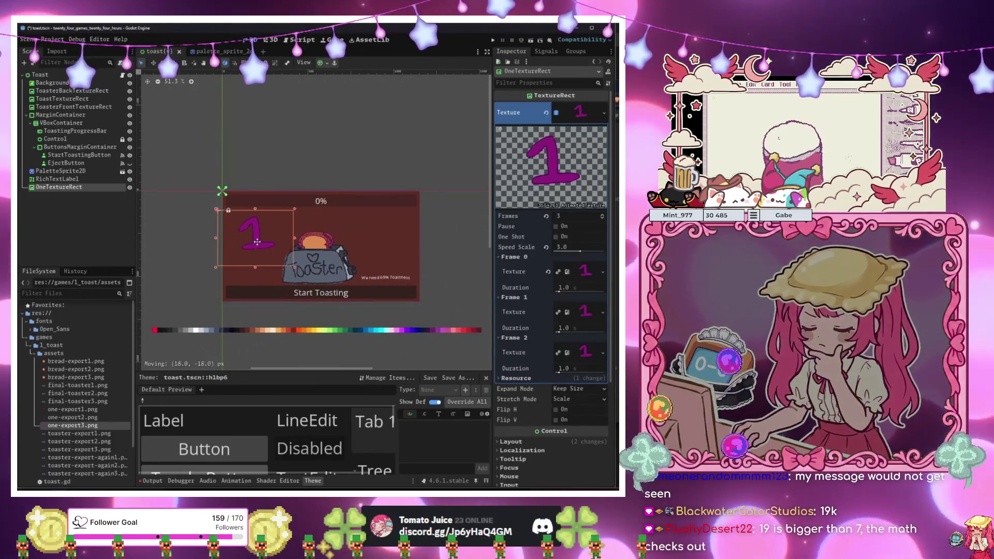
scroll(303, 259, down, 2)
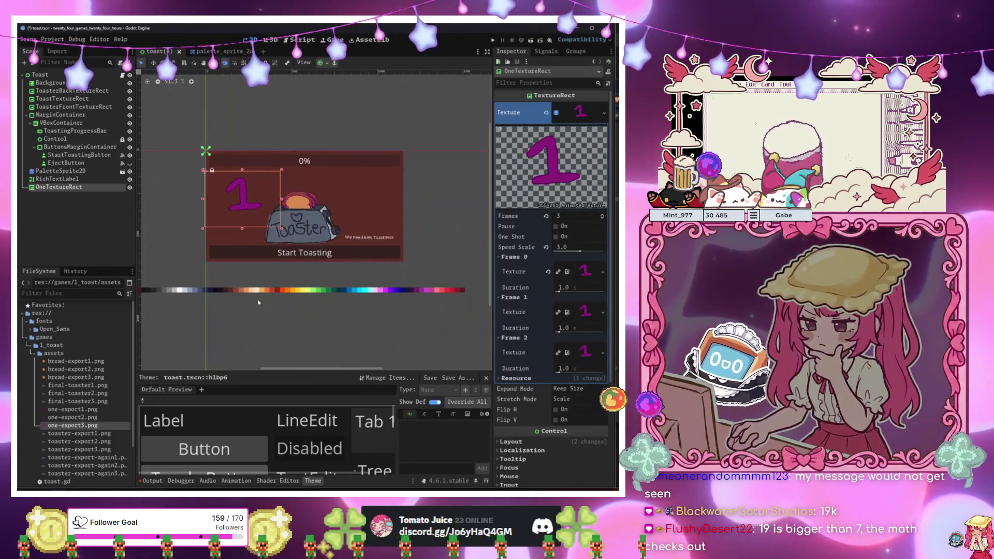
click(262, 324)
click(239, 200)
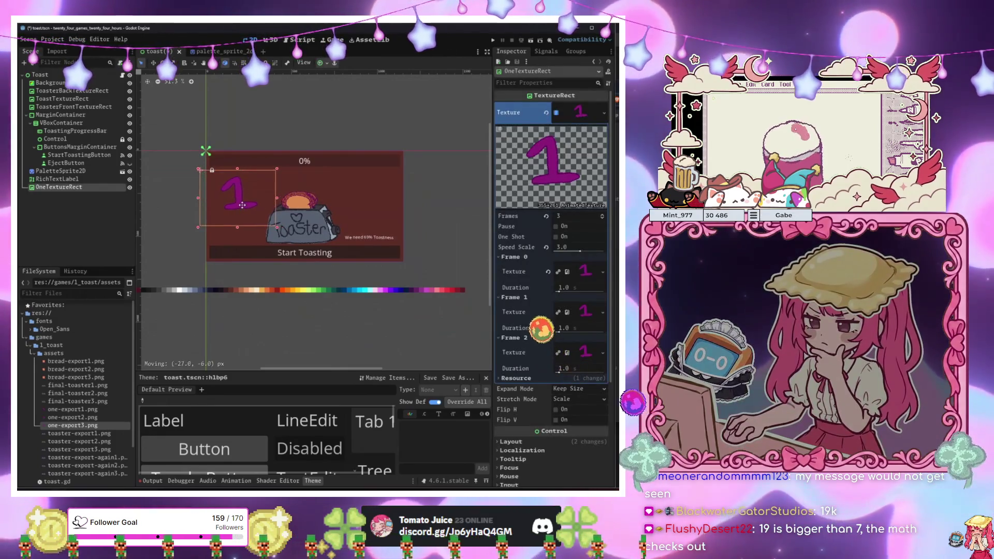
- Select the Toastness label, the progress bar, then the VBoxContainer to check the layout
click(368, 237)
scroll(441, 203, up, 4)
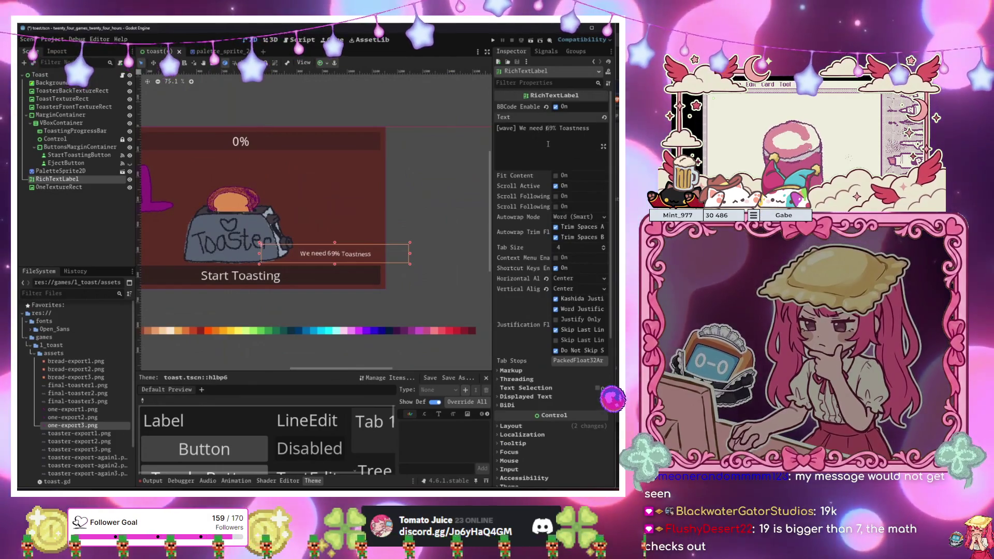
click(400, 283)
scroll(400, 283, down, 3)
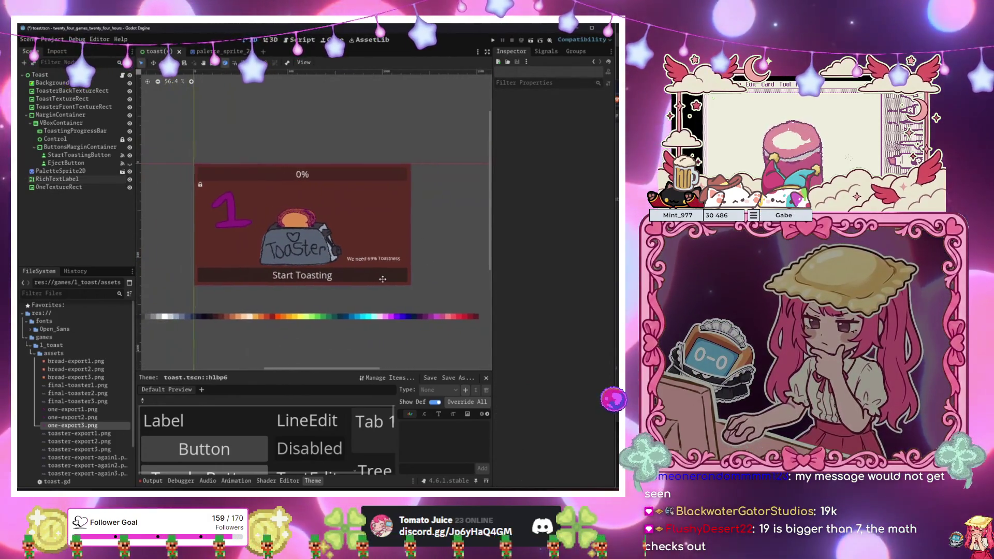
click(345, 170)
click(325, 208)
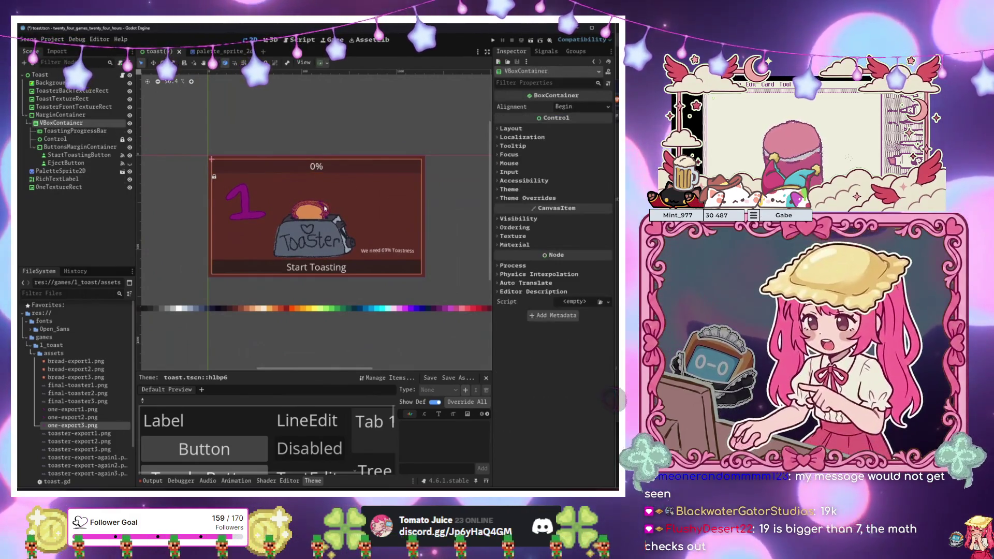
- Run the project, start toasting to see the purple 1 in-game, then close the game
click(494, 40)
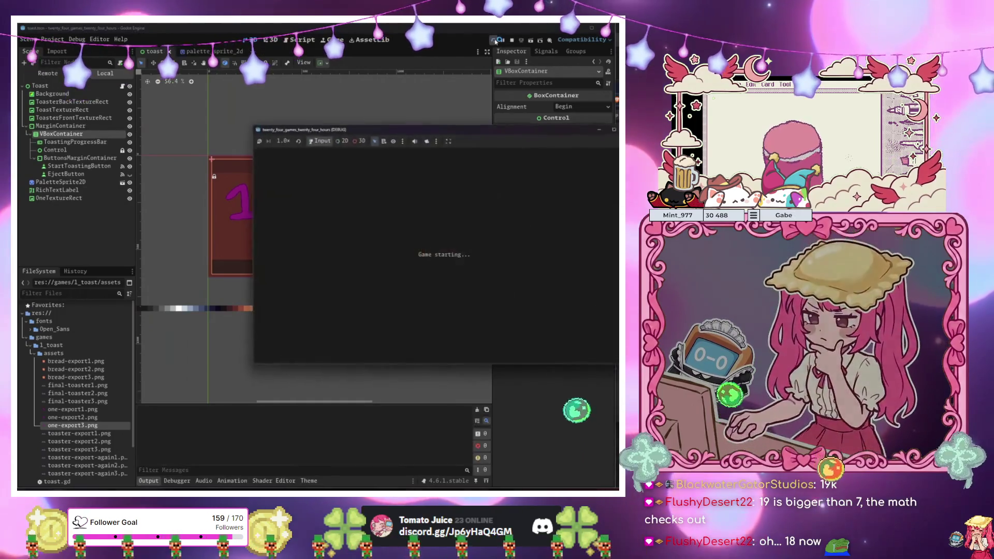
click(434, 347)
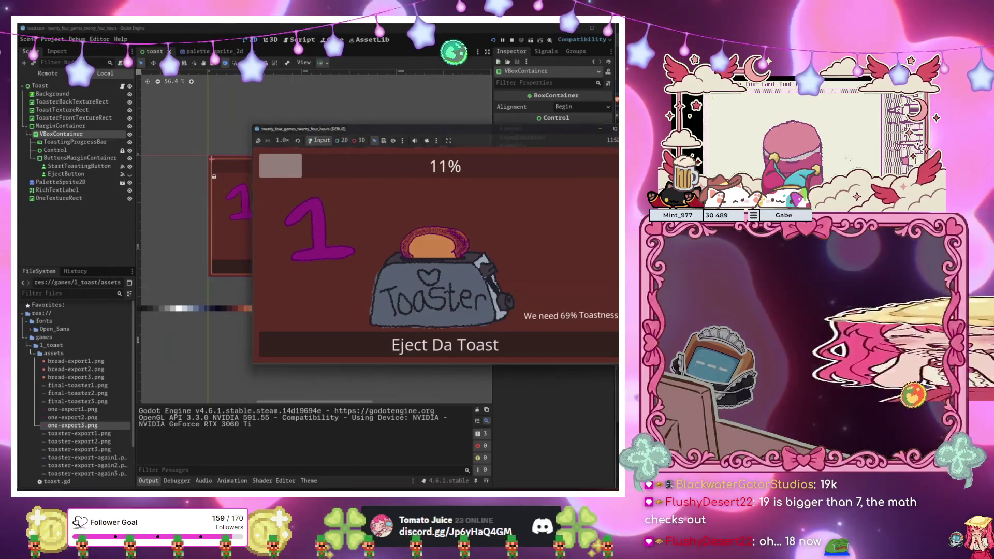
click(615, 128)
- Return to toast.gd and place the caret after toasting = true
click(302, 40)
click(292, 308)
scroll(292, 308, down, 6)
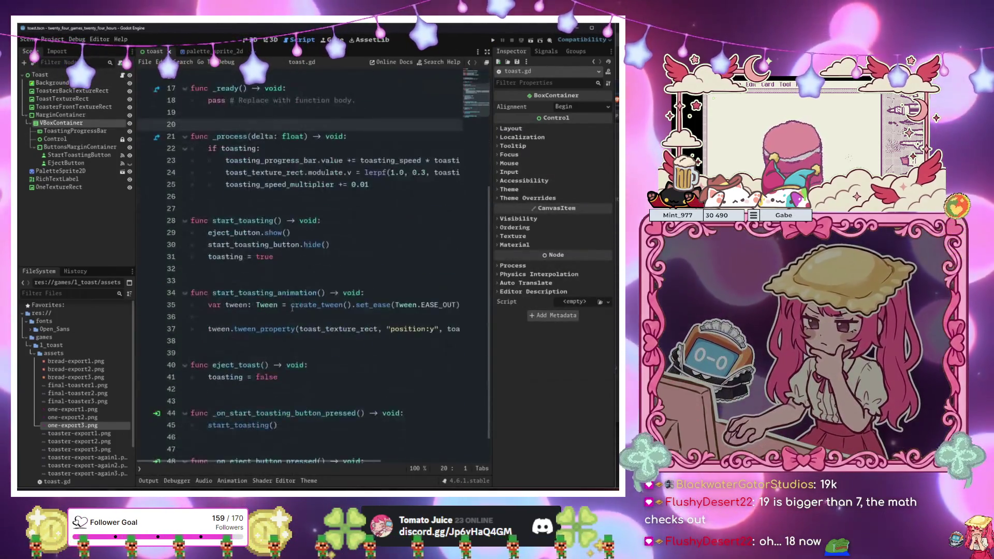
click(292, 308)
click(317, 225)
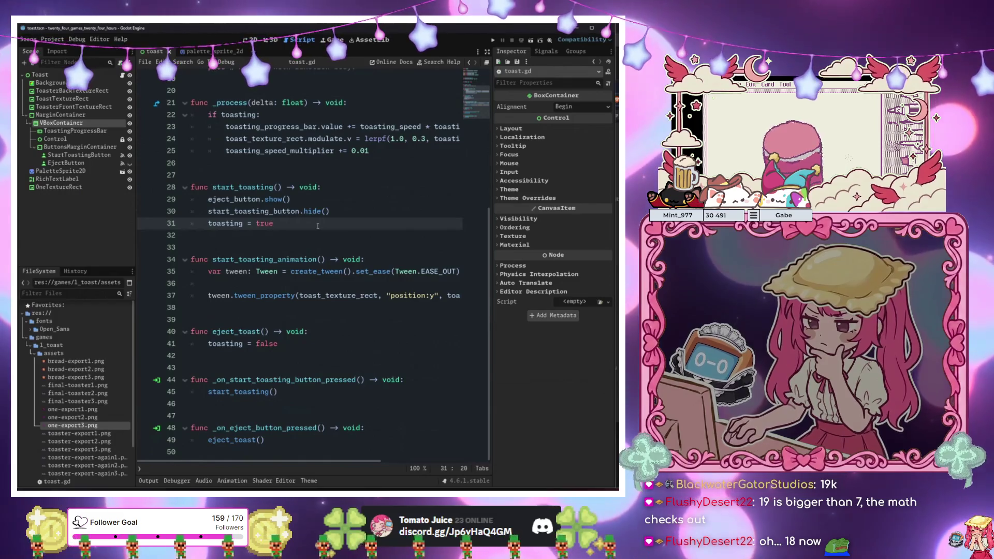
- Add a start_toasting_animation() call after toasting = true in start_toasting()
key(Return)
text(start)
key(Down)
key(Return)
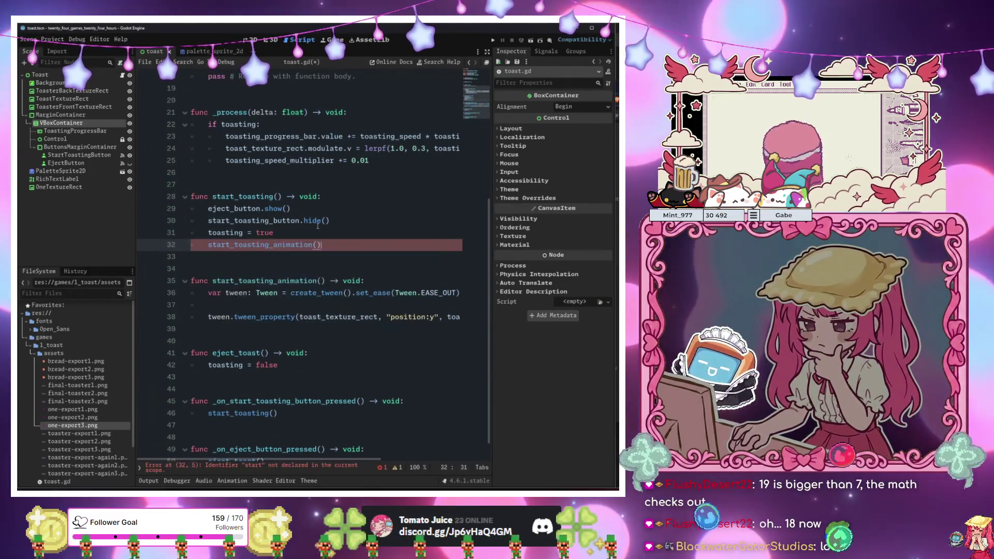
click(318, 226)
- Test-run the game to watch the toast animate, stop it, and return to the 2D view
key(F5)
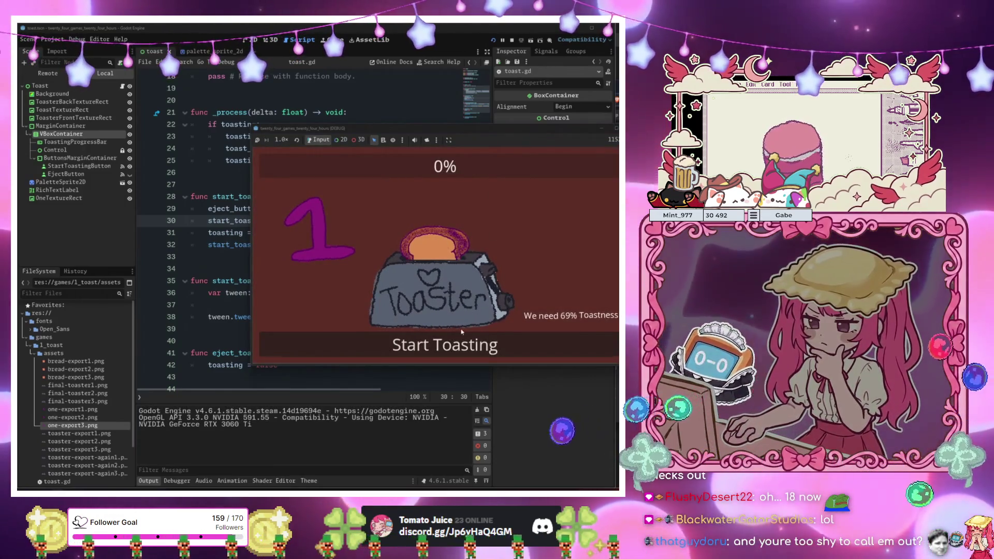
click(445, 345)
key(F8)
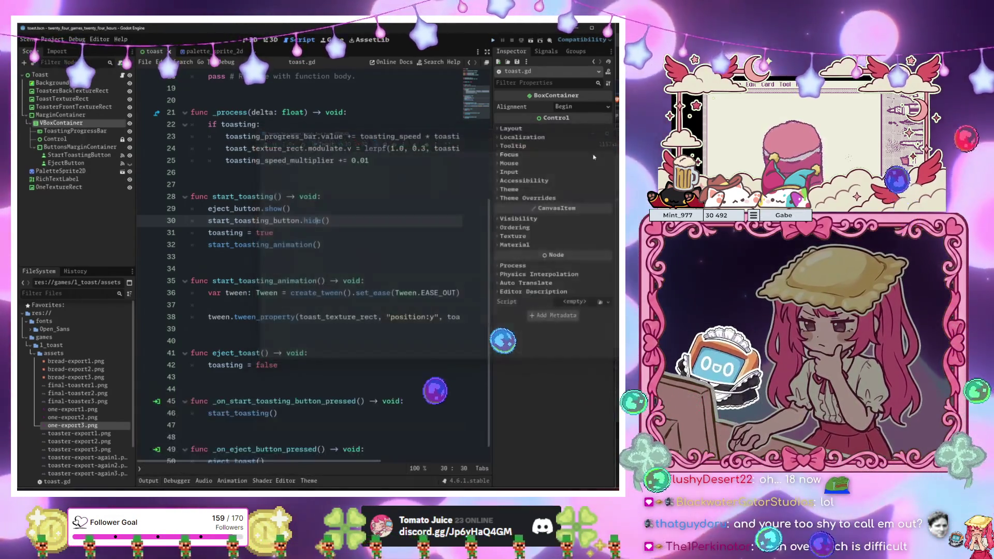
click(293, 197)
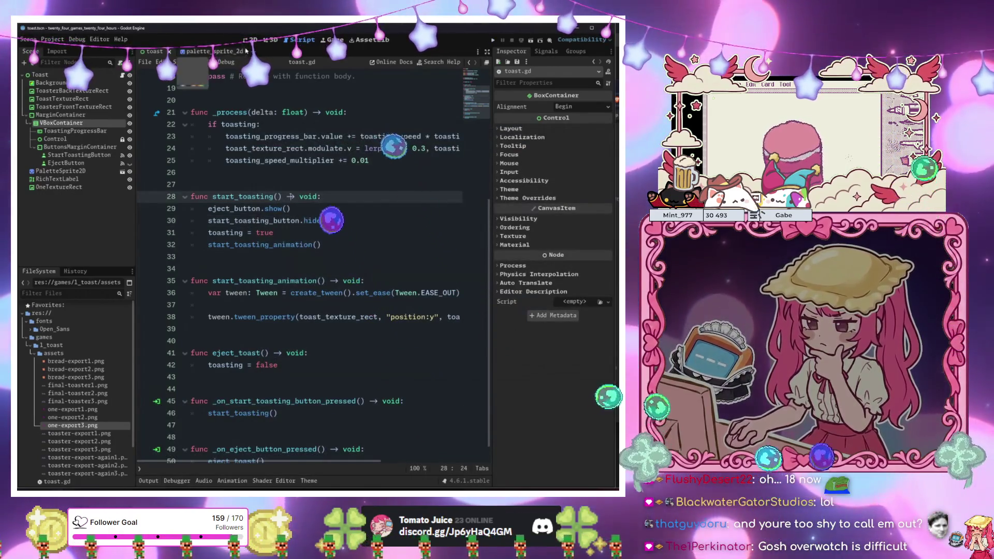
key(ctrl+F1)
key(Up)
key(Up)
key(Up)
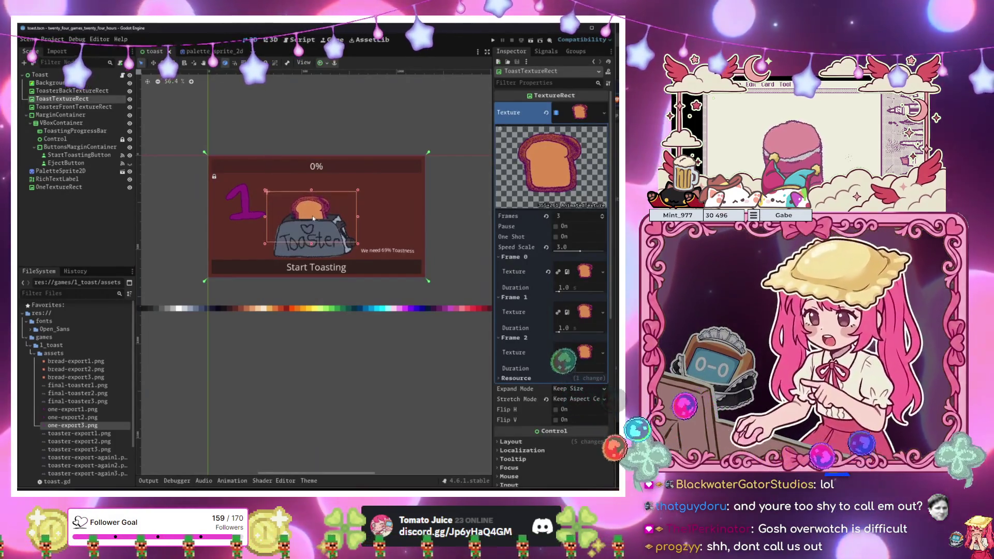
- Select ToastTextureRect and move the toast above the toaster to (313, 89)
click(497, 41)
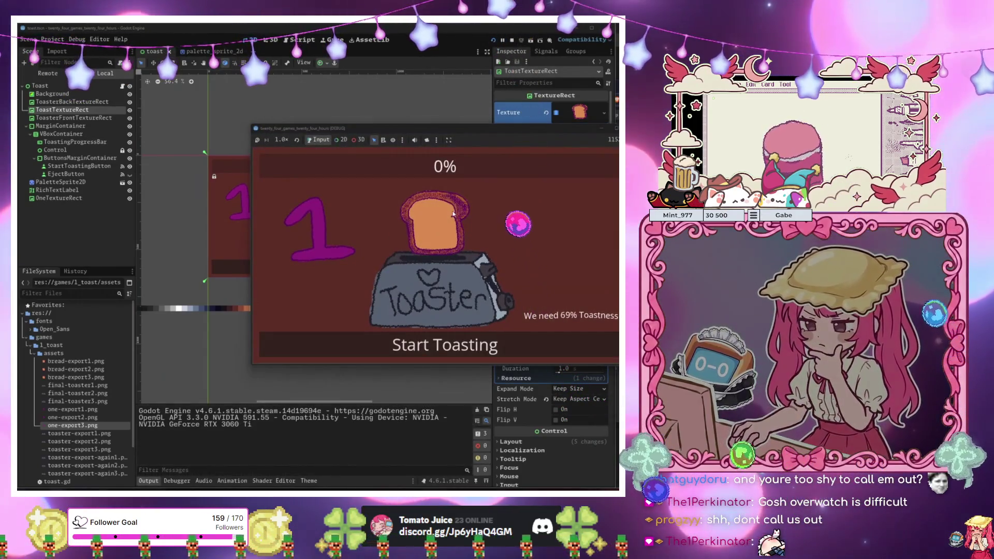
drag(375, 135, 548, 255)
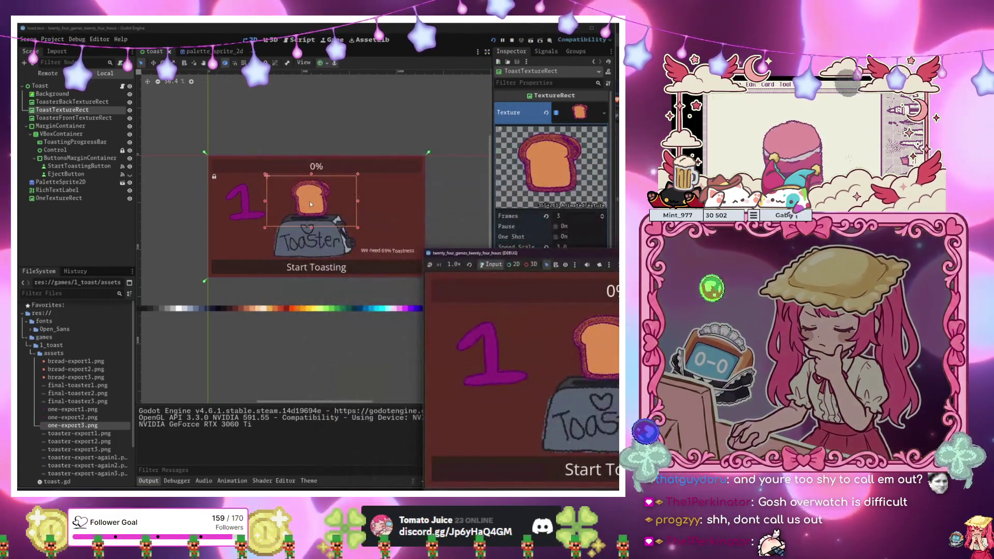
click(311, 203)
click(78, 158)
click(66, 166)
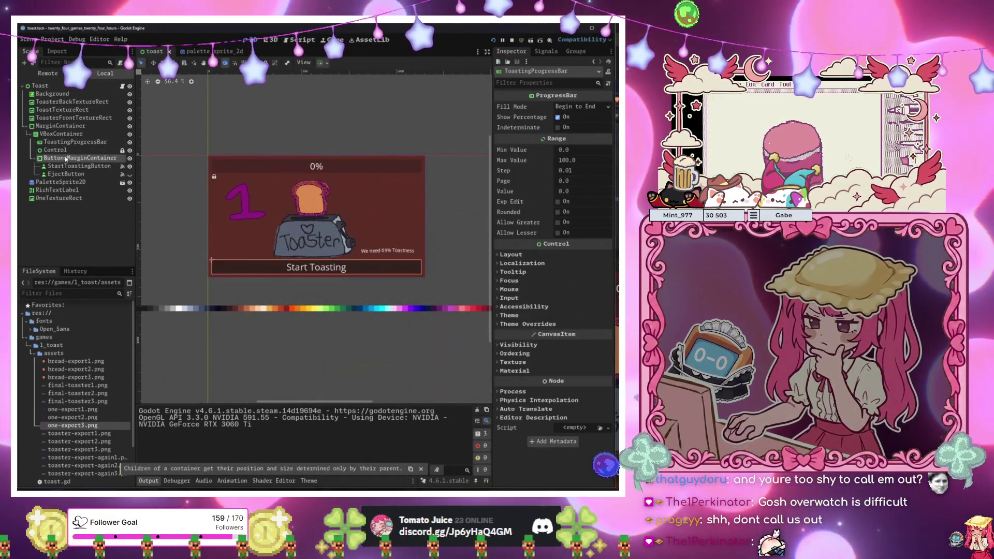
click(57, 190)
click(64, 199)
click(293, 197)
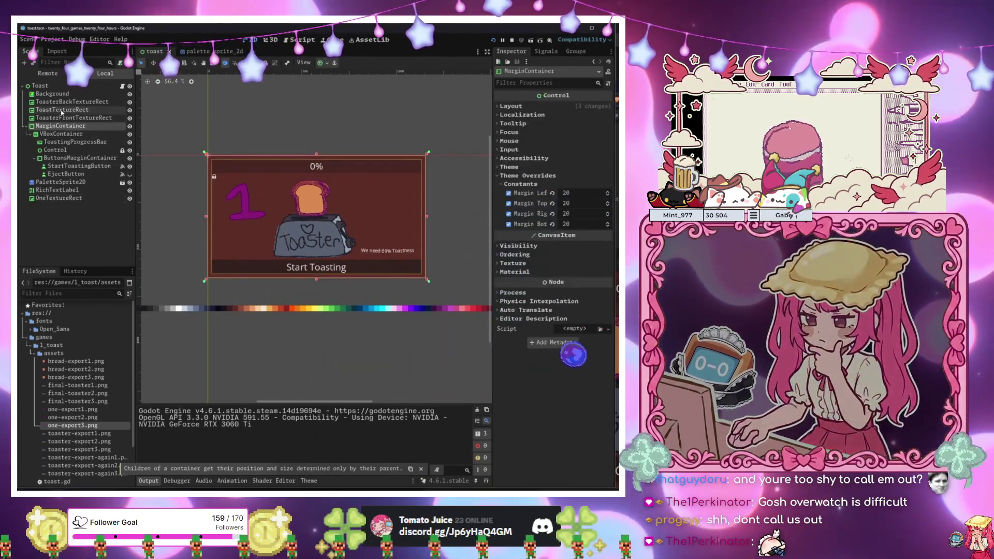
drag(307, 215, 307, 214)
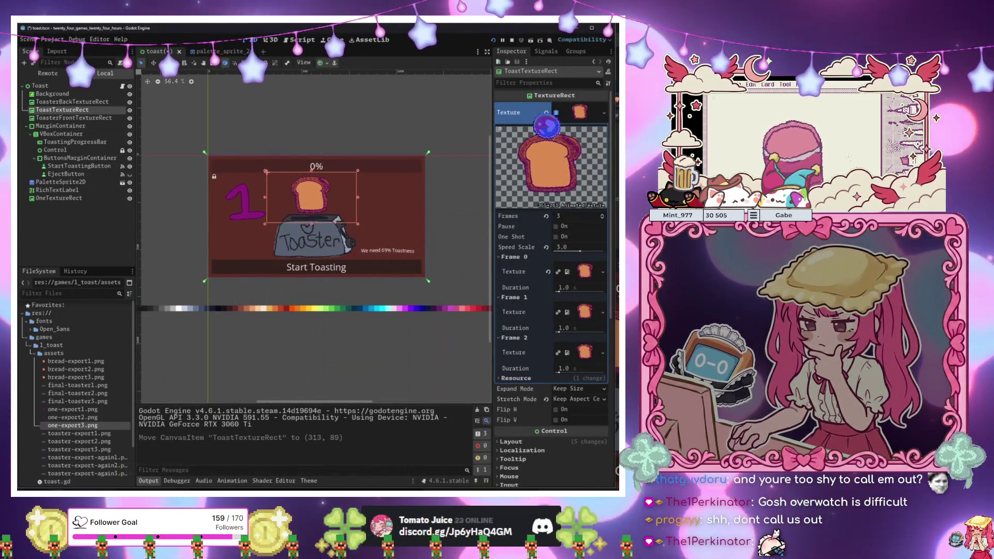
- Test-run the game, ejecting at about 70%, then go back to the toast.gd script
key(F6)
click(355, 365)
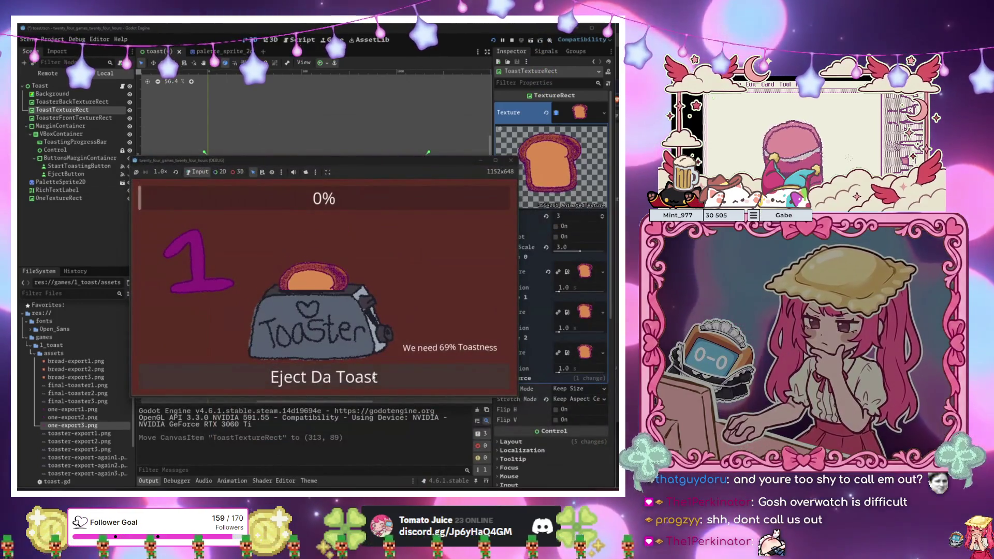
mouse_move(404, 161)
mouse_down()
mouse_move(315, 310)
mouse_move(372, 173)
mouse_up()
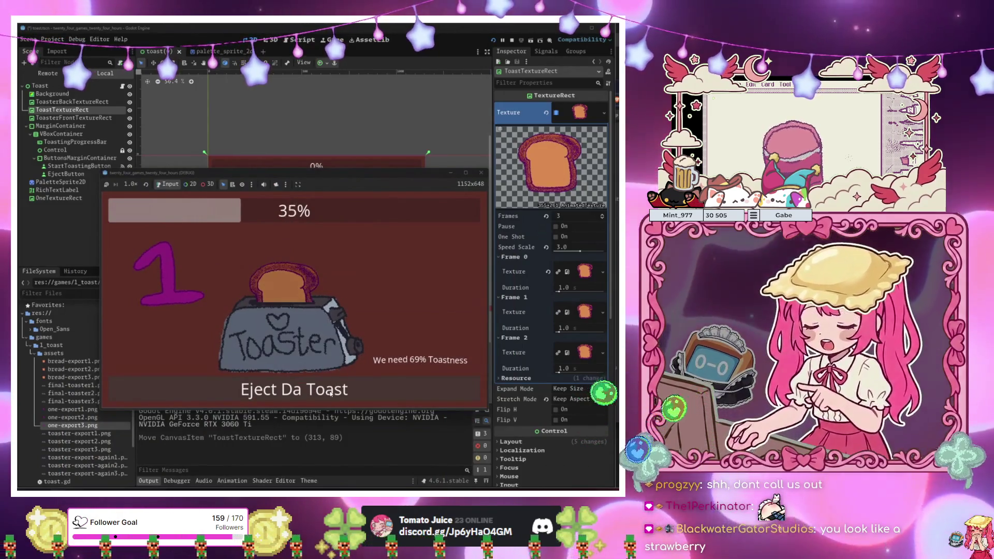
click(330, 392)
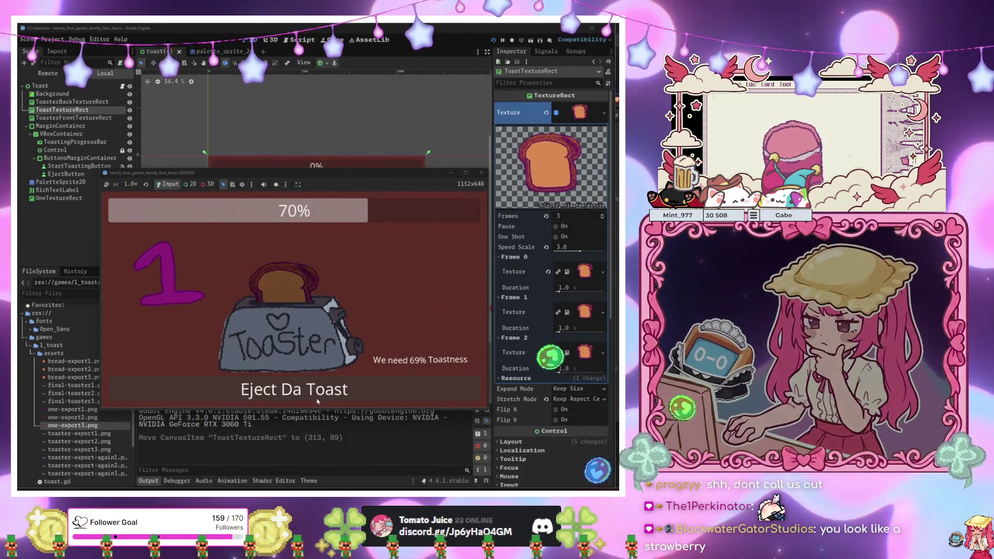
click(481, 172)
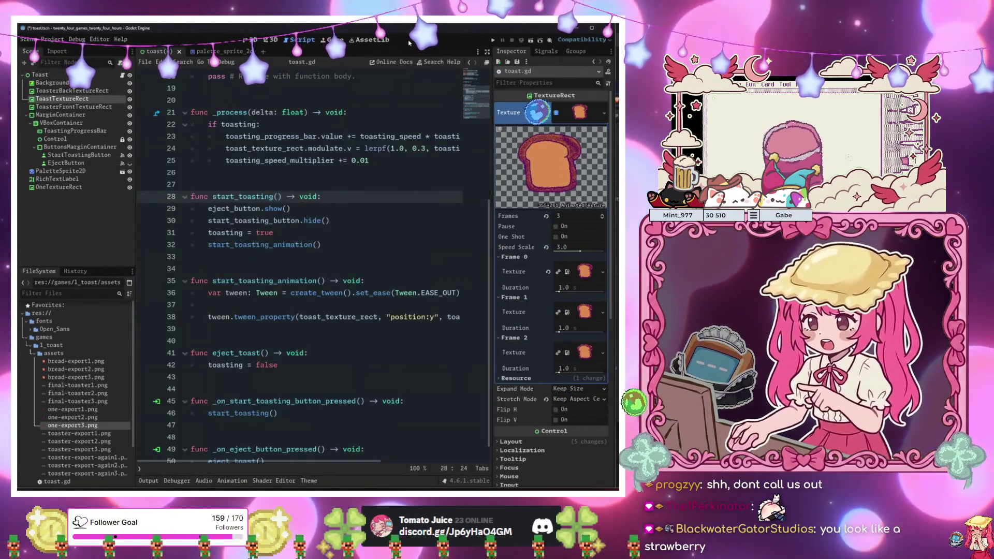
click(252, 40)
click(336, 206)
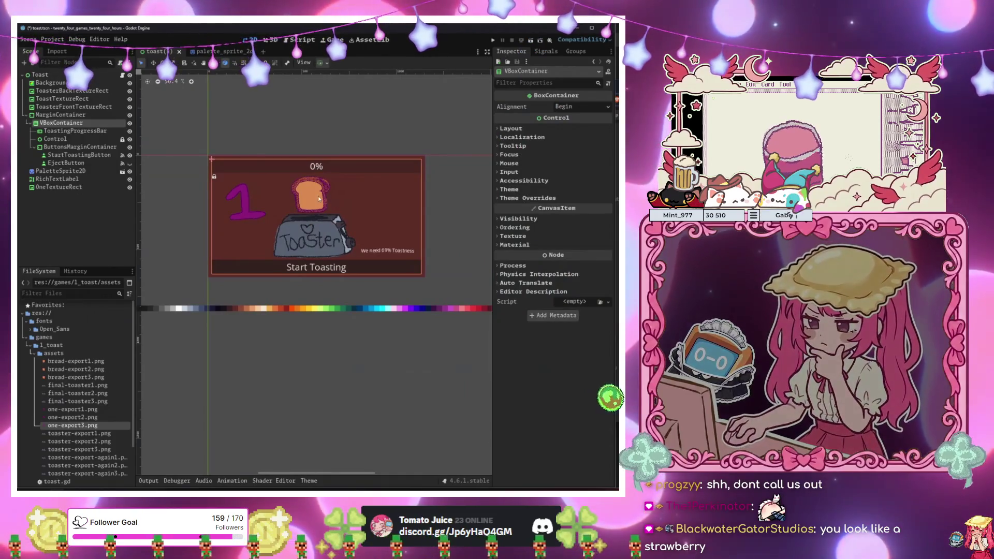
key(ctrl+F3)
click(372, 403)
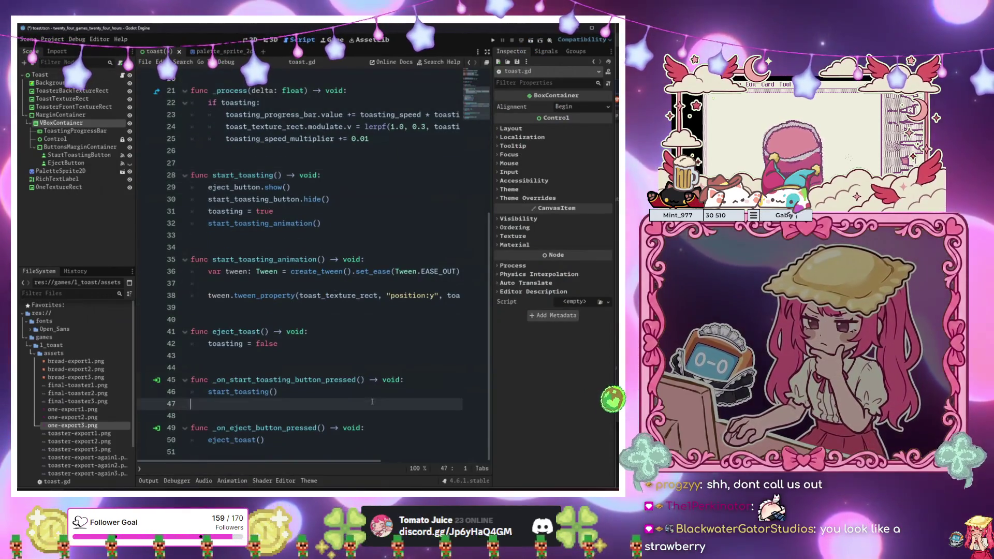
- Add an exported float toast_insert_distance set to 120.0 among the toast.gd exports
click(446, 295)
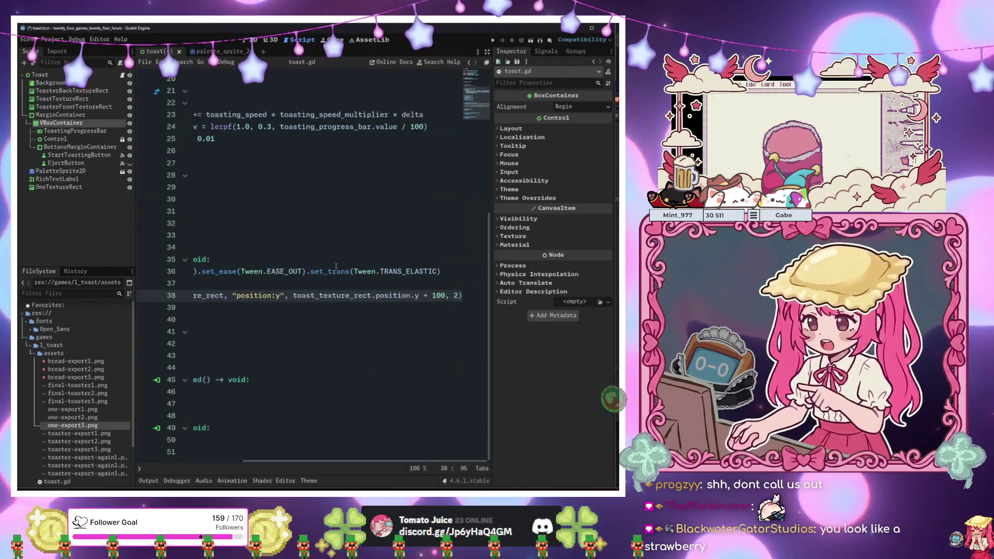
scroll(336, 266, up, 6)
click(364, 149)
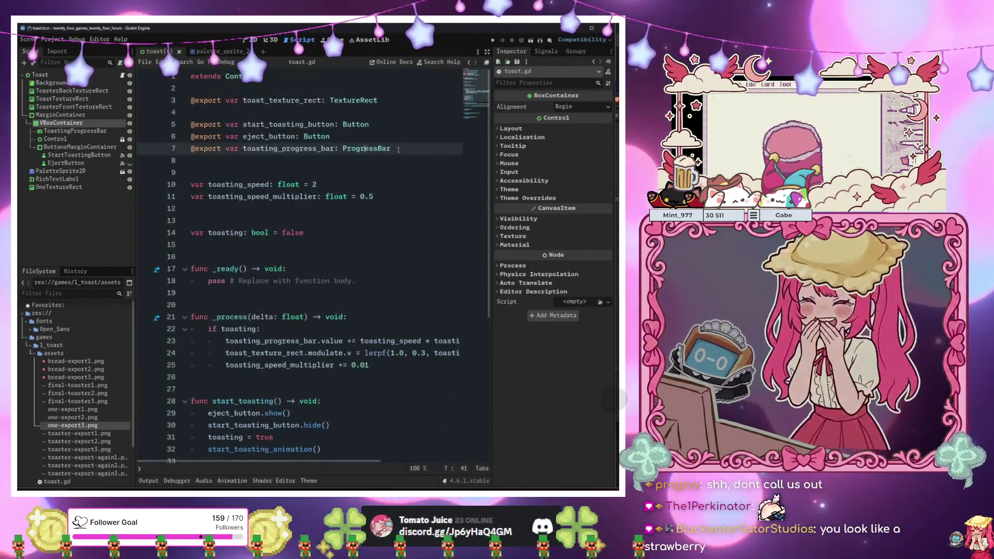
click(392, 102)
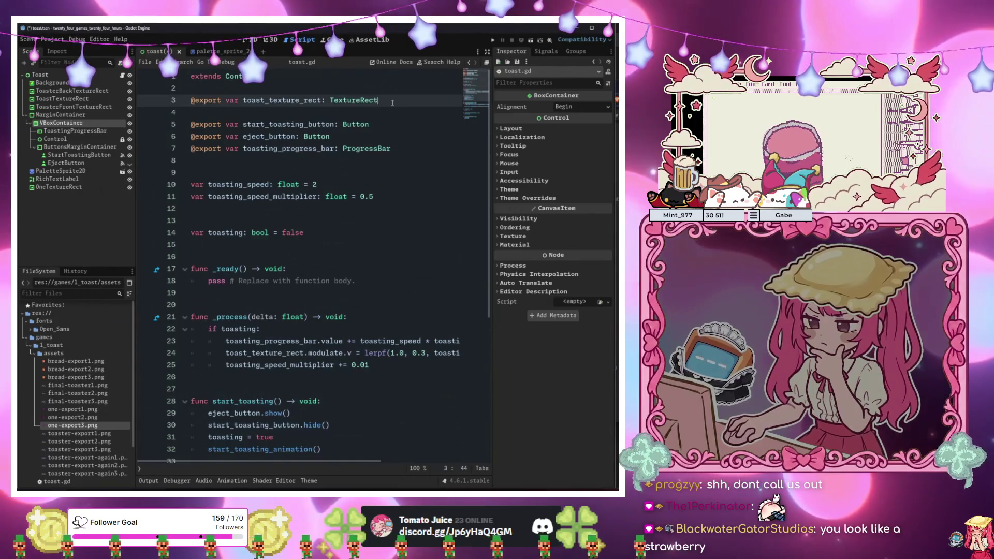
key(Return)
text(@)
key(BackSpace)
key(BackSpace)
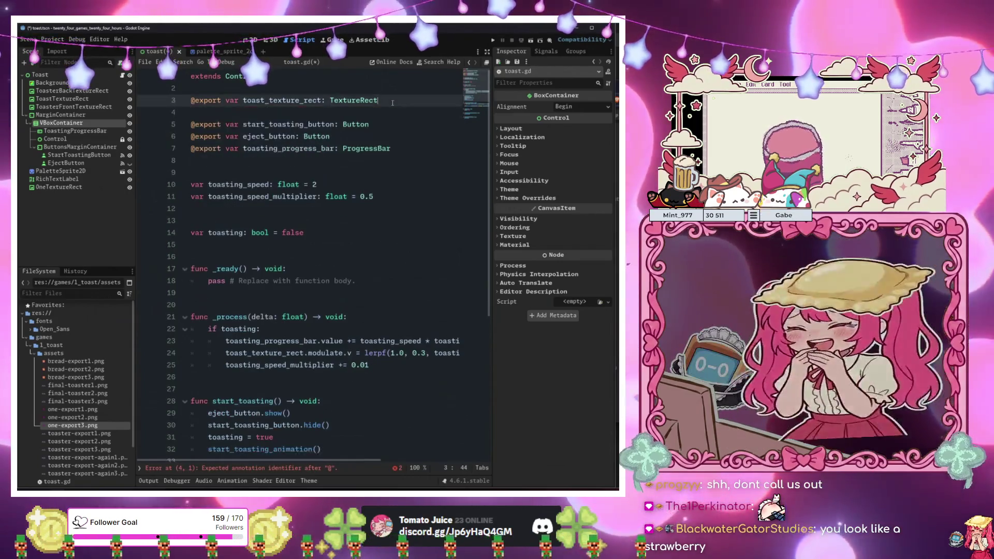
key(Up)
key(Return)
key(Return)
key(Return)
key(Up)
key(Up)
text(@export var )
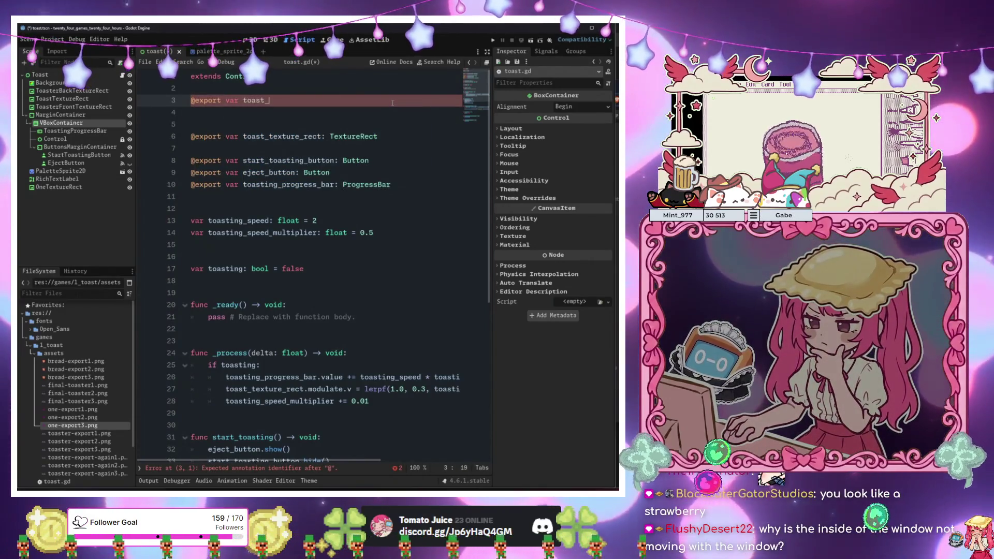
text(inse)
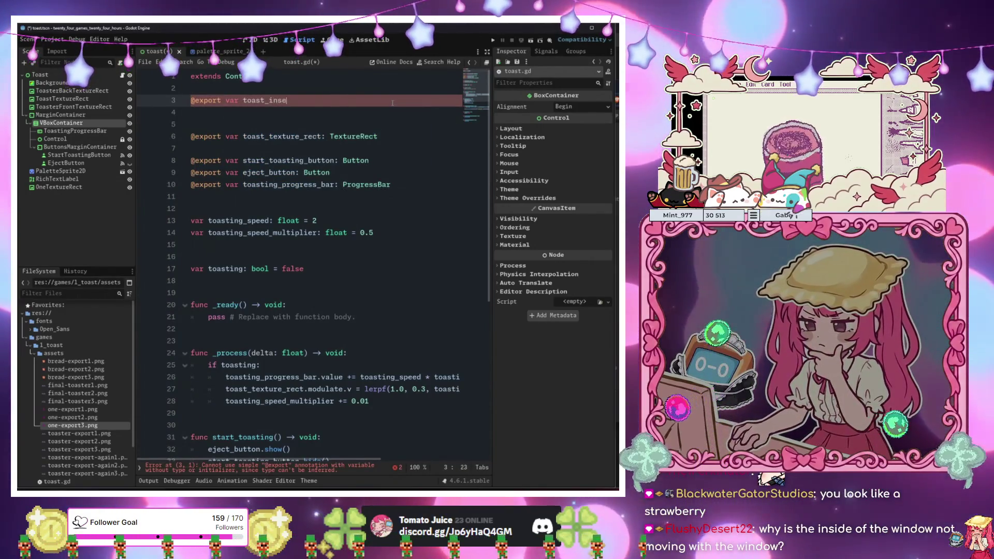
text(rt_dist)
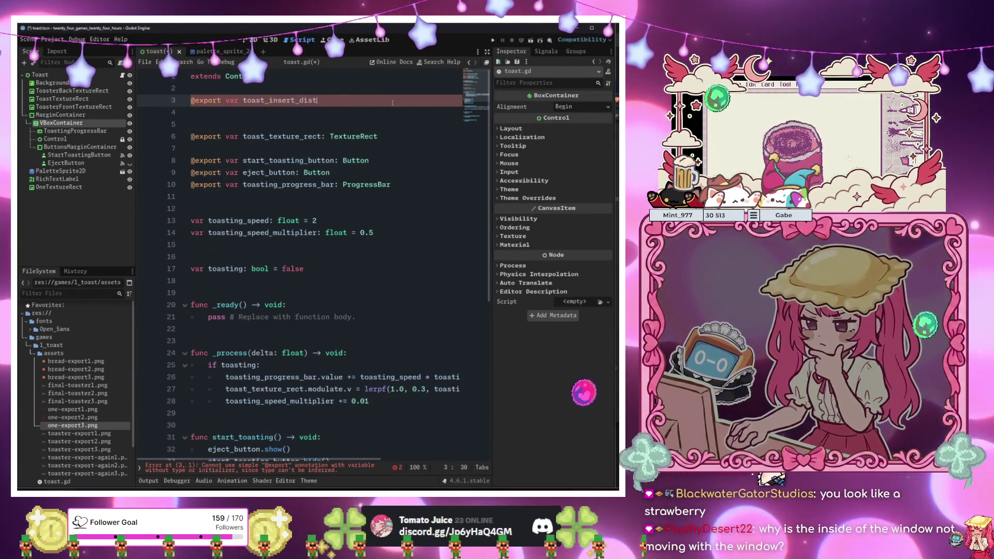
text(anc)
text(e: float )
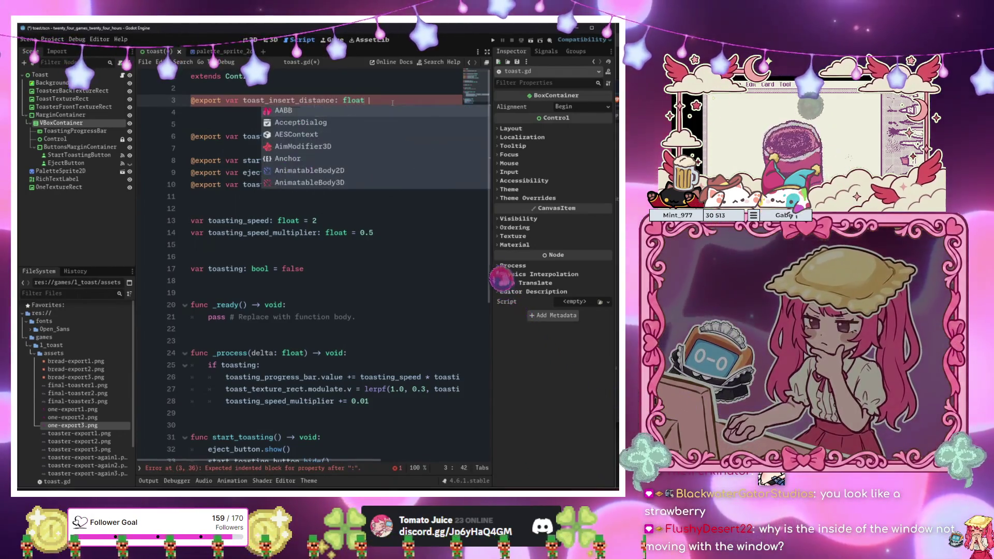
text(= 120)
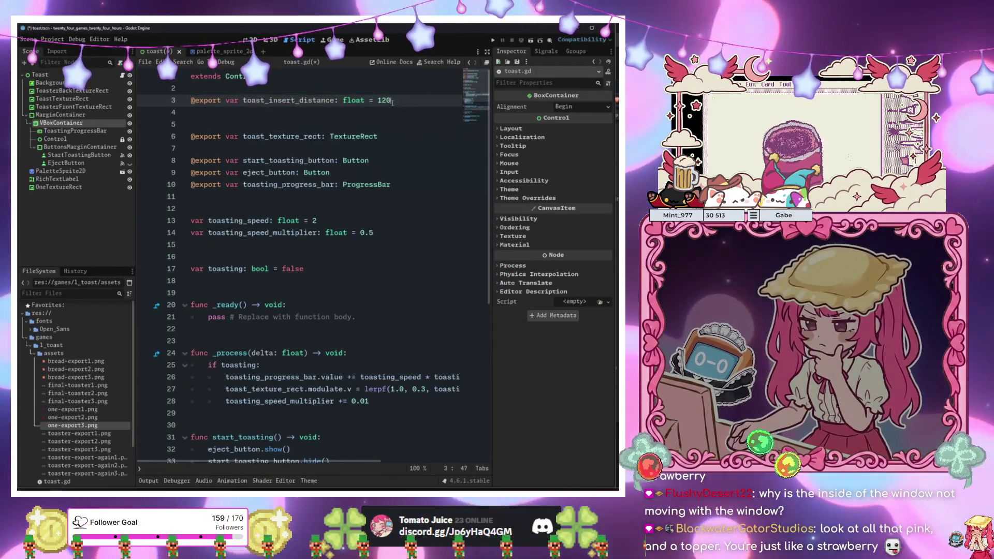
text(.0)
- Replace the hard-coded 100 in the position:y tween with toast_insert_distance
scroll(364, 165, down, 2)
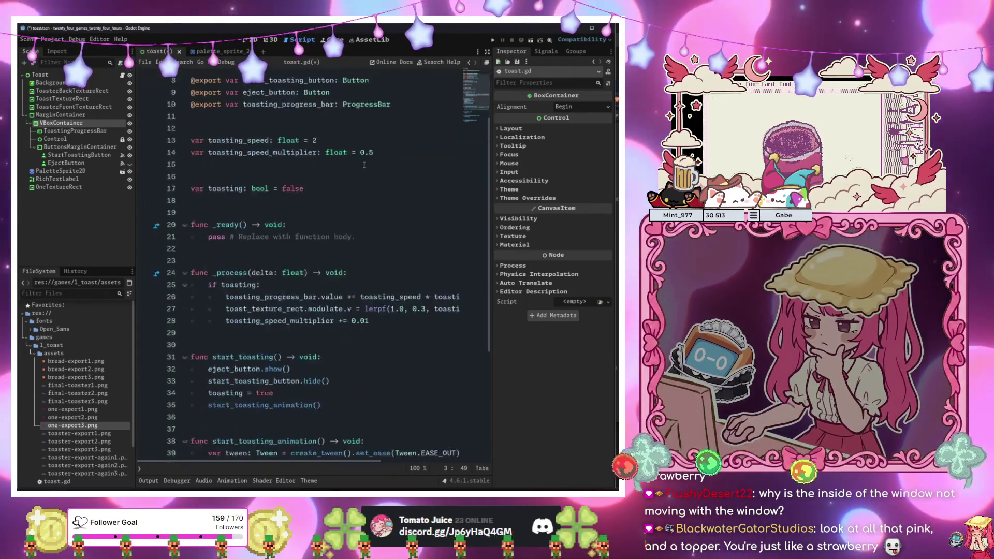
scroll(364, 164, down, 5)
click(447, 296)
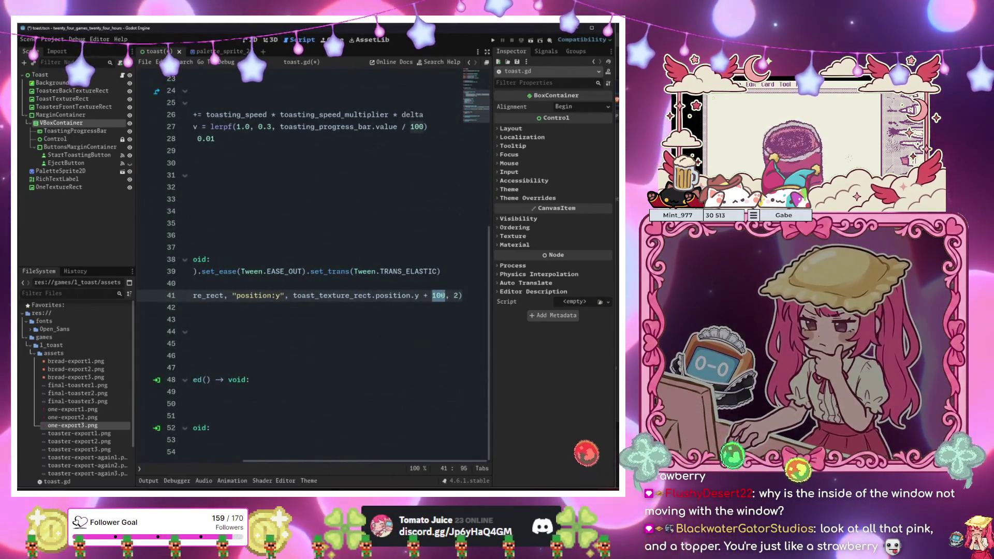
text(toast)
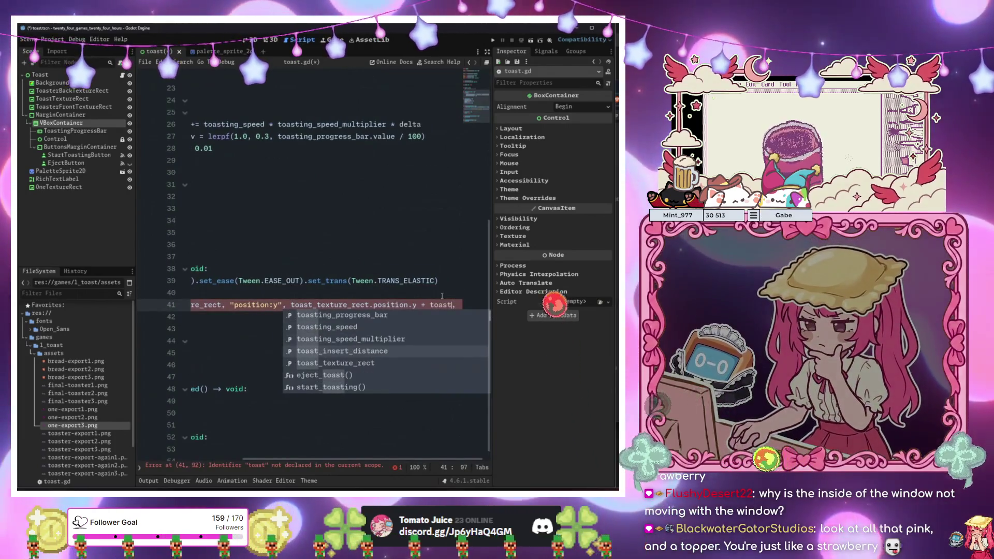
key(Return)
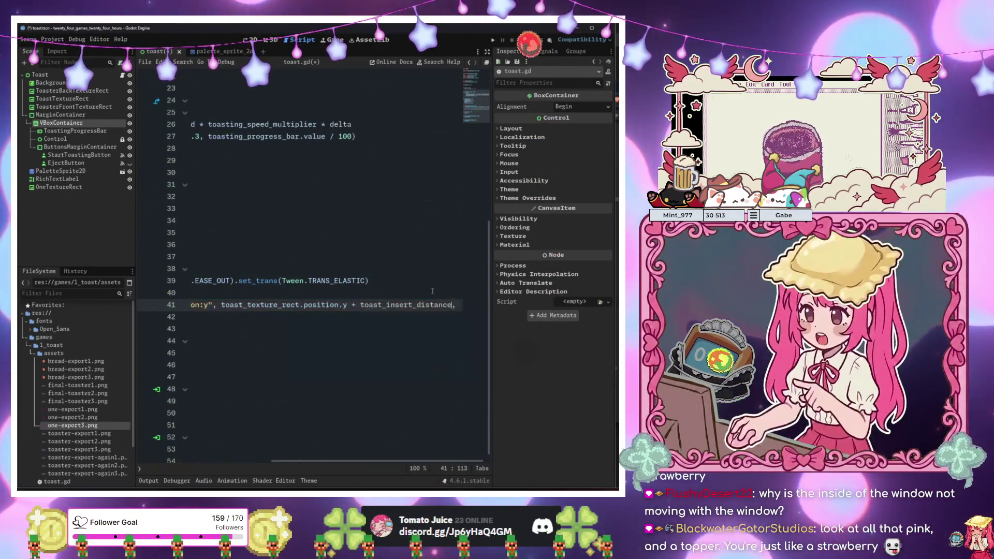
click(432, 291)
mouse_move(286, 281)
mouse_down()
mouse_move(201, 277)
mouse_move(287, 268)
mouse_up()
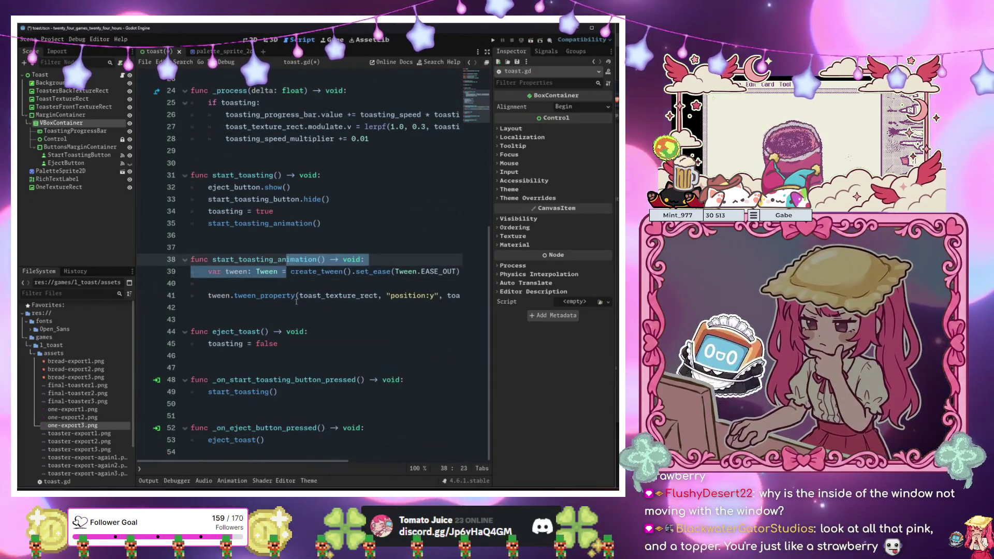
click(316, 417)
click(276, 317)
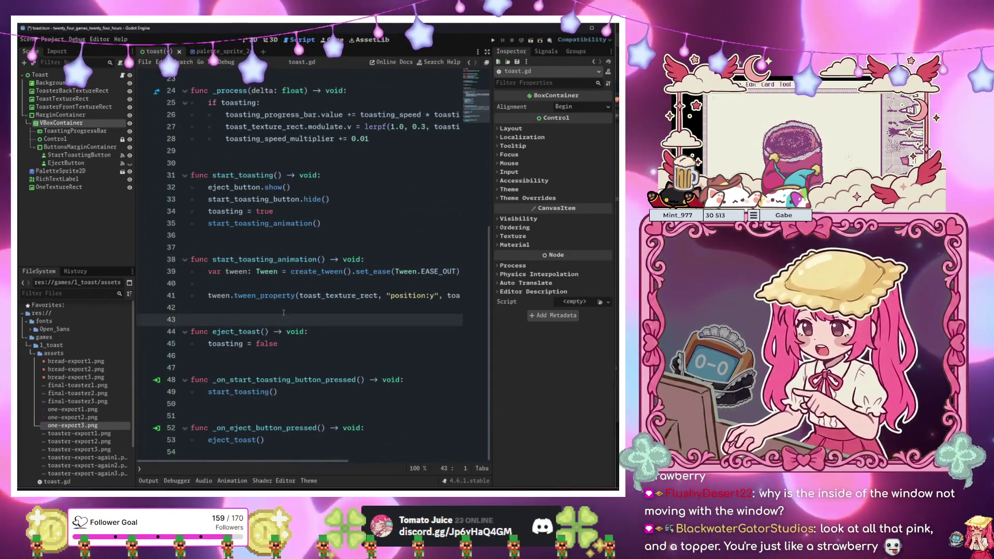
- Declare func start_ejection_animation() -> void and paste the two tween lines into it
key(Return)
key(Return)
key(Return)
key(Up)
key(Up)
text(func )
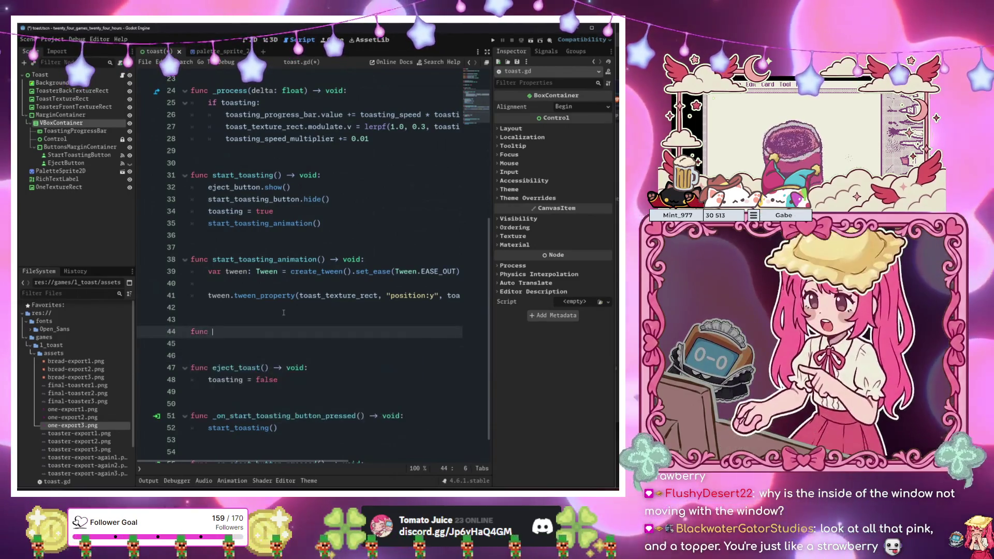
text(start_ejection_animation()
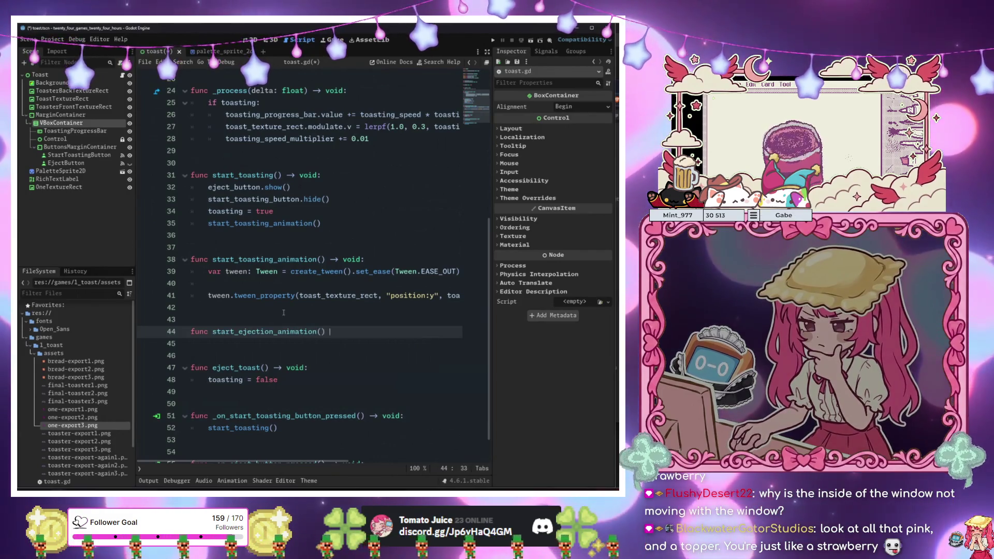
text(-> void:)
key(Return)
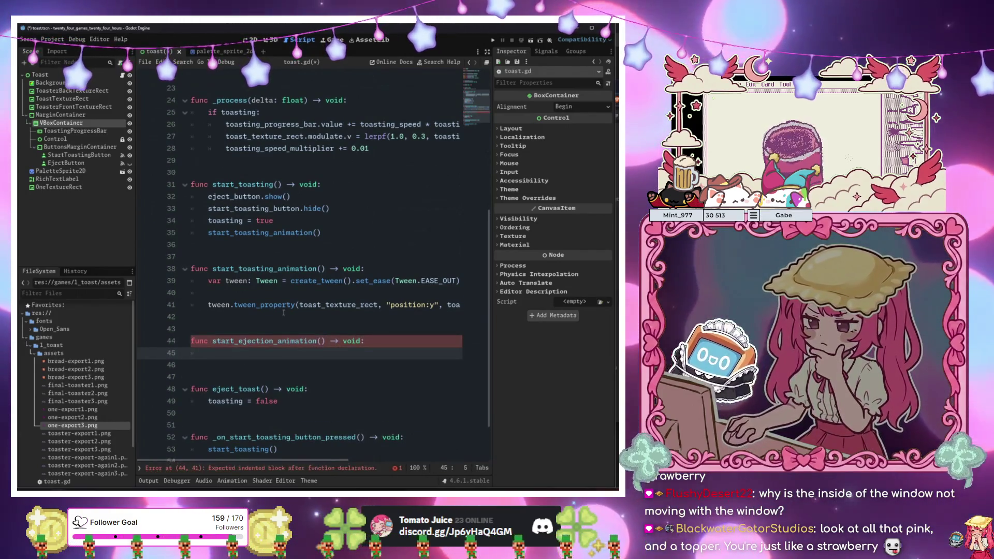
drag(263, 282, 267, 305)
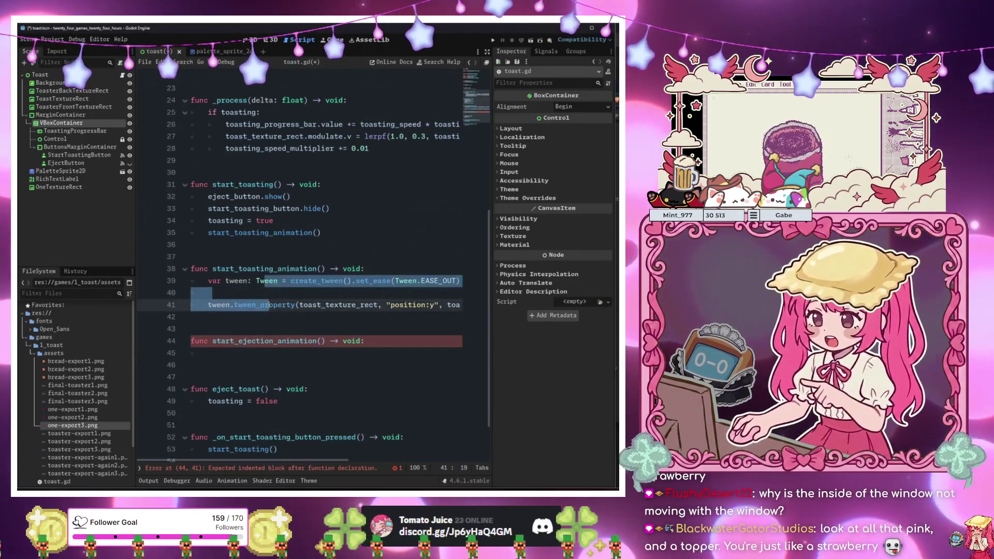
click(223, 313)
click(204, 293)
key(BackSpace)
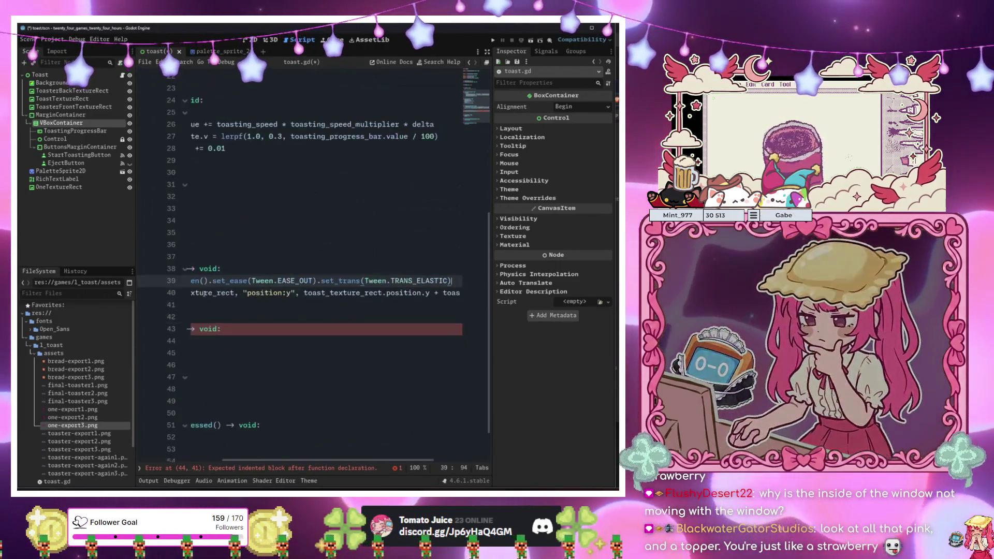
mouse_move(445, 293)
mouse_down()
mouse_move(466, 298)
mouse_move(59, 280)
mouse_up()
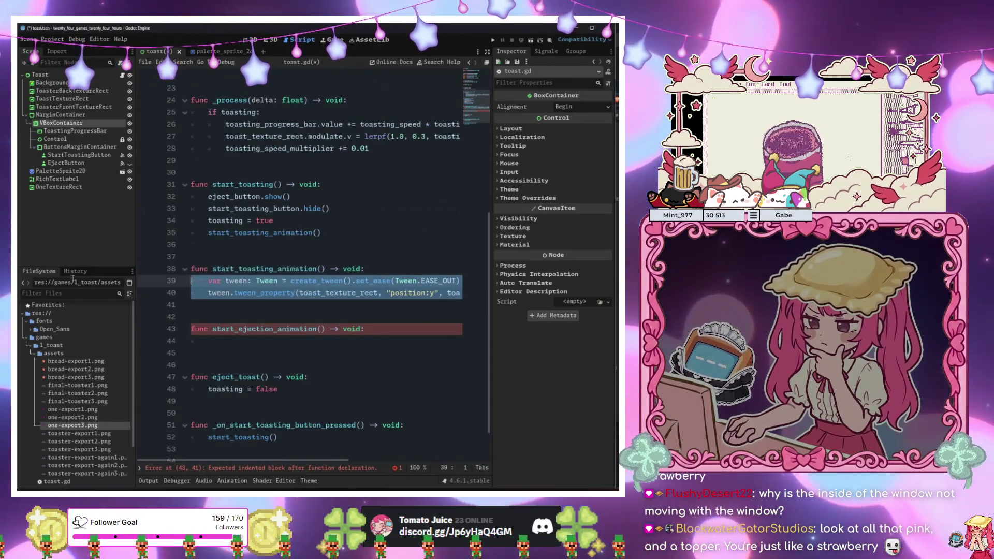
click(244, 347)
text(var tween: Tween = create_tween().set_ease(Tween.EASE_OUT).set_trans(Tween.TRANS_ELASTIC) 	tween.tween_property(toast_texture_rect, "position:y", toast_texture_rect.position.y + toast_insert_distance, 2))
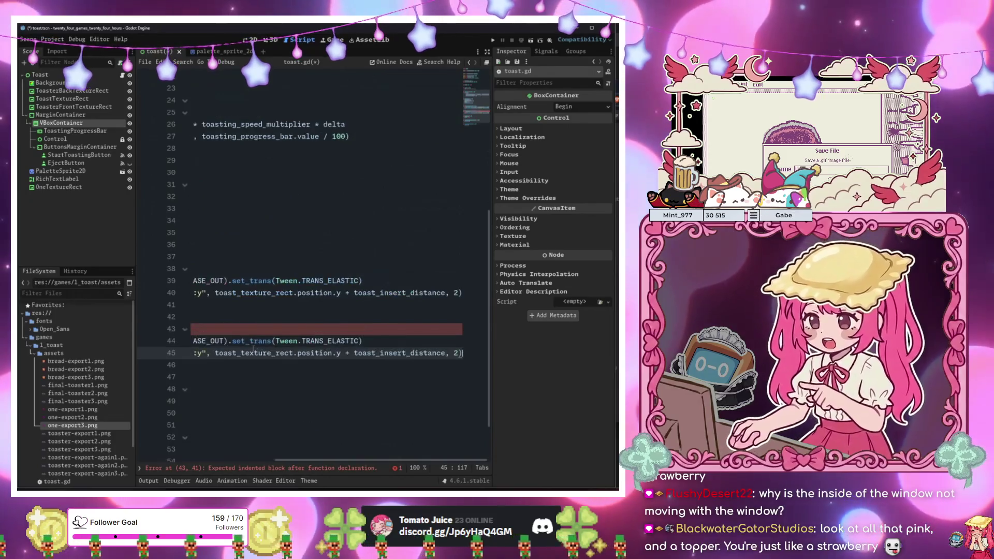
- Make the pasted tween subtract toast_insert_distance over 1.0 seconds, then run the game
key(shift+Home)
key(End)
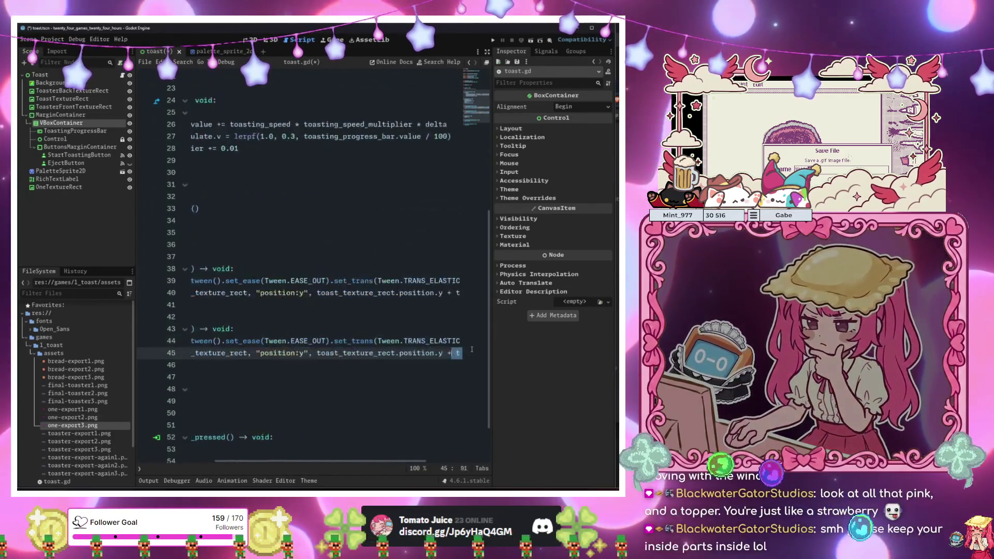
click(377, 352)
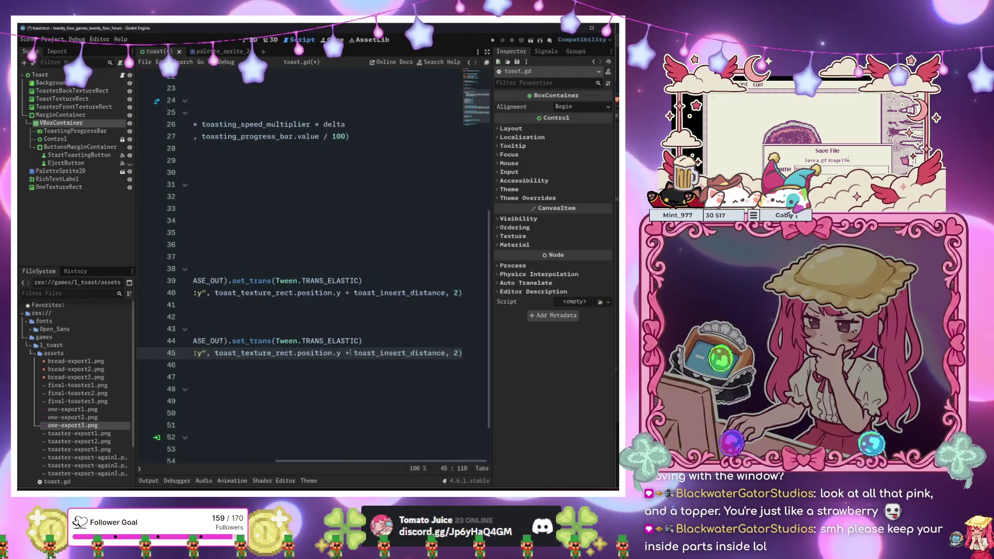
key(BackSpace)
text(-)
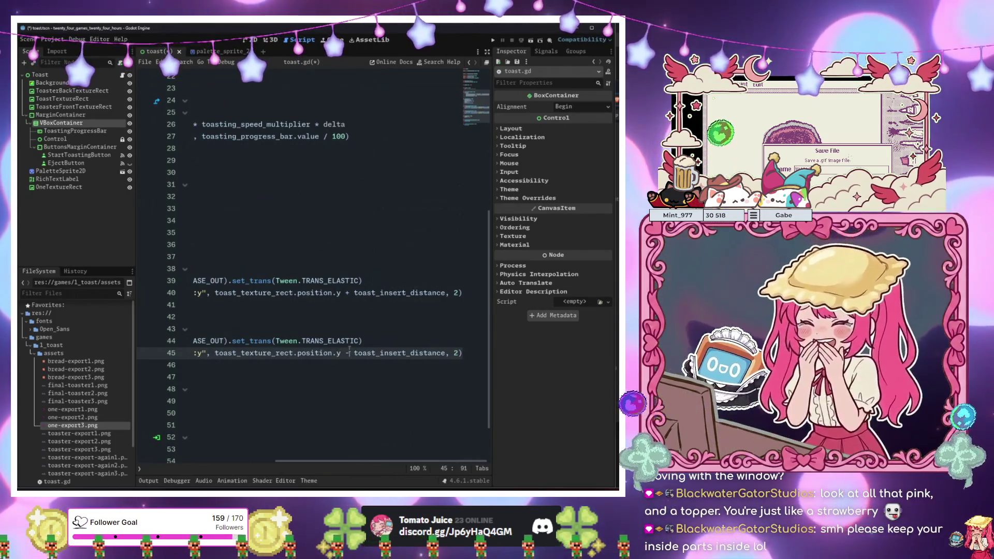
drag(341, 340, 164, 345)
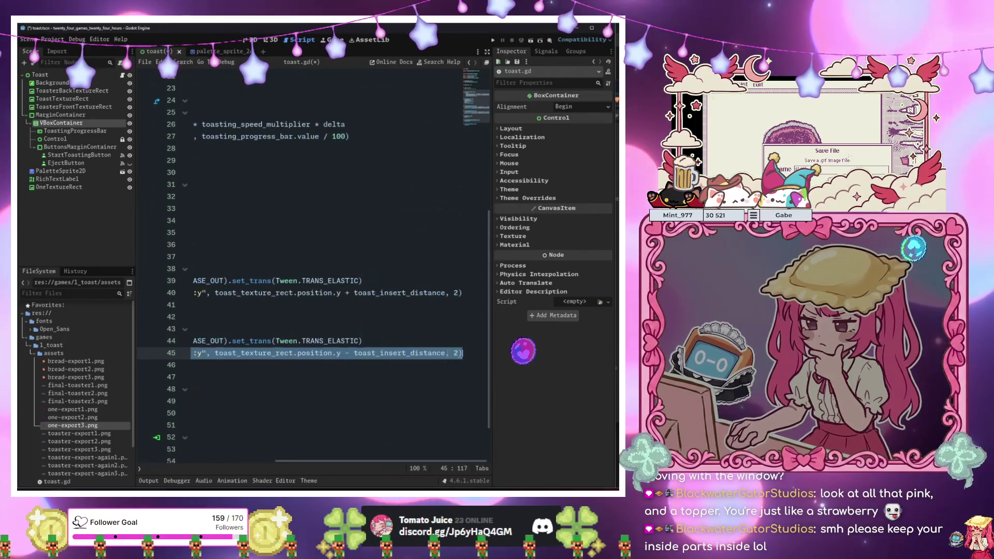
click(458, 354)
key(BackSpace)
text(1.0)
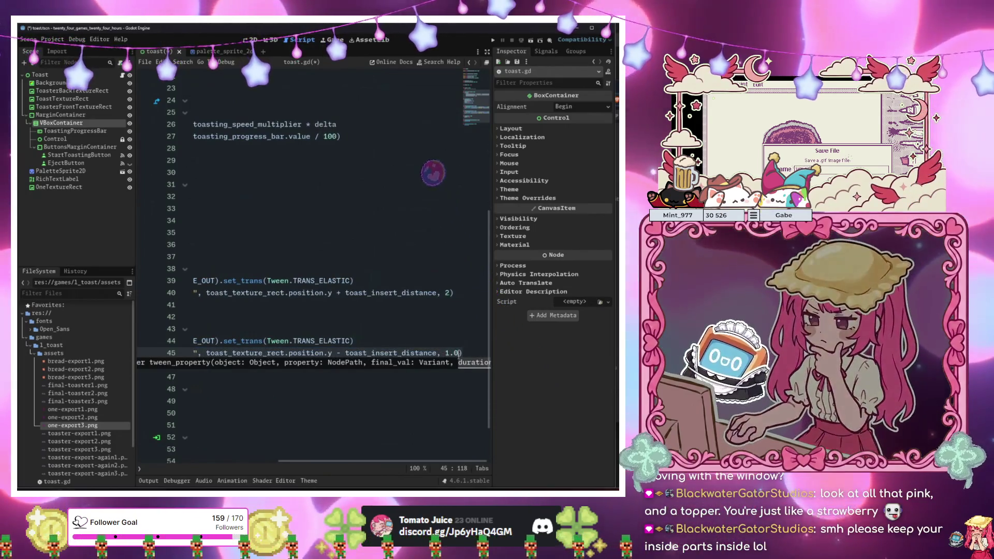
key(F5)
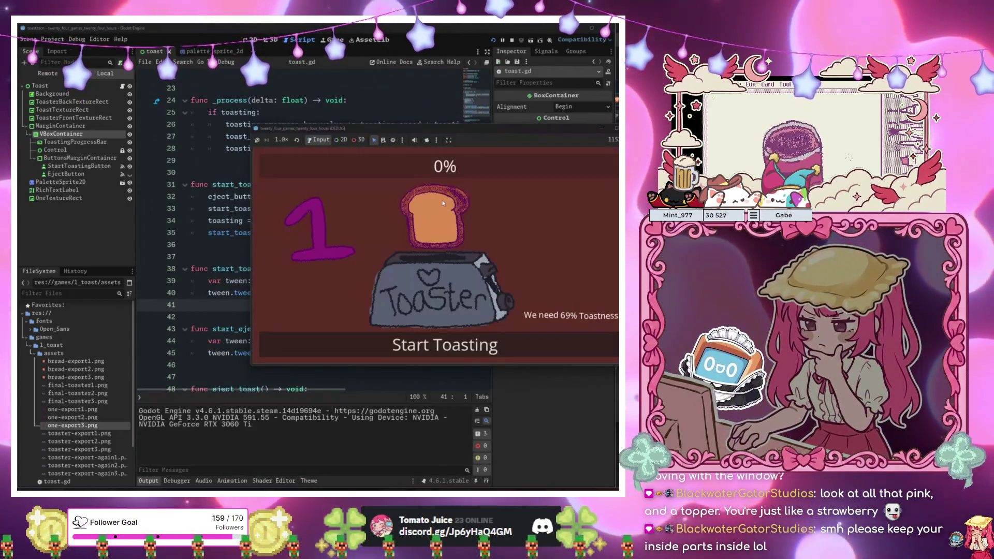
- Call start_ejection_animation() after toasting = false in eject_toast()
key(space)
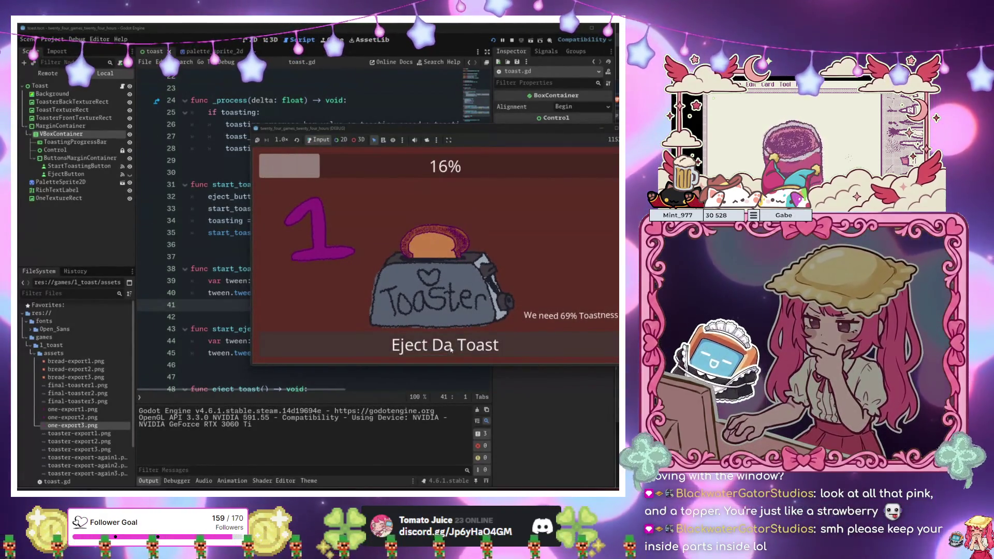
drag(336, 128, 549, 128)
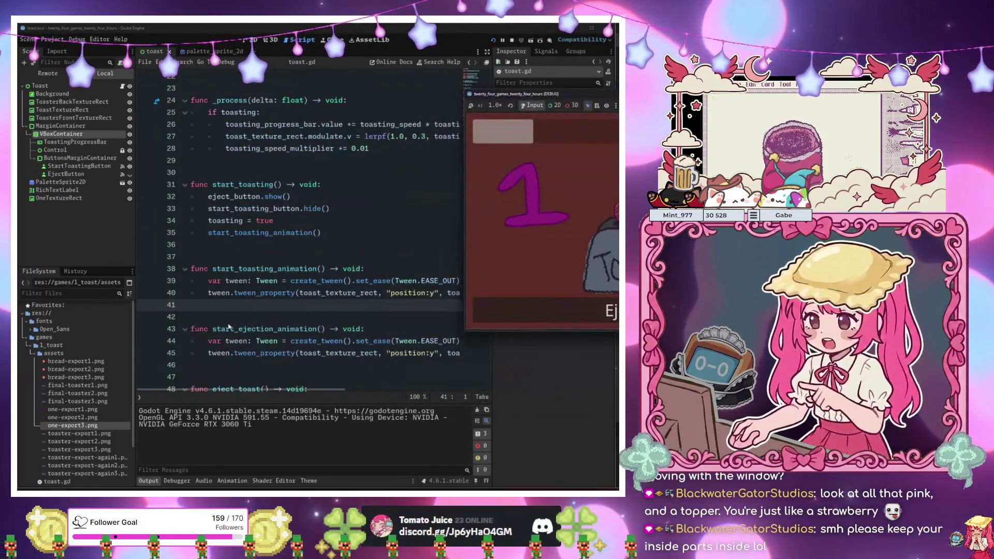
scroll(285, 304, down, 3)
click(282, 307)
click(315, 277)
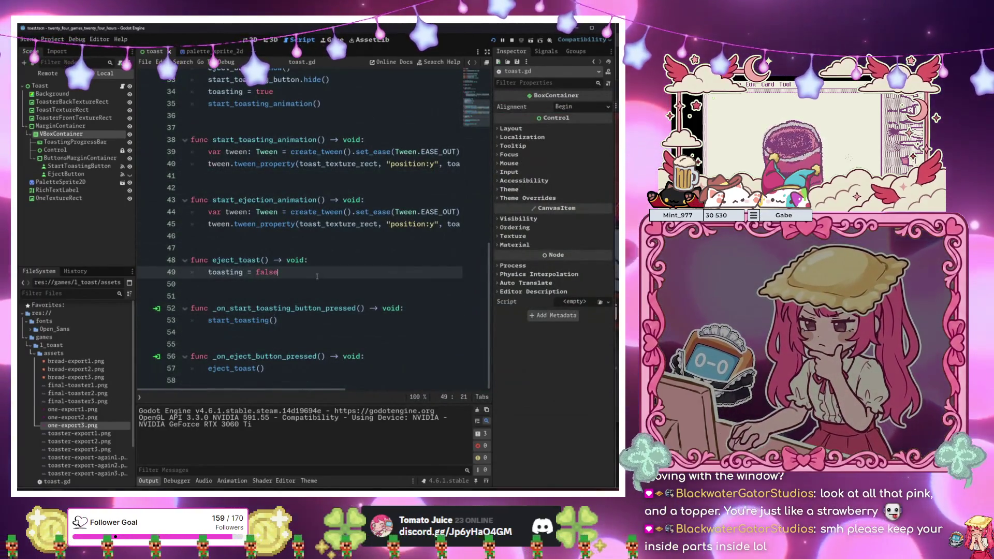
key(Return)
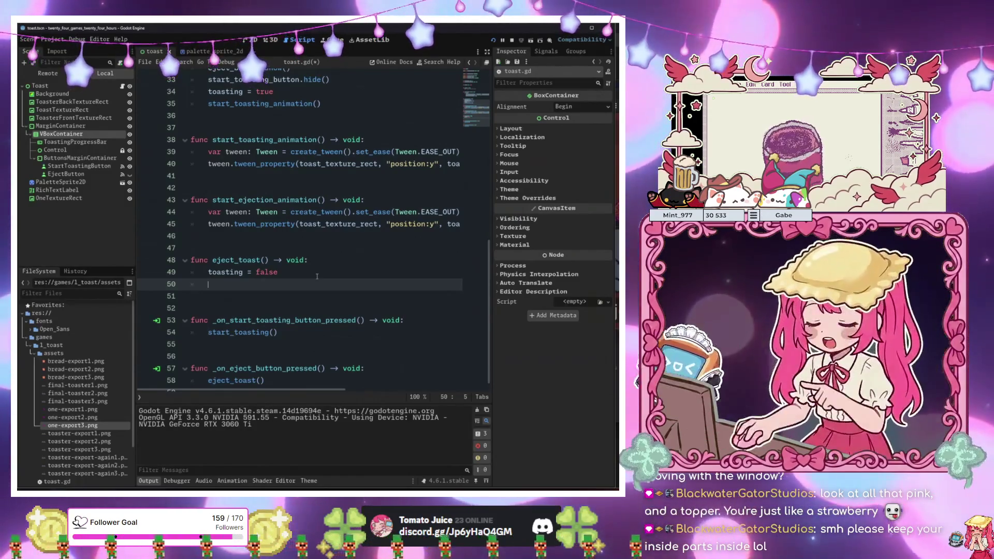
text(star)
key(BackSpace)
key(BackSpace)
key(BackSpace)
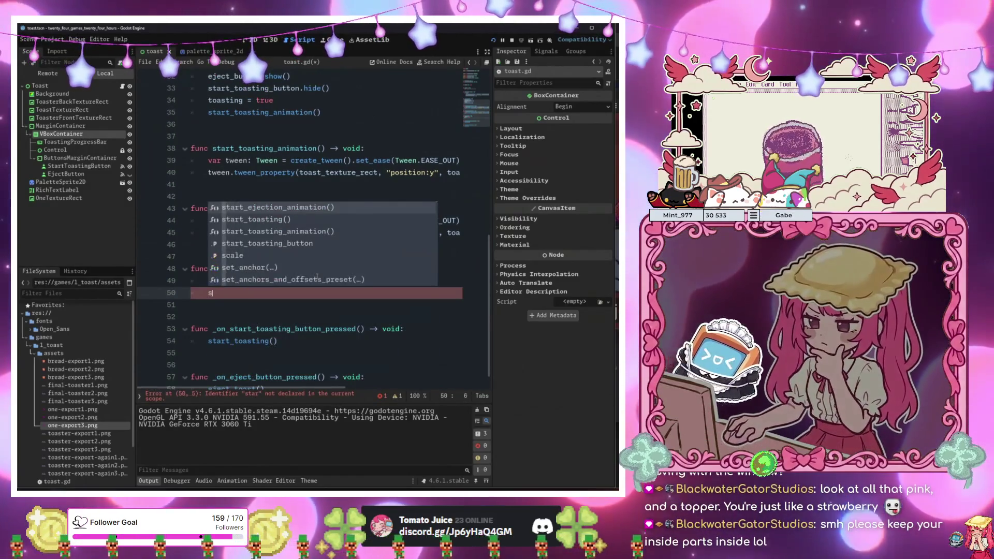
text(tart_e)
key(Return)
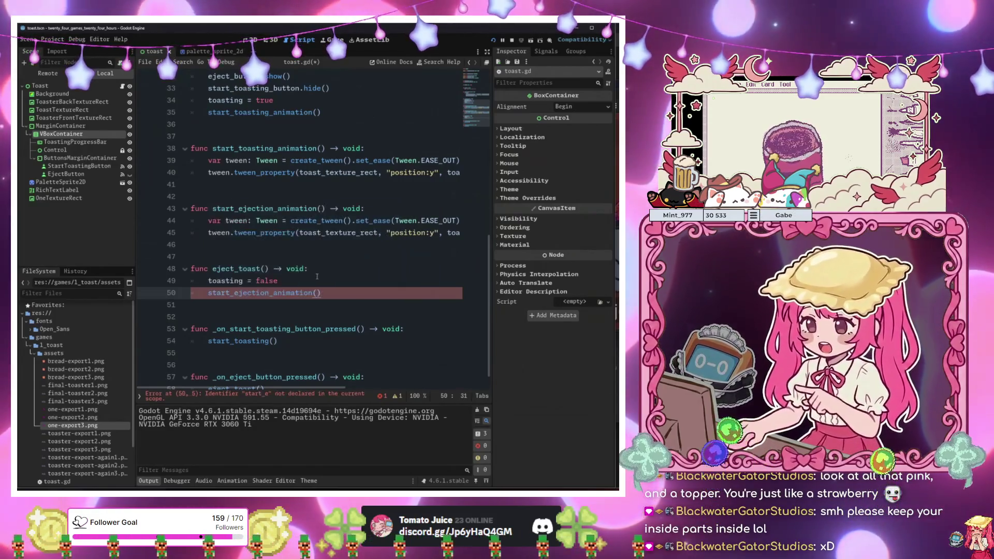
click(325, 329)
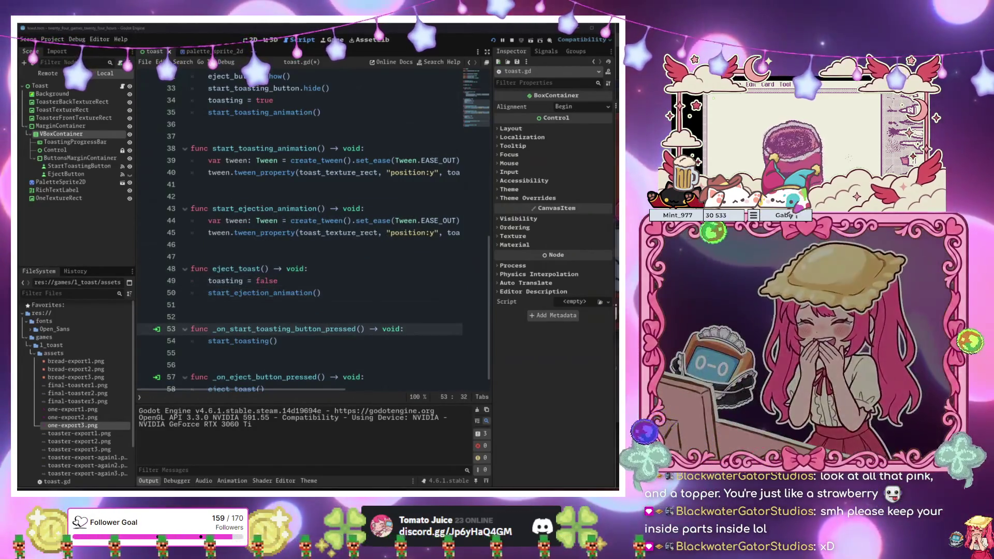
- Save toast.gd and run the game again
key(F6)
click(233, 196)
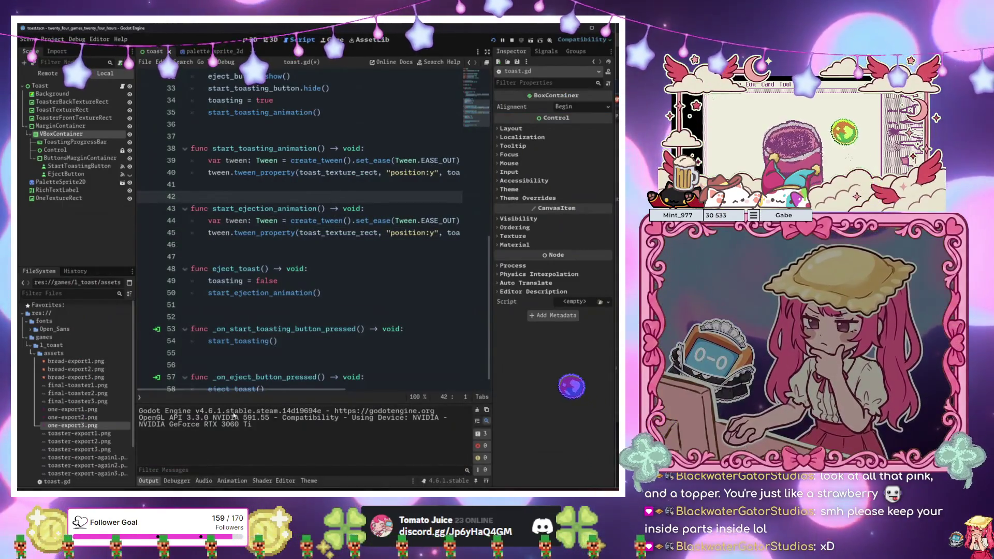
click(232, 316)
key(F6)
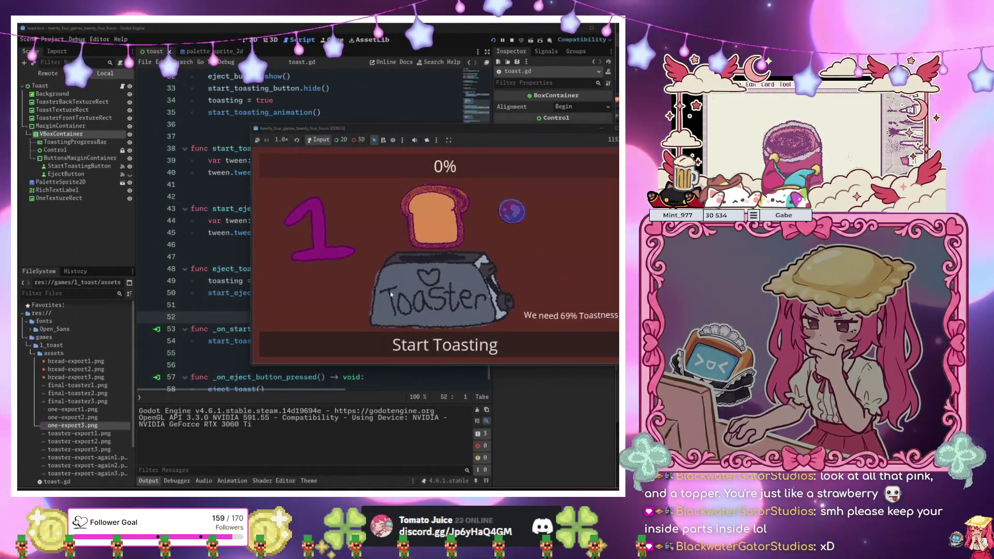
- Start toasting, eject the toast at 7%, then stop the game and return to toast.gd
click(420, 348)
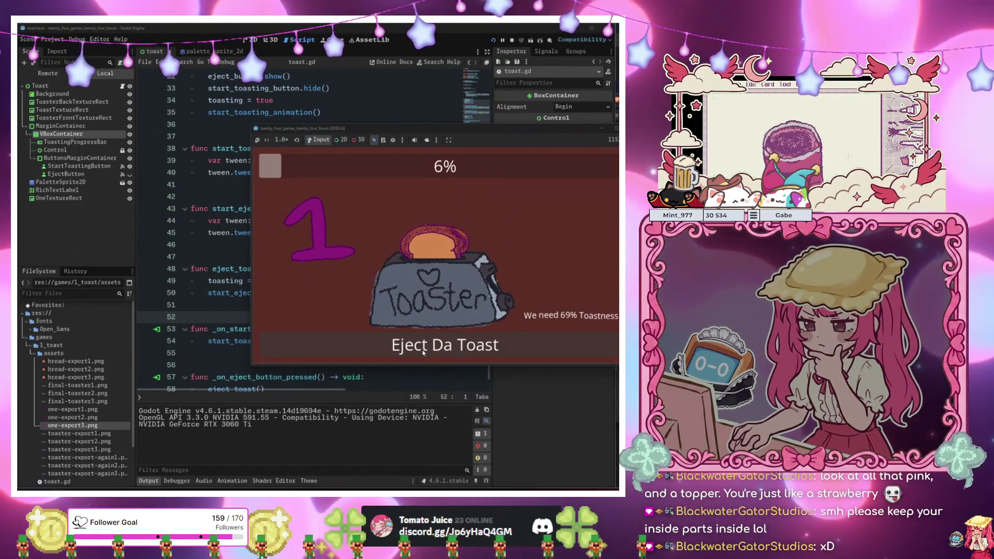
click(423, 351)
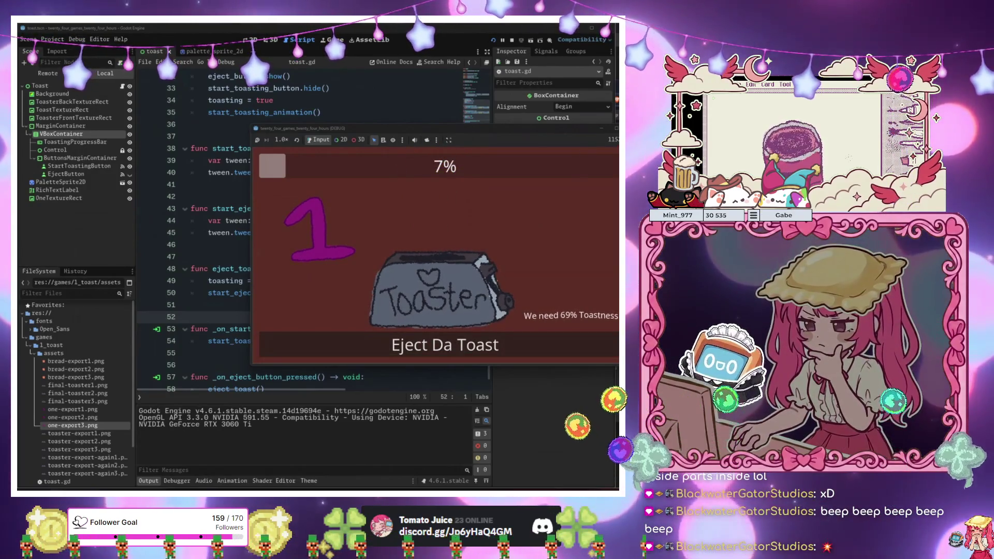
key(F8)
click(316, 392)
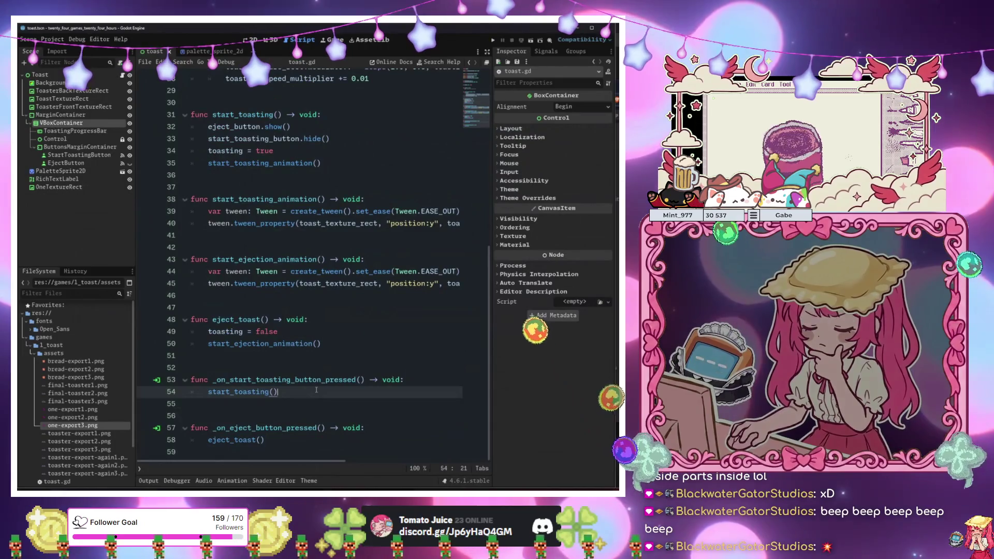
- In eject_toast, call win() when toasting_progress_bar.value == 69
click(356, 344)
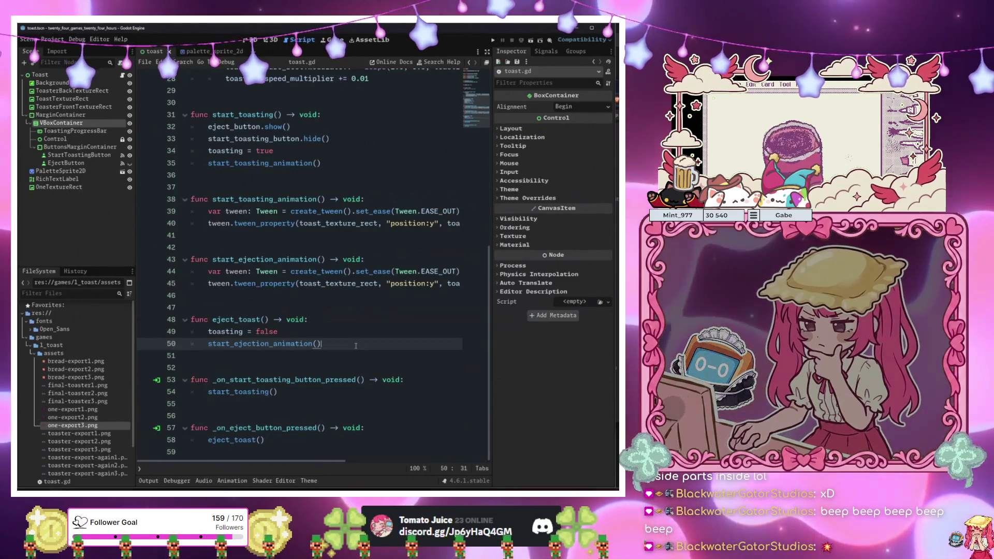
key(Return)
key(Return)
text(if)
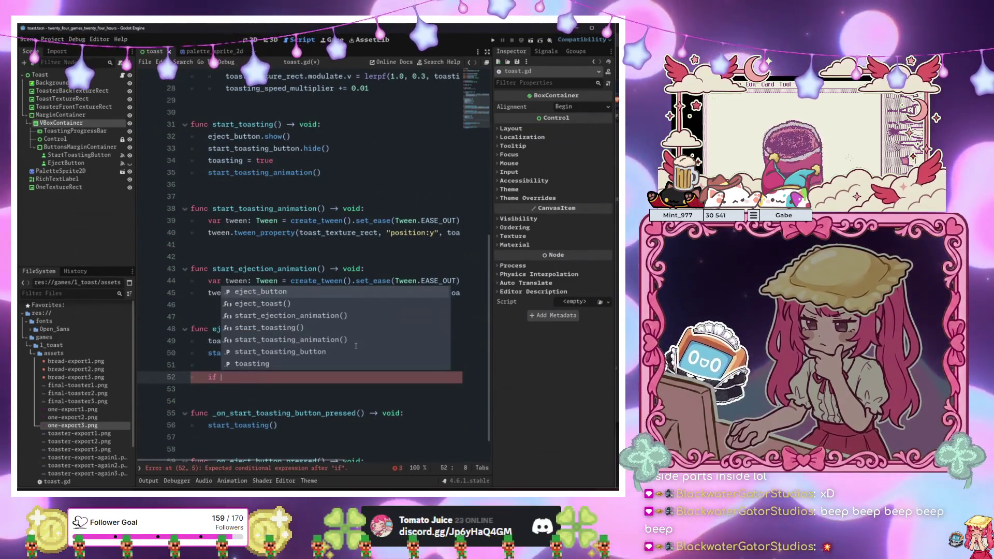
text( pro)
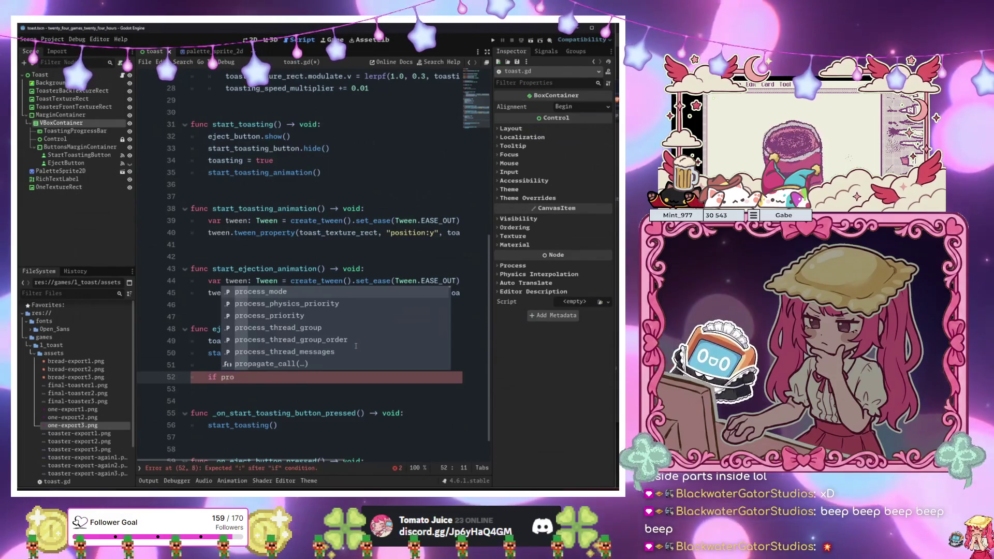
text(gress)
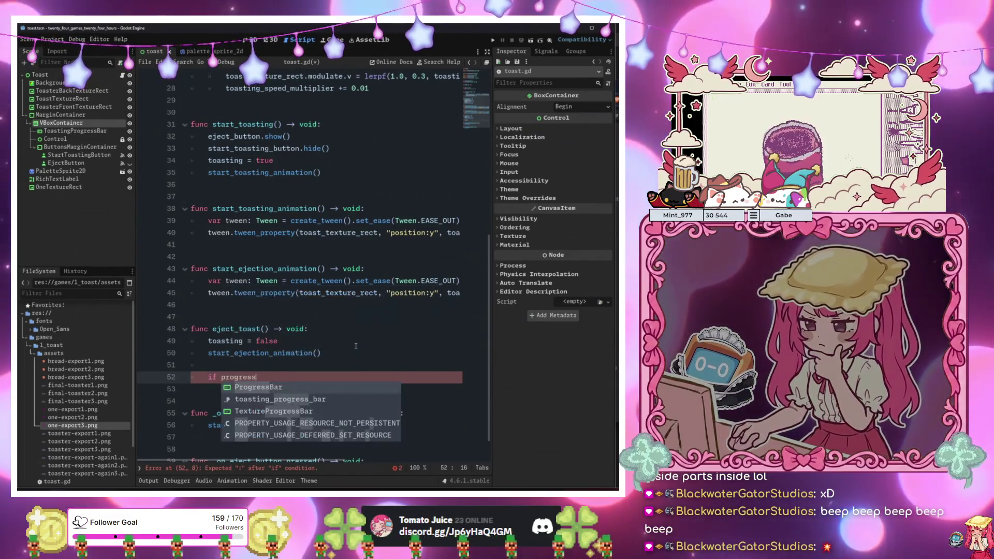
key(Down)
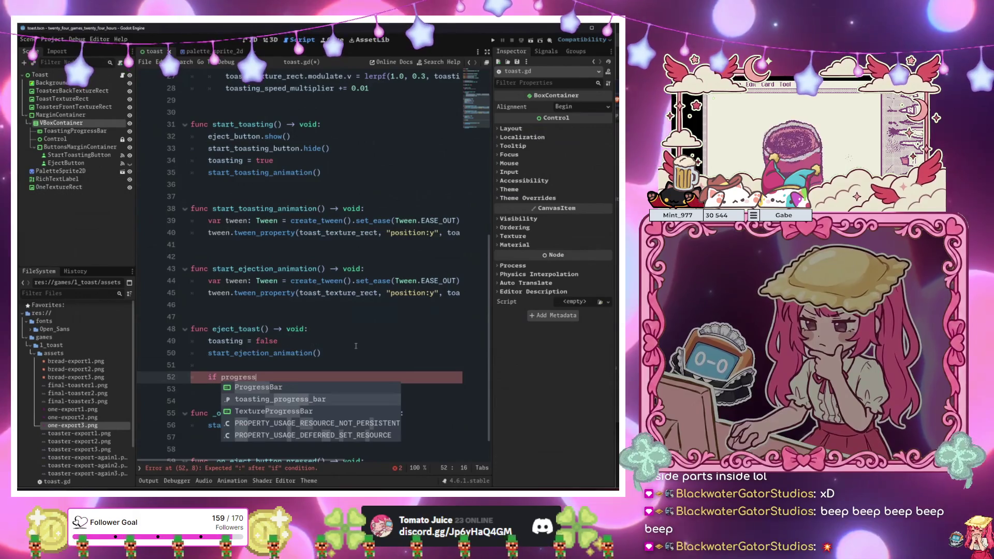
key(Return)
text(.value == )
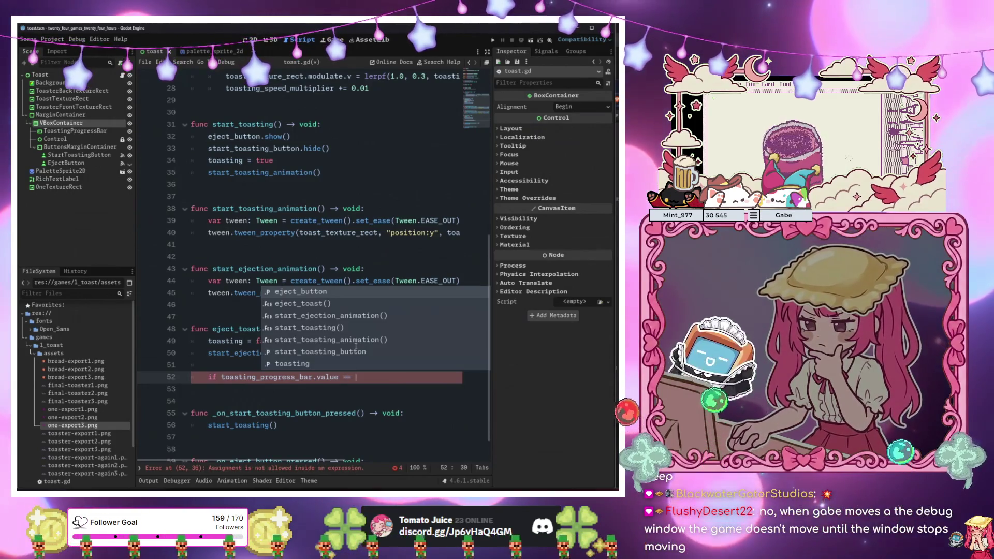
text(69:)
key(Return)
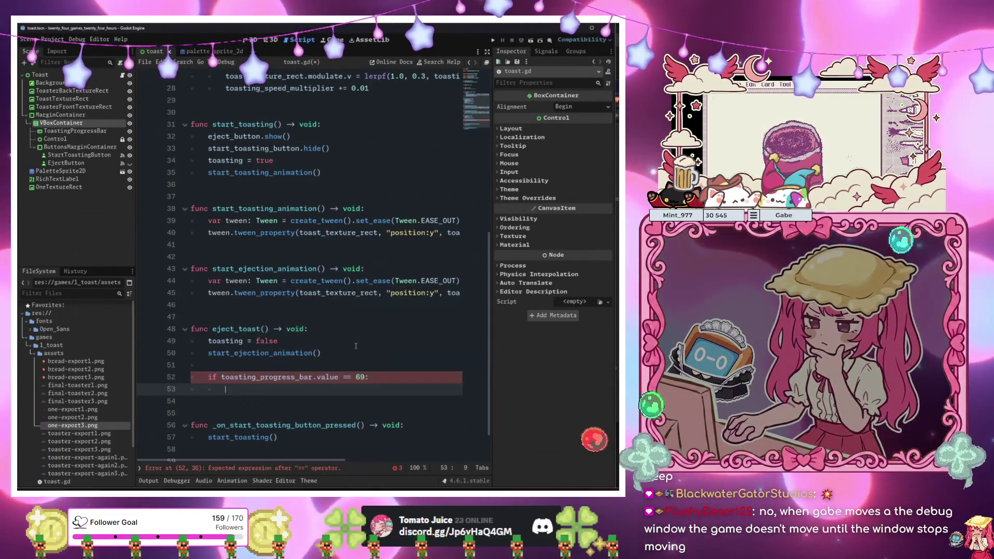
text(win())
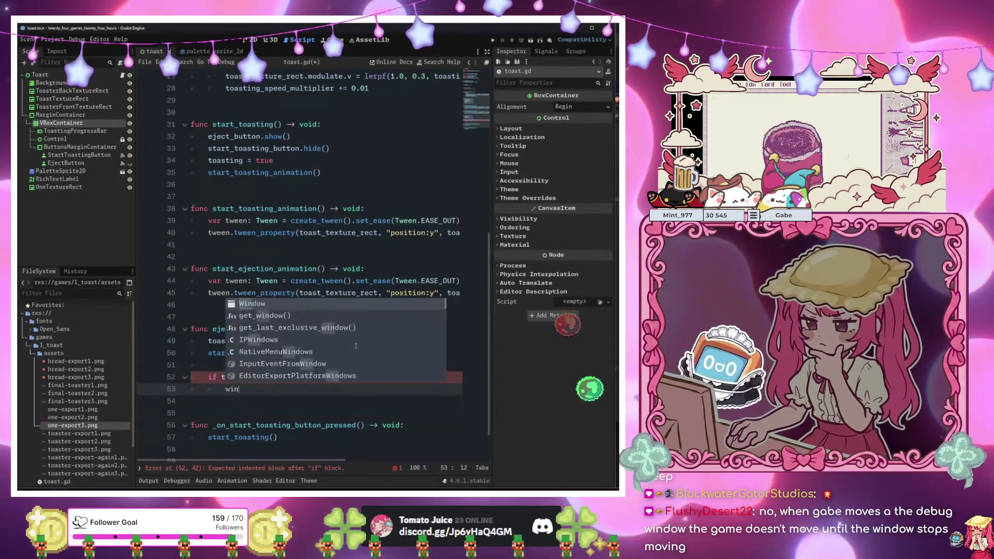
- Define a stub func win() -> void containing pass below eject_toast
key(Return)
key(Return)
key(Return)
text(func)
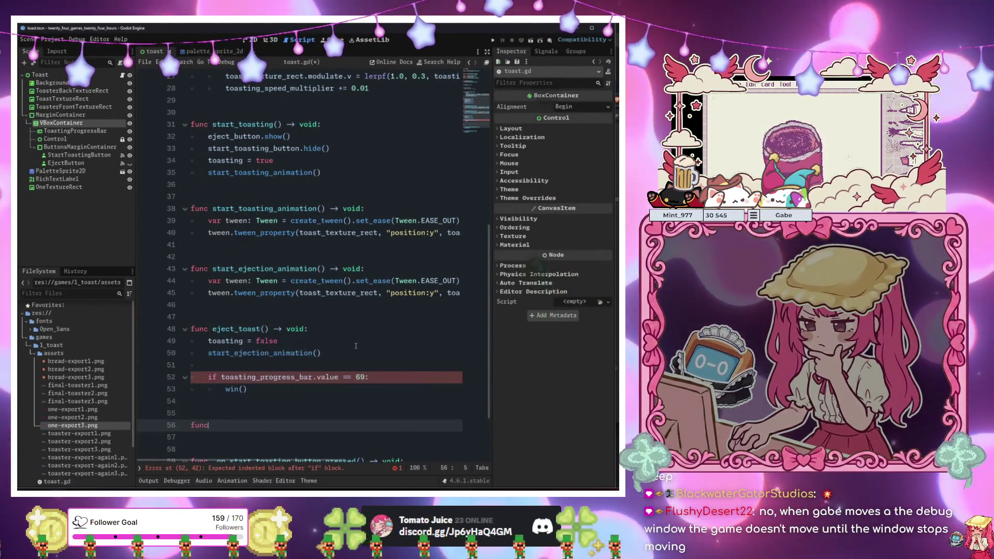
text( win() -> void:)
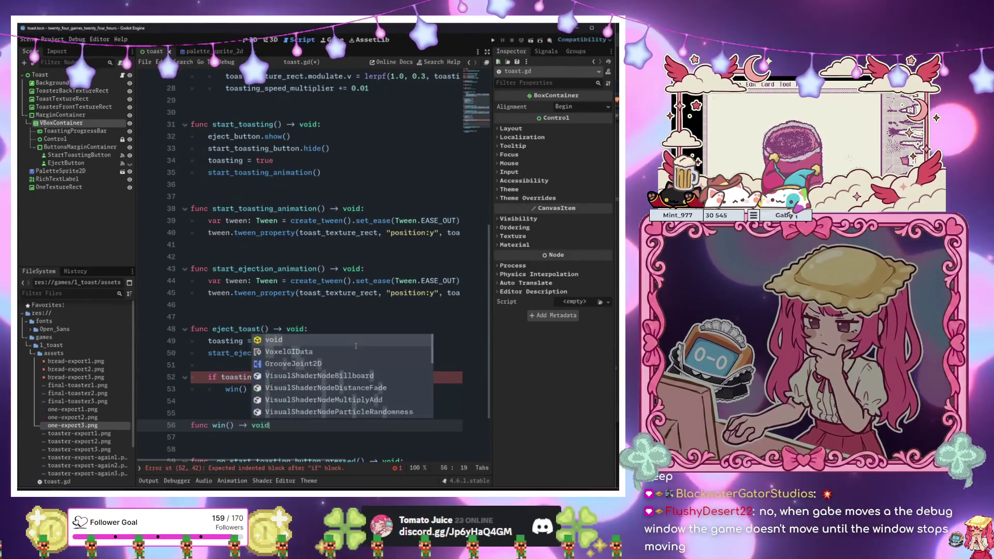
key(Return)
text(pass)
key(Up)
key(Up)
key(Up)
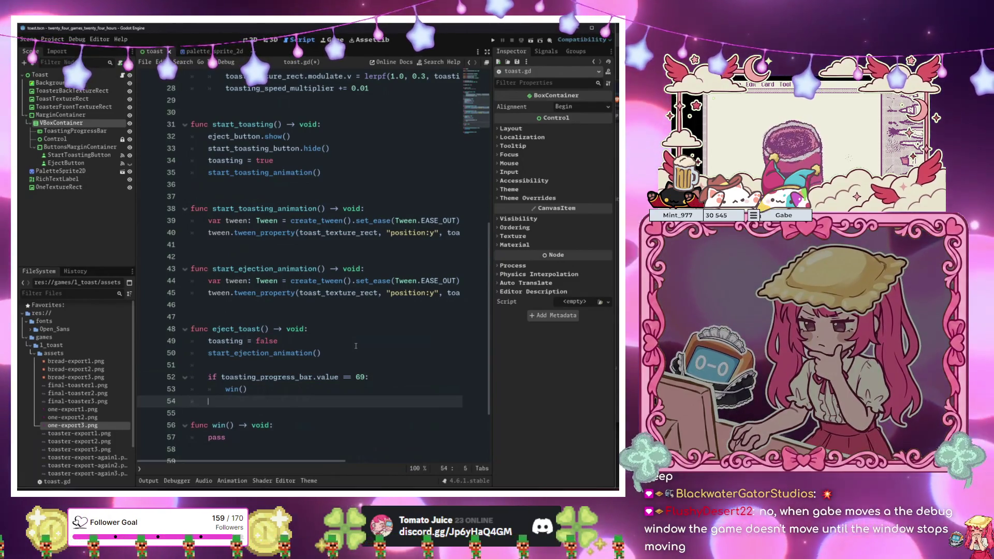
key(Return)
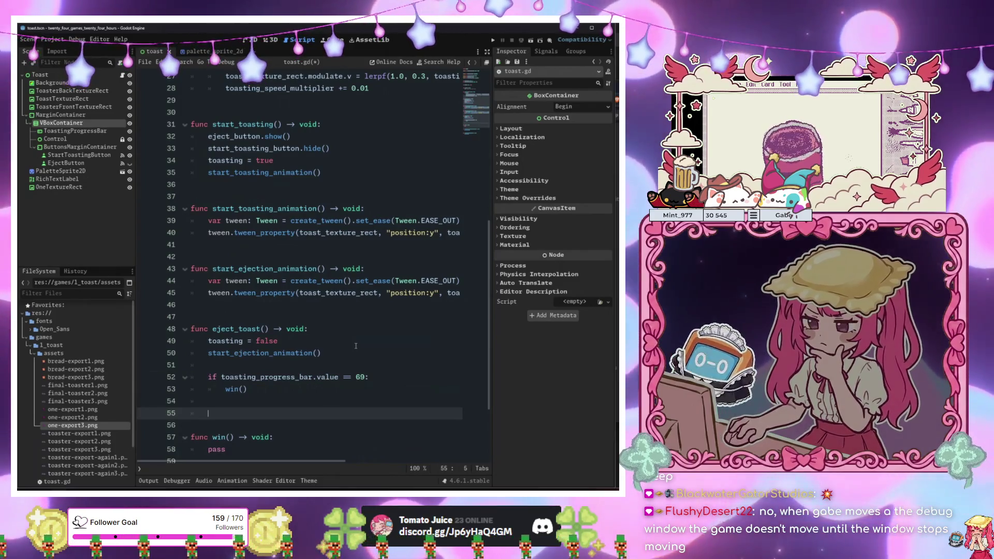
- Add return under win() and a start_toasting_button.show() call after the if block
scroll(356, 346, down, 3)
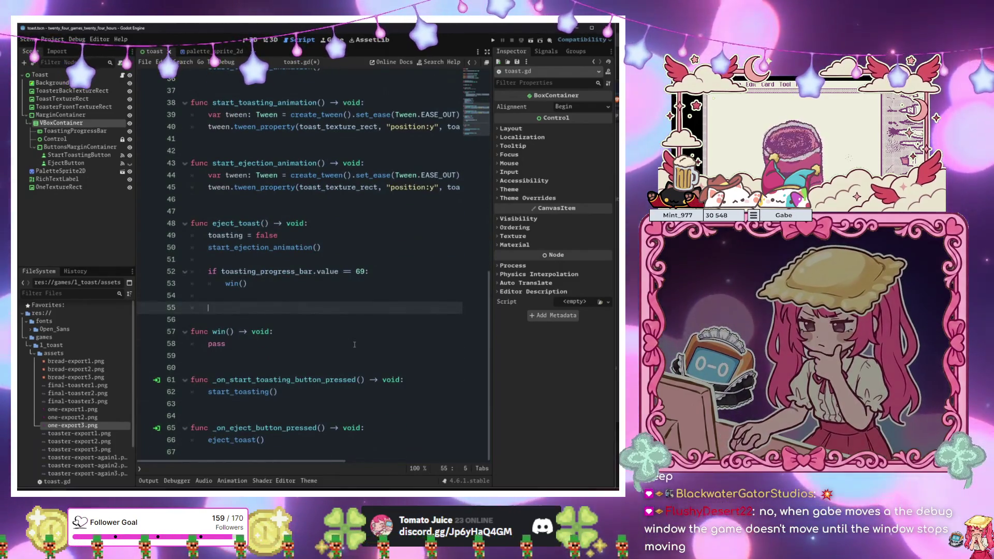
click(315, 295)
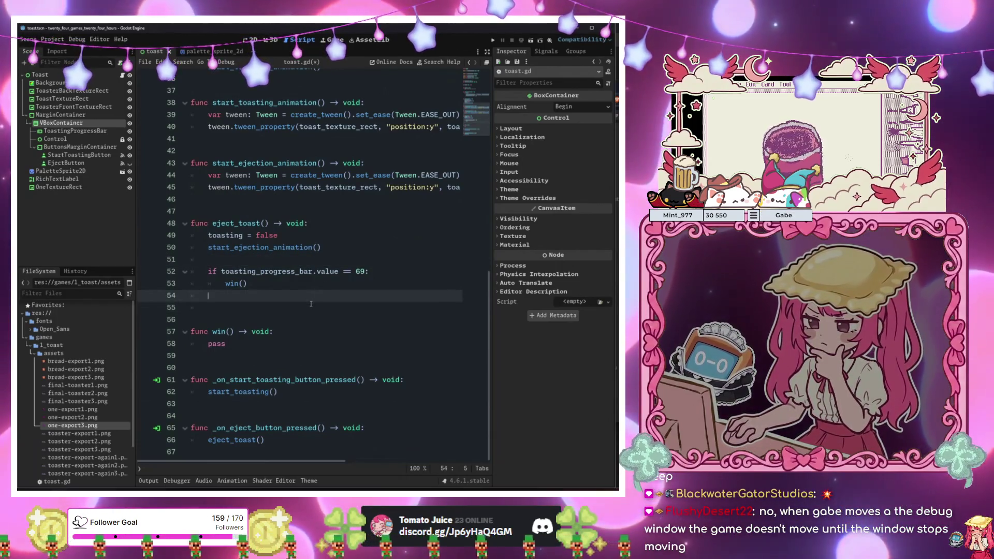
key(Tab)
text(return)
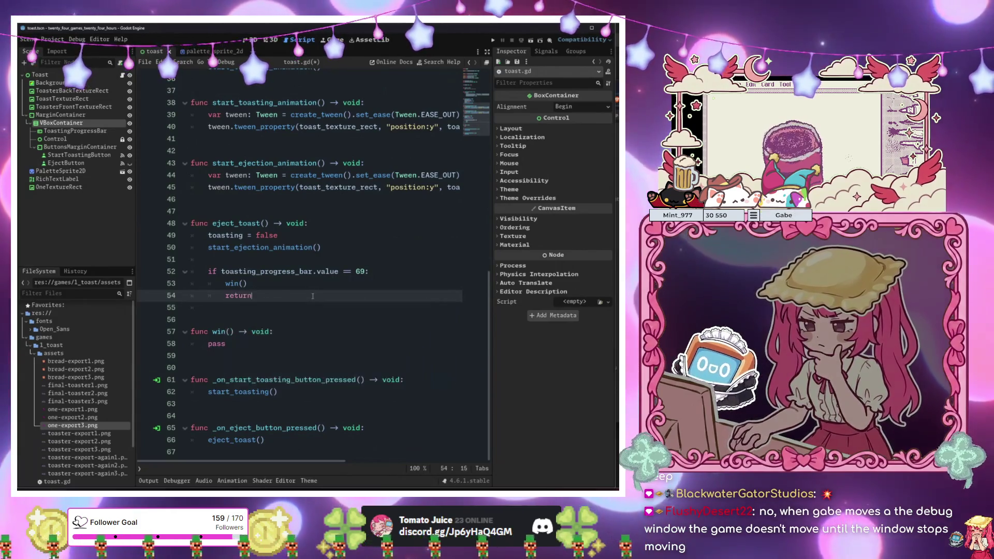
key(Return)
key(Return)
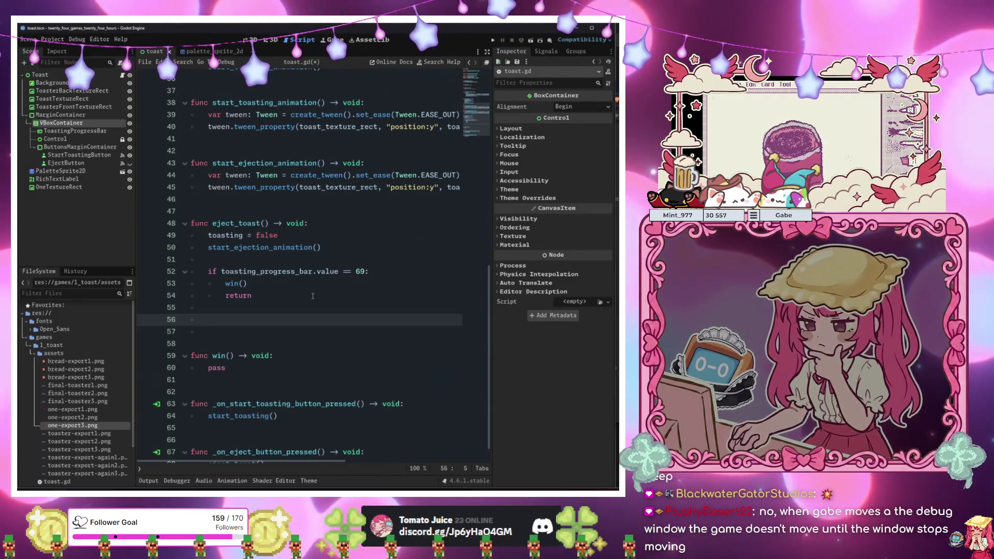
scroll(313, 296, down, 1)
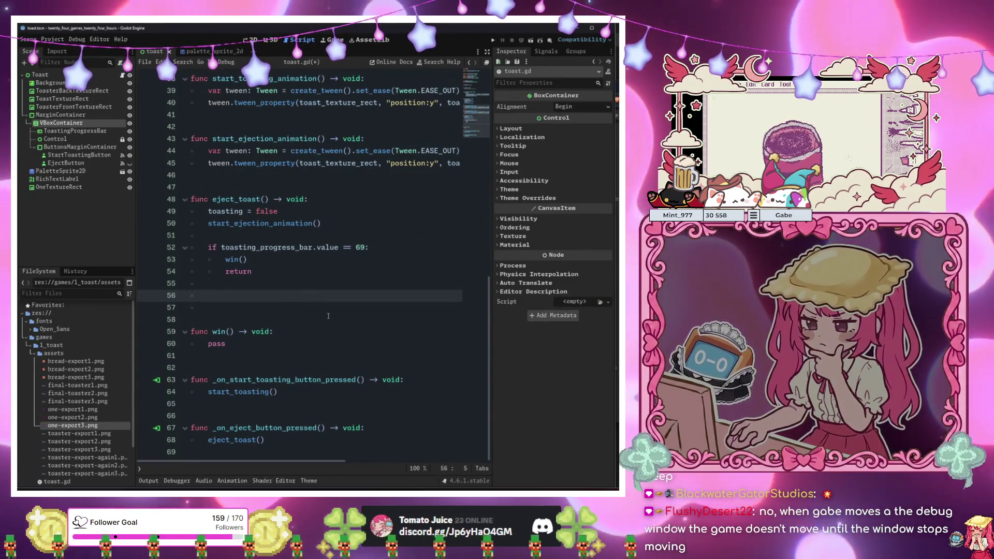
text(start)
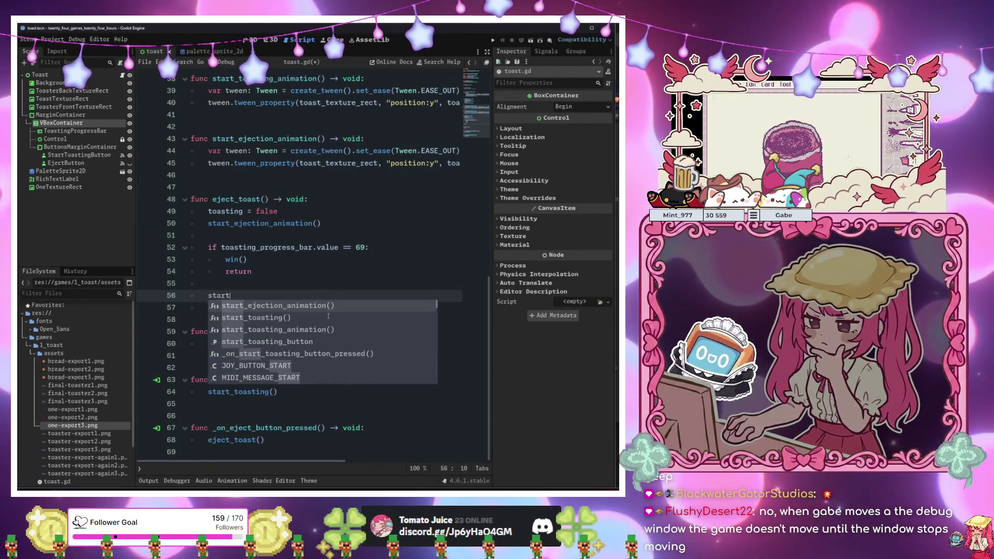
text(_toasting_button.sho)
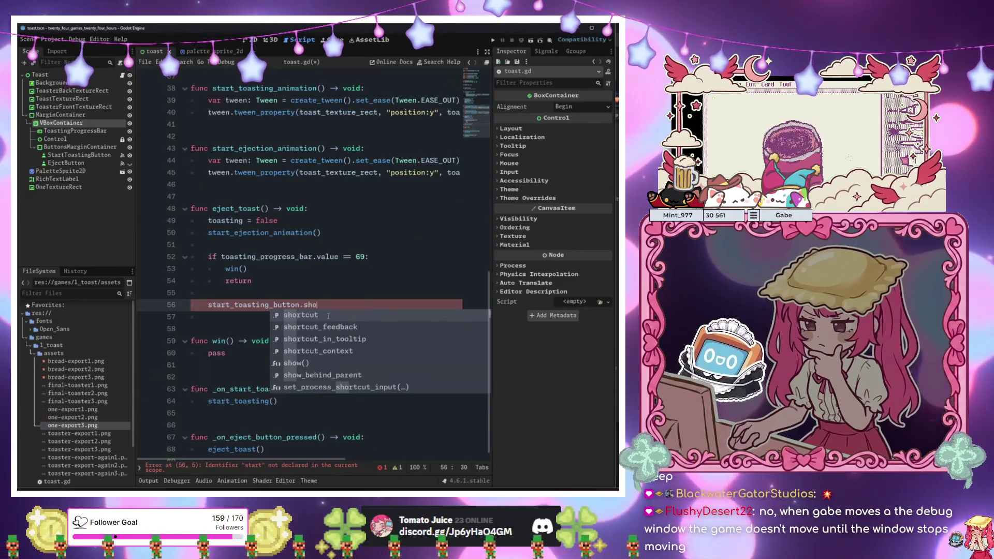
text(w)
key(Return)
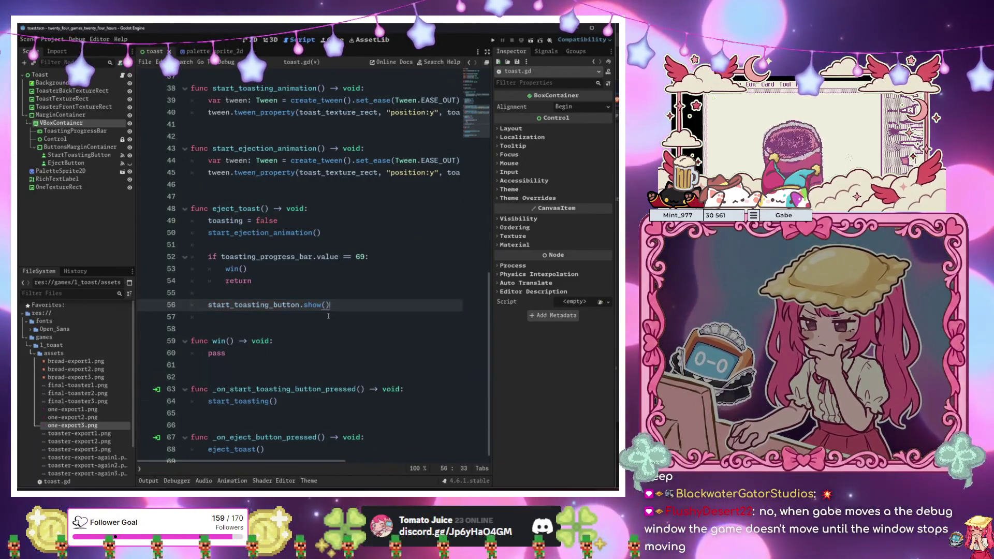
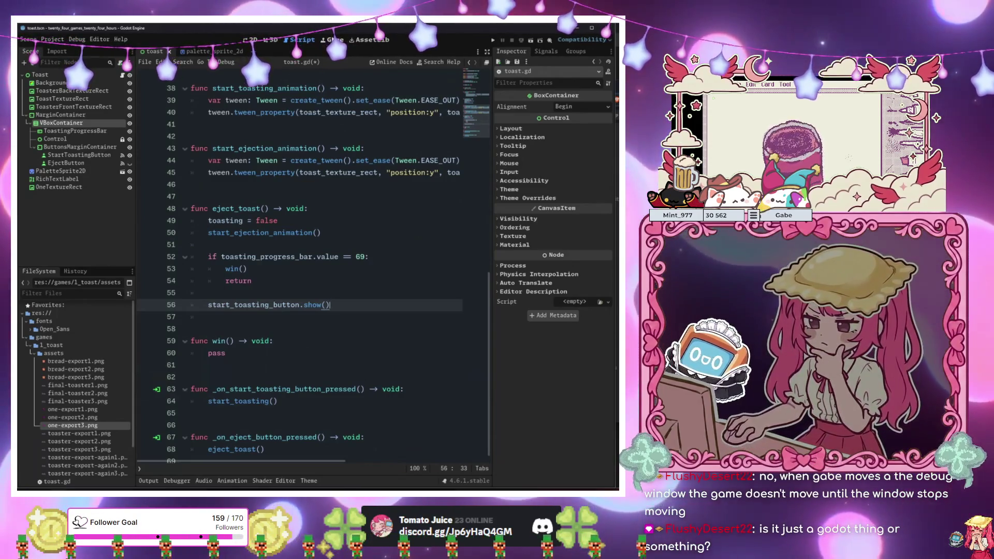
- Switch to the toaster scene's 2D view and open the toast.gd script
click(331, 40)
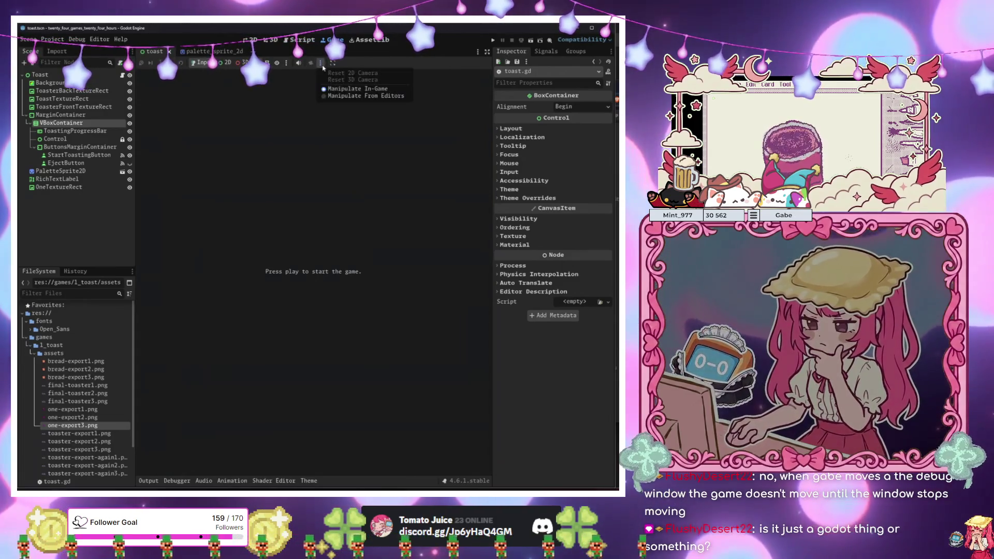
click(285, 64)
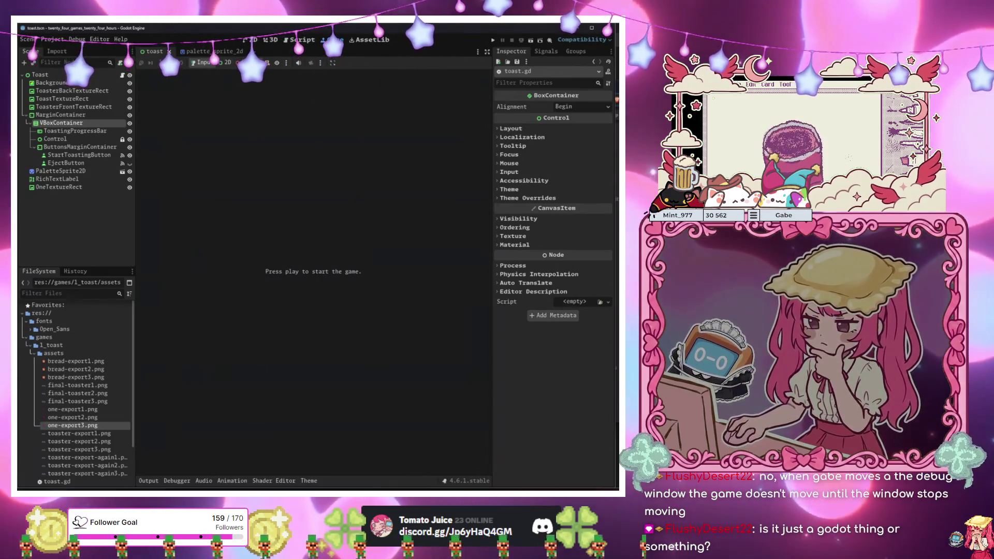
click(122, 75)
click(247, 41)
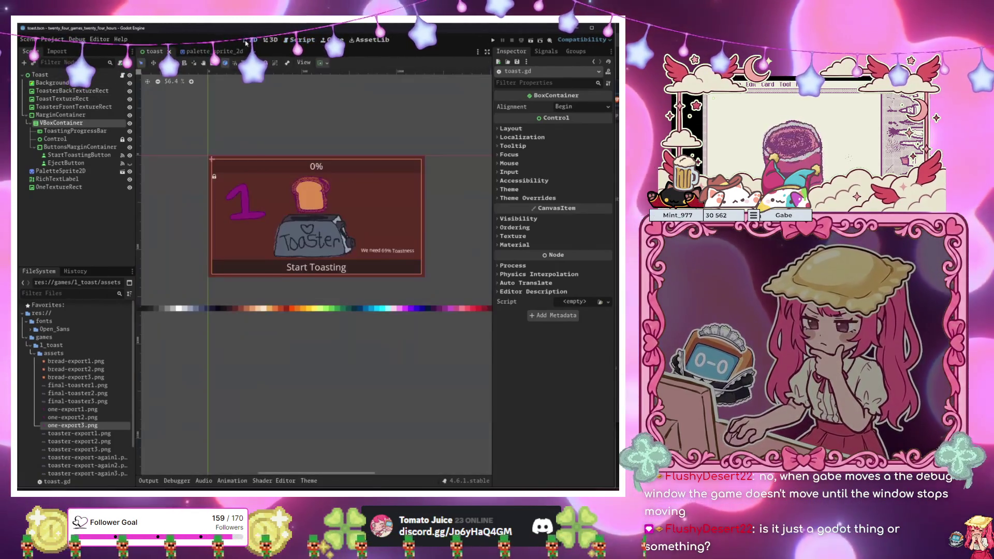
click(122, 76)
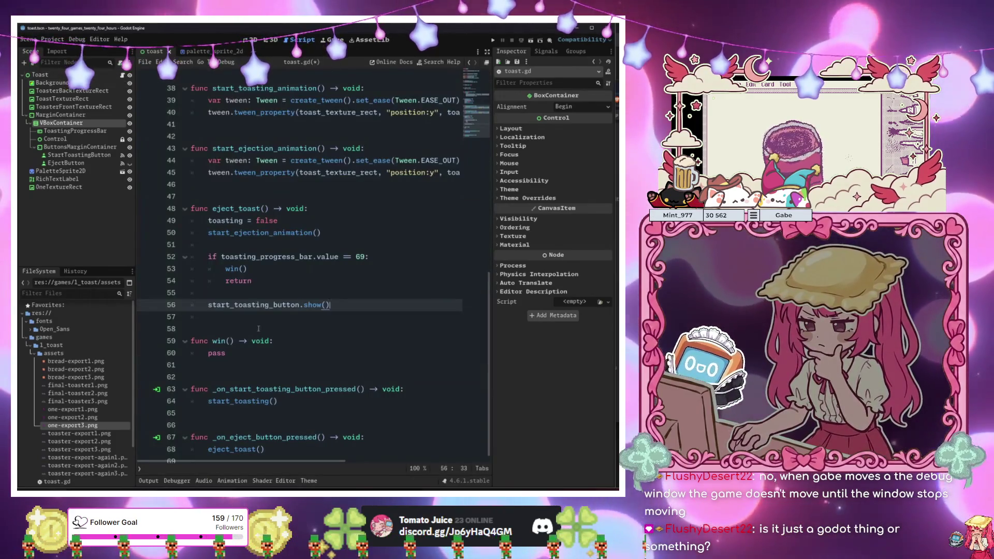
- Look through toast.gd for the eject code and discard a misplaced edit
click(289, 355)
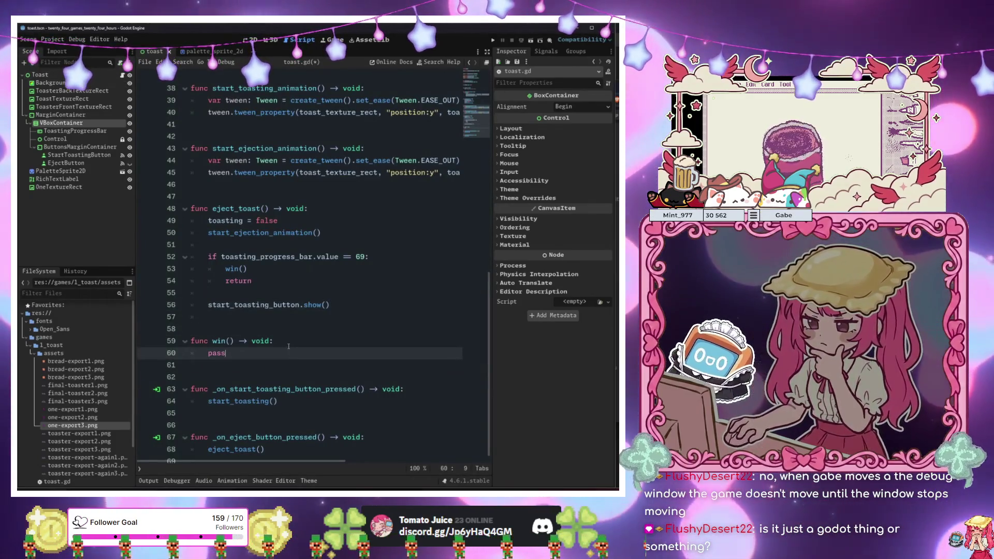
click(318, 341)
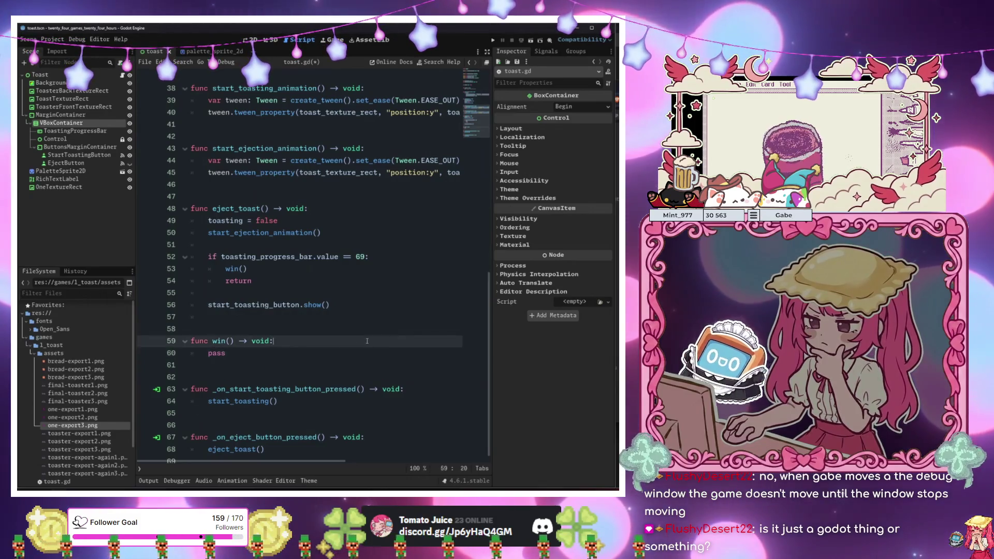
click(318, 351)
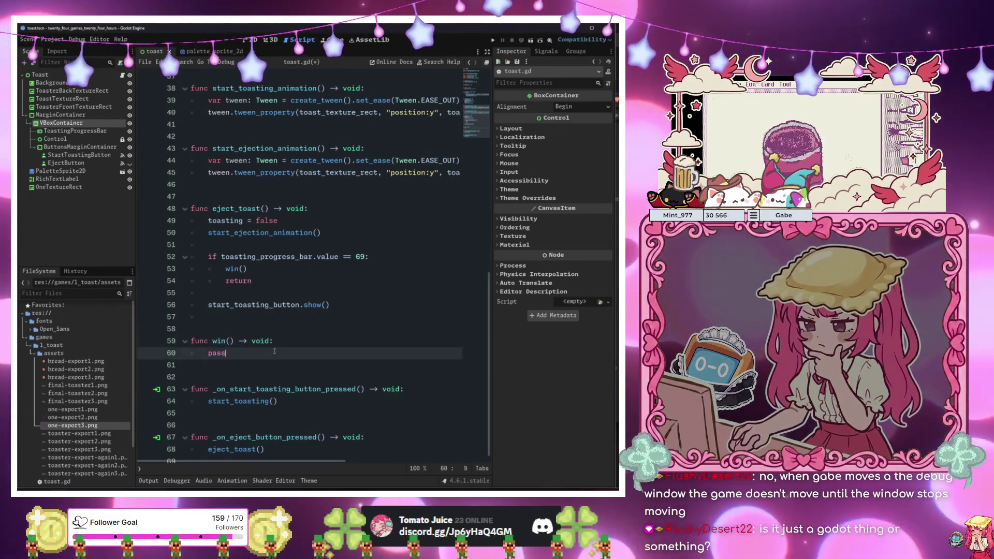
scroll(285, 355, up, 12)
scroll(285, 352, down, 12)
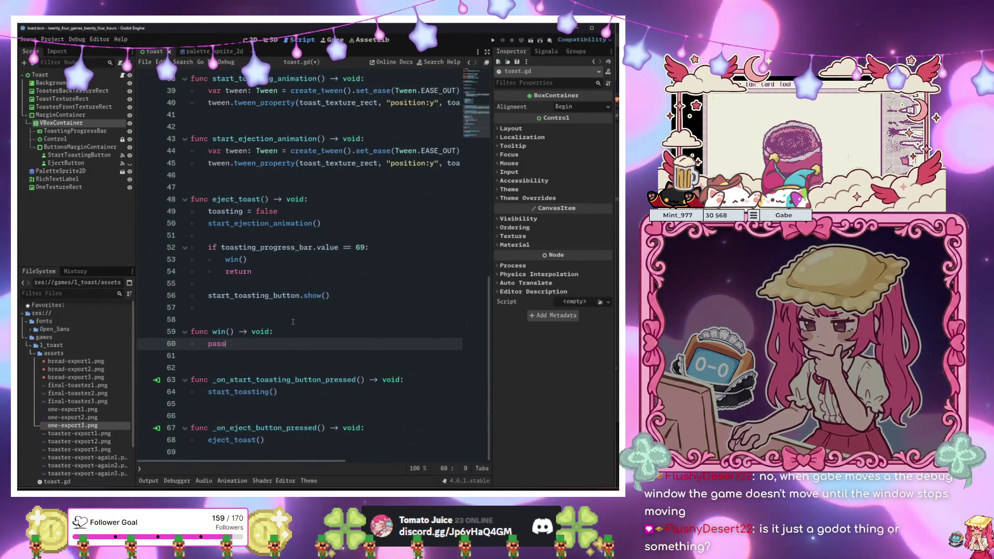
click(345, 297)
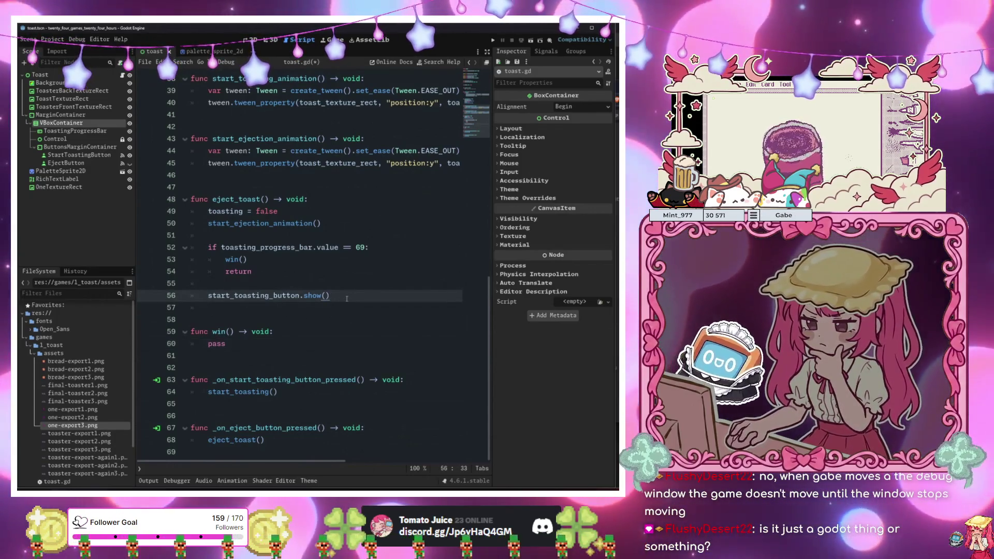
key(Return)
text(ej)
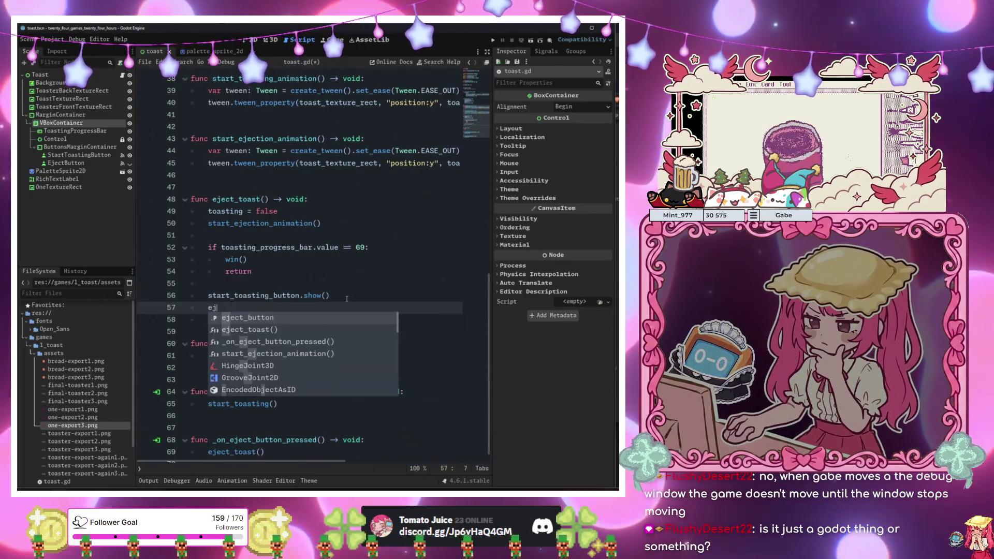
key(BackSpace)
key(BackSpace)
- Add eject_button.hide() after start_ejection_animation() in eject_toast(), then save and run the game
key(Up)
key(Up)
key(Up)
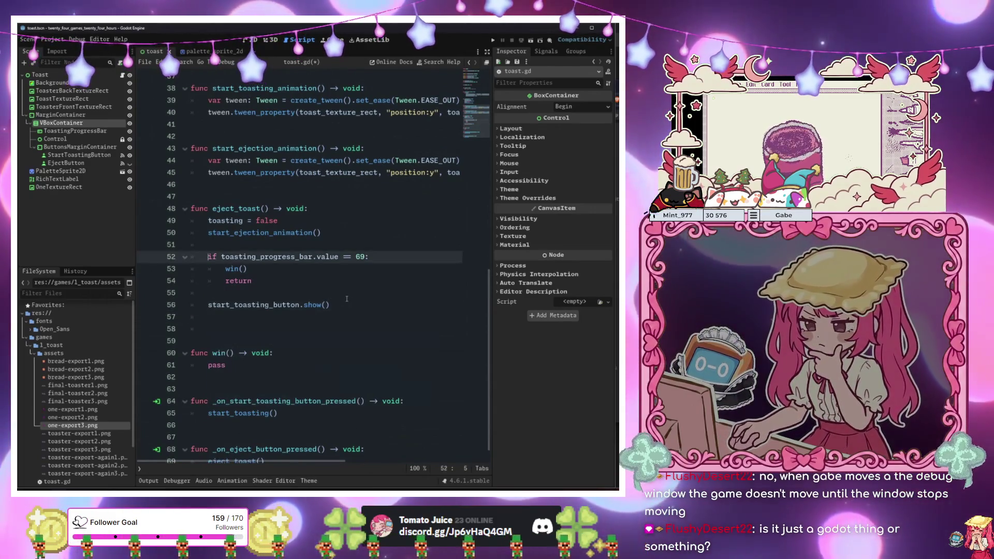
key(Return)
key(Return)
key(Up)
key(Up)
text(eje)
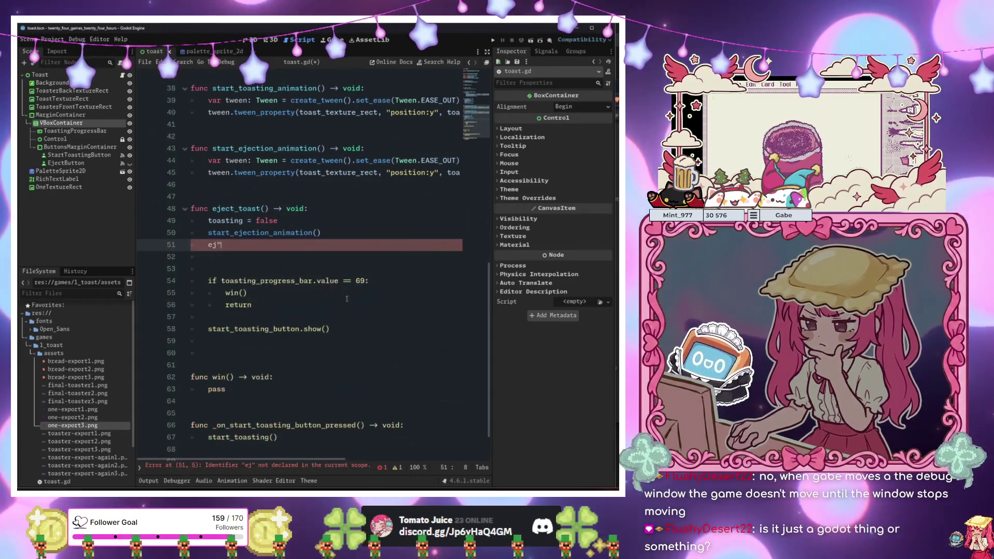
key(Return)
text(.hid)
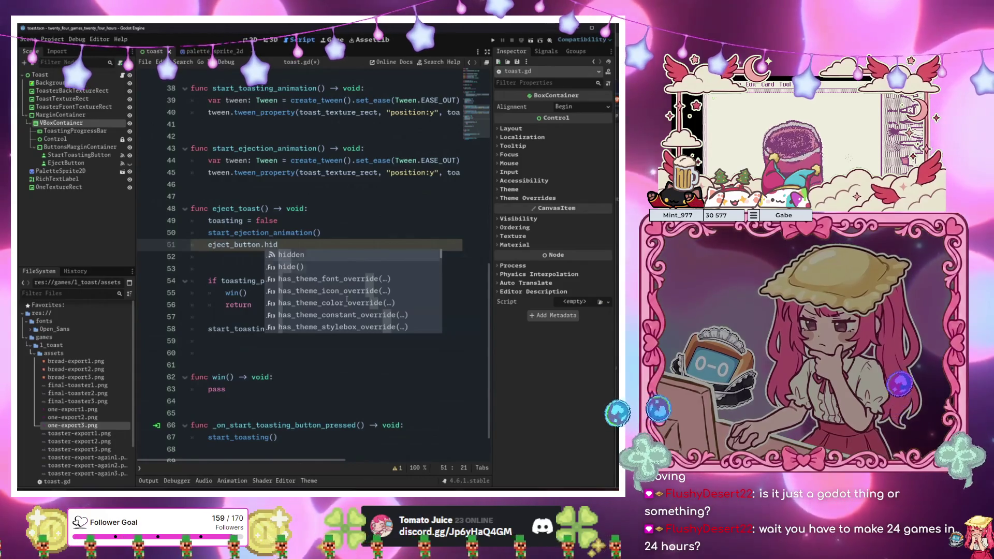
text(e)
key(Return)
click(358, 253)
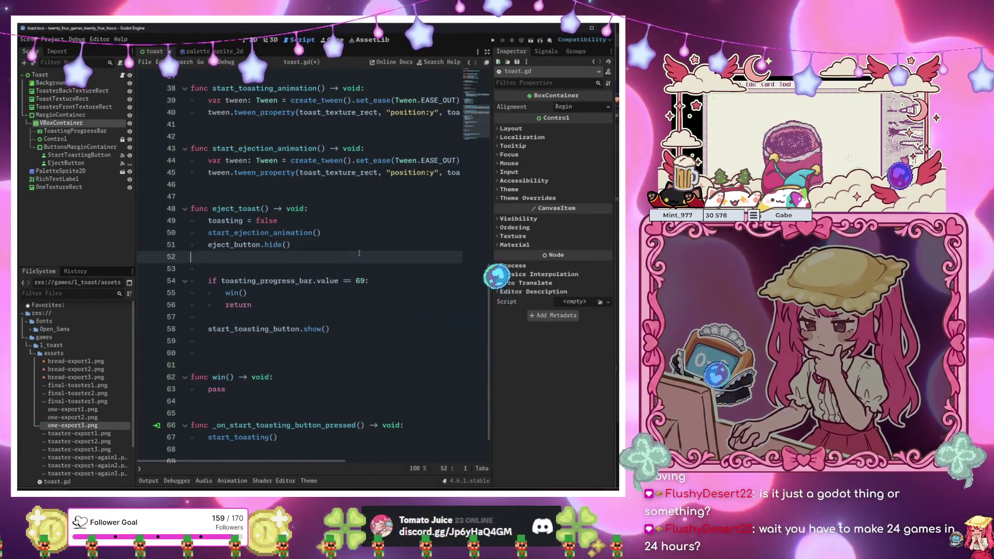
key(BackSpace)
key(Down)
key(Down)
key(Down)
scroll(354, 320, down, 1)
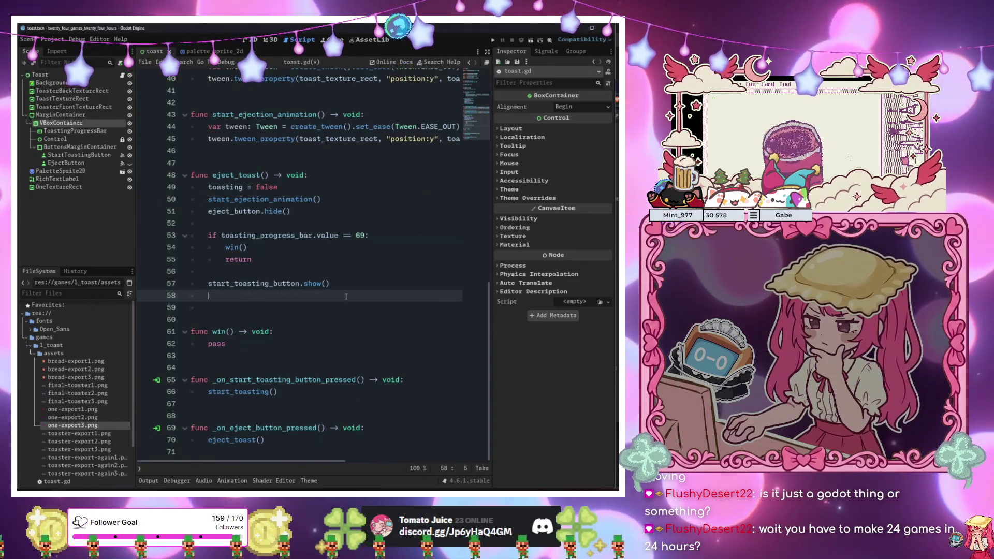
key(F6)
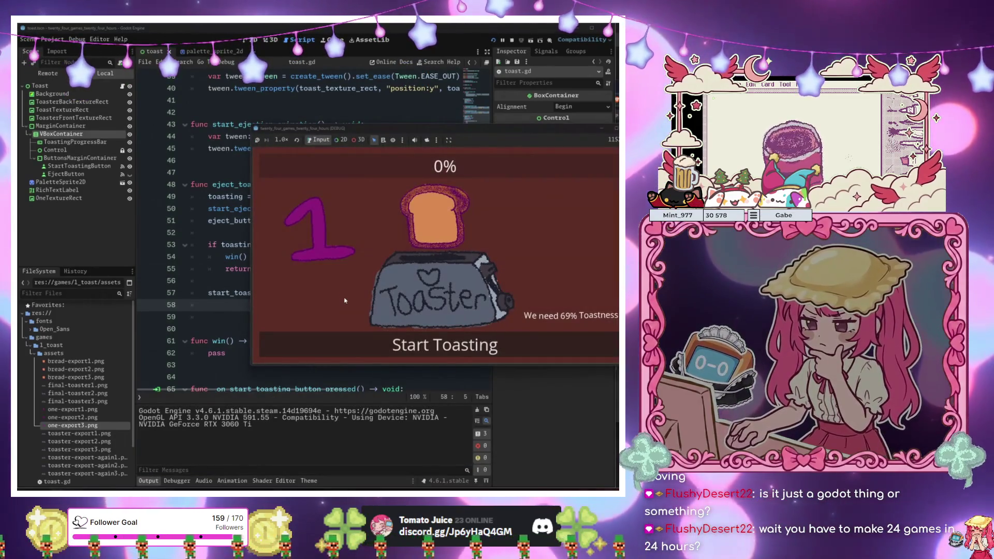
- Toast, eject at 68%, and restart to see toastness carry over, then stop the game
click(434, 346)
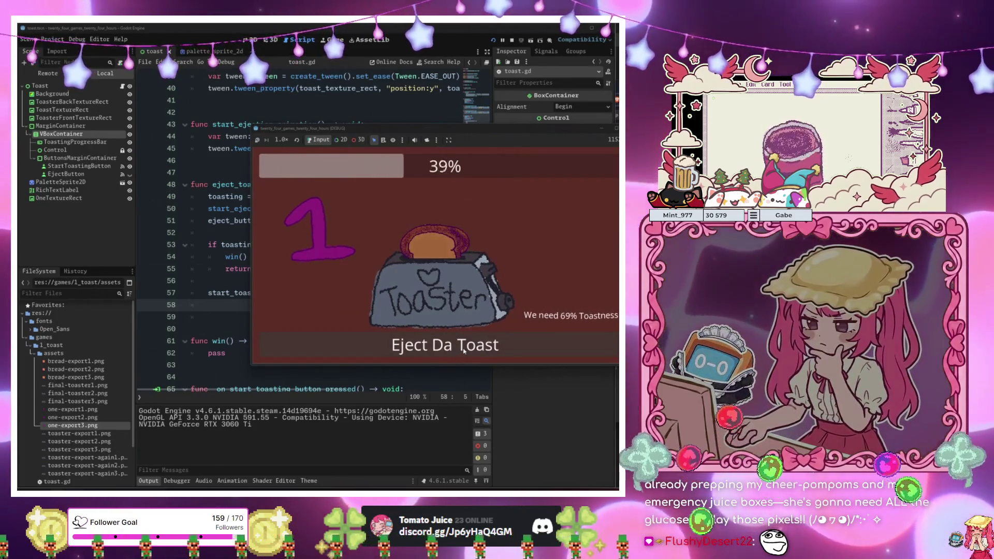
click(463, 351)
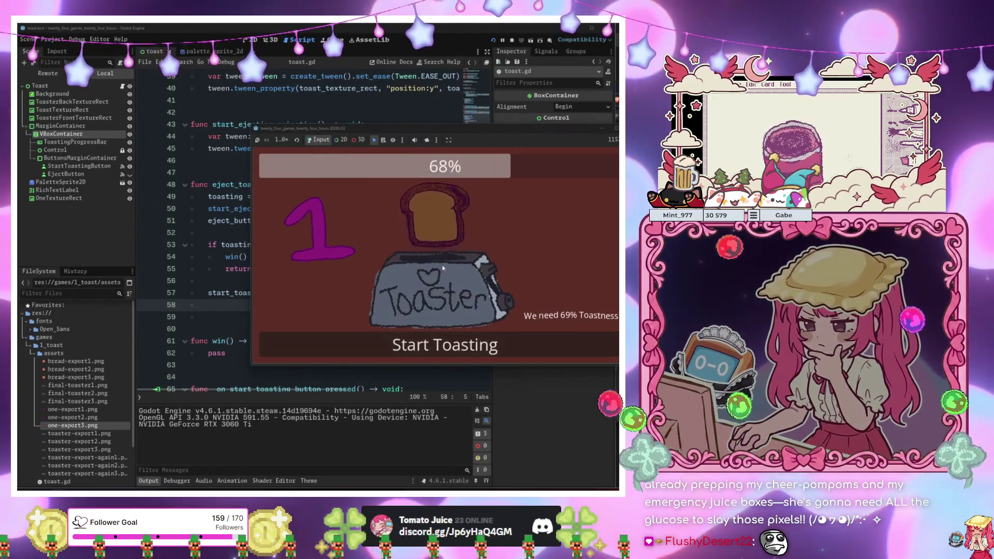
click(461, 346)
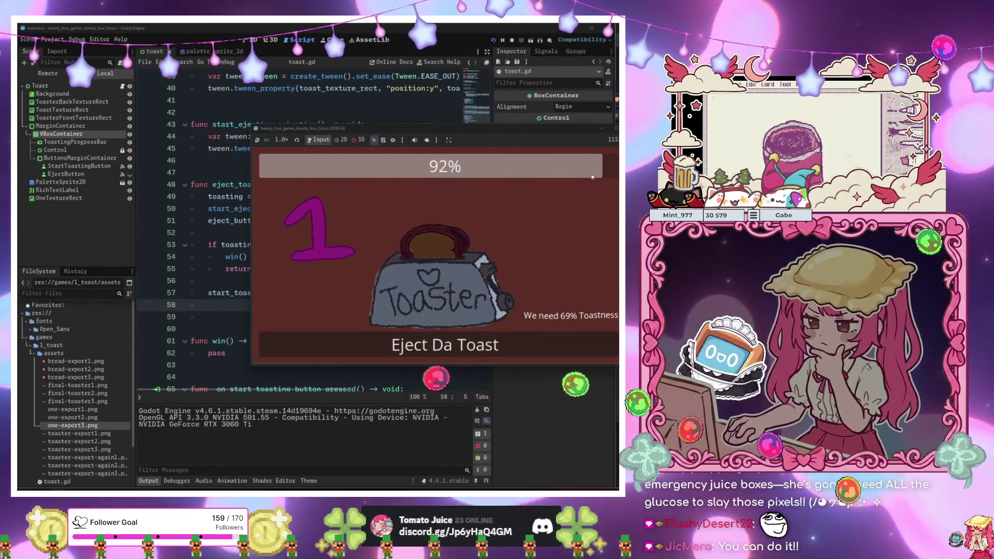
key(F8)
click(273, 257)
scroll(293, 319, up, 5)
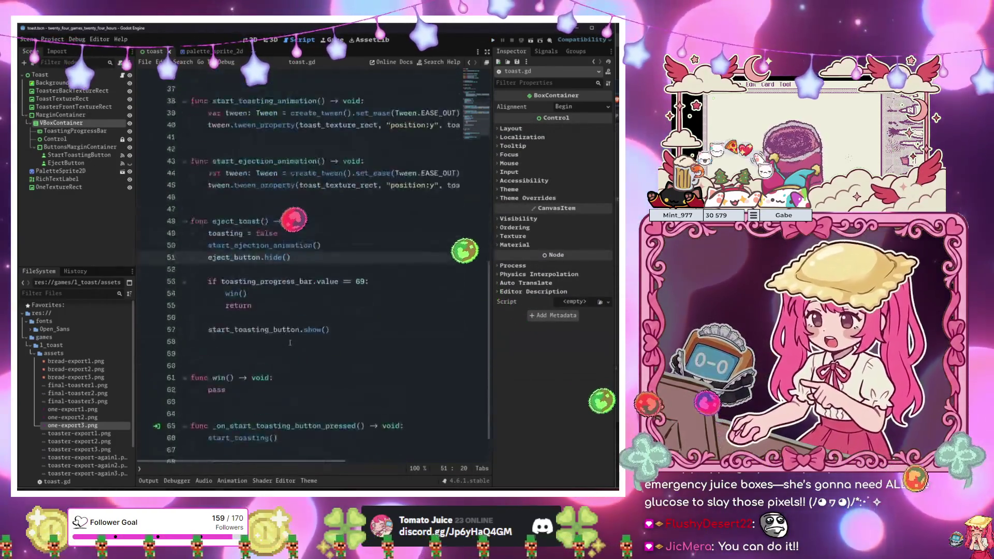
- Open a new first line in start_toasting() and begin typing the progress bar name
click(324, 245)
key(Up)
key(Up)
key(Up)
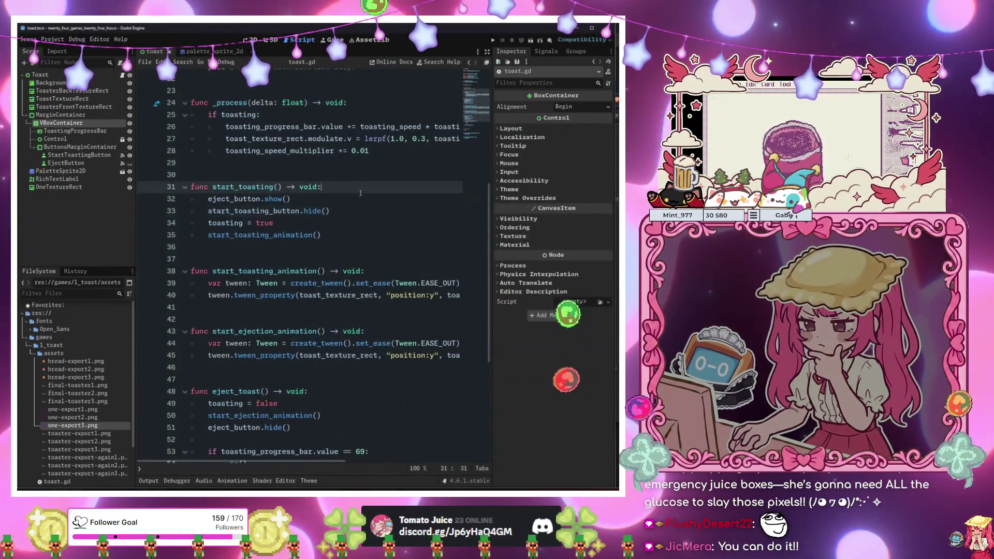
key(End)
key(Return)
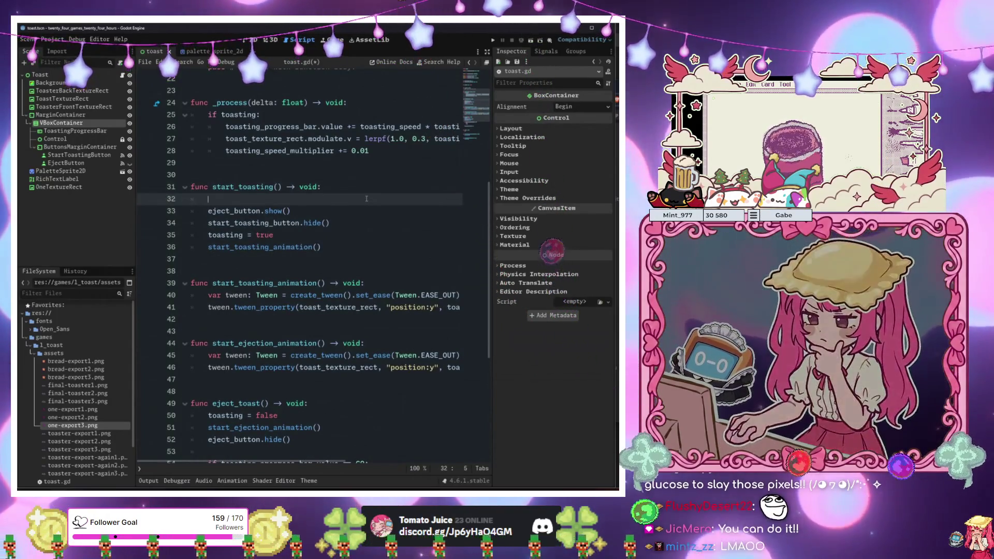
text(prog)
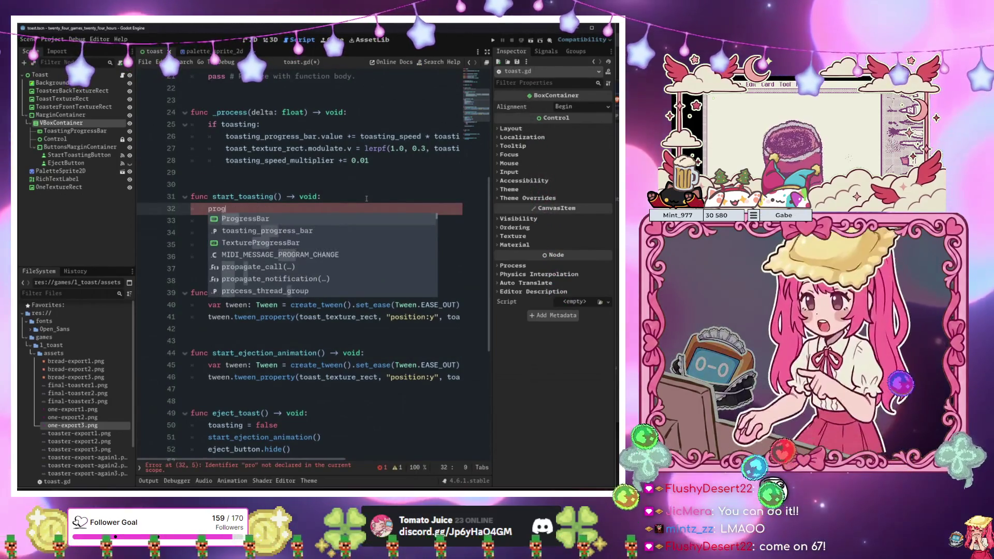
text(ress)
key(BackSpace)
key(BackSpace)
key(BackSpace)
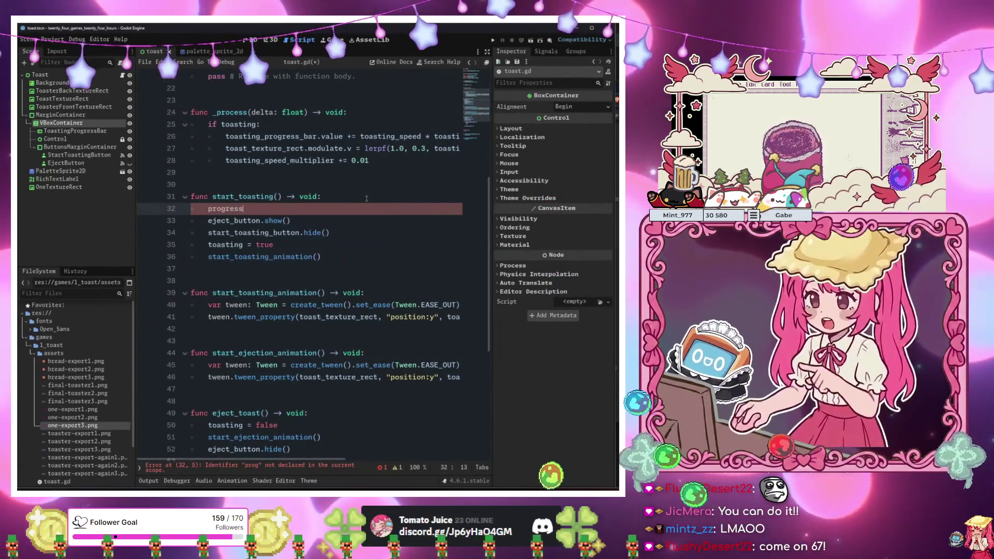
text(rogres)
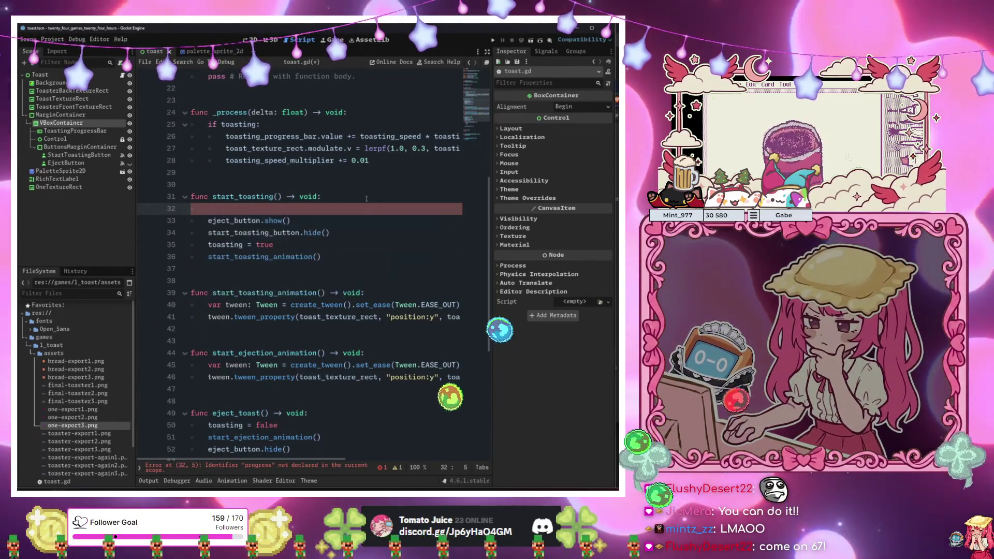
- Complete the line as toasting_progress_bar.value = 0, then save and run the game
key(Down)
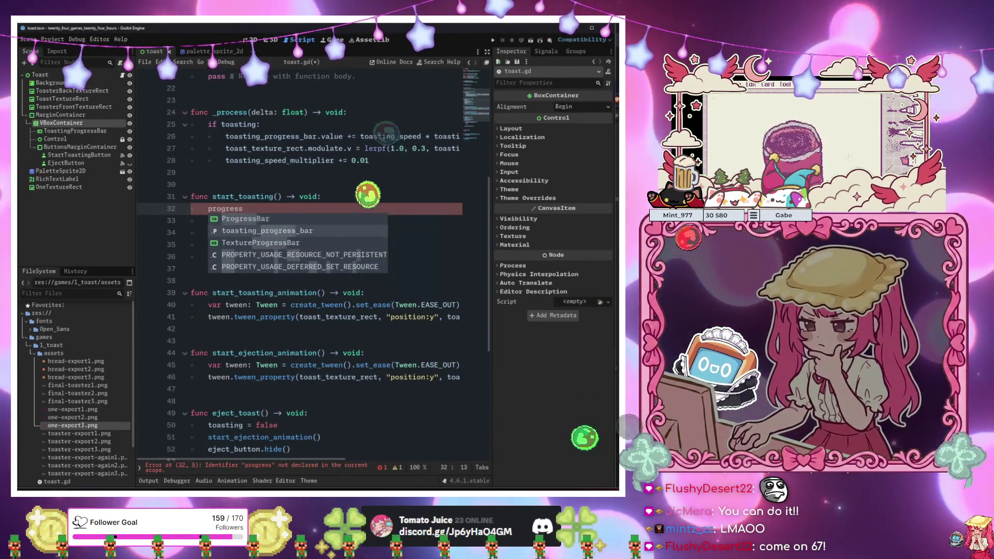
key(Return)
text(.val)
key(Return)
text(= 0)
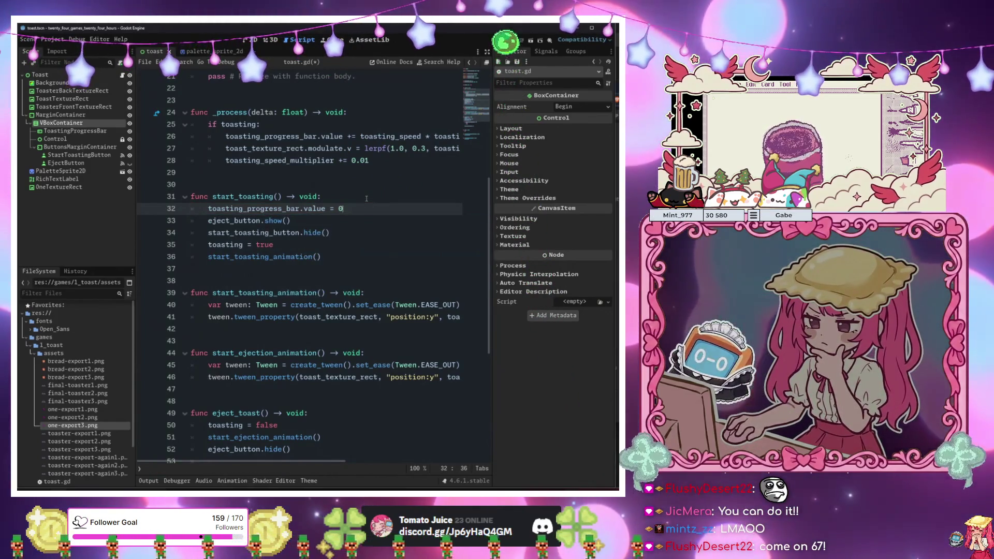
click(366, 198)
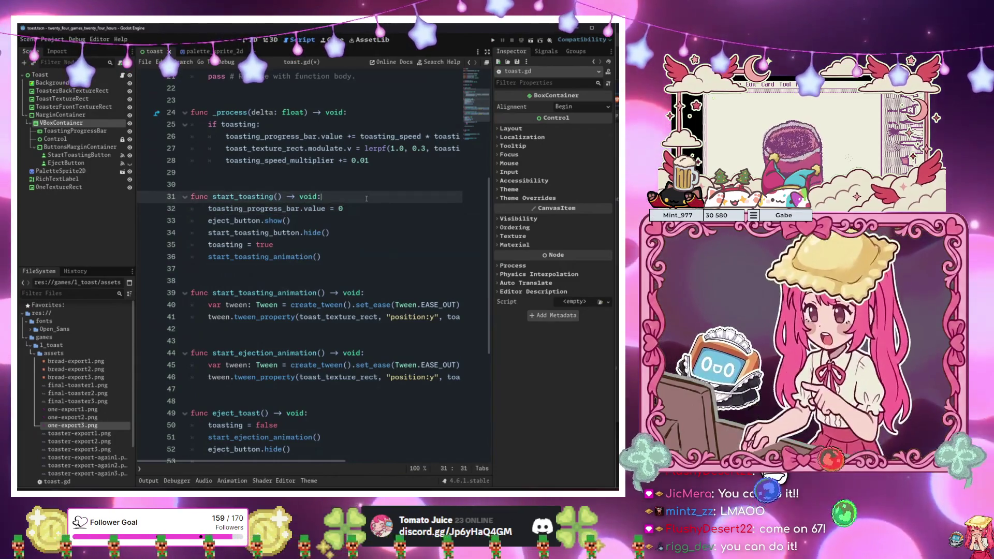
click(357, 220)
key(F6)
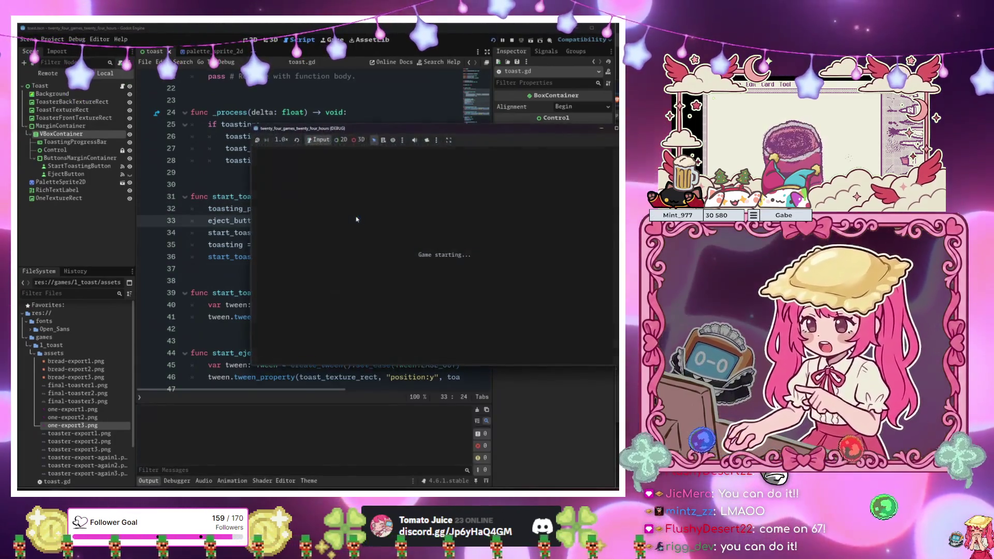
- Toast and eject repeatedly, each round restarting at 0%, until ejecting at exactly 69%, then close the game
click(436, 345)
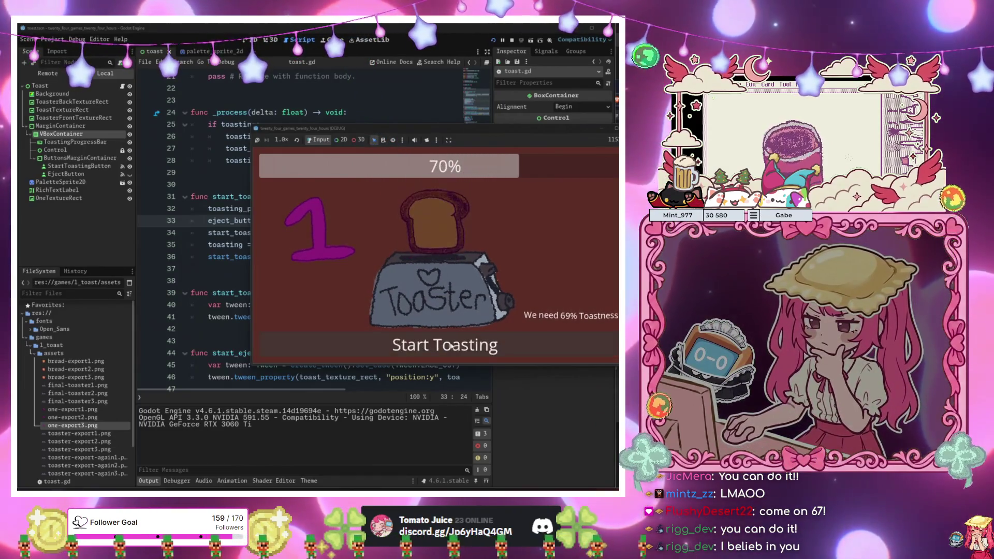
click(463, 346)
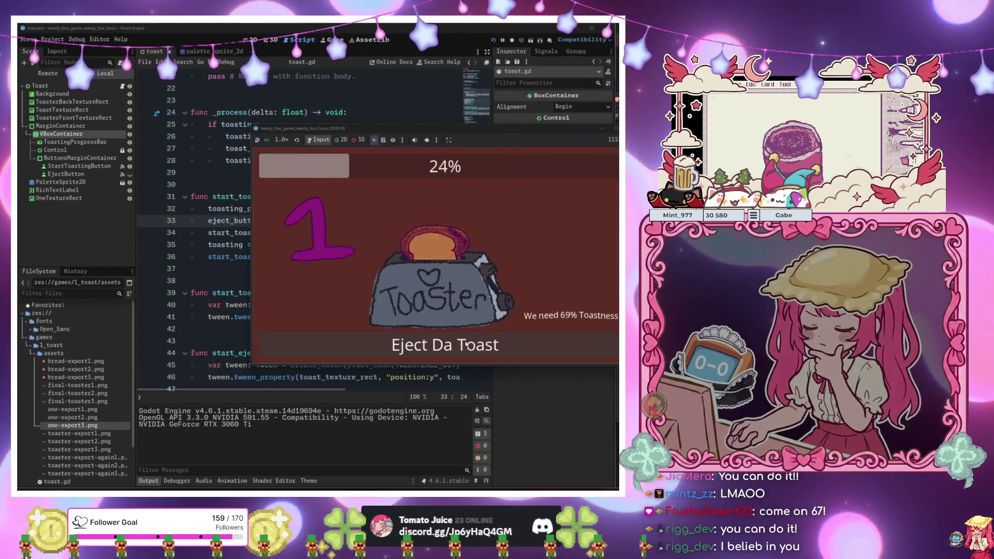
click(466, 346)
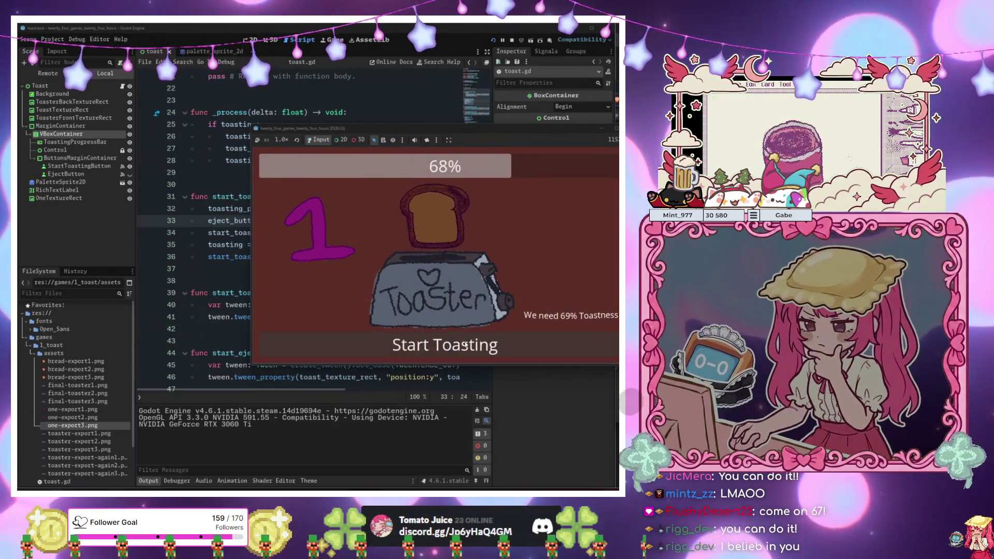
click(466, 345)
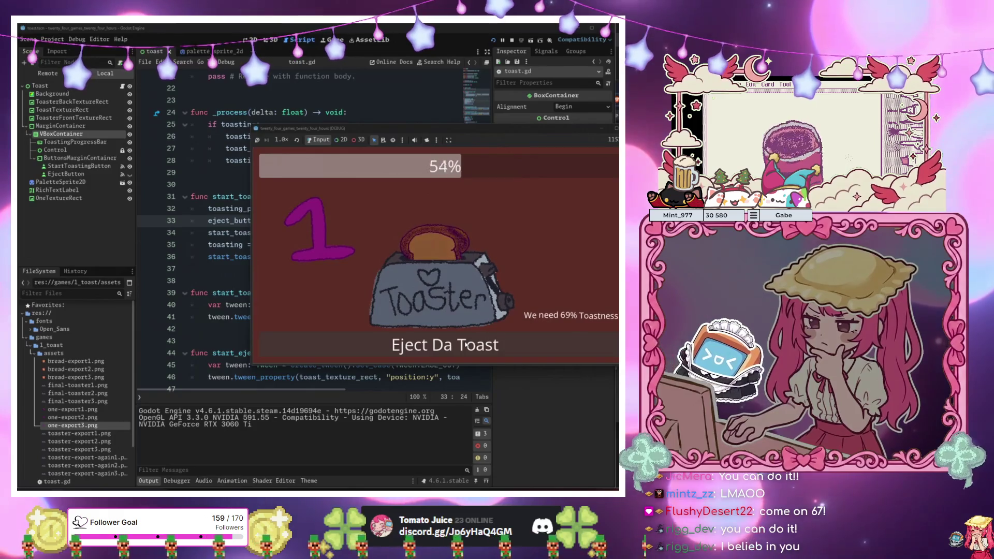
click(467, 346)
click(467, 346)
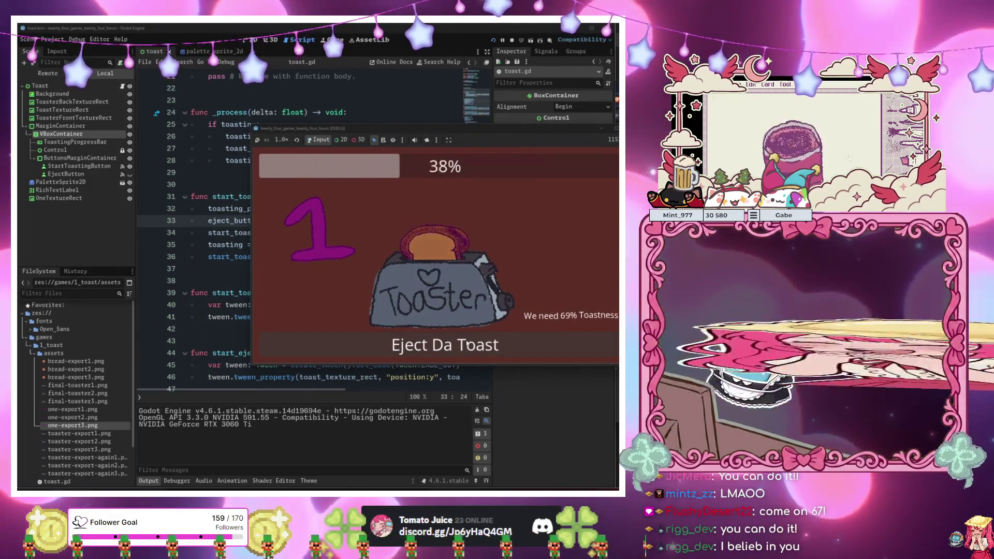
click(467, 346)
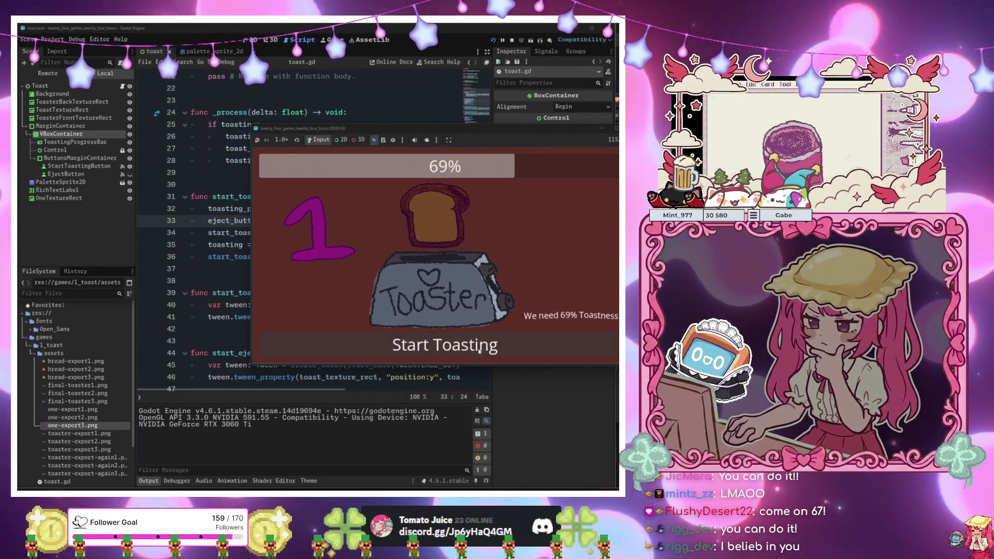
click(482, 336)
click(615, 128)
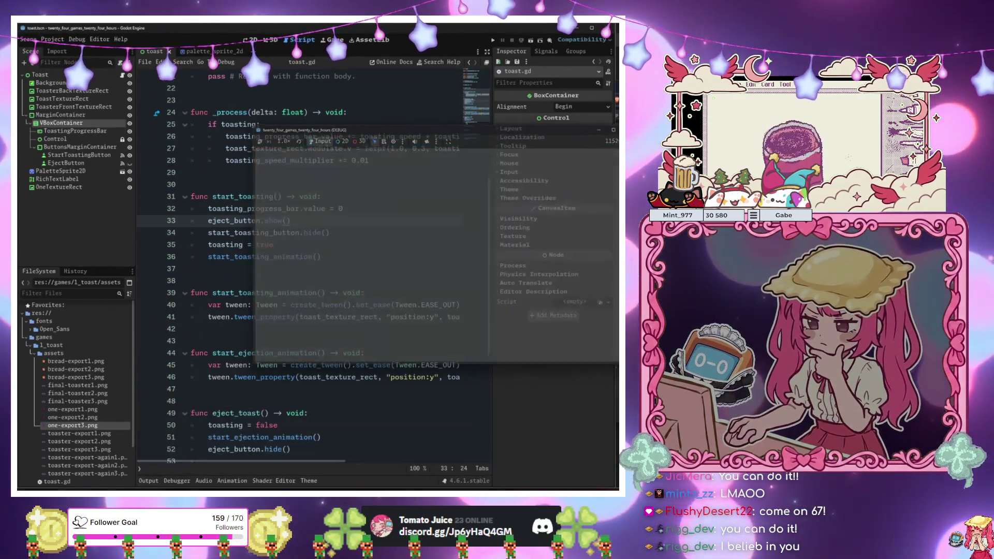
- Review the start_toasting code and inspect the StartToastingButton and ToastingProgressBar node properties
click(362, 256)
click(361, 233)
click(340, 217)
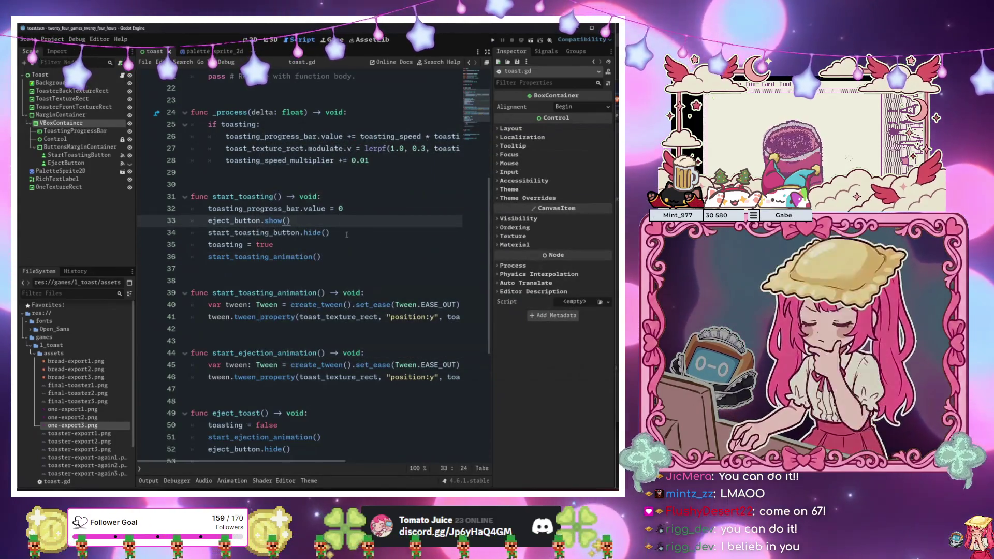
ctrl+click(254, 209)
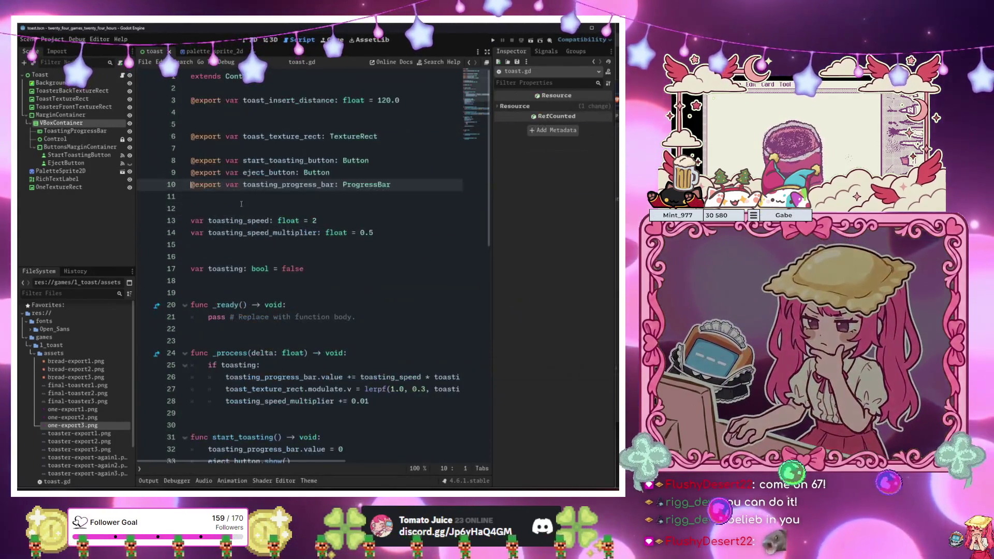
click(86, 155)
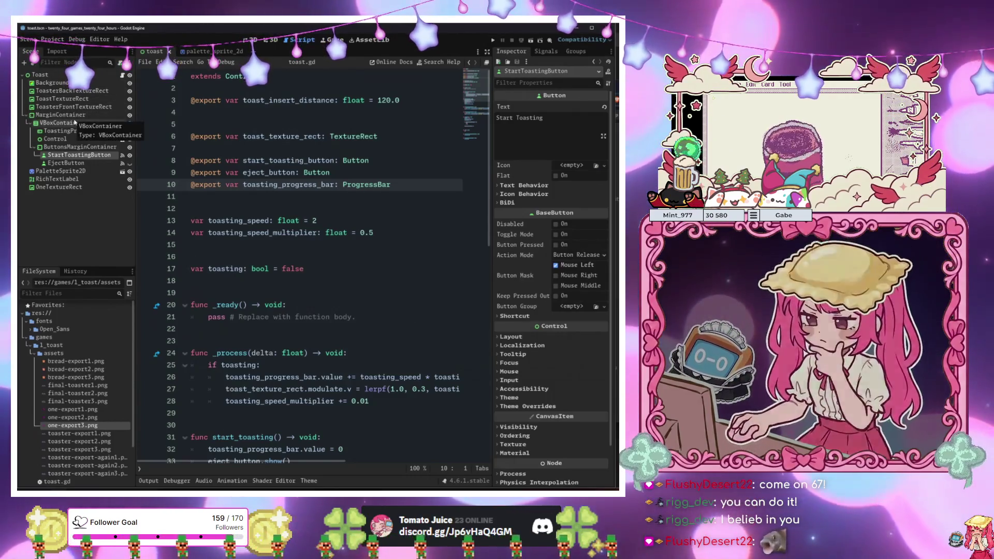
click(75, 131)
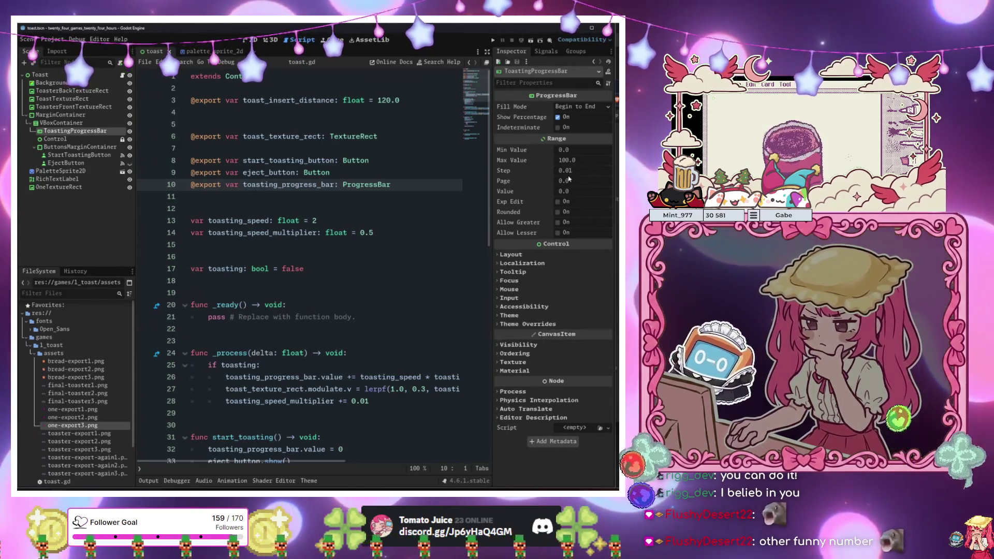
scroll(259, 366, down, 10)
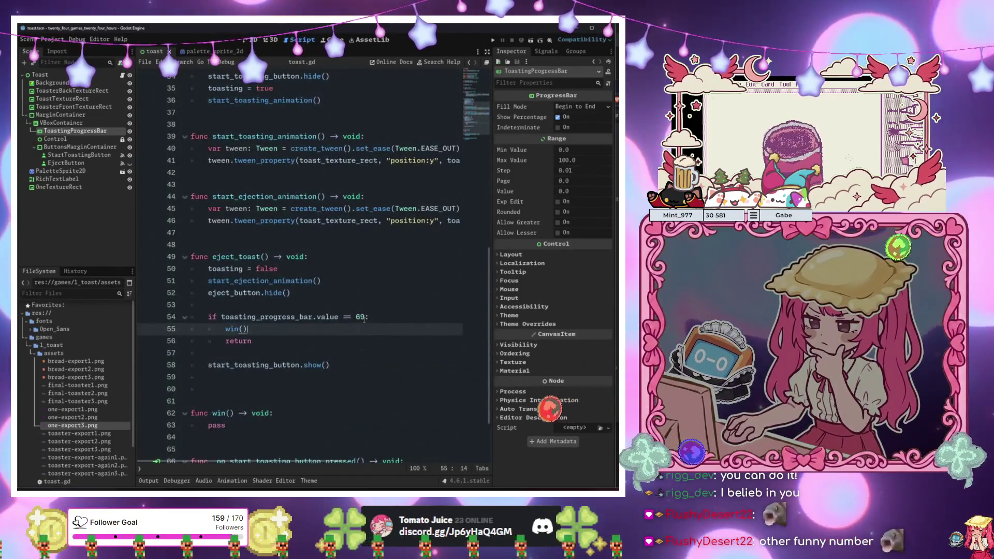
- Check the 69% win check in eject_toast() and replace pass in win() with print("You win!")
click(364, 317)
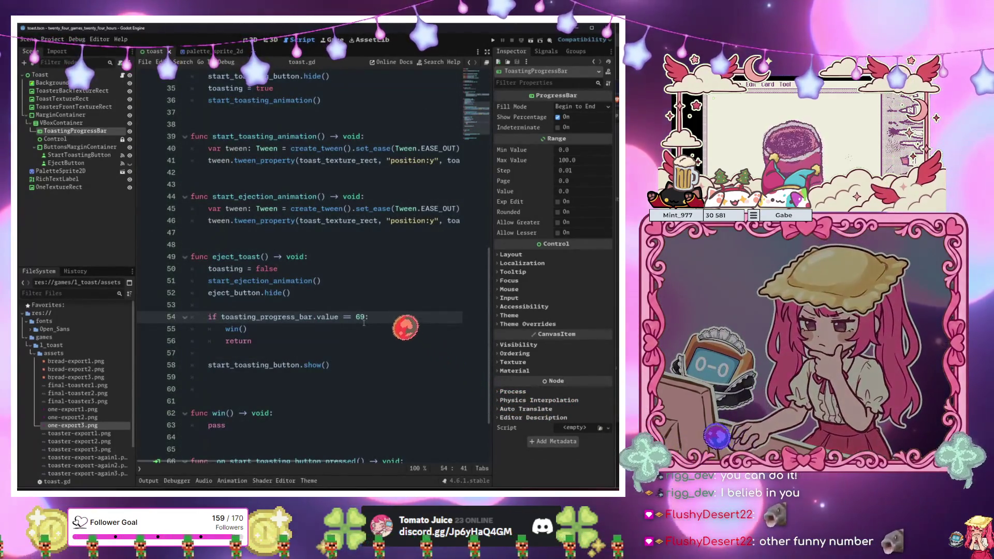
click(325, 342)
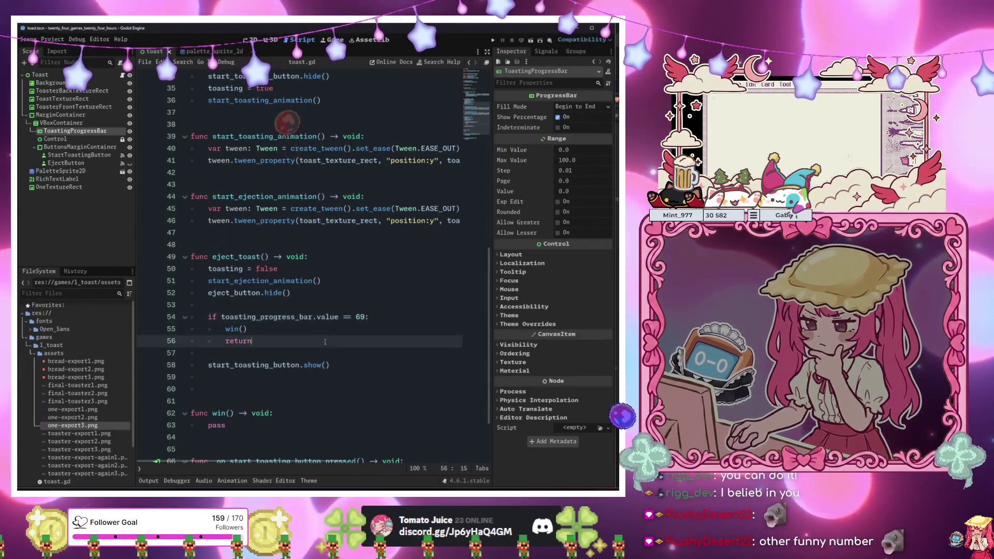
scroll(307, 354, down, 1)
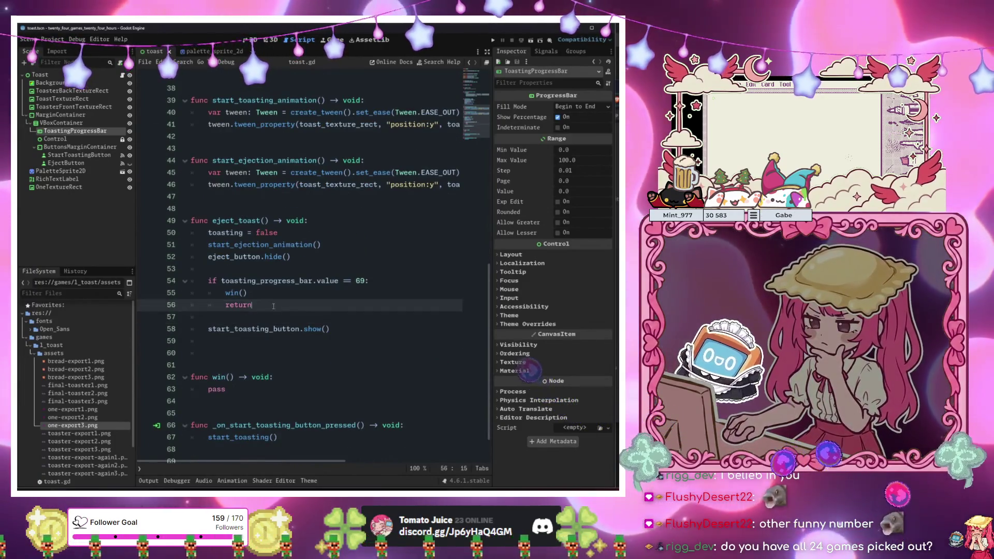
click(235, 389)
text(rint("You win)
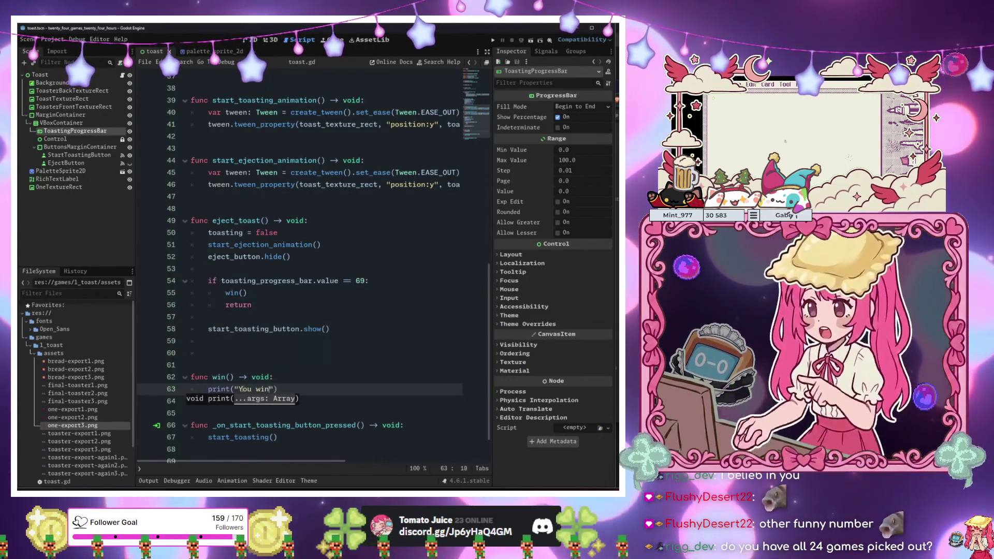
key(Up)
key(Up)
key(Up)
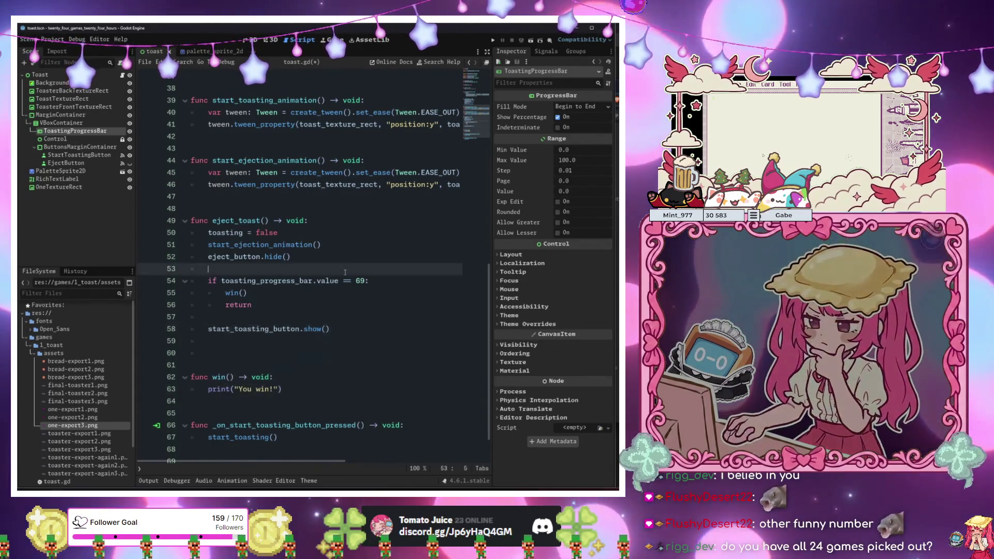
scroll(335, 224, up, 3)
scroll(335, 224, up, 7)
click(333, 279)
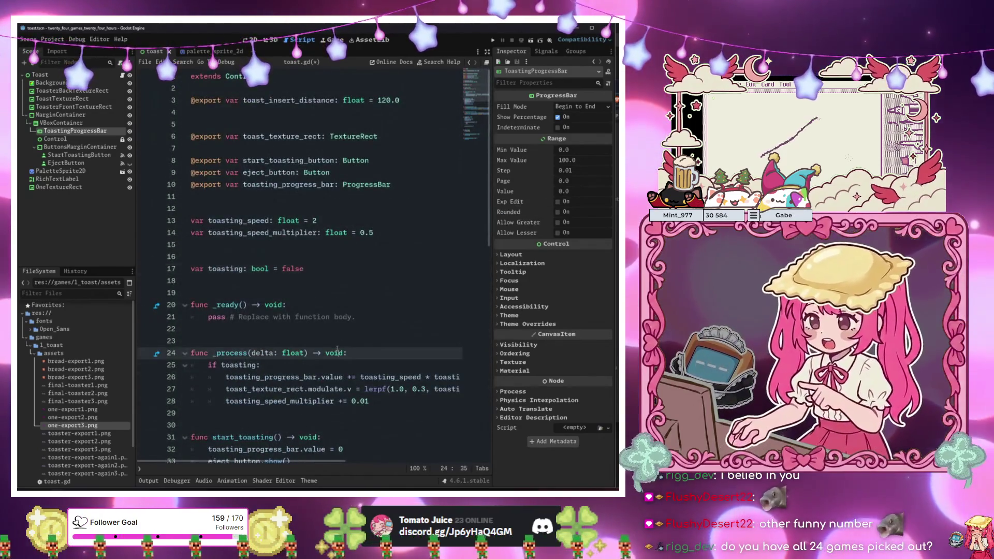
- Add a toasting_speed_multiplier line inside start_toasting_animation
scroll(352, 361, down, 8)
click(362, 317)
scroll(372, 321, up, 2)
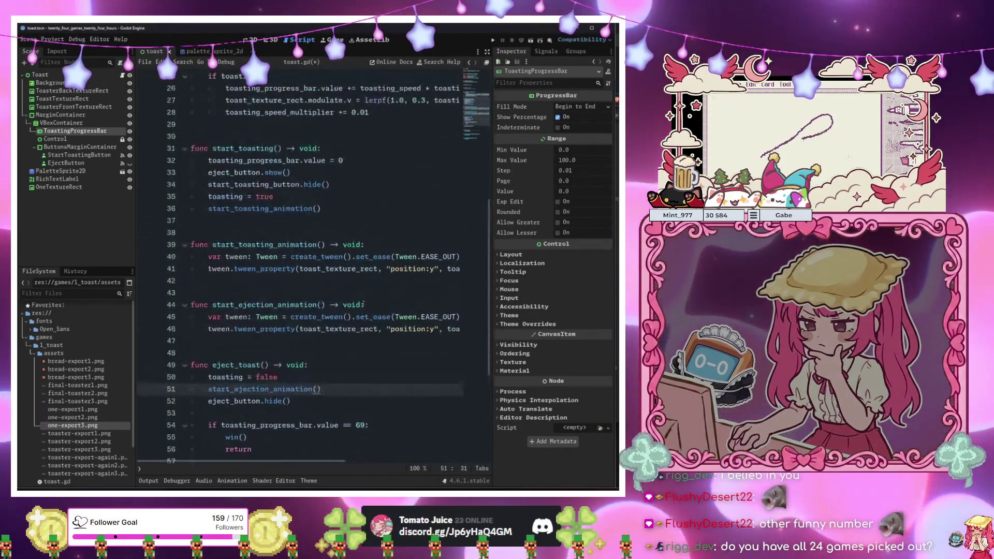
click(383, 305)
scroll(383, 316, up, 2)
click(388, 315)
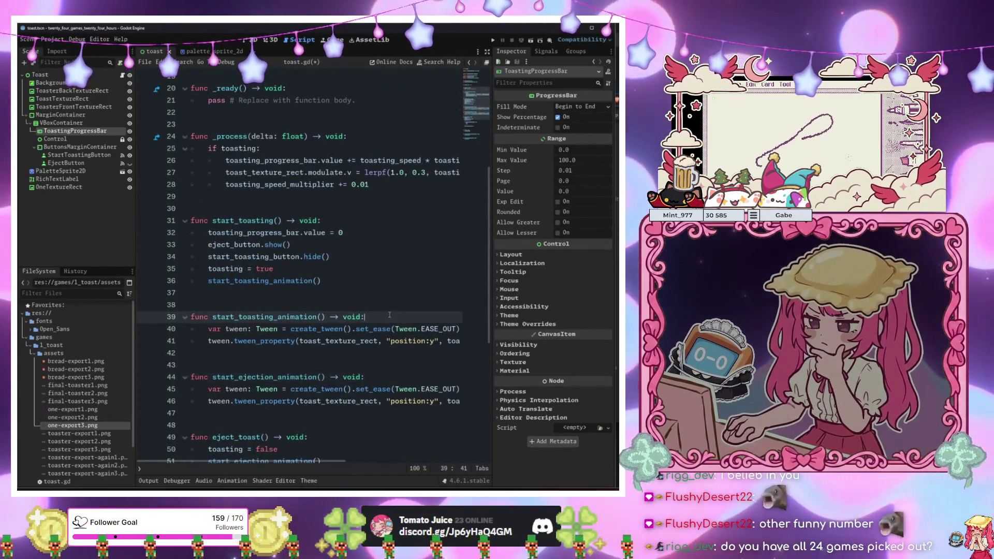
key(Return)
scroll(389, 314, up, 3)
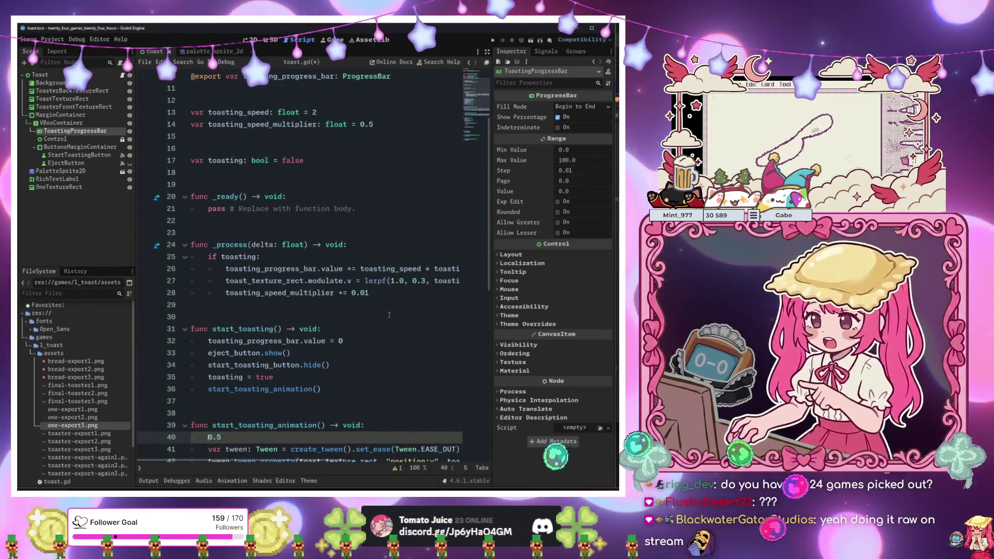
text(to)
key(Down)
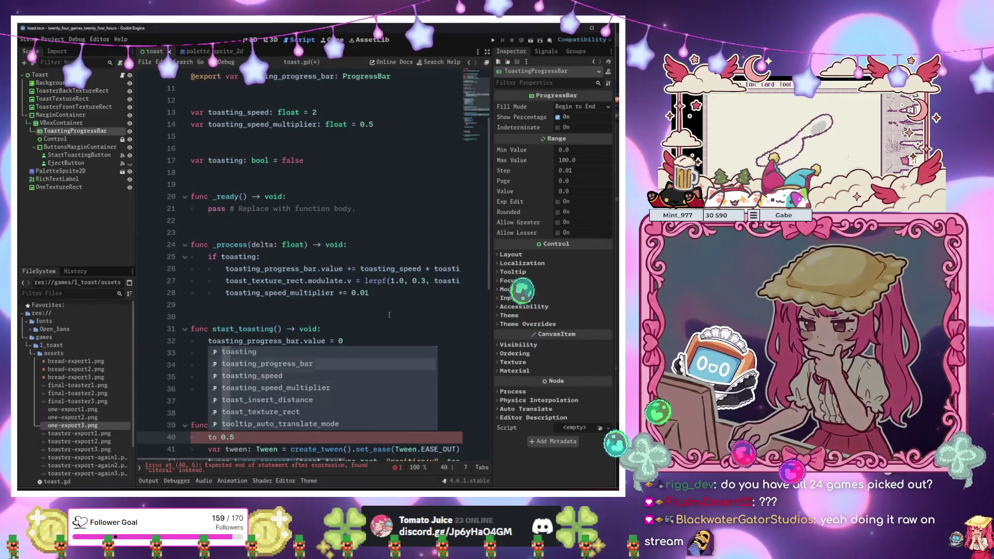
key(Down)
key(Down)
key(Return)
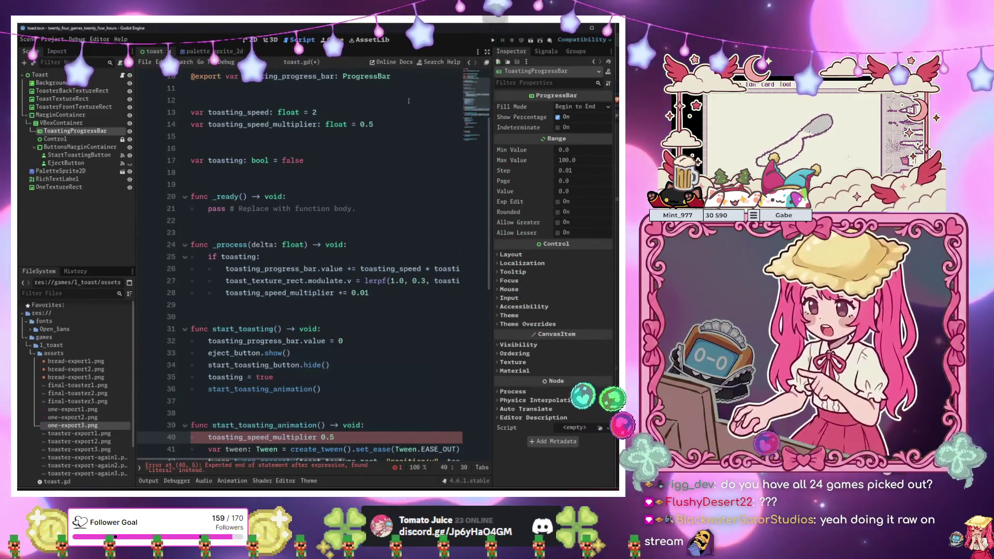
- Change the toasting_speed_multiplier default from 0.5 to 0.8 and finish the new assignment
click(392, 128)
key(BackSpace)
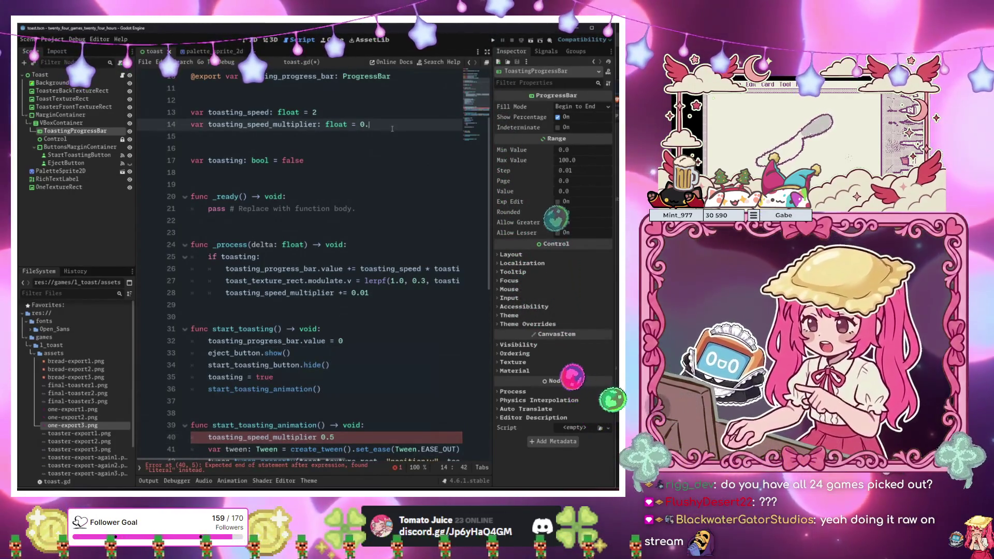
text(8)
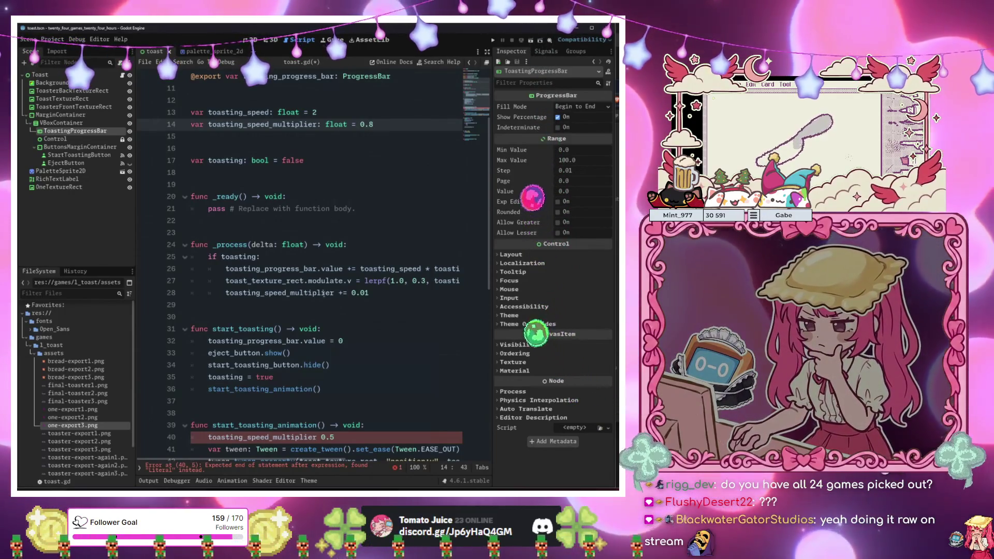
click(319, 437)
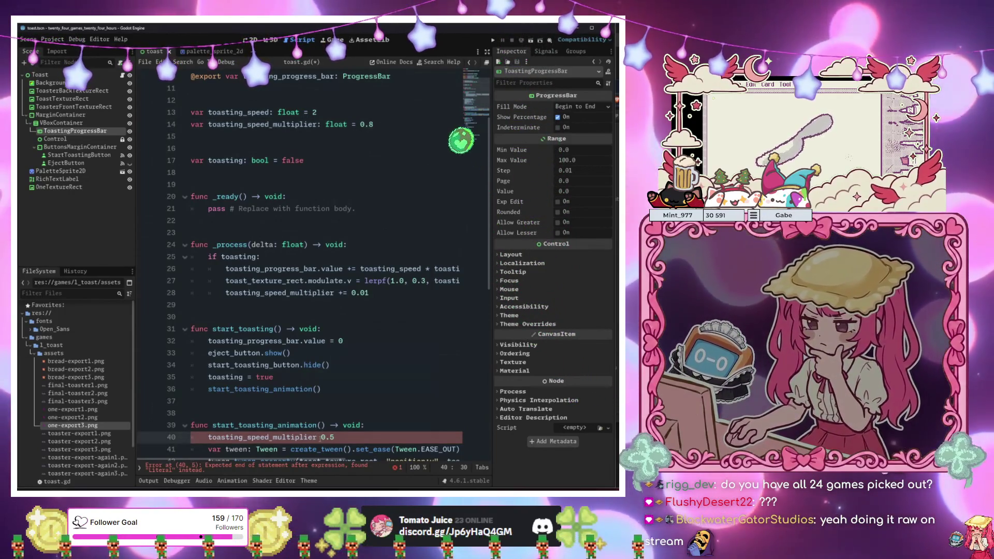
text(=)
click(366, 440)
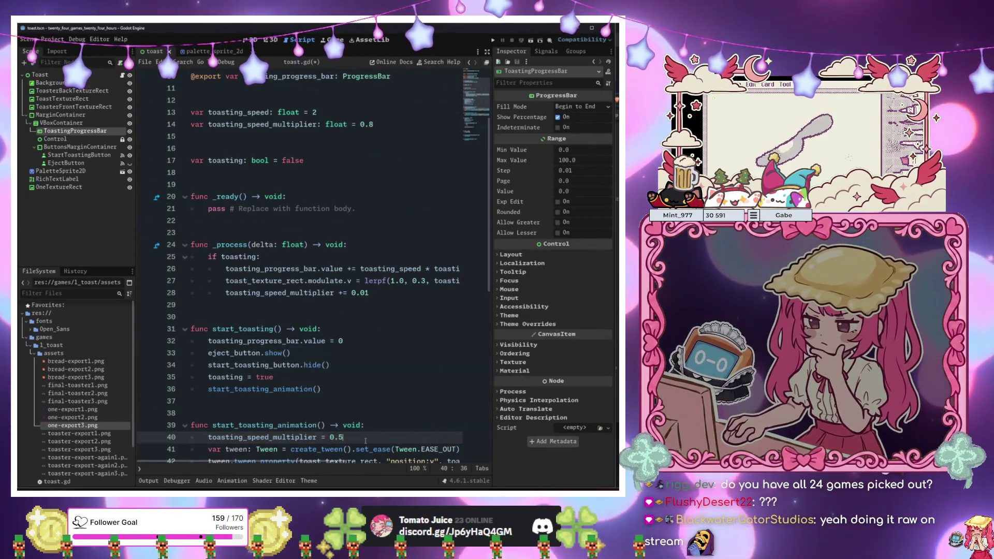
click(357, 137)
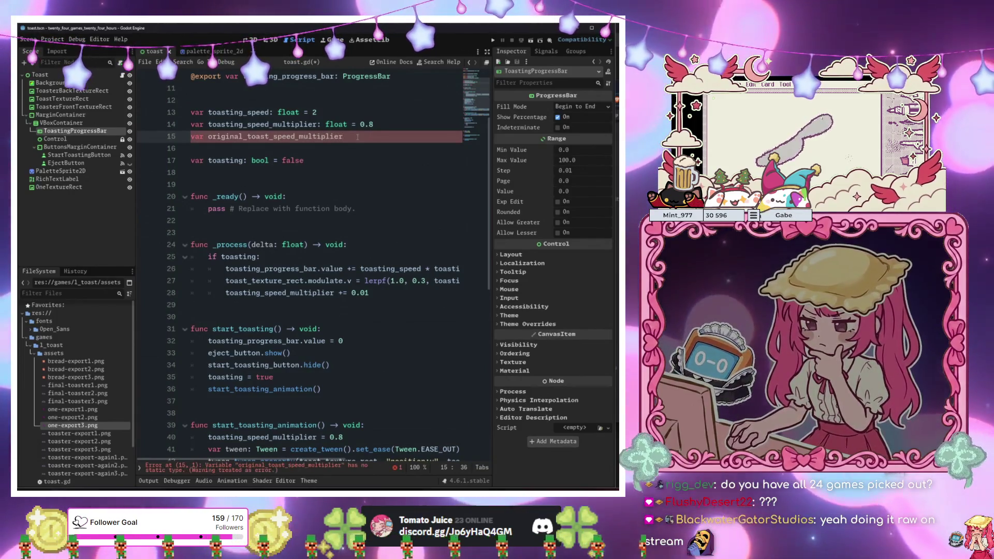
- In _ready(), store original_toast_speed_multiplier = toasting_speed_multiplier
text(: float =)
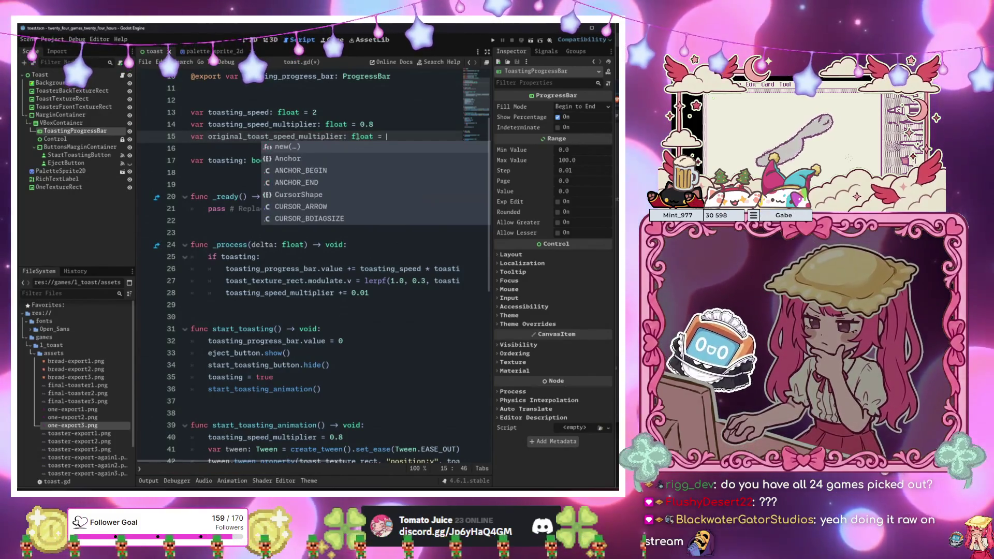
key(BackSpace)
key(BackSpace)
key(BackSpace)
click(277, 244)
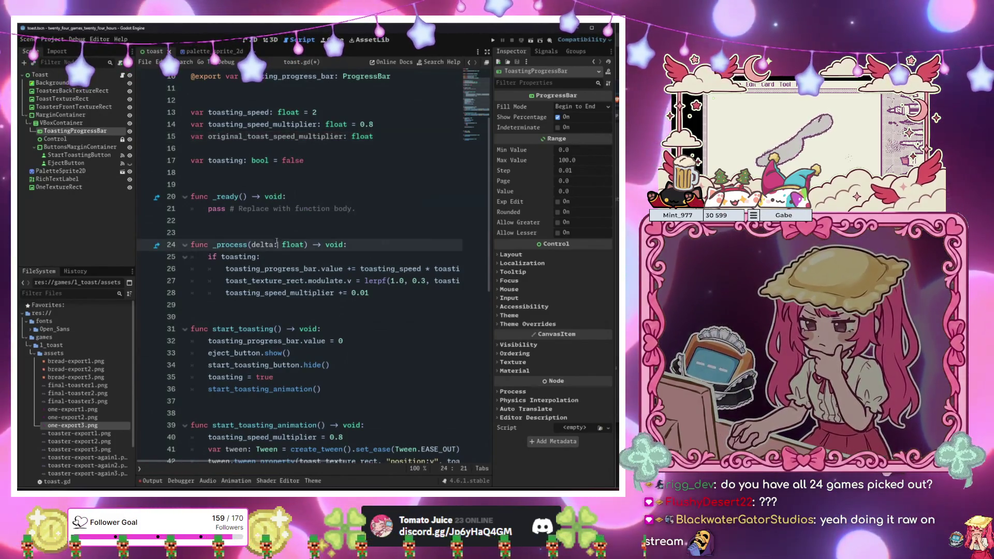
click(296, 209)
text(or)
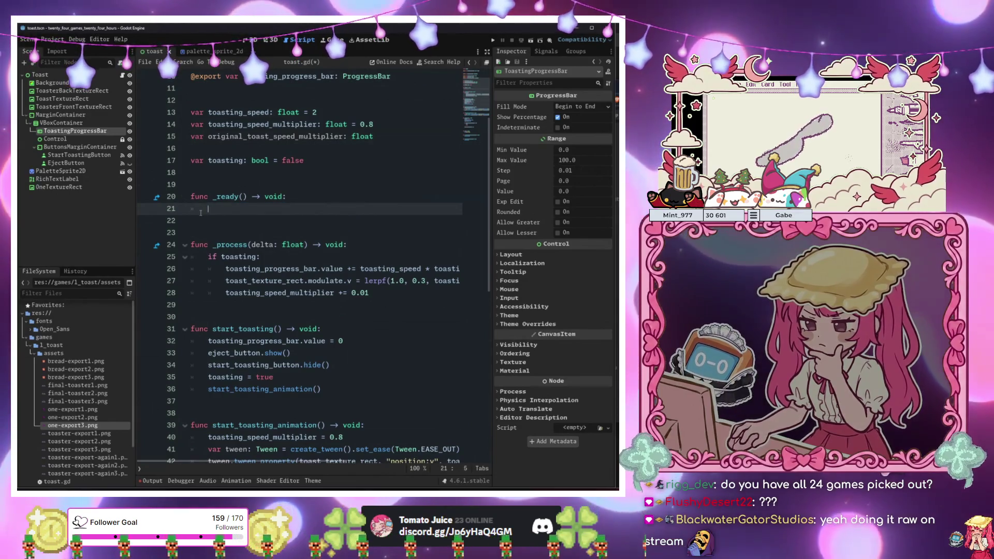
key(Return)
text(= toast)
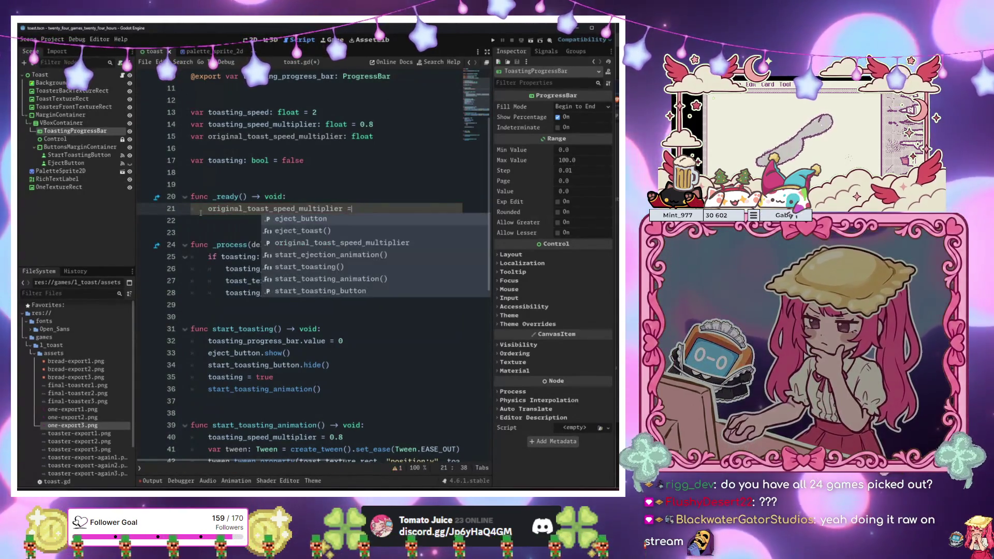
key(Down)
key(Return)
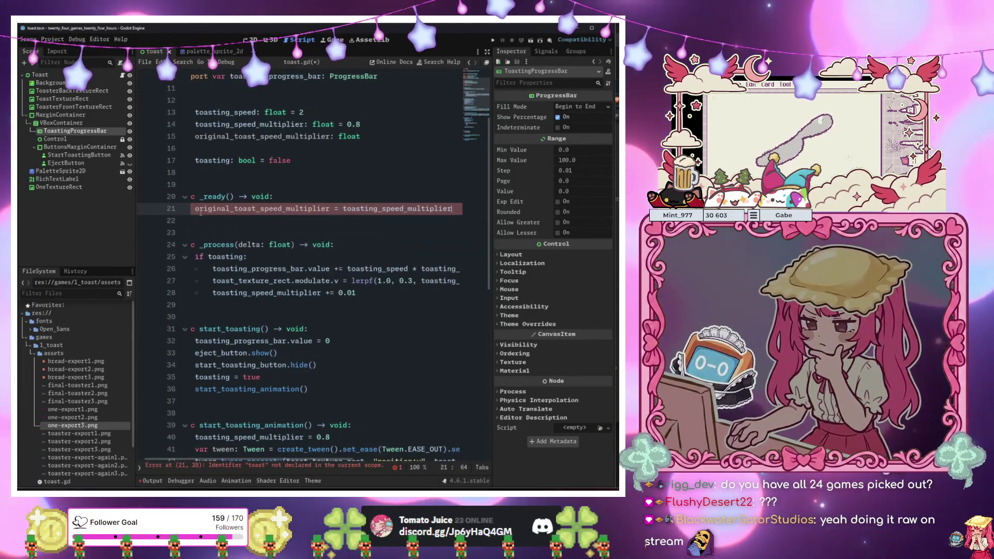
key(Down)
key(Down)
key(Down)
- Move the multiplier line into start_toasting() set to original_toast_speed_multiplier, then save and run
click(346, 341)
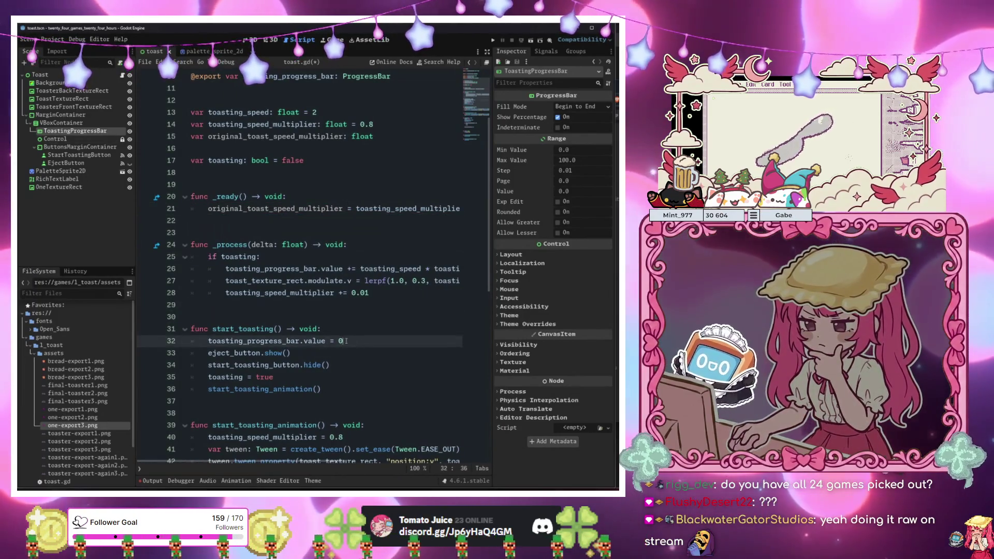
click(342, 259)
scroll(326, 301, down, 2)
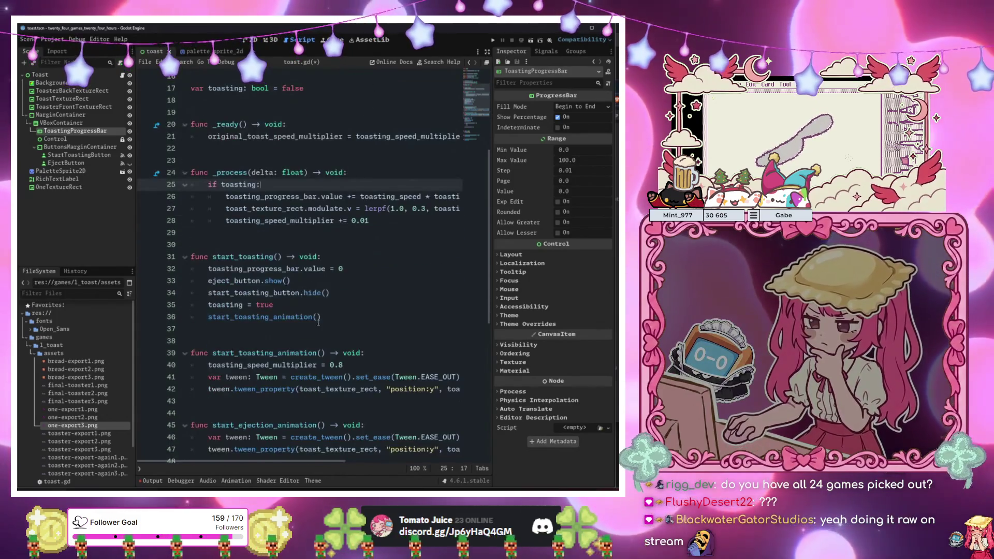
click(340, 268)
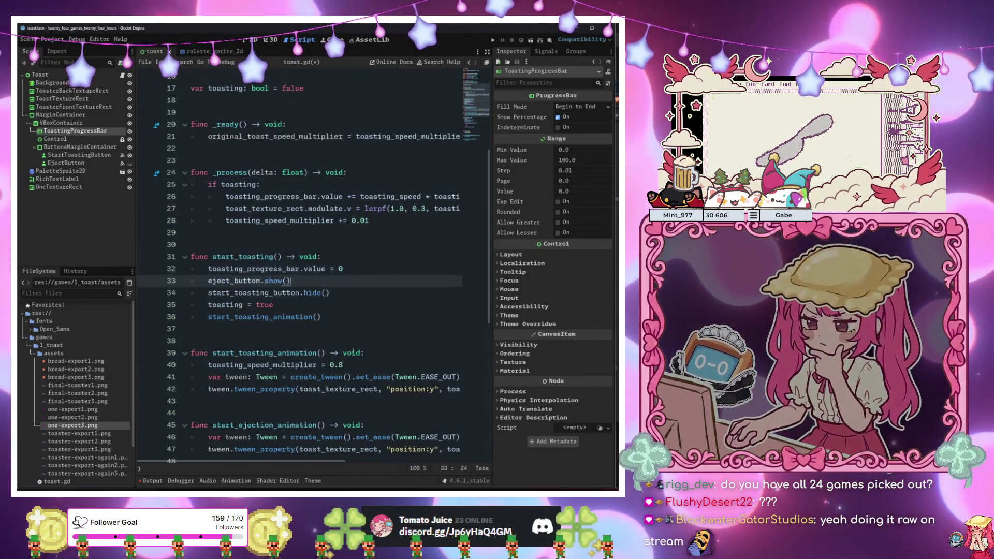
click(367, 365)
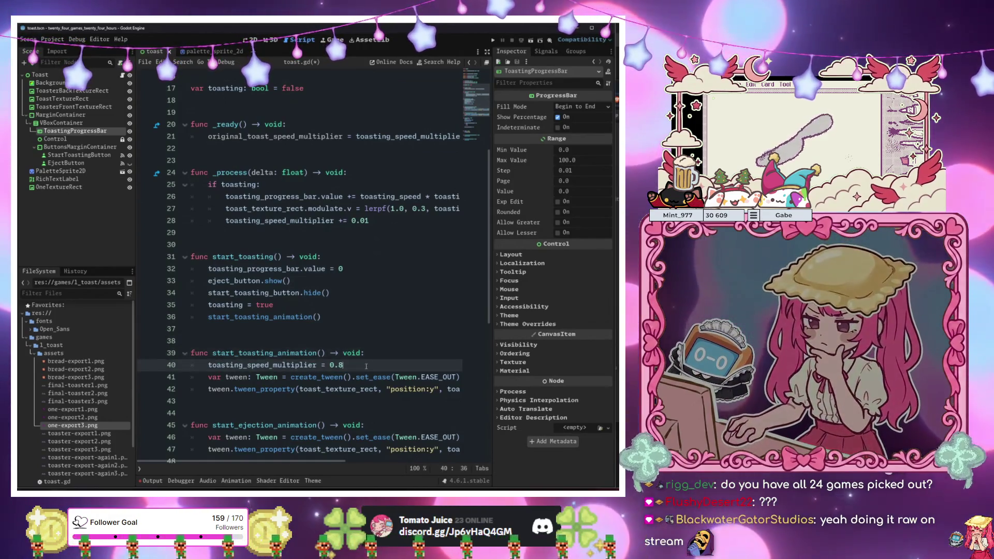
key(alt+Up)
key(alt+Up)
key(alt+Up)
key(alt+Up)
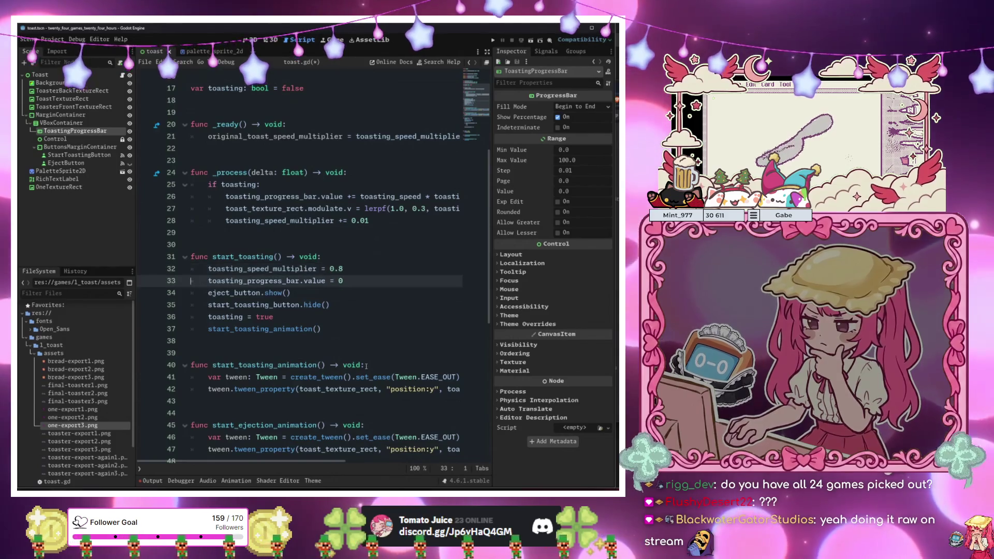
key(BackSpace)
key(BackSpace)
key(BackSpace)
text(orig)
key(Return)
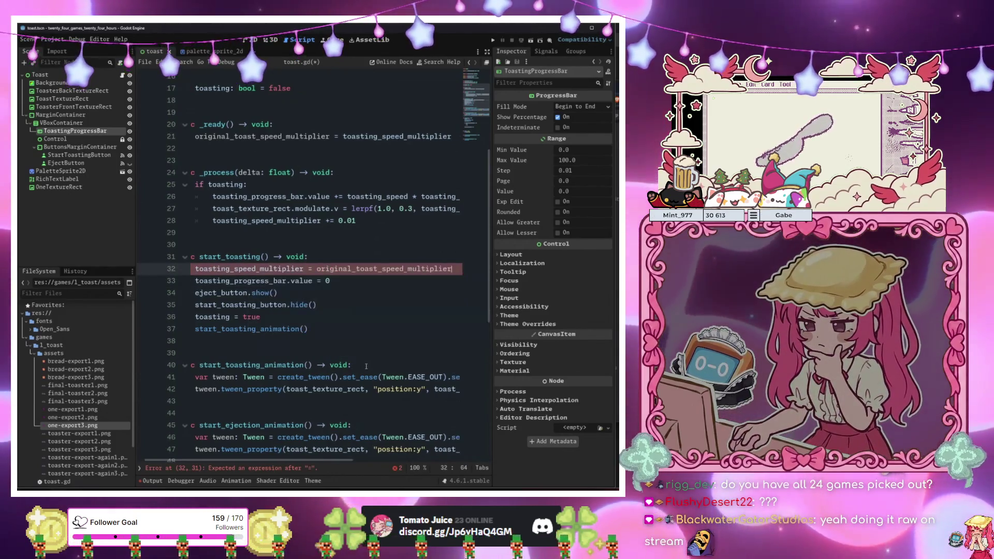
click(296, 245)
key(F6)
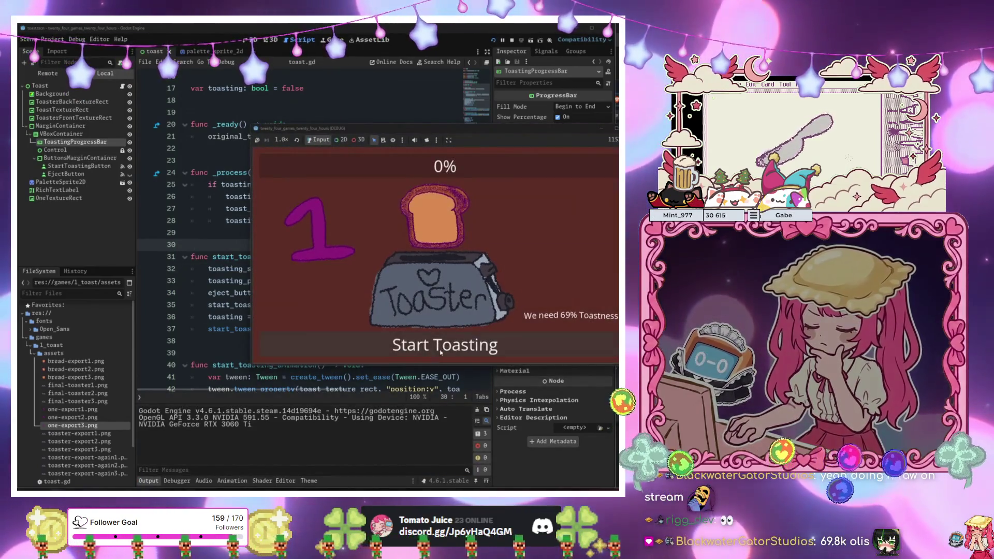
- Toast, eject at 68%, restart from 1%, then stop the game and review the 69 win check
click(435, 344)
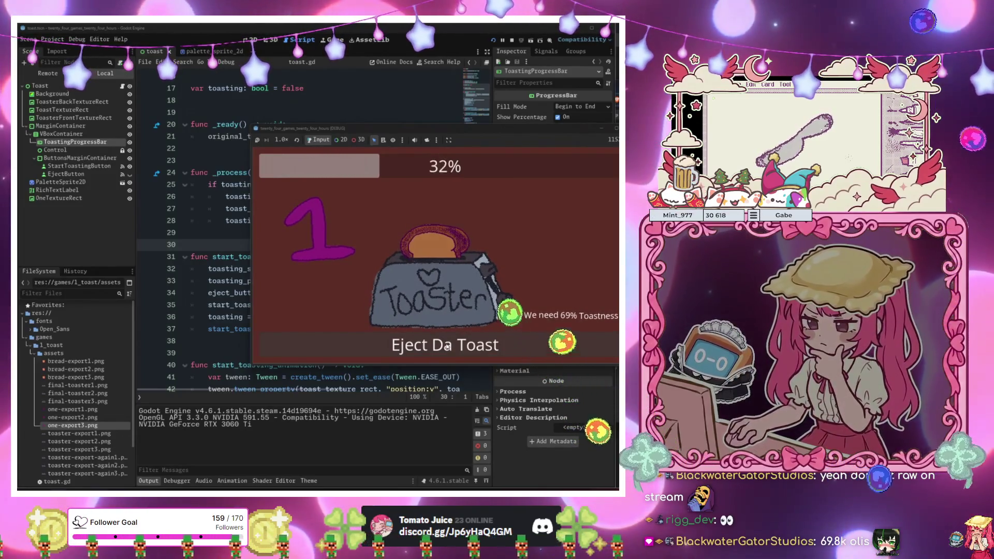
click(447, 347)
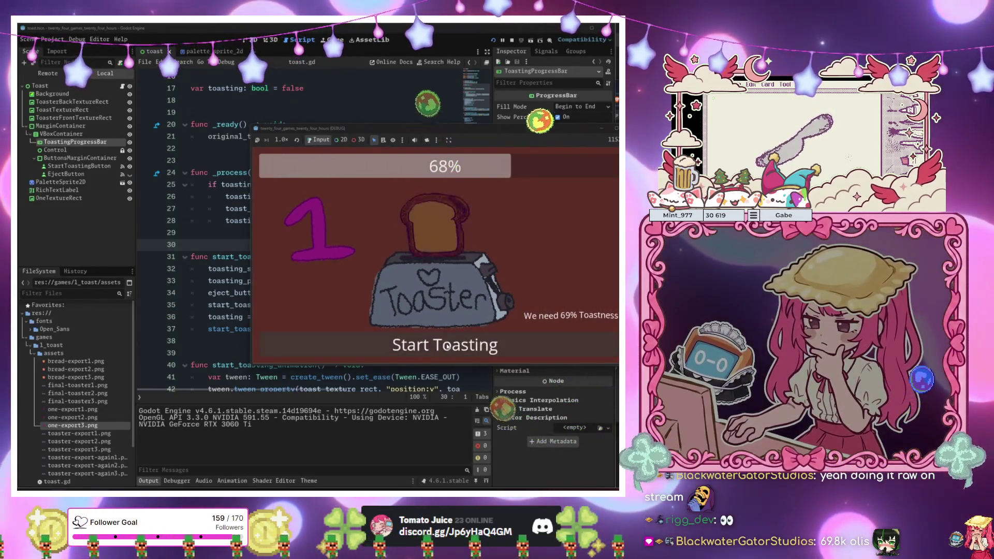
click(447, 347)
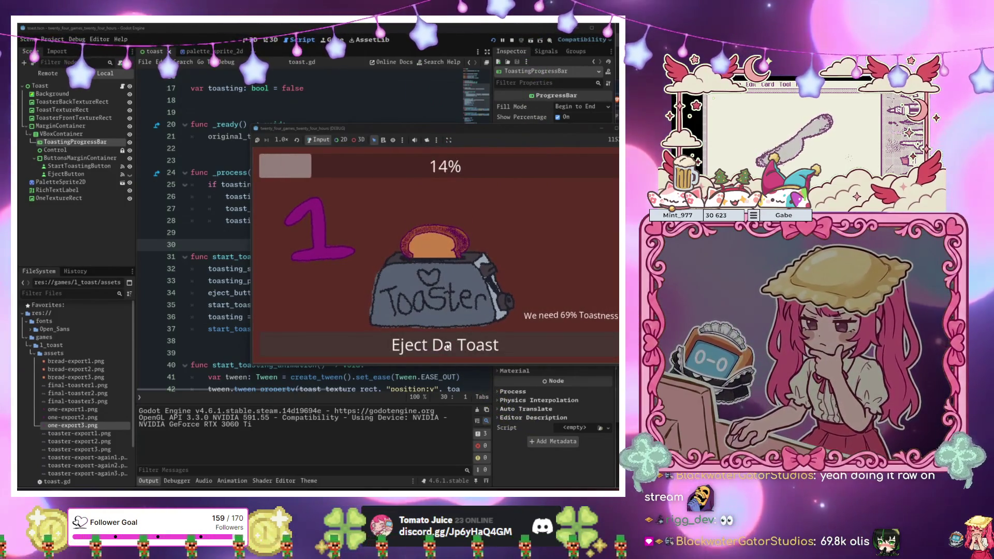
key(F8)
scroll(427, 201, down, 8)
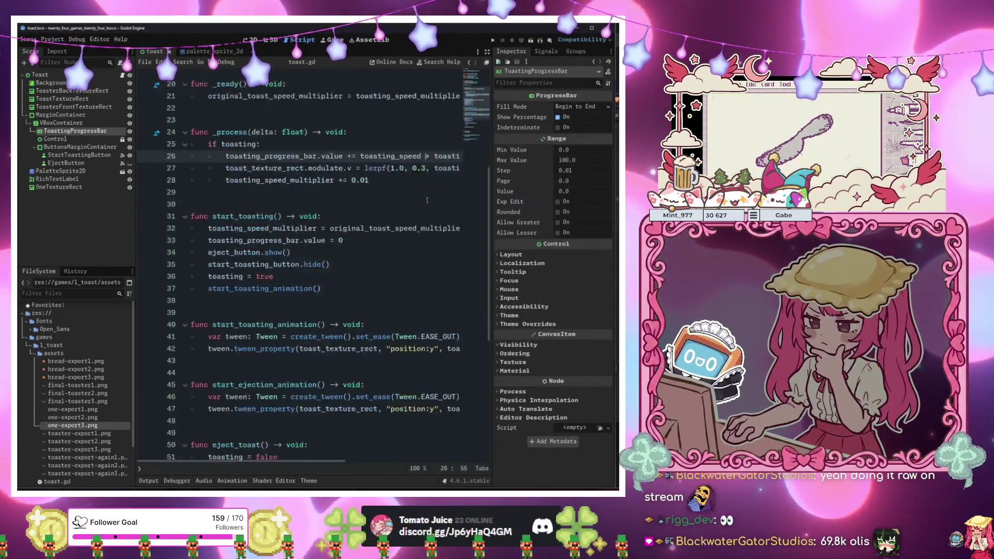
click(371, 257)
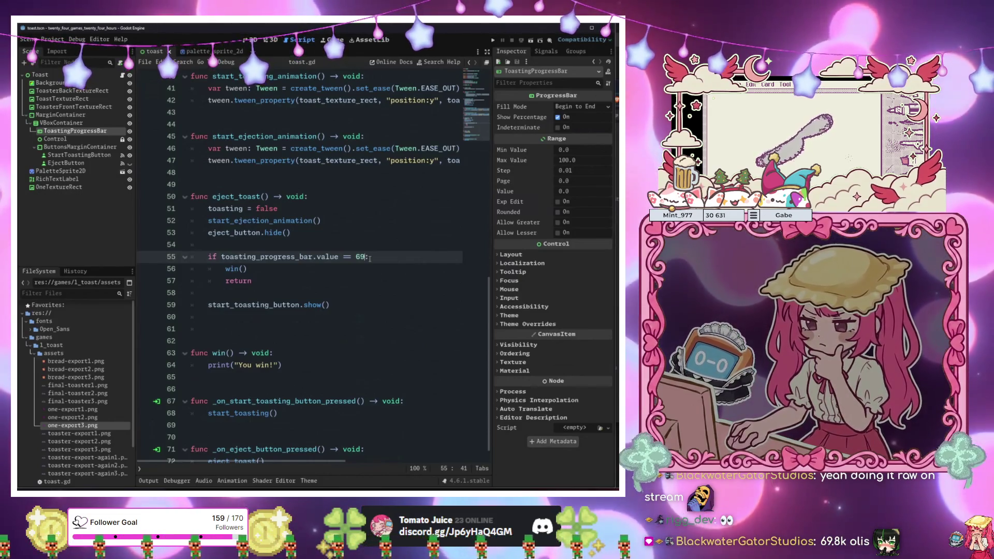
scroll(369, 258, up, 10)
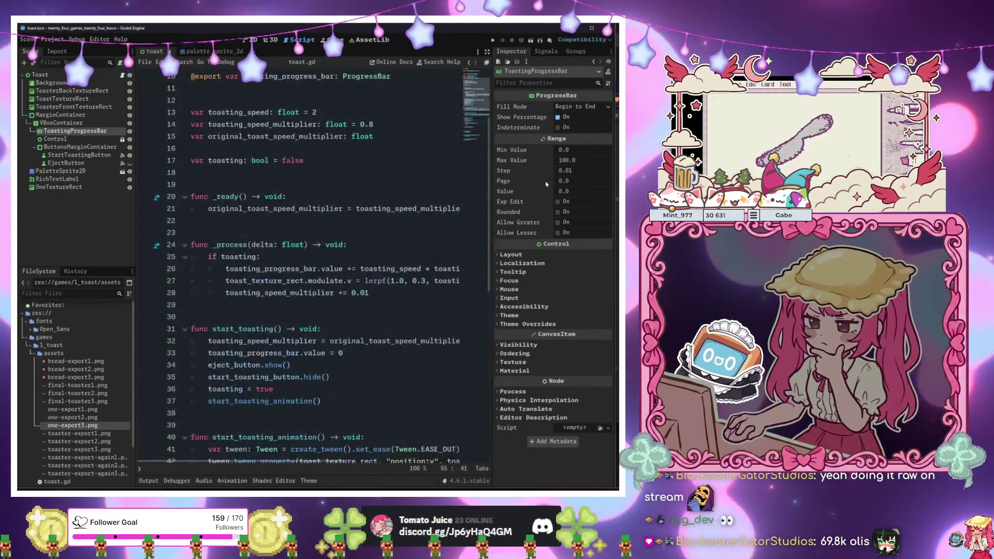
- Set the ToastingProgressBar Step to 1 in the Inspector
text(1)
key(Return)
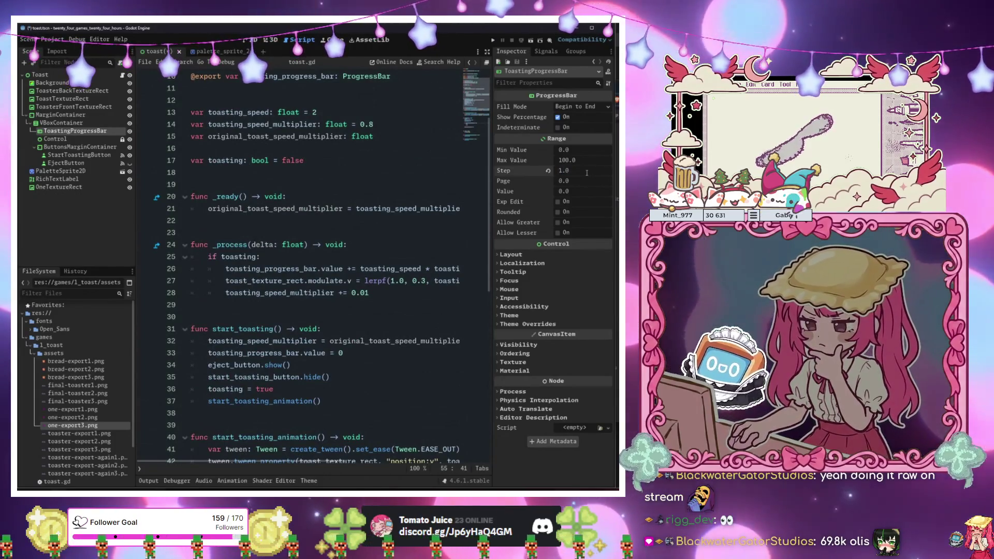
click(357, 269)
- Run the game, start toasting, reposition the game window, then close it
key(F5)
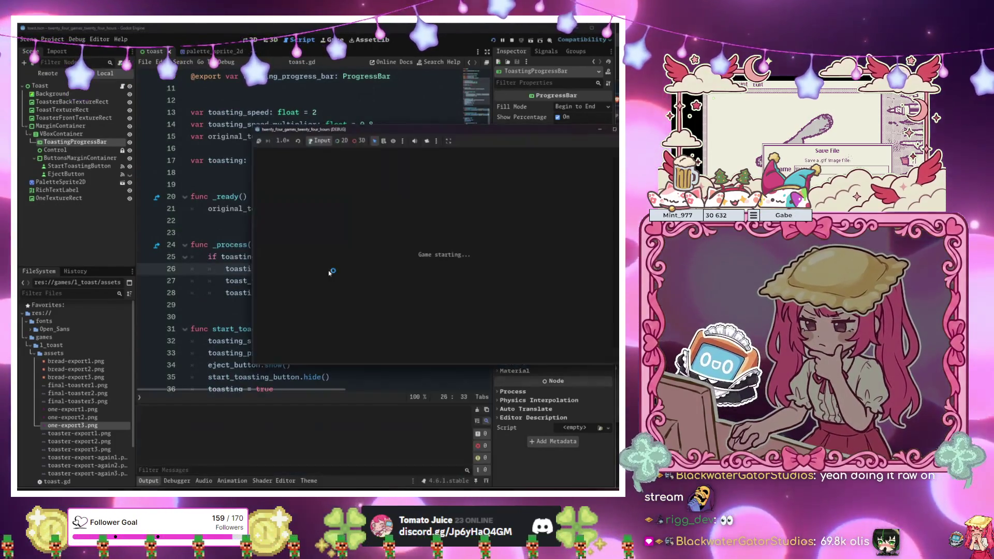
click(429, 339)
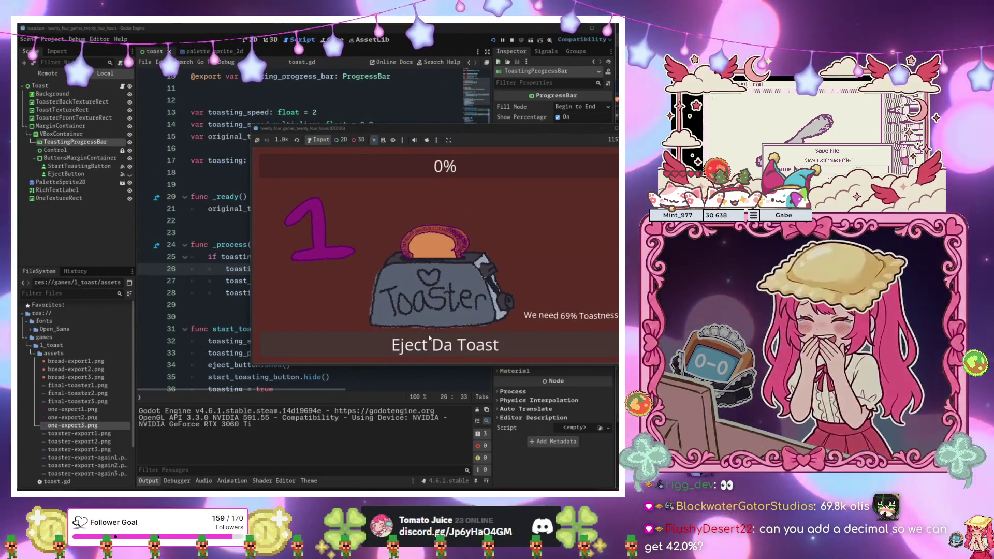
mouse_move(492, 132)
mouse_down()
mouse_move(364, 301)
mouse_move(404, 158)
mouse_up()
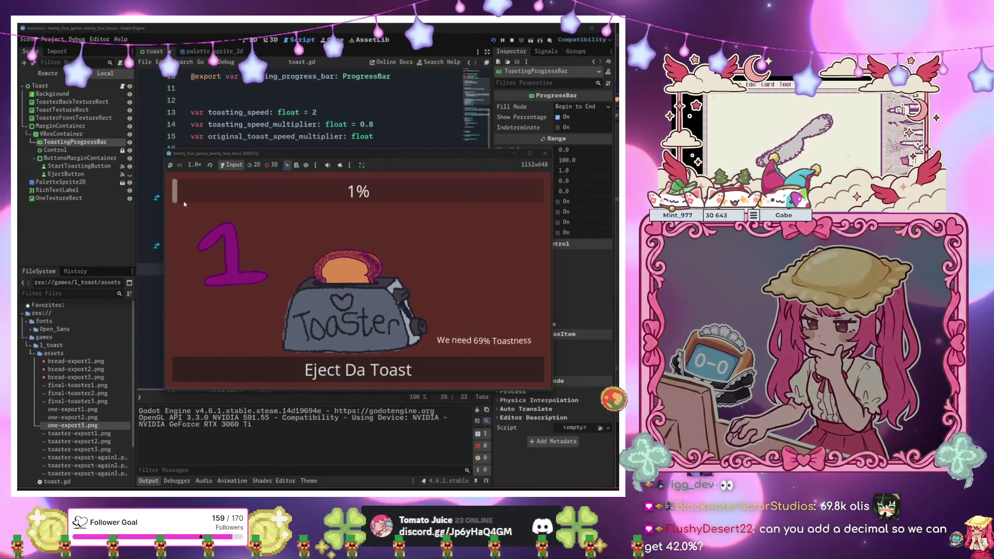
mouse_move(321, 155)
mouse_down()
mouse_move(430, 233)
mouse_move(416, 270)
mouse_up()
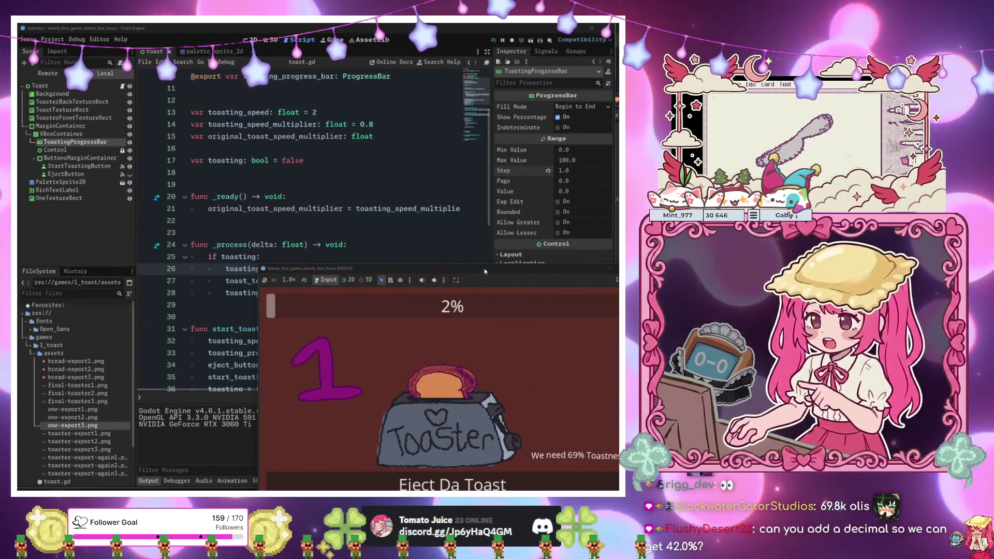
drag(490, 269, 440, 262)
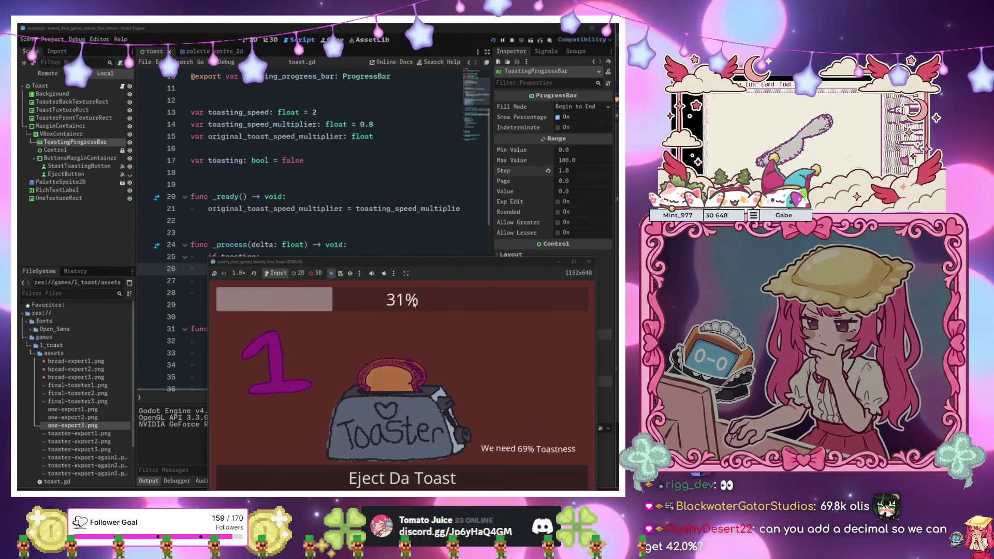
click(588, 262)
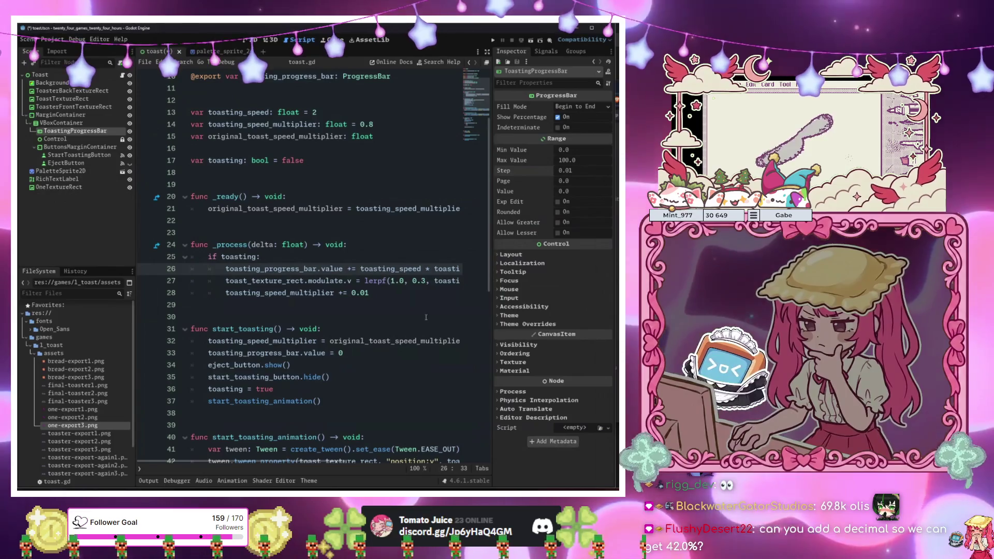
- Begin extending line 55's win check with '>=' and a second 'or toast…' comparison
scroll(369, 370, down, 3)
click(370, 370)
scroll(369, 370, down, 6)
click(364, 304)
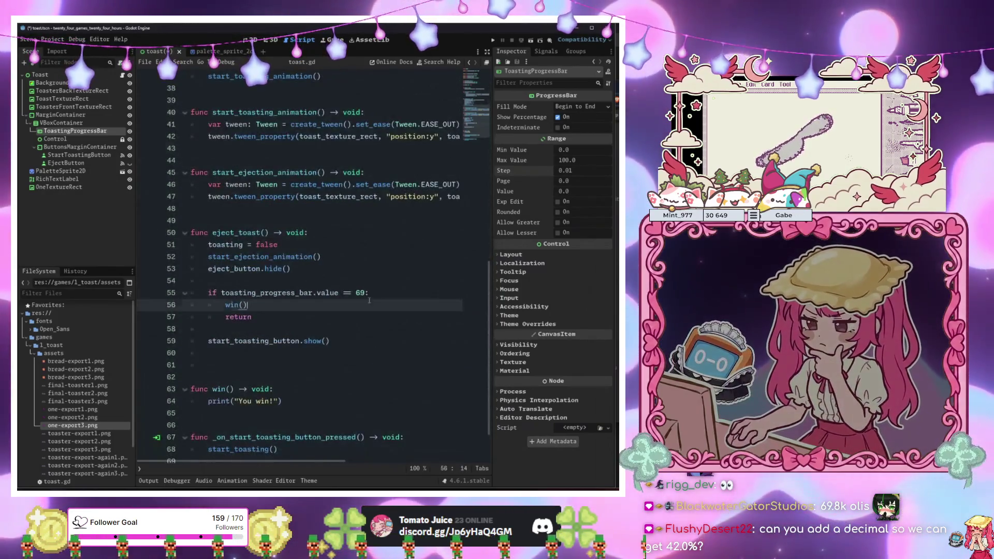
click(363, 293)
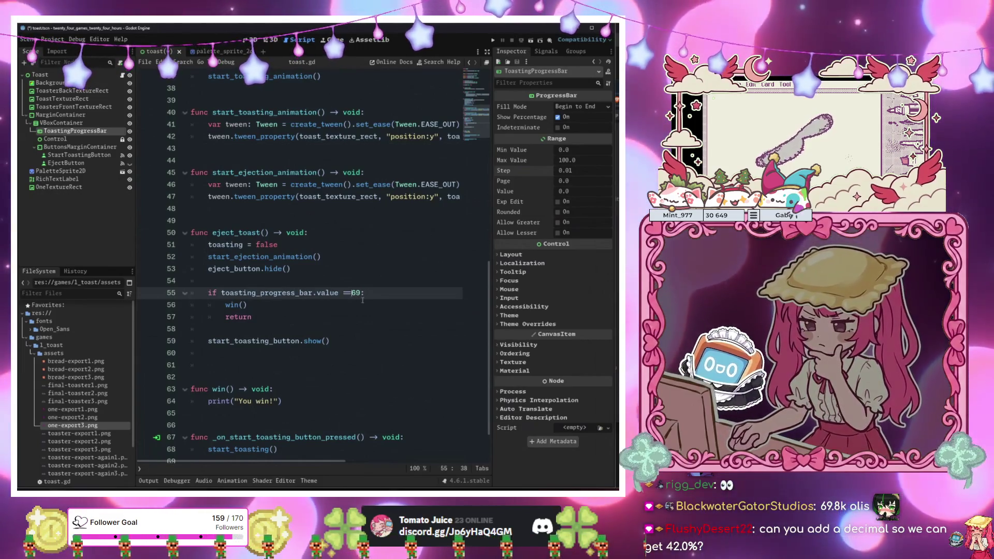
text(>=)
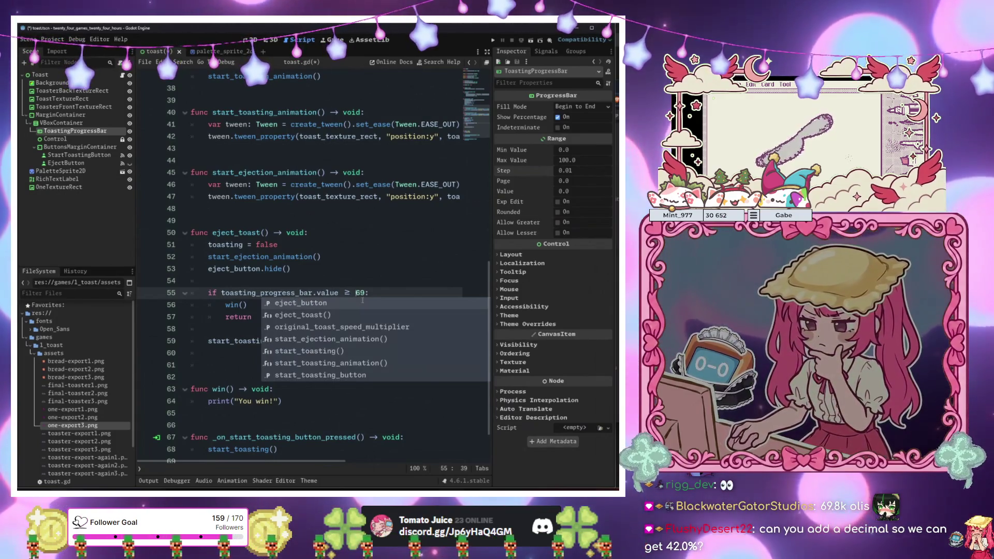
key(Right)
key(Right)
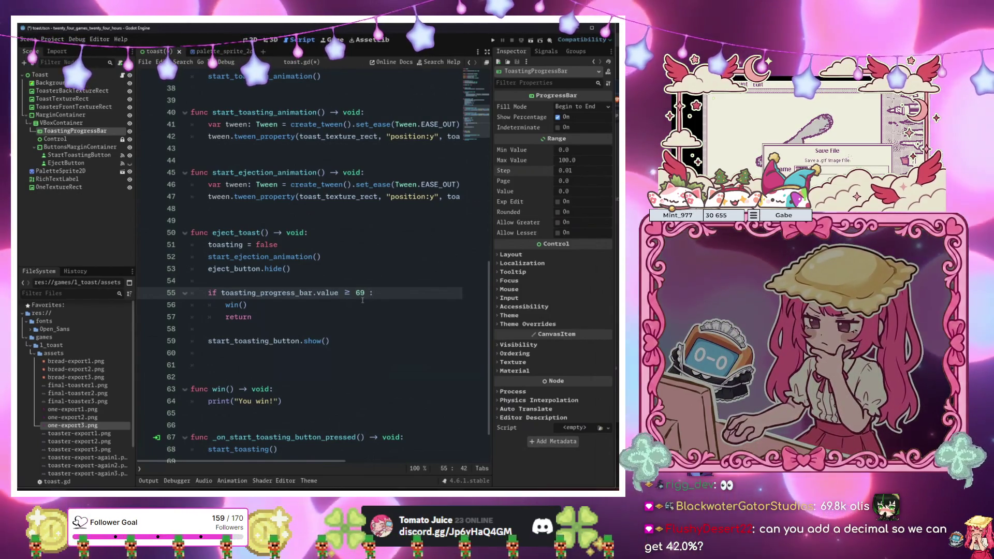
text(or toast)
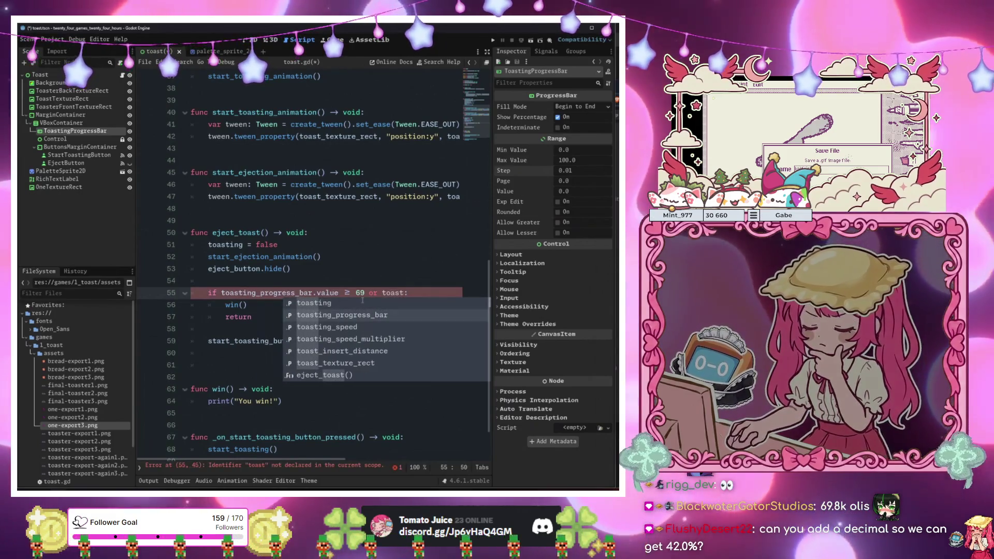
key(Down)
key(Up)
key(Up)
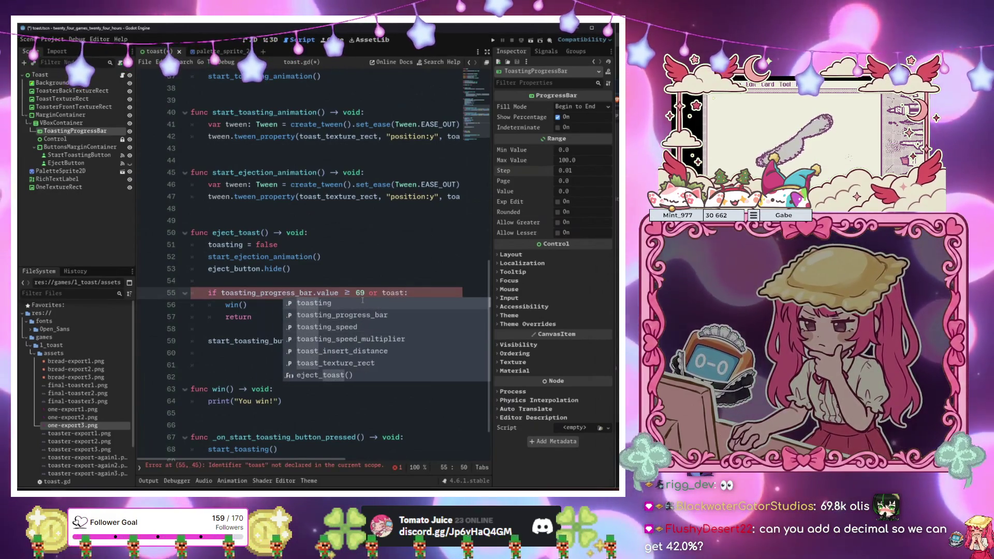
click(366, 294)
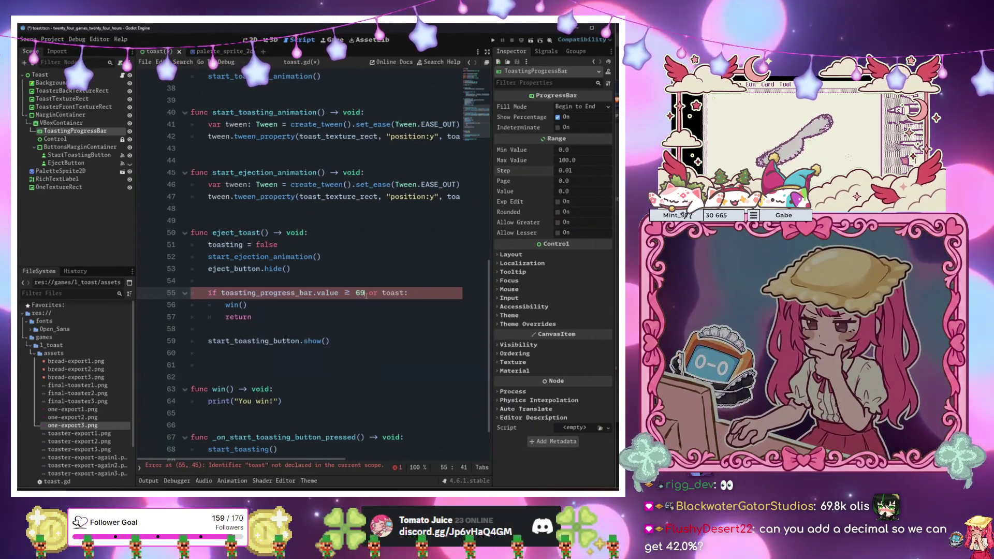
text(<)
- Finish the condition as value < 70 and toasting_progress_bar.value >= 69, then launch the game
key(Left)
key(Left)
key(Left)
key(BackSpace)
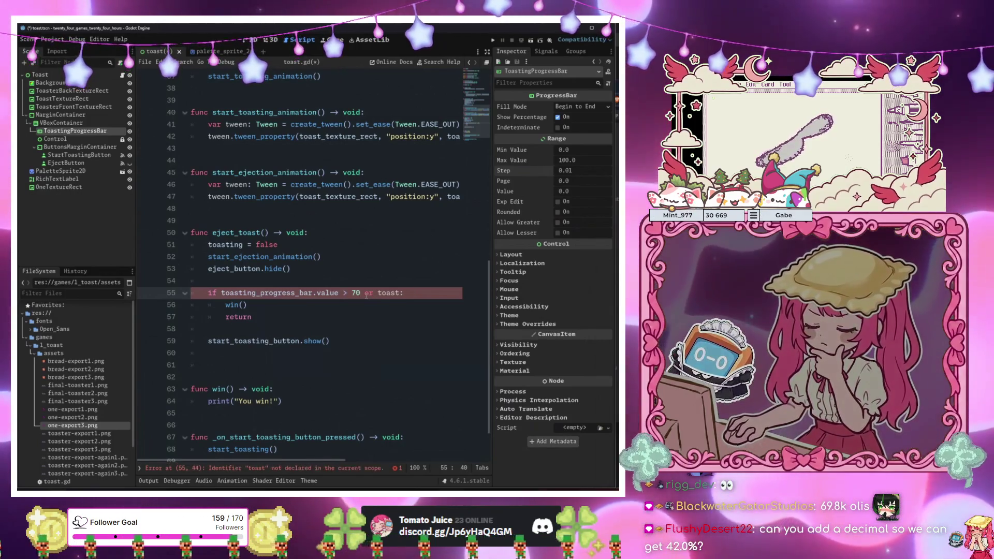
key(BackSpace)
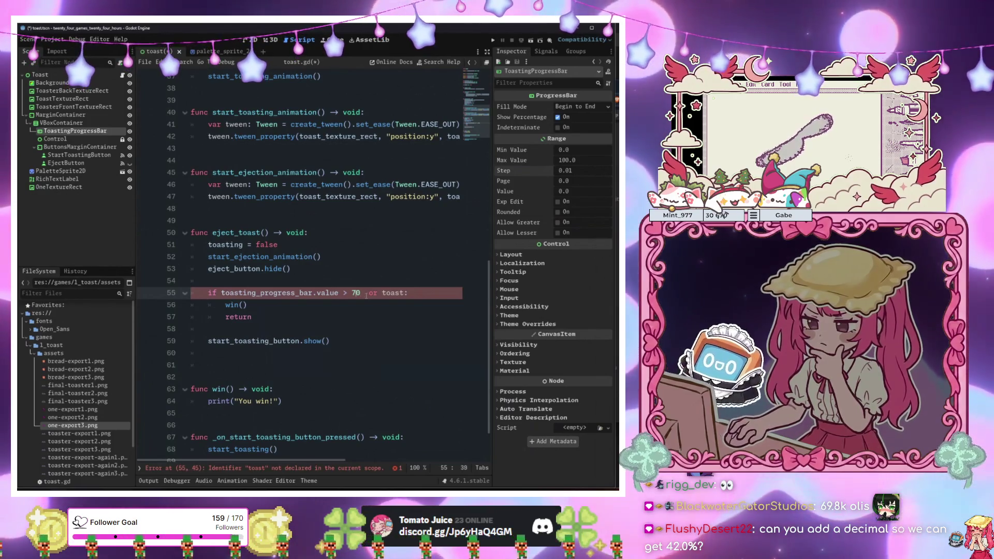
key(Left)
key(Left)
key(Left)
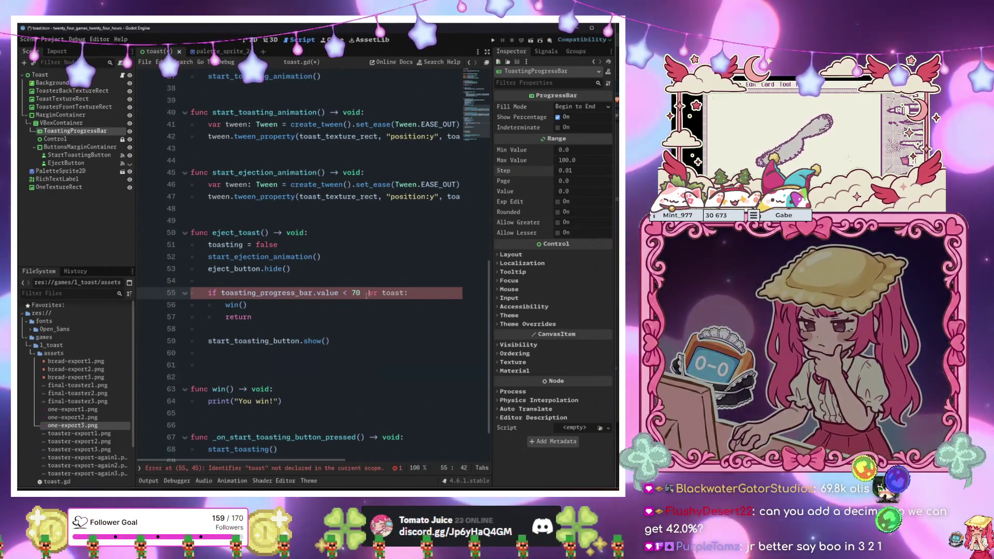
key(BackSpace)
key(Right)
key(Right)
key(Right)
text(ing)
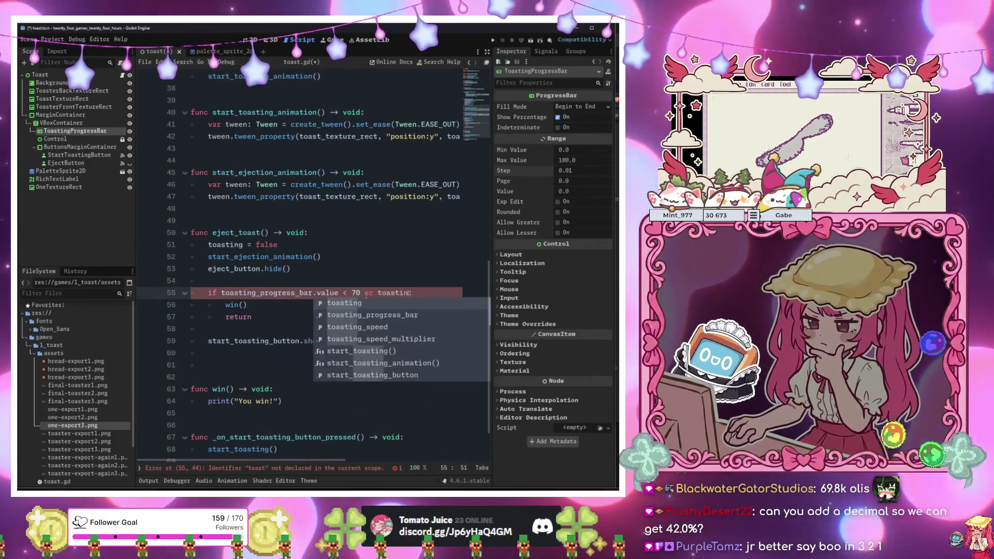
text(_progress_bar.value )
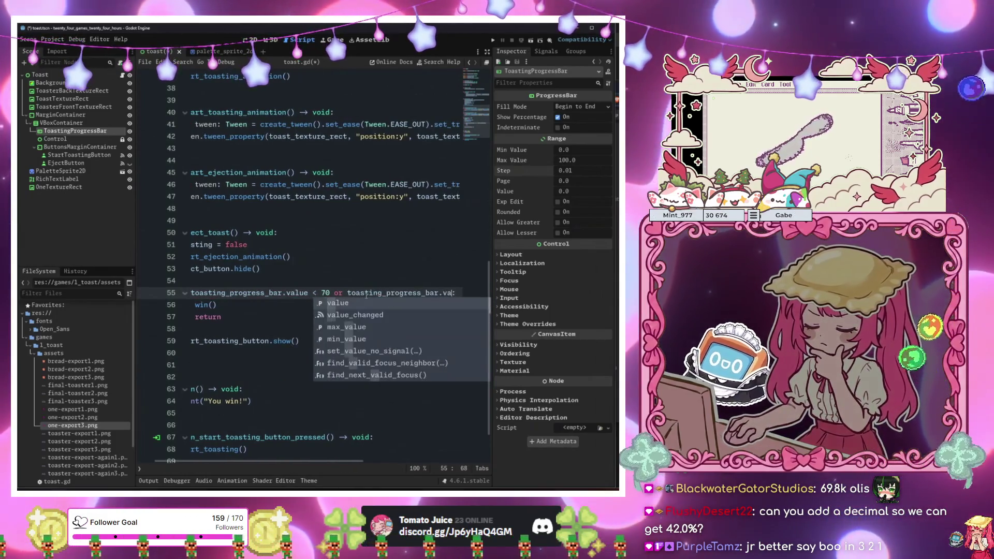
text(>6)
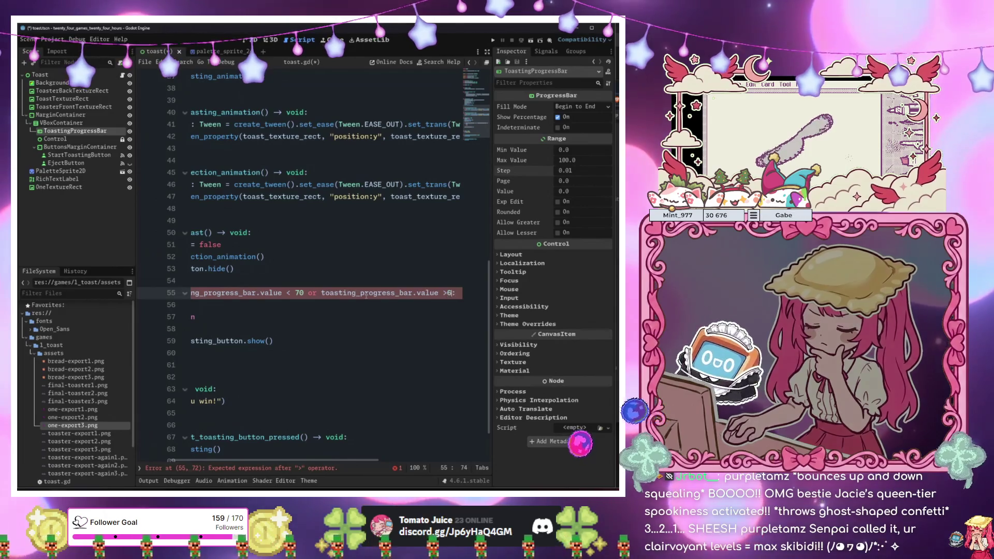
key(BackSpace)
text(= )
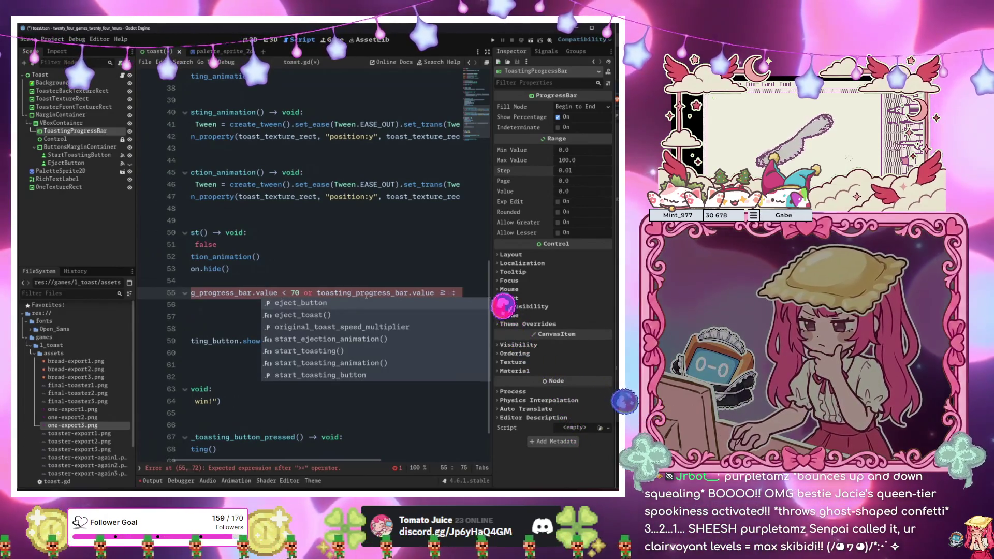
text(69)
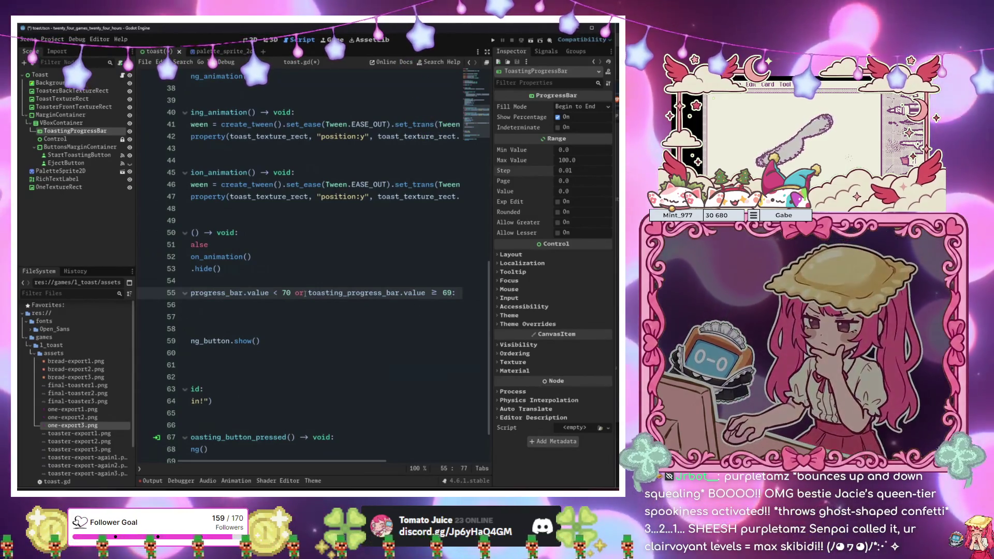
key(BackSpace)
key(BackSpace)
text(and)
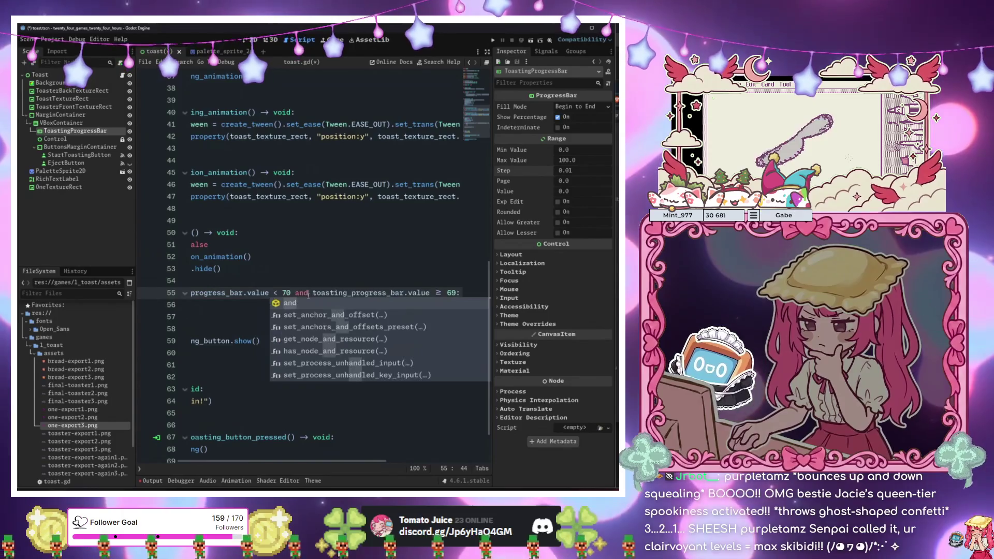
click(317, 269)
key(F6)
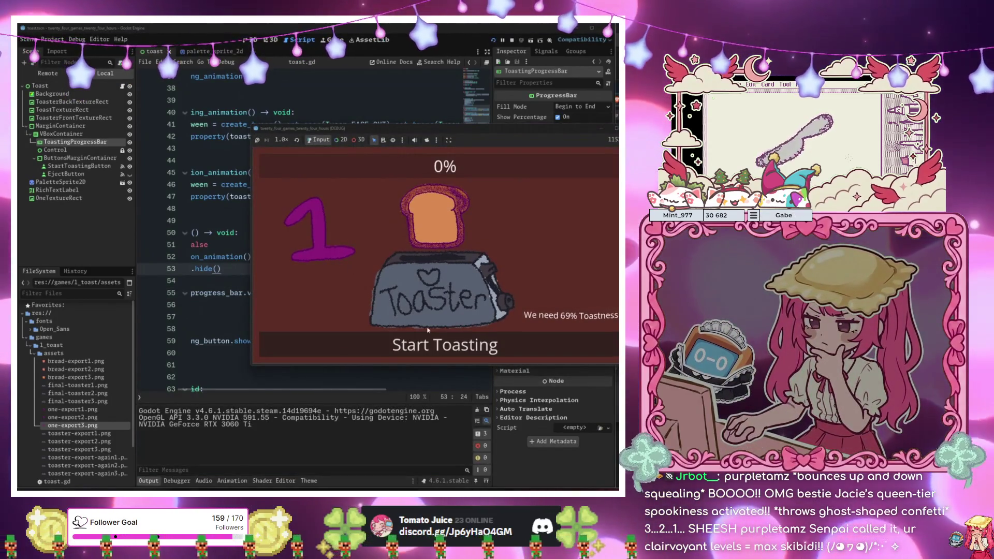
- Playtest by ejecting at 68%, restarting, then ejecting at 69% for 'You win!', and stop the game
click(436, 344)
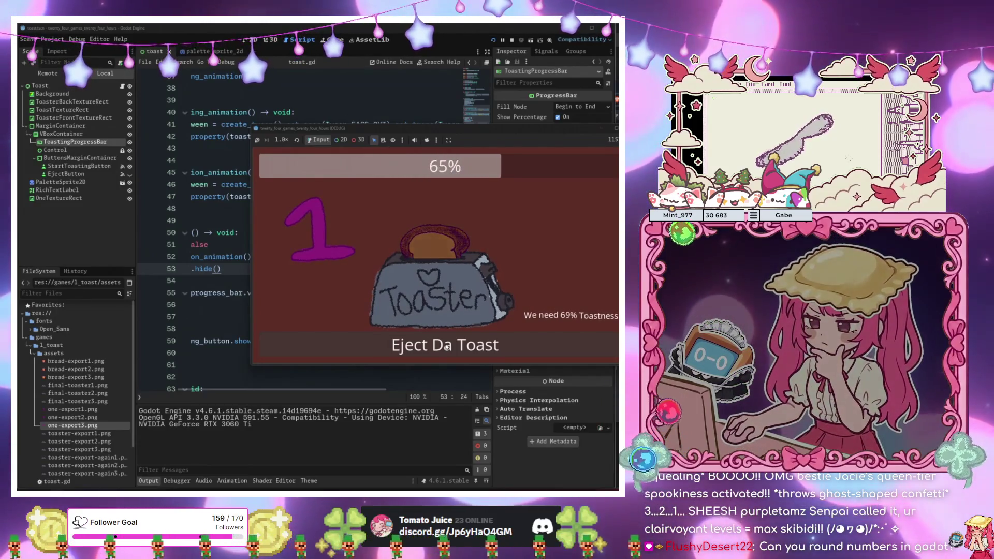
click(446, 346)
click(446, 346)
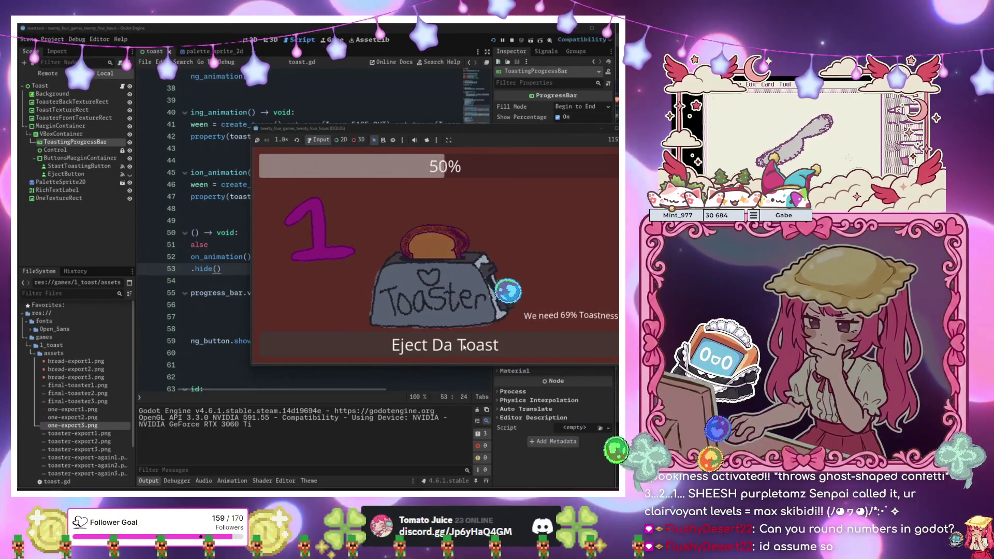
click(468, 347)
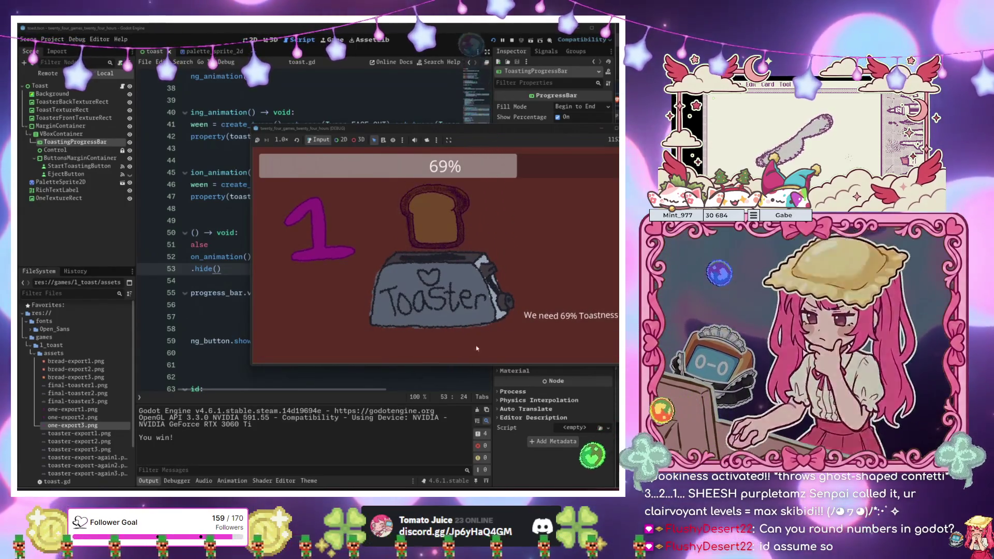
key(F8)
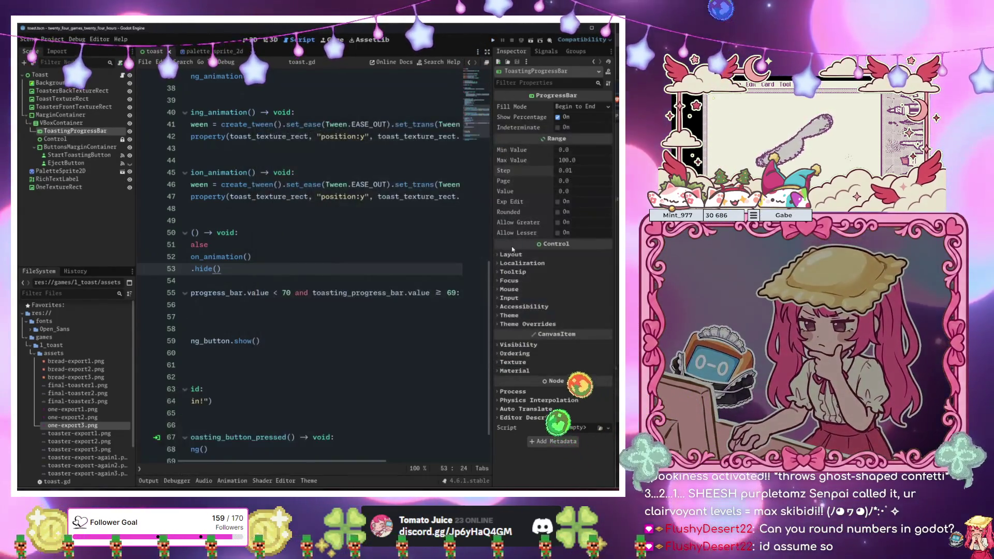
key(ctrl+F1)
- Add a RichTextLabel with text WIN under ButtonsMarginContainer, above StartToastingButton
click(328, 283)
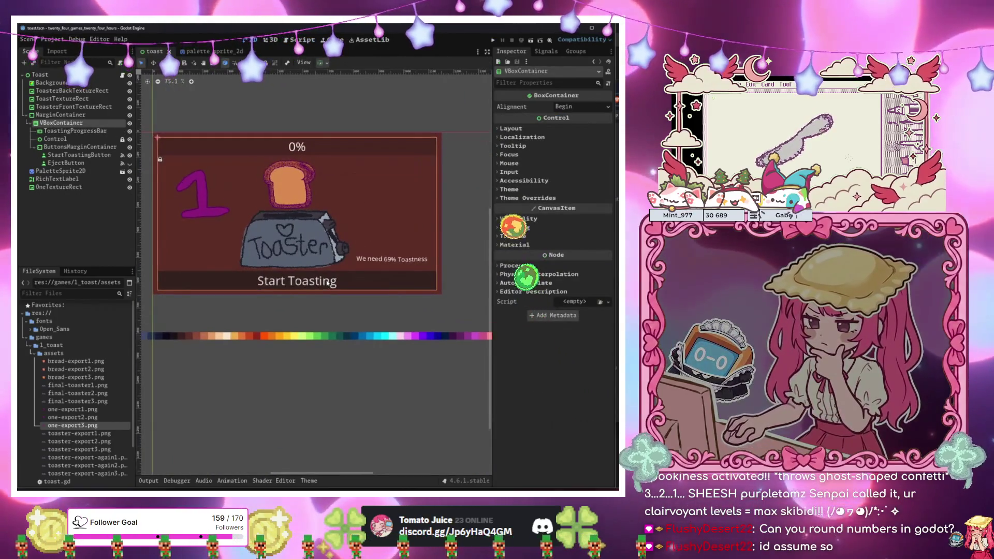
click(81, 147)
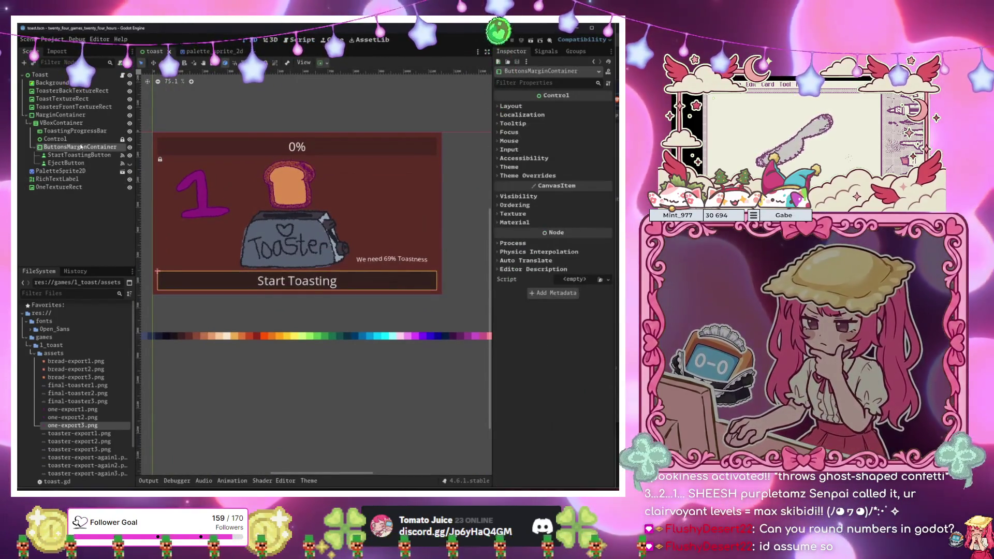
key(ctrl+a)
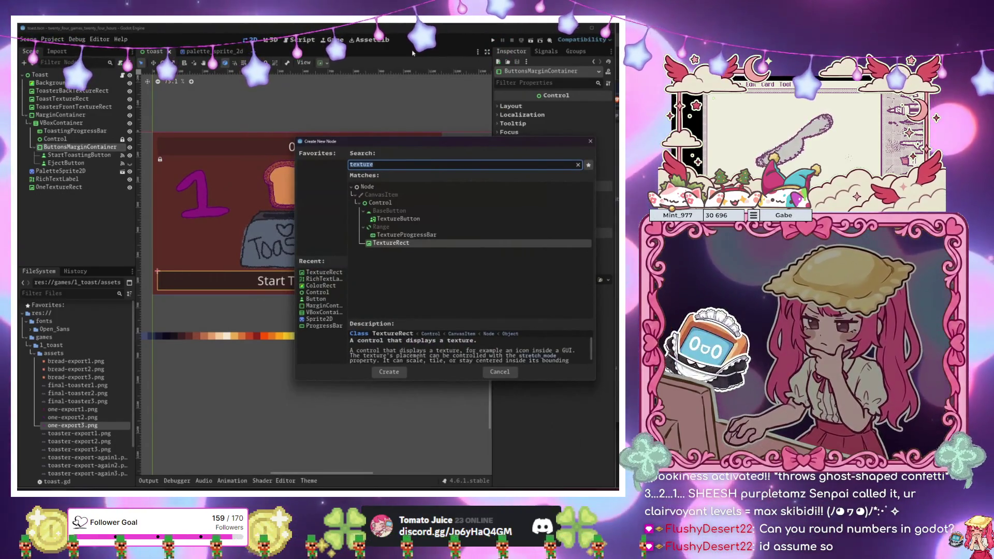
key(BackSpace)
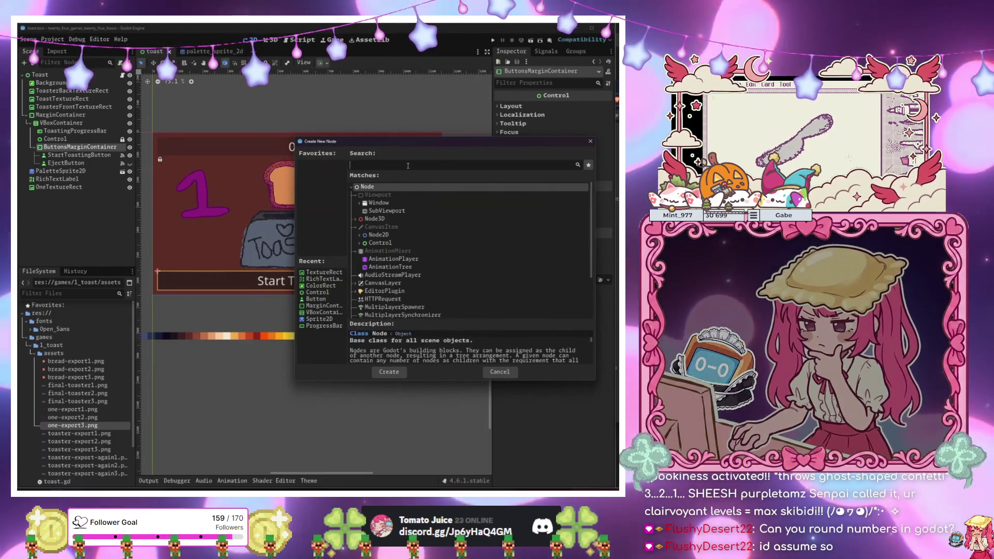
text(rich)
key(Return)
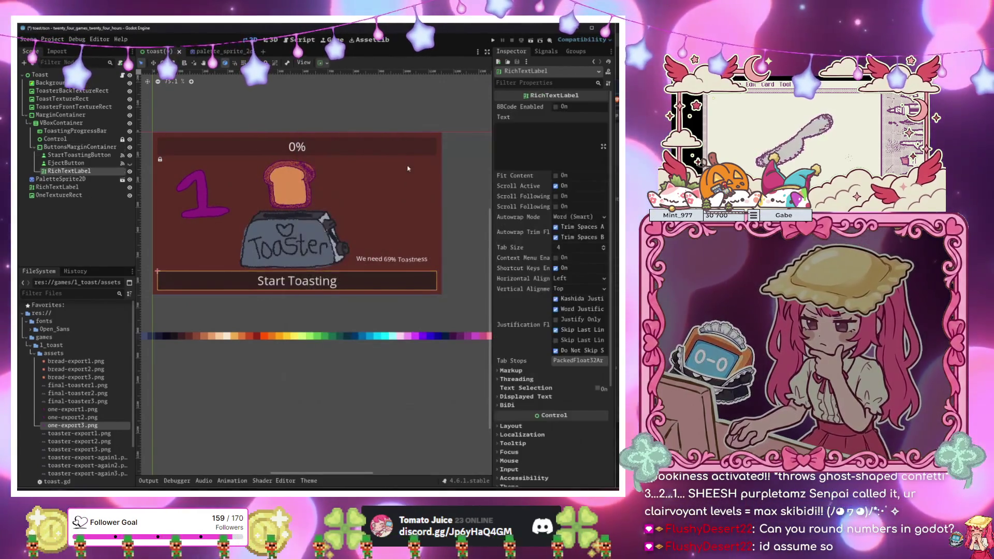
drag(69, 175, 72, 155)
click(544, 156)
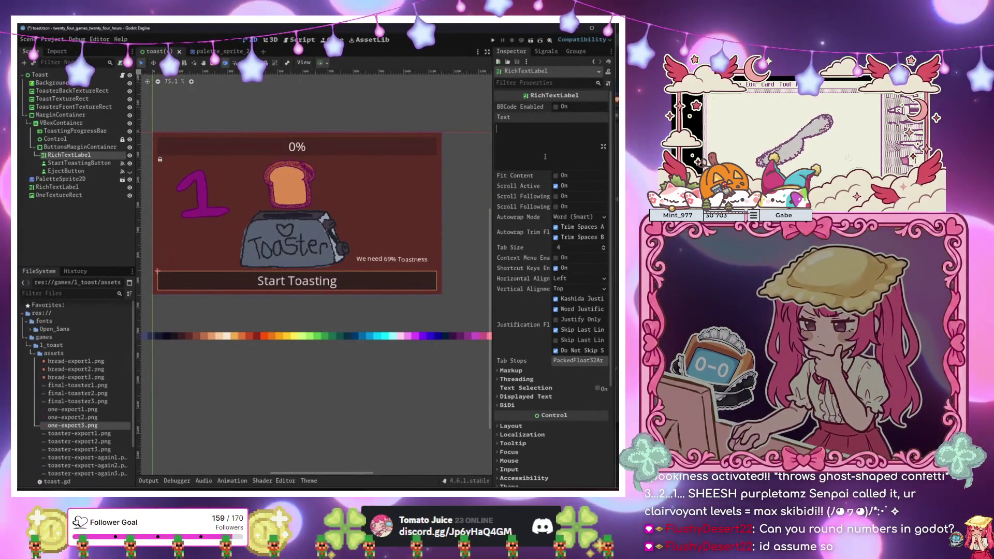
text(YOUWIN)
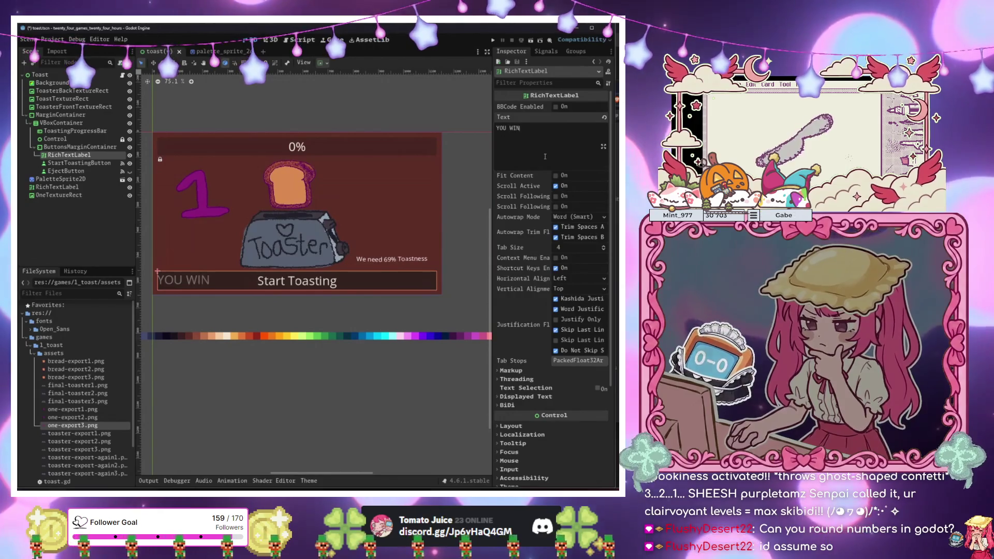
- Add a Panel under ButtonsMarginContainer and make the RichTextLabel its child
click(78, 163)
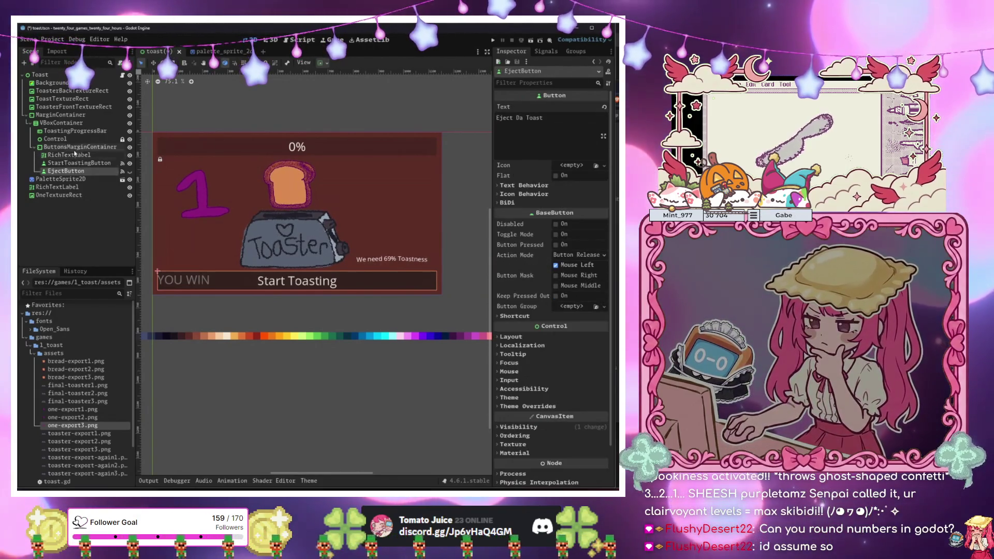
click(79, 148)
key(ctrl+a)
text(panel)
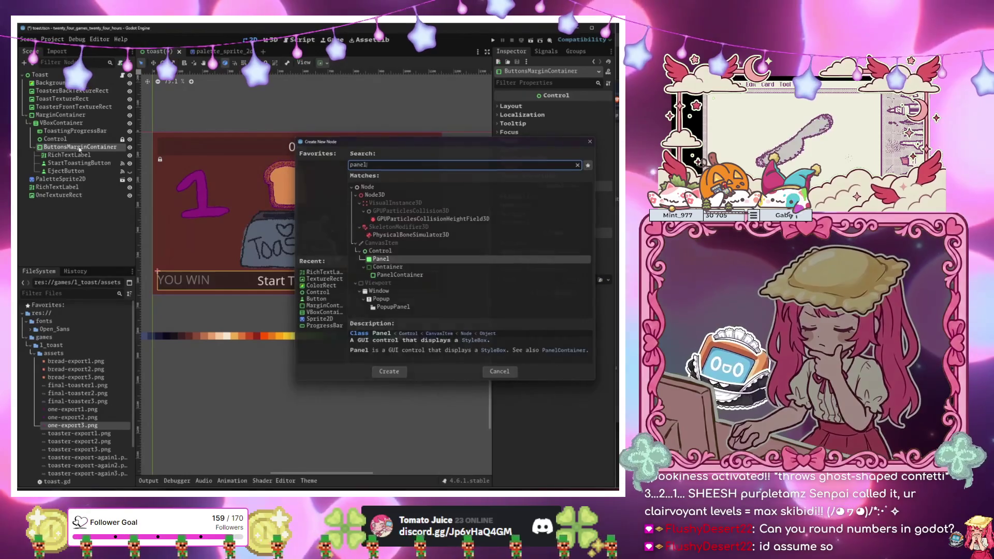
key(Return)
drag(66, 163, 66, 156)
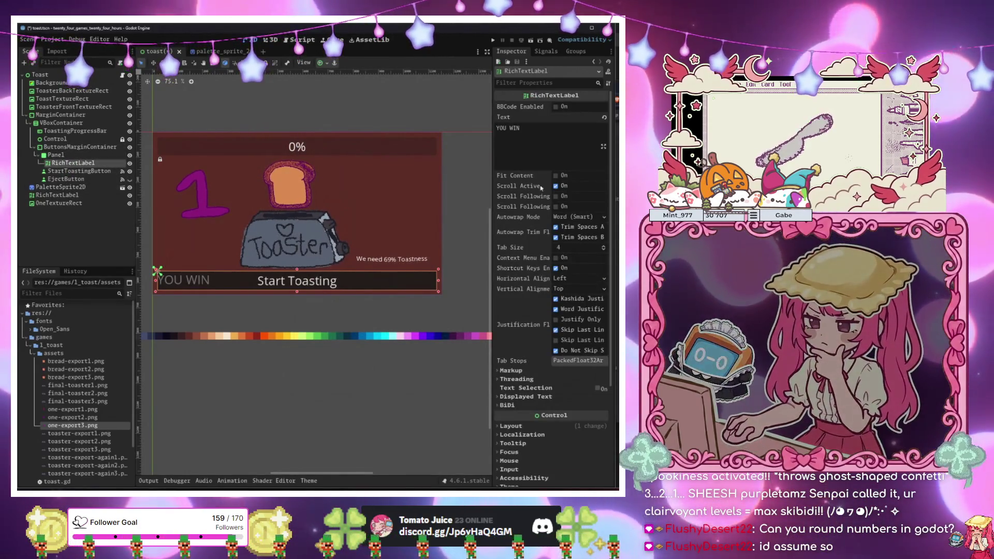
- Center the label horizontally and vertically, add the [wave] tag, and enable BBCode
click(577, 278)
click(572, 295)
click(577, 289)
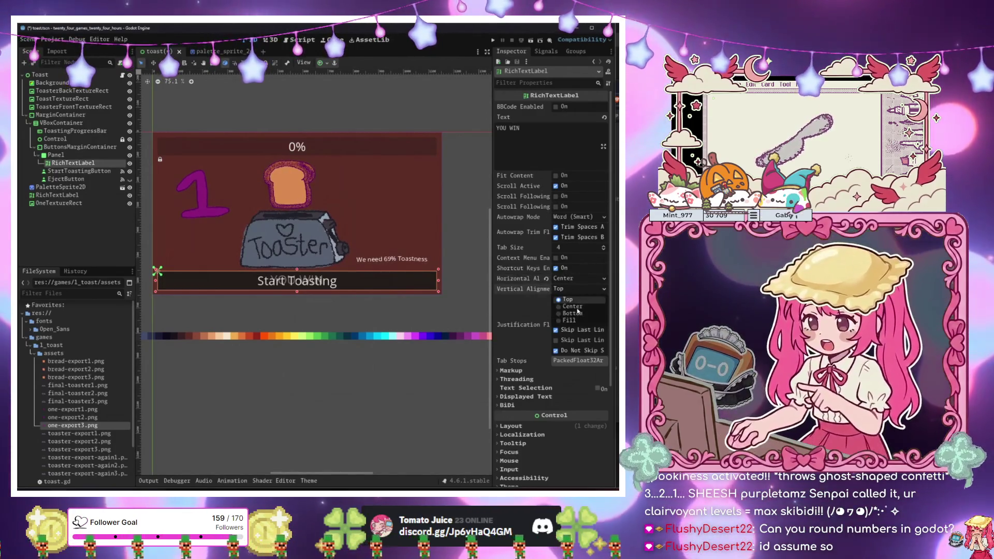
click(572, 306)
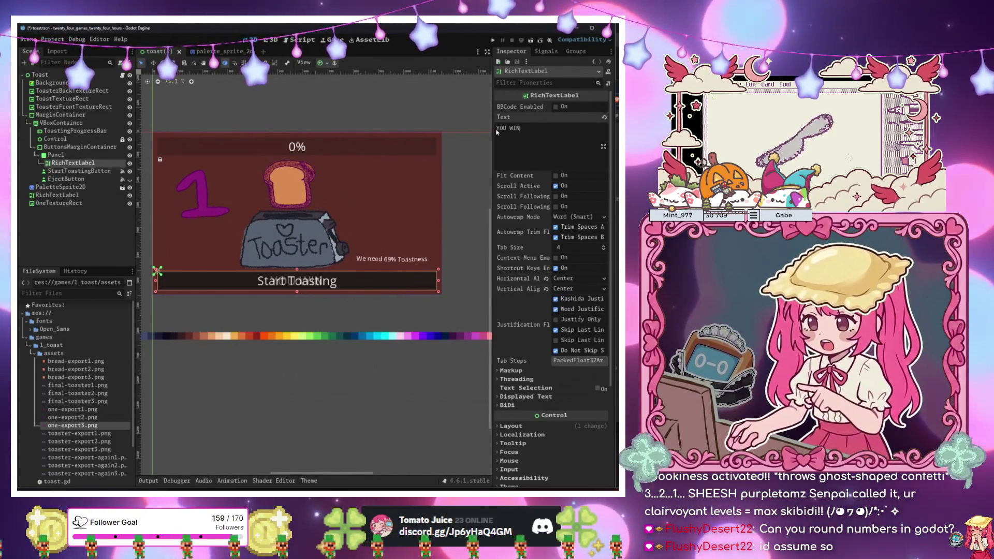
text(wave)
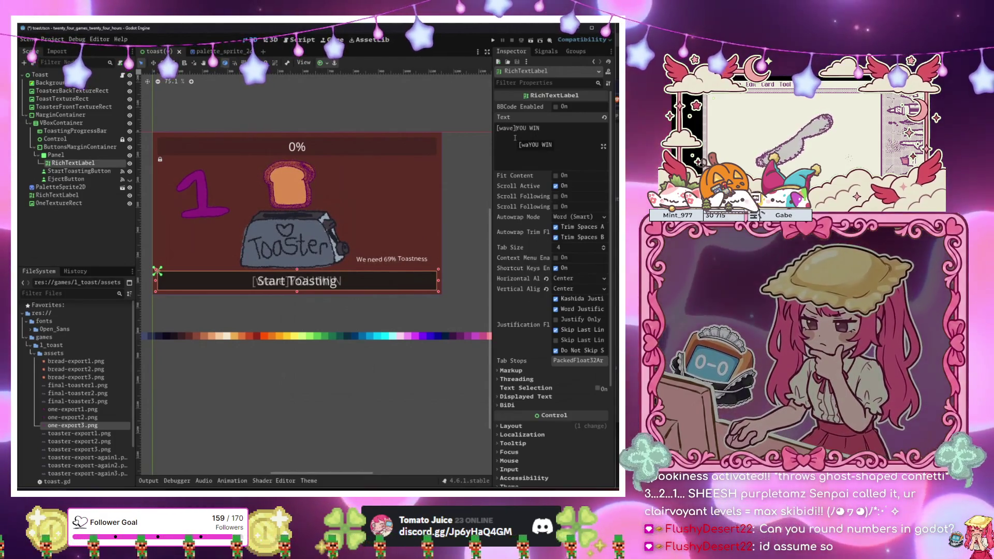
click(555, 107)
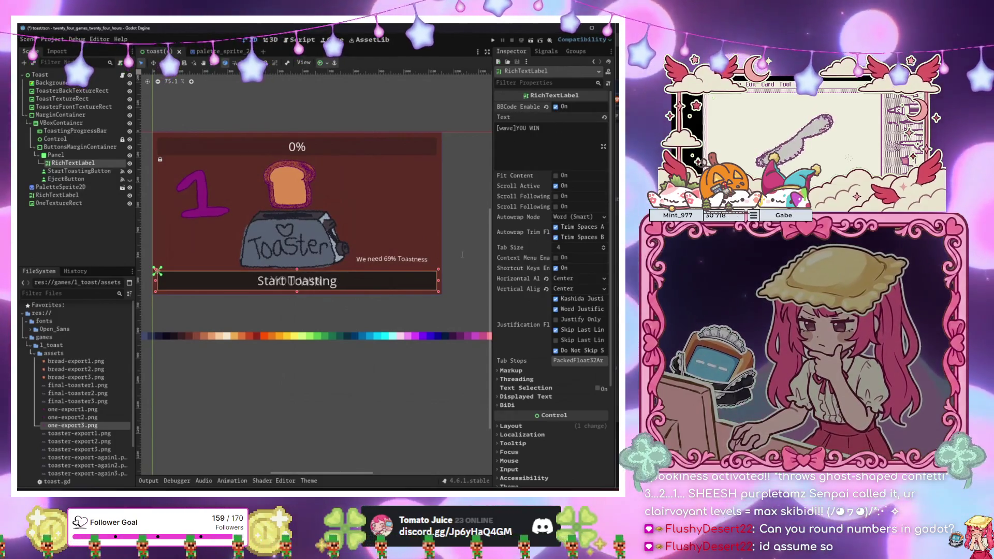
- Move the Panel below EjectButton, then return to the win condition in toast.gd
drag(73, 157, 59, 184)
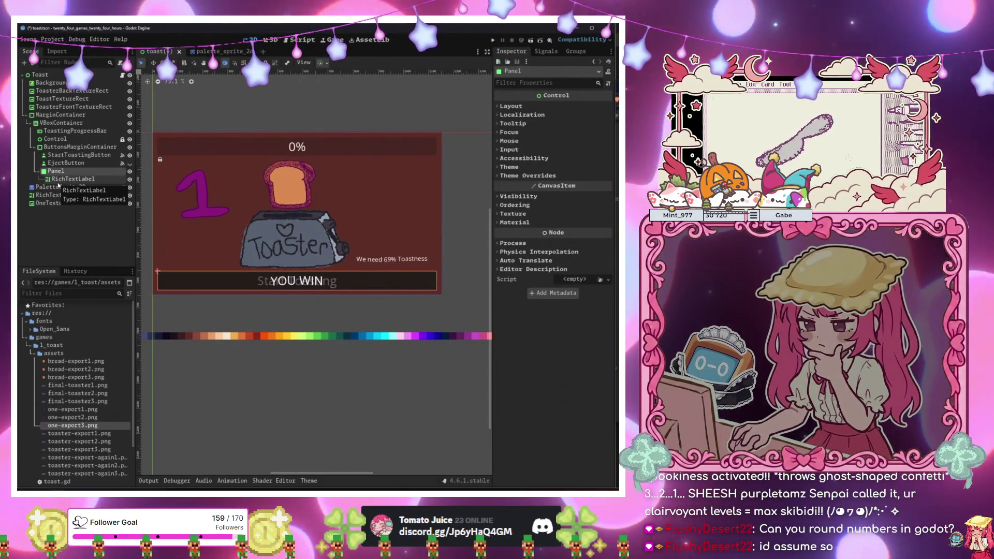
click(78, 155)
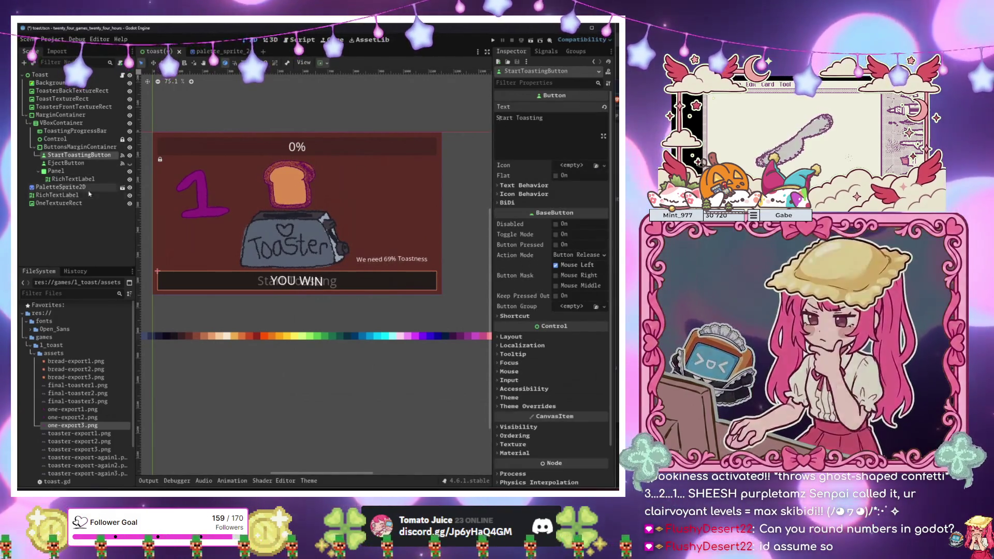
click(75, 178)
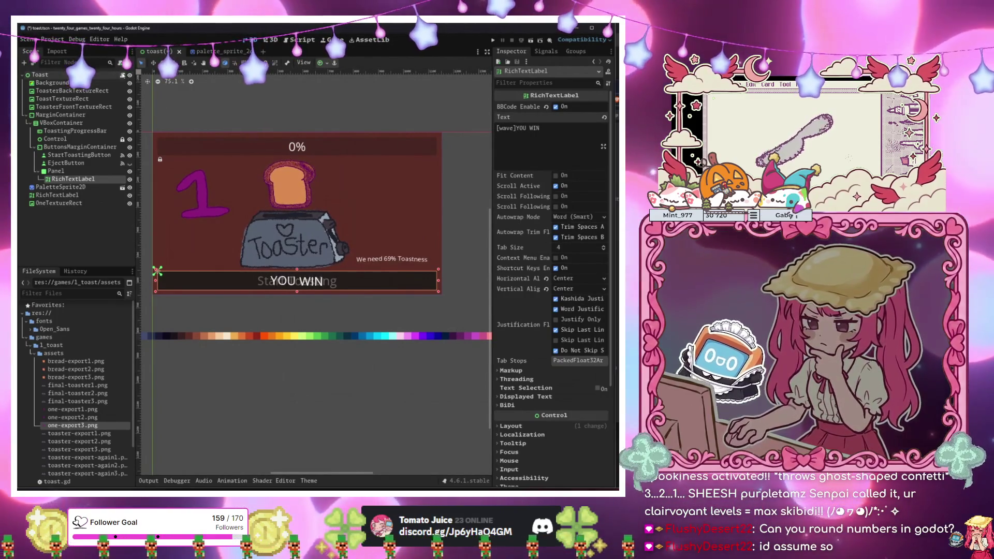
key(ctrl+F3)
click(283, 292)
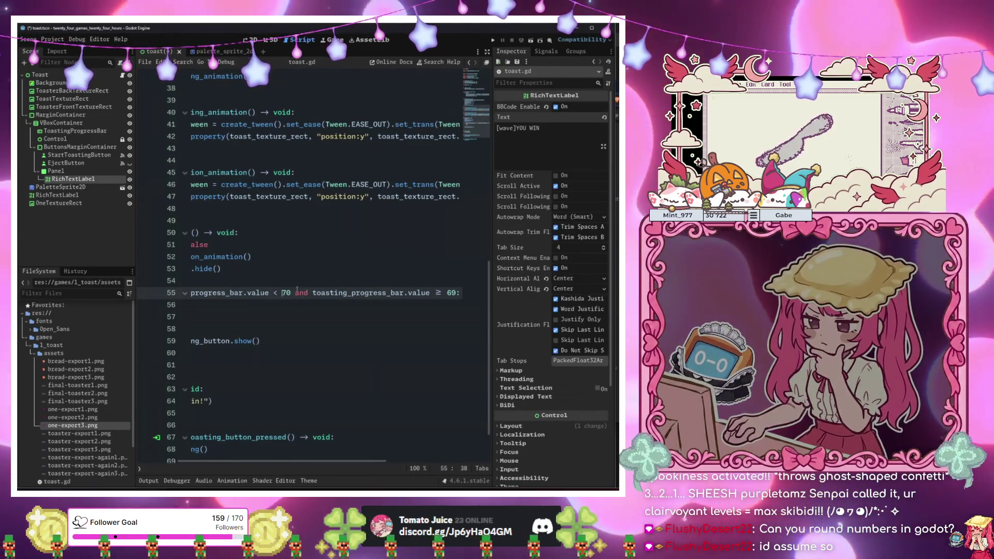
- Try adding a .floor call after value in the win check, then remove it
key(Left)
key(Left)
key(Left)
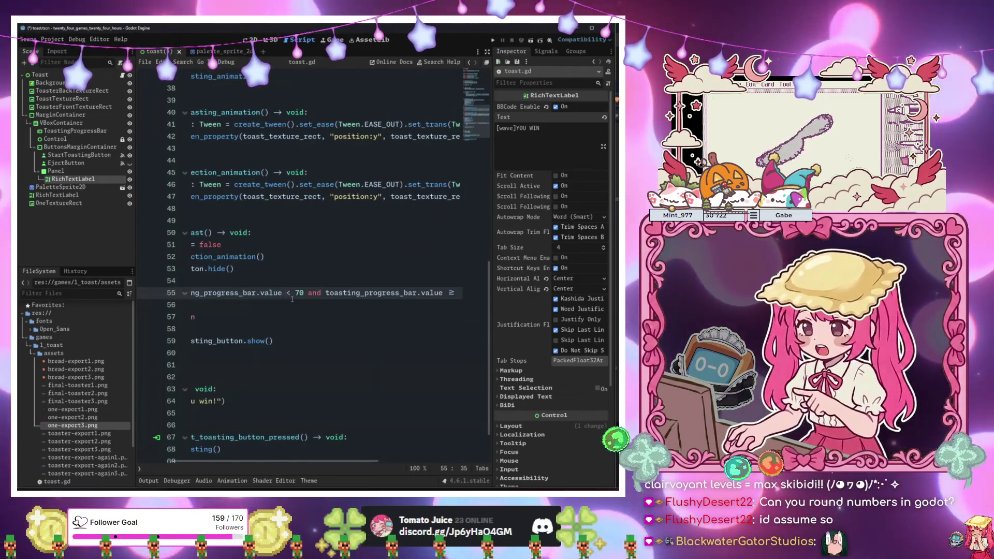
text(.flo)
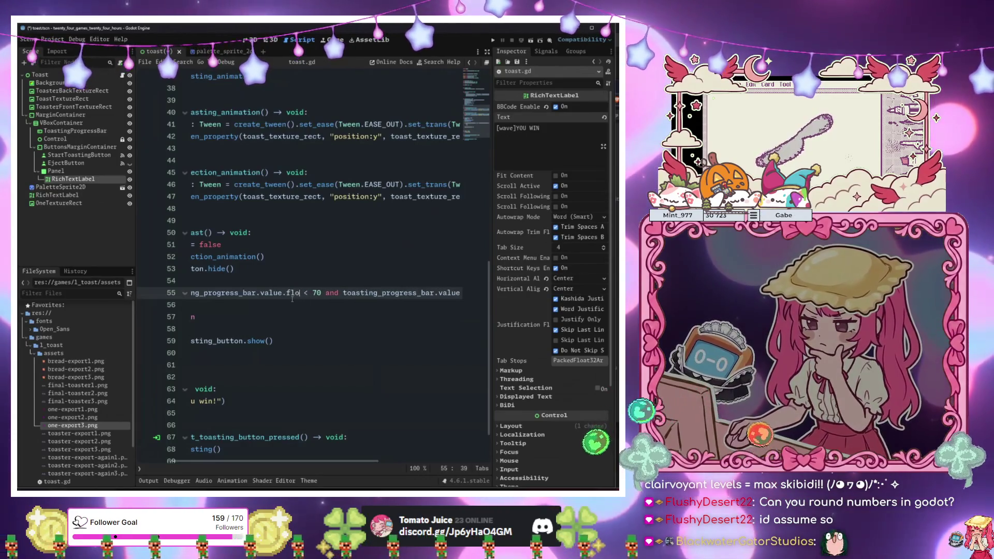
key(BackSpace)
key(BackSpace)
key(BackSpace)
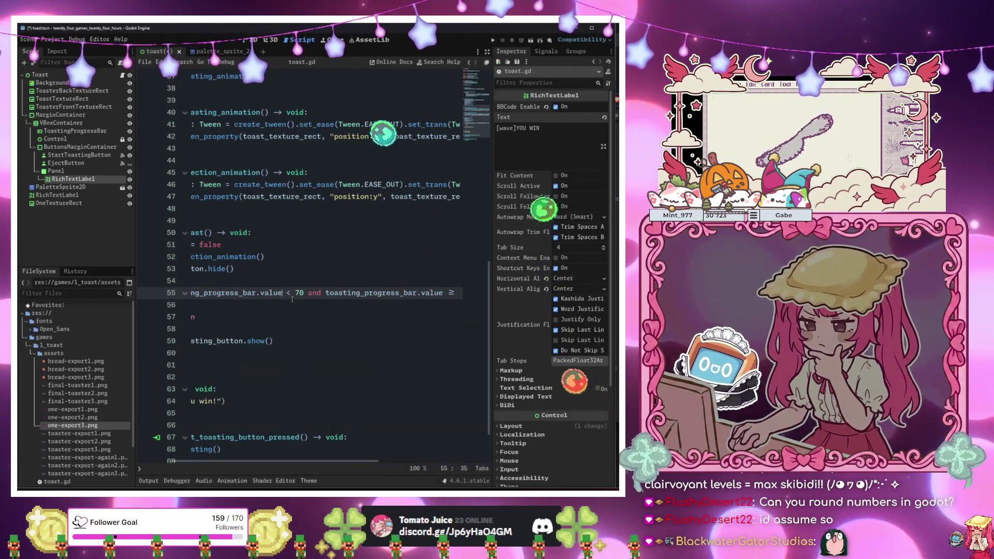
drag(305, 304, 180, 298)
key(alt+Left)
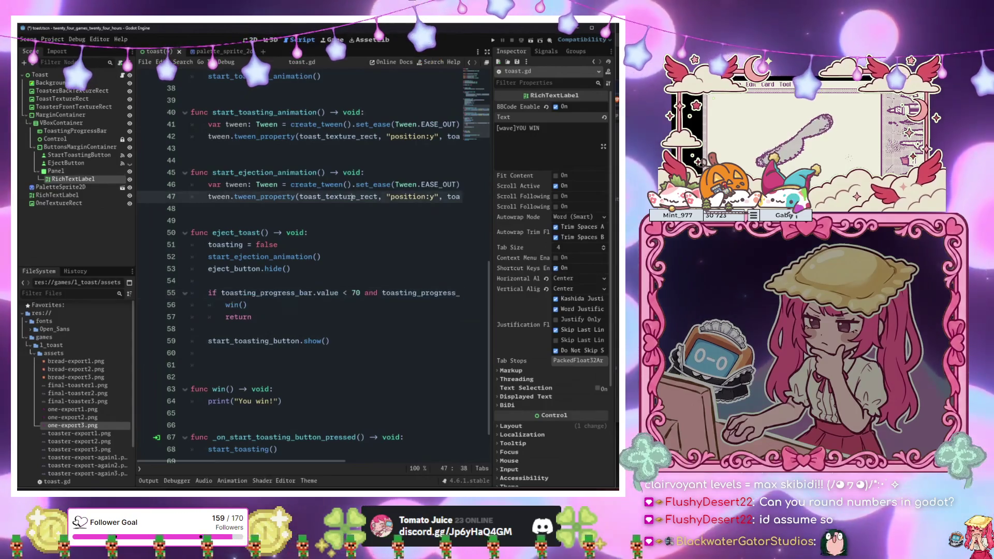
- Rename the Panel node holding the YOU WIN label to YouWinPanel
click(89, 171)
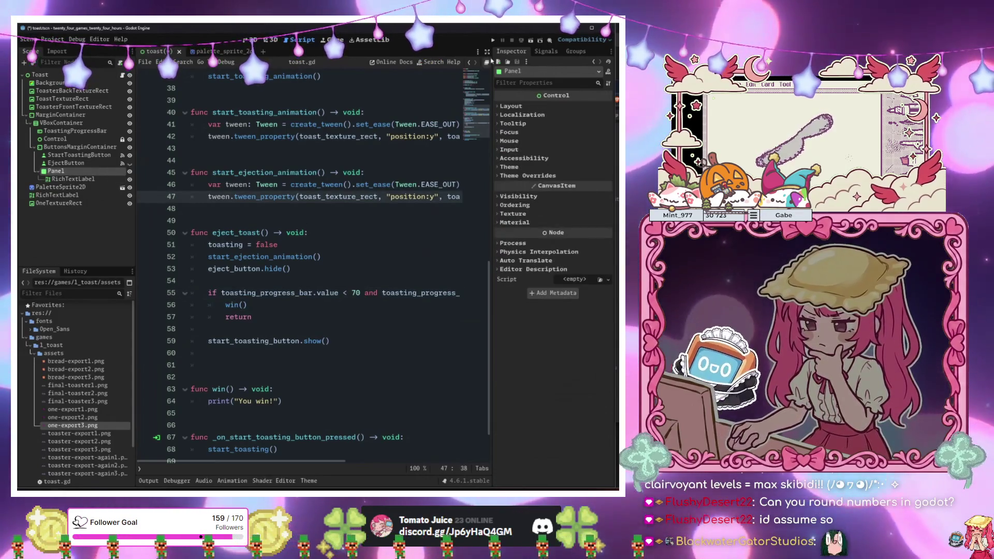
click(71, 178)
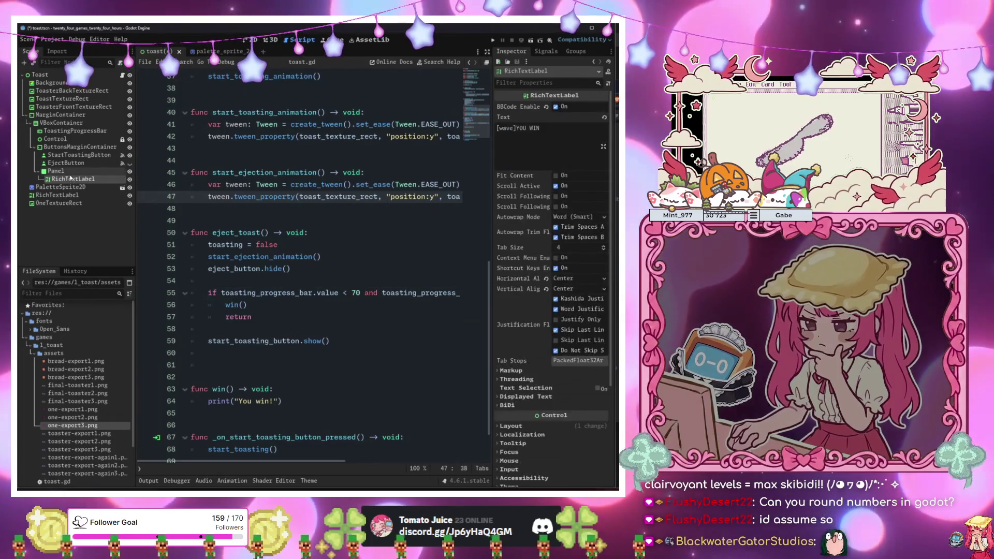
click(56, 170)
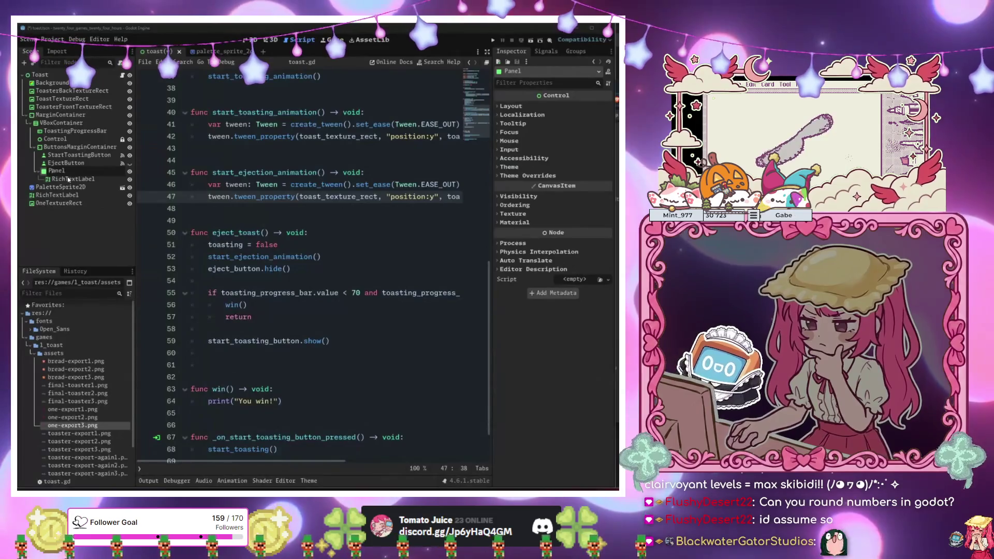
text(You)
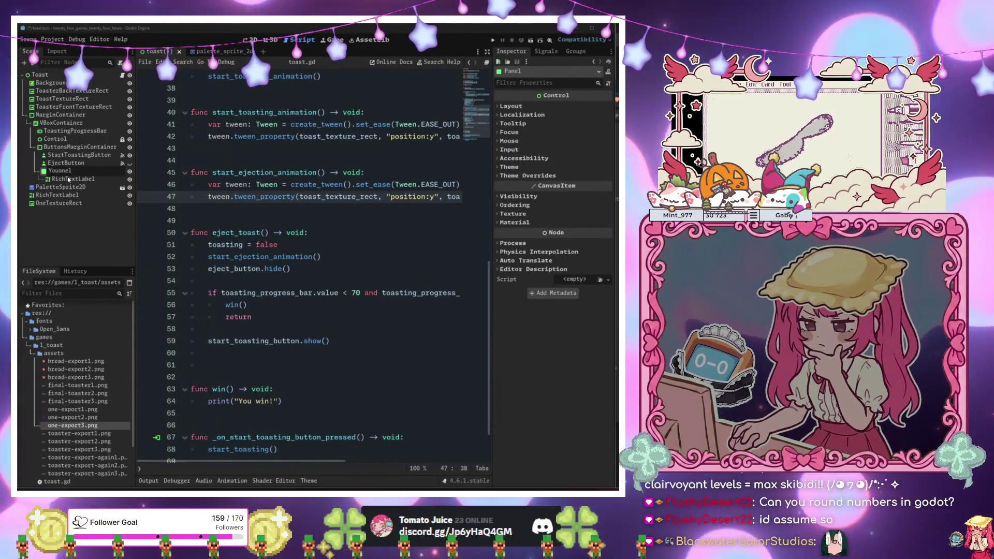
text(Win)
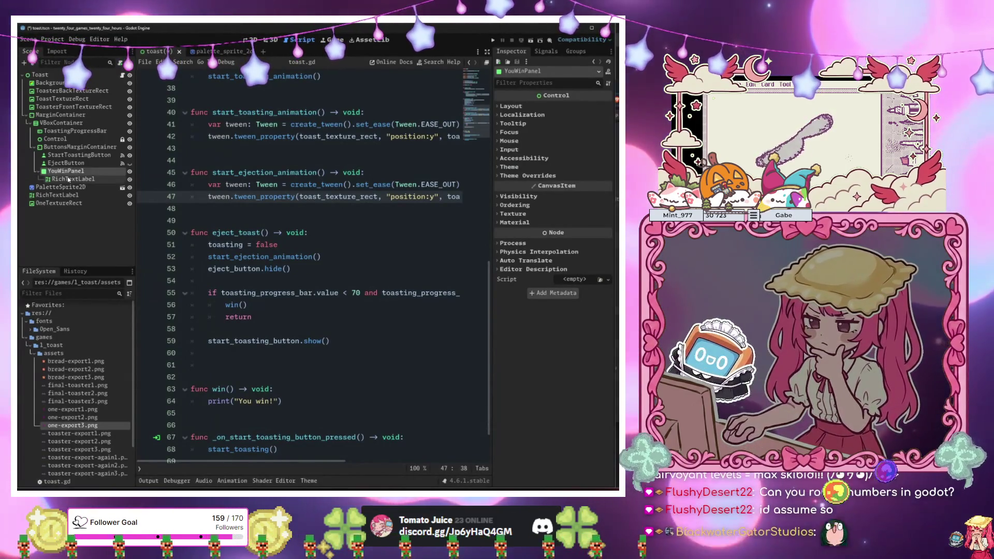
scroll(303, 233, up, 12)
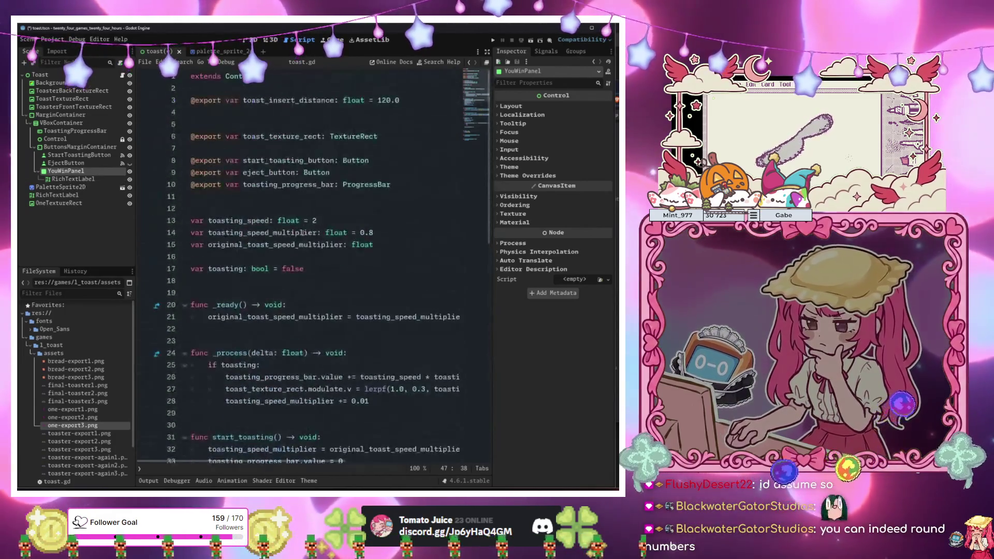
mouse_move(62, 172)
mouse_down()
mouse_move(207, 111)
mouse_move(205, 95)
mouse_up()
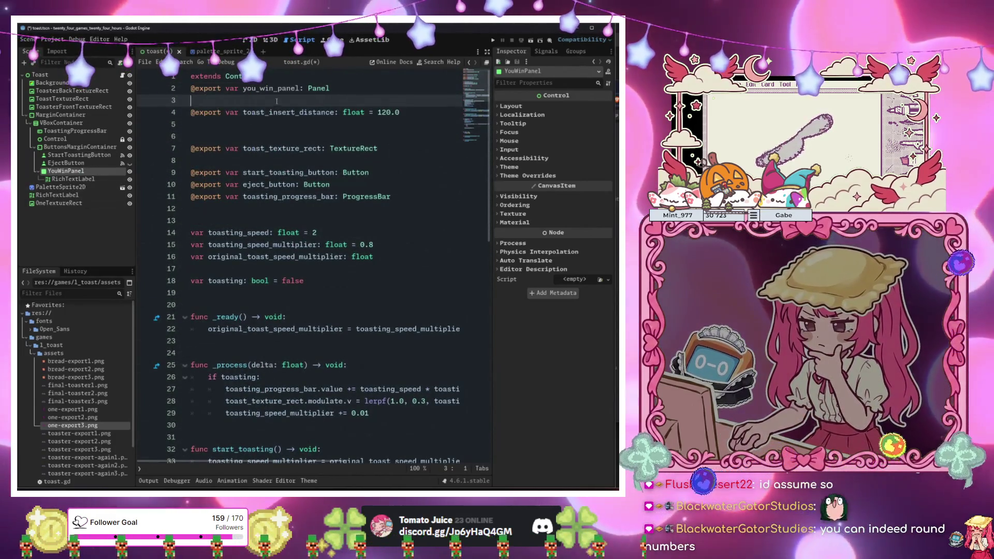
key(Up)
key(Return)
key(Return)
key(Return)
click(307, 161)
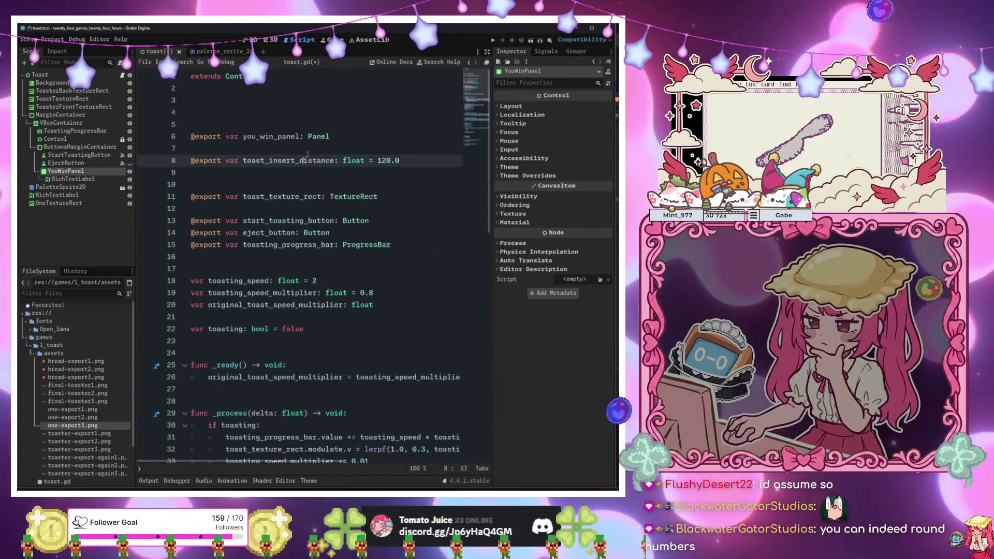
click(333, 137)
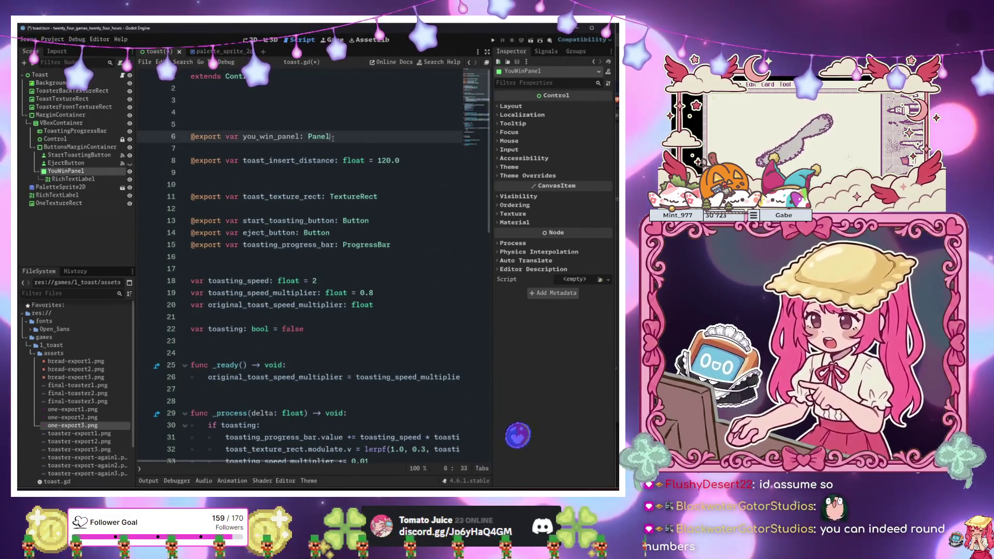
key(alt+Down)
key(alt+Down)
key(alt+Down)
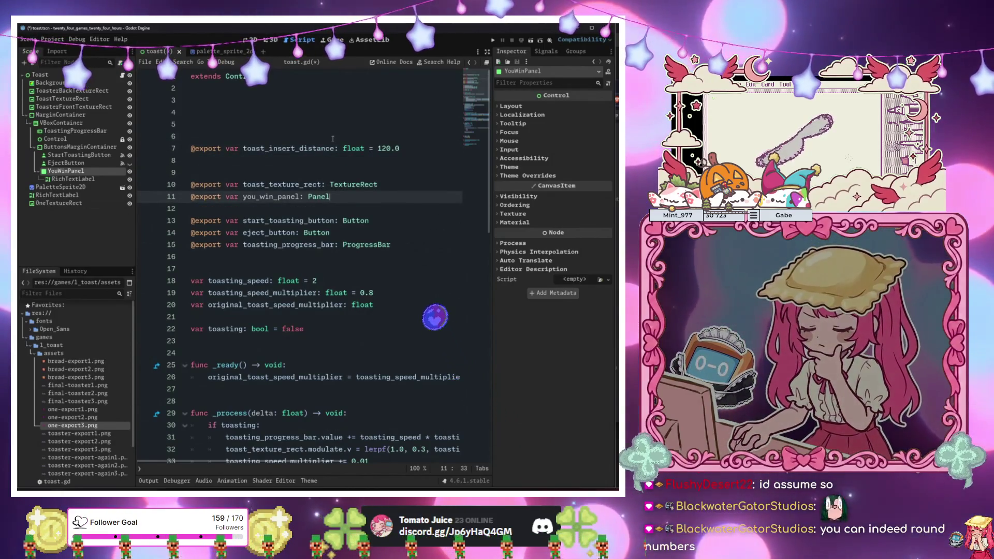
- Remove the extra blank line between functions in toast.gd
click(332, 88)
scroll(334, 207, down, 15)
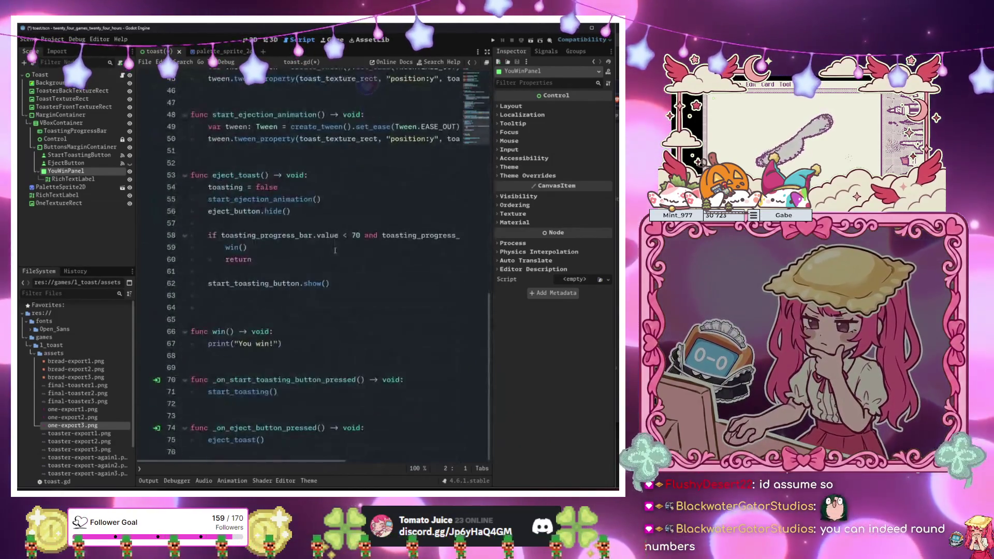
click(332, 308)
click(326, 363)
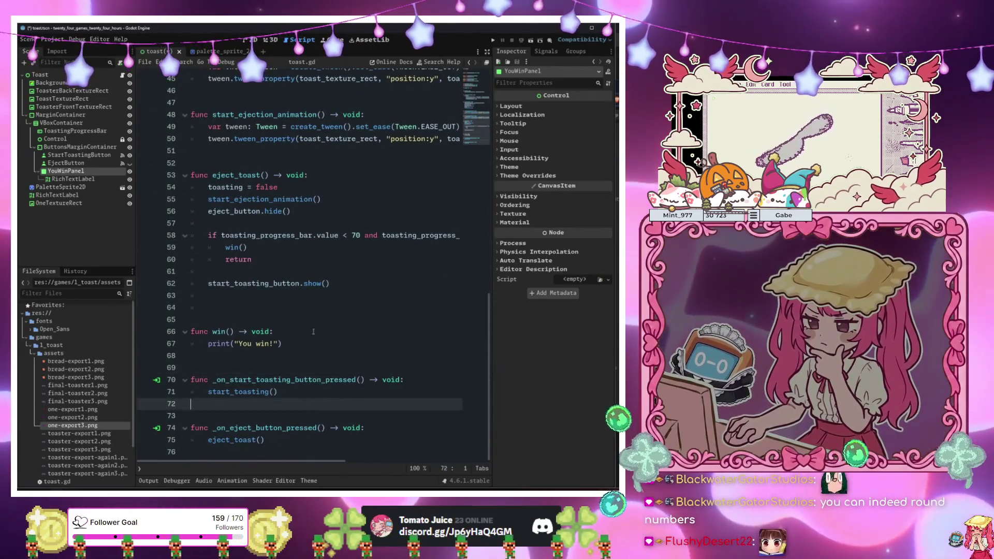
click(331, 308)
key(BackSpace)
- Try adding a floor call after value in the eject win check, then undo it
click(348, 247)
click(340, 234)
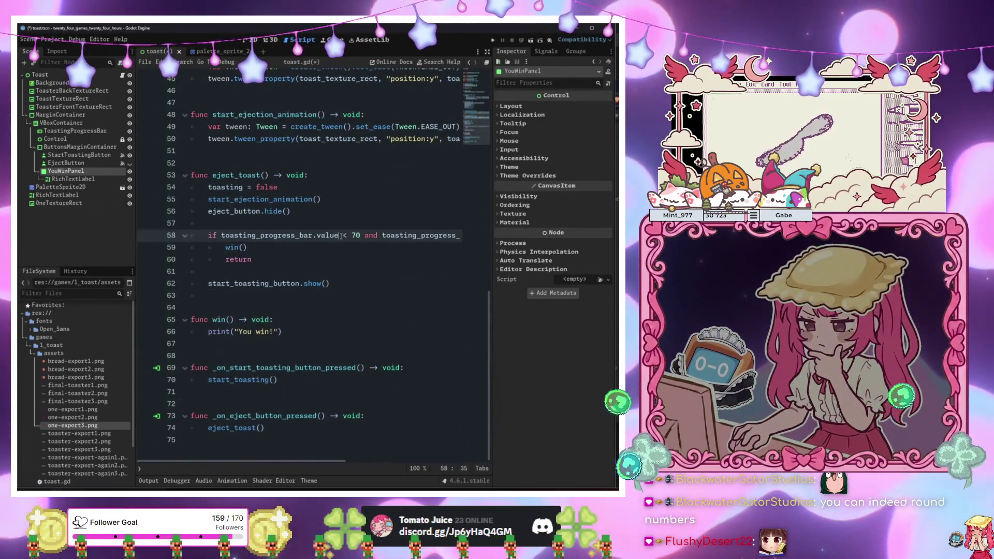
text(.floor()
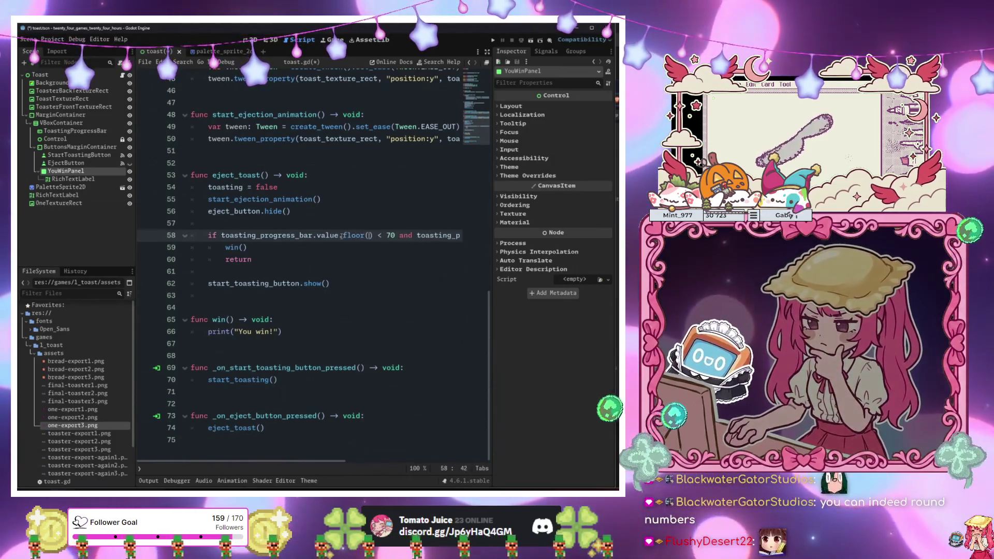
key(ctrl+z)
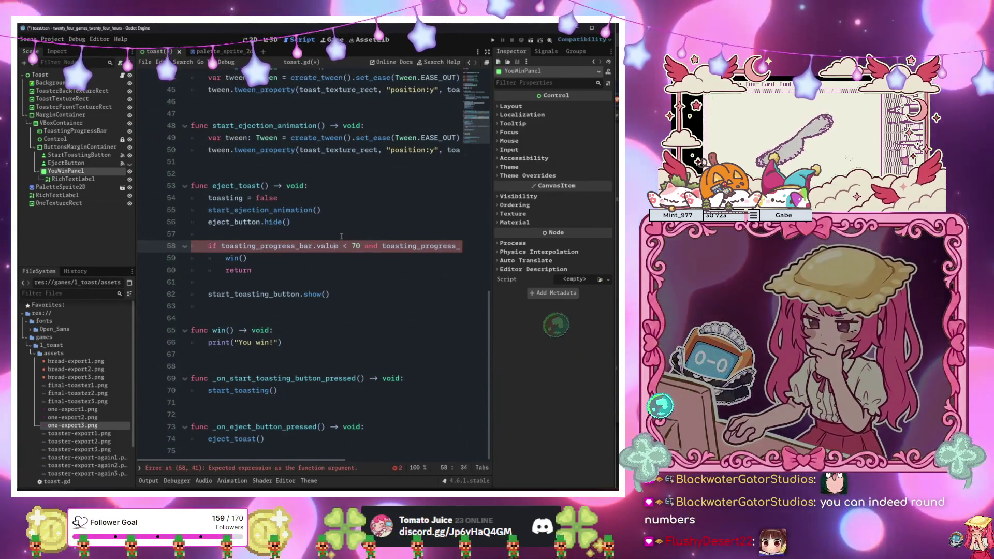
key(ctrl+z)
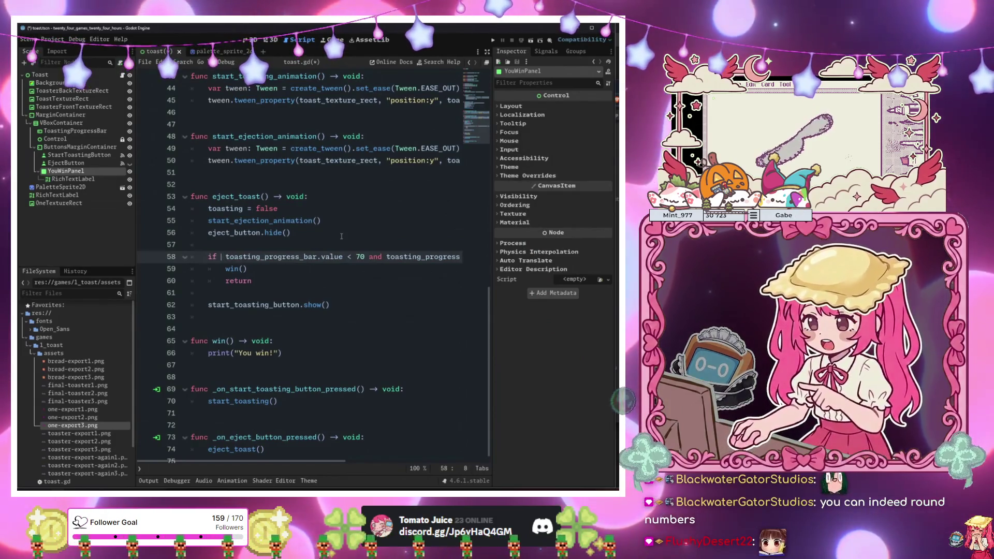
- Wrap toasting_progress_bar.value in floor() in the win check
text(floor)
key(Return)
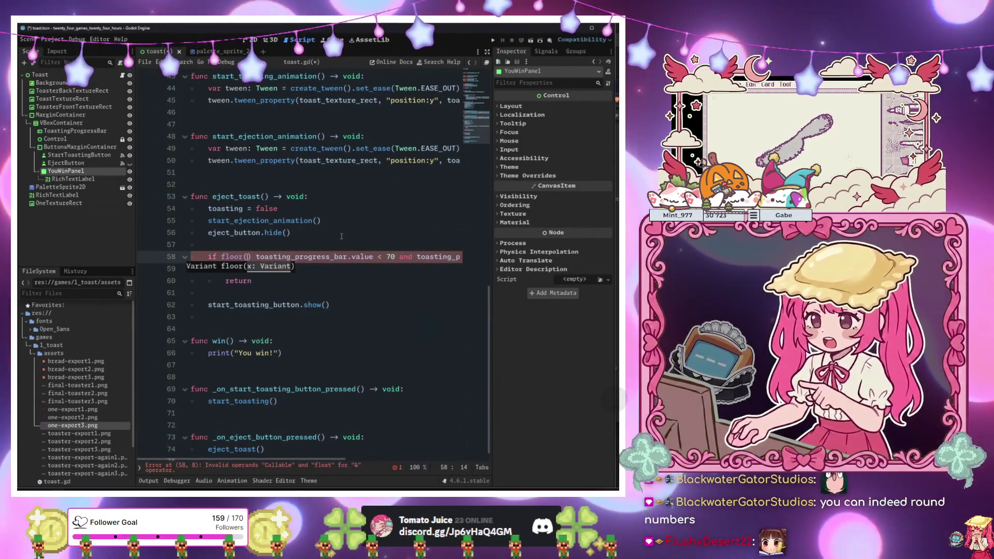
key(Delete)
key(Right)
key(Right)
key(Right)
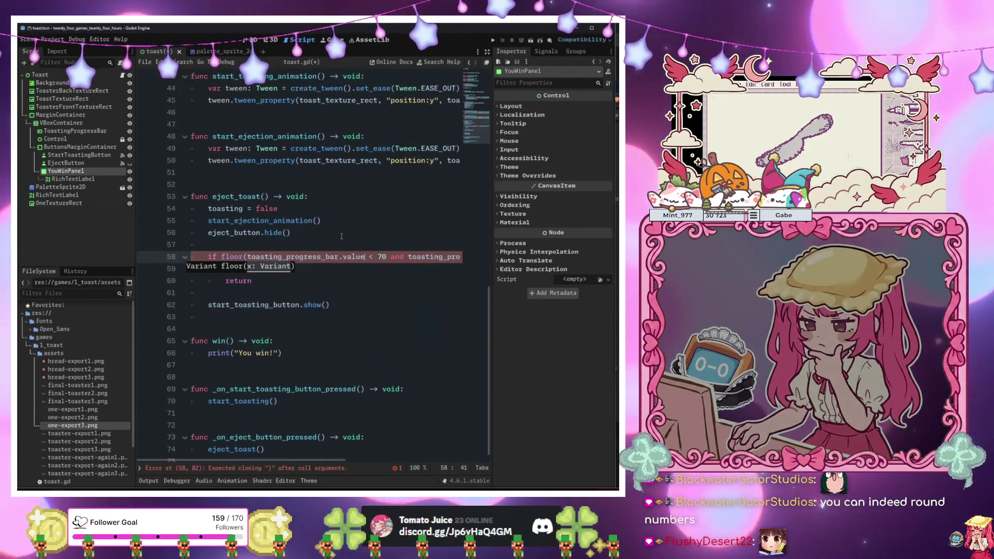
text())
key(Right)
key(Right)
key(Right)
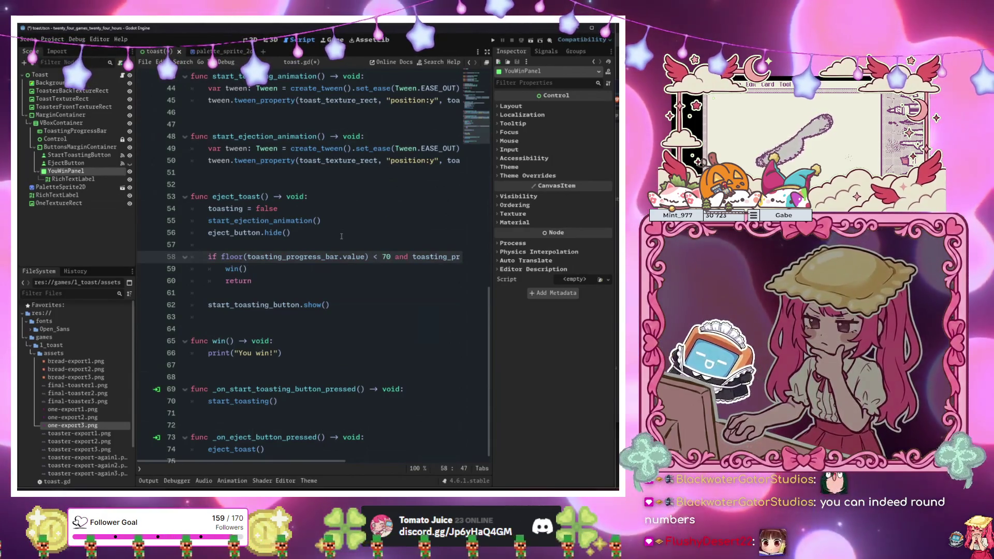
- Delete the leftover and-clause so the check is floor(value) == 69, then save and run
click(396, 257)
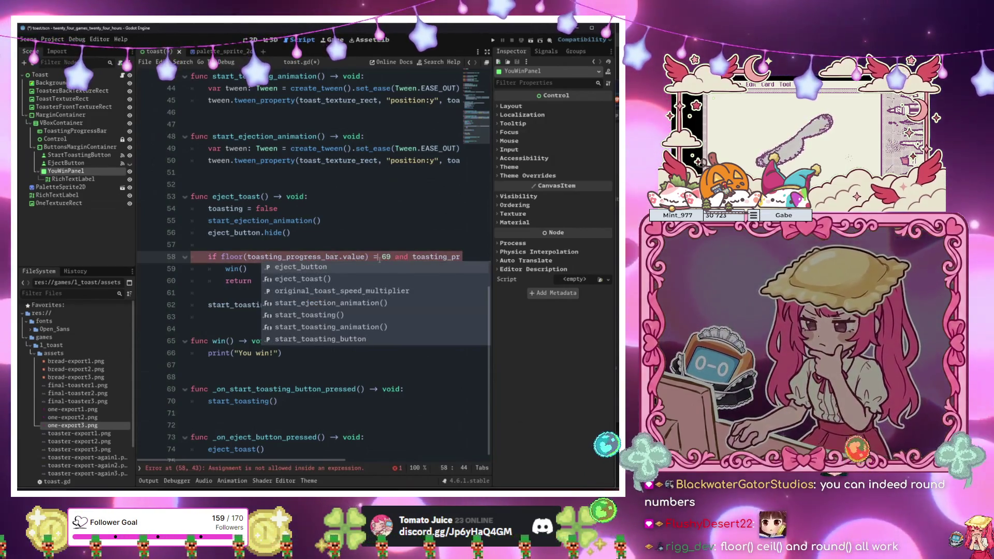
drag(407, 259, 445, 261)
key(Delete)
scroll(445, 260, left, 5)
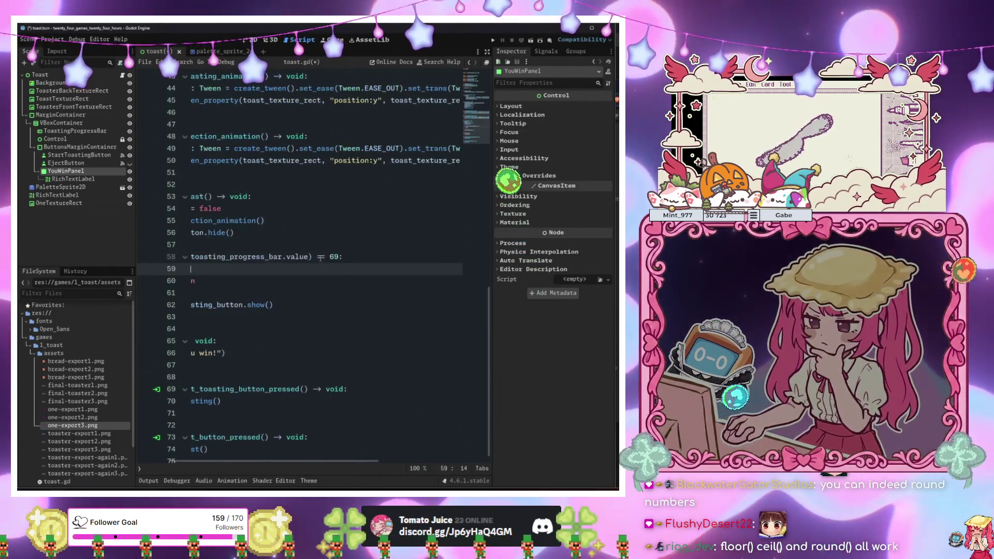
click(335, 259)
key(ctrl+s)
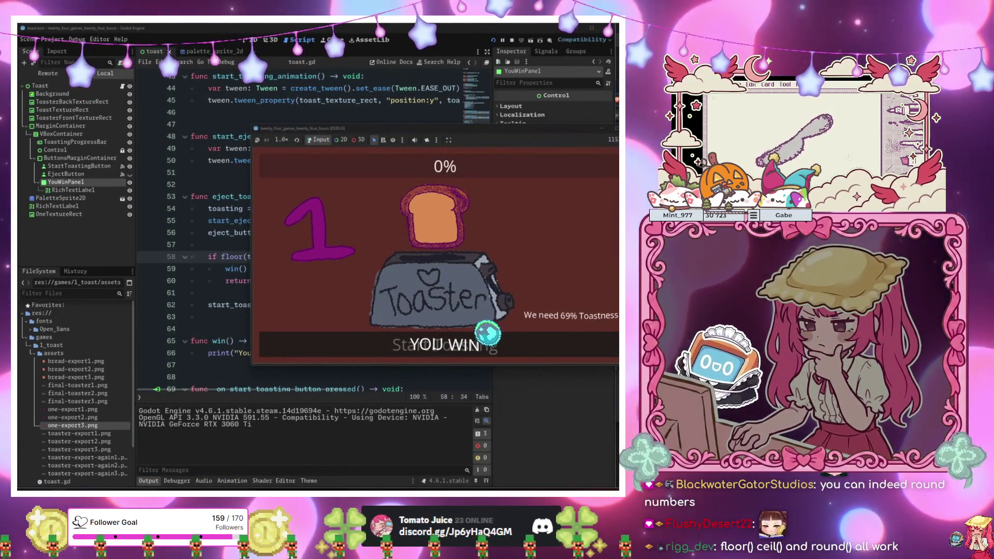
- Hide the YouWinPanel node by default in the Scene dock
click(65, 198)
click(78, 189)
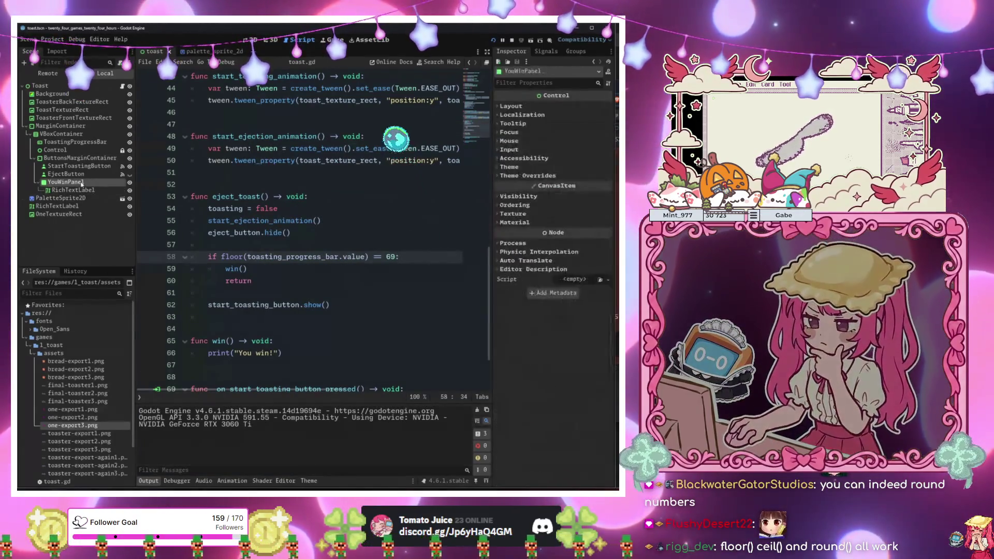
click(64, 182)
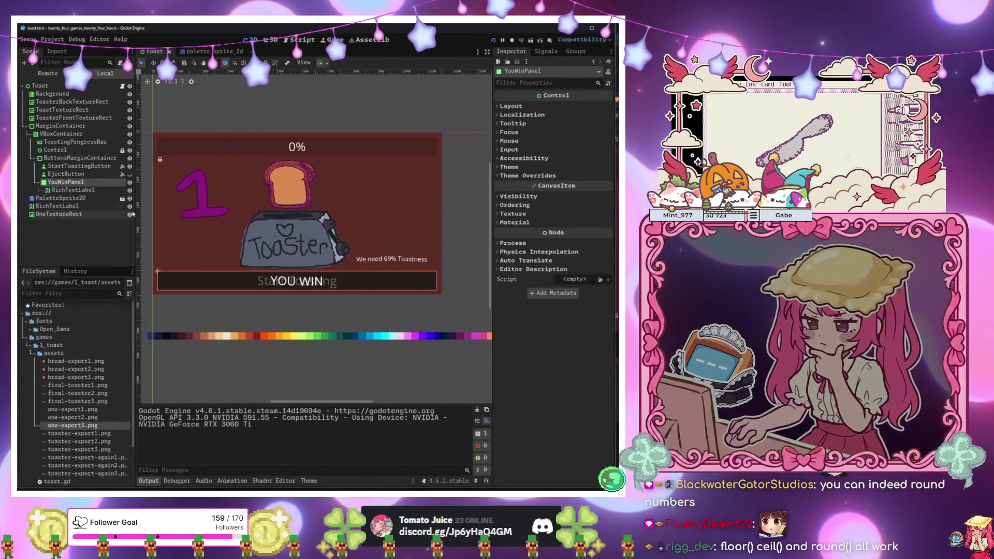
click(129, 182)
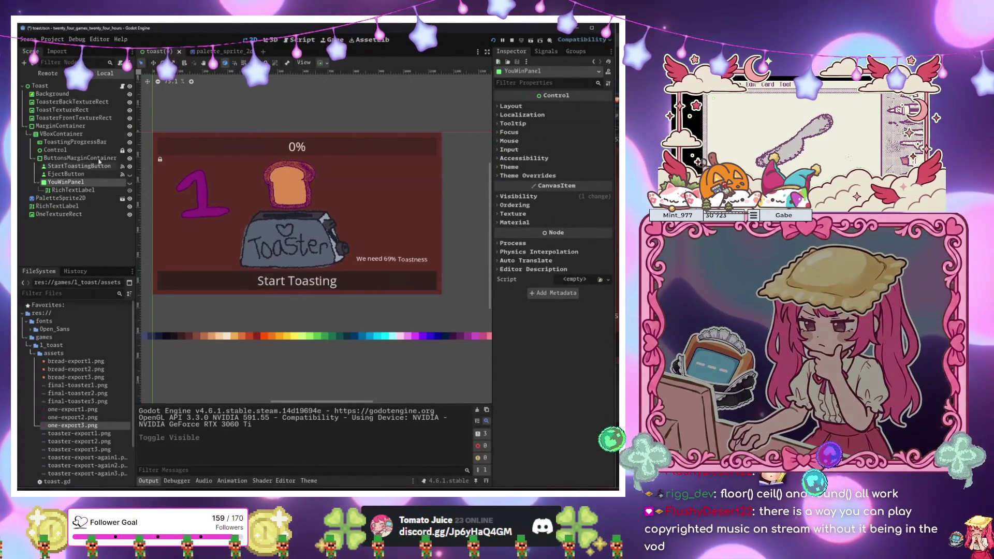
- Add you_win_panel.show() inside win(), then save and run the game
click(123, 86)
scroll(310, 233, down, 2)
click(317, 259)
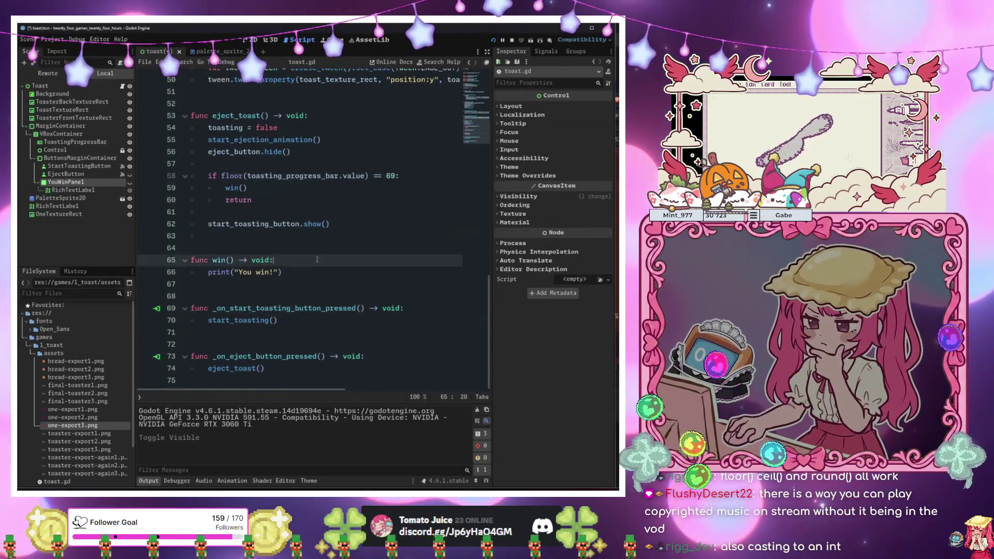
key(Return)
text(you)
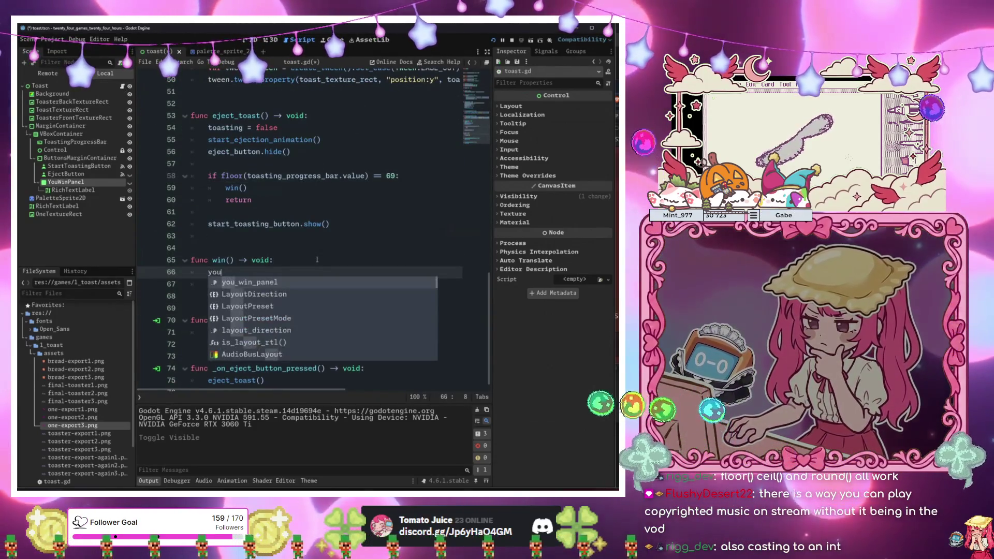
text(_win_panel.sh)
key(Return)
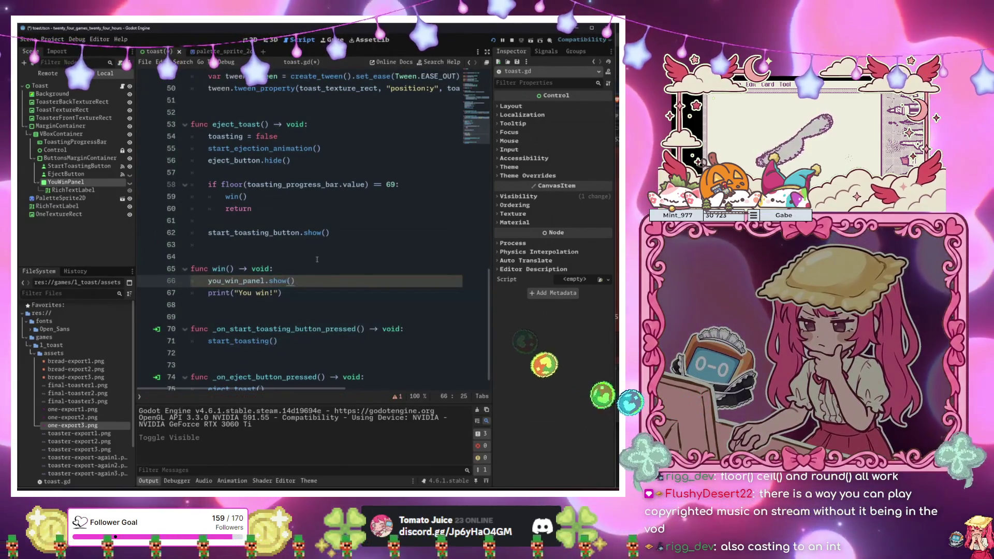
key(ctrl+s)
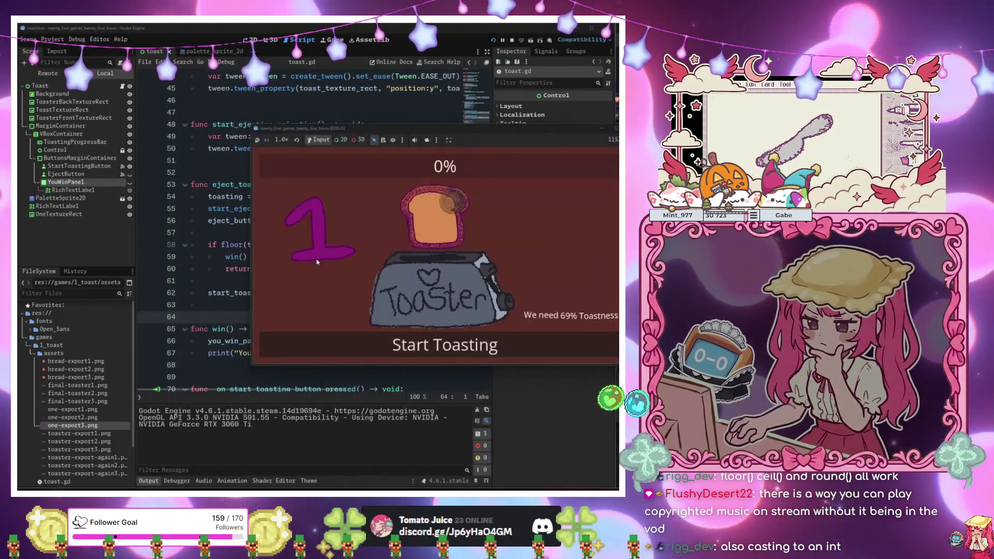
- Playtest by ejecting at 68%, restarting, then ejecting at 70% for 'You win!', and return to the editor
click(422, 344)
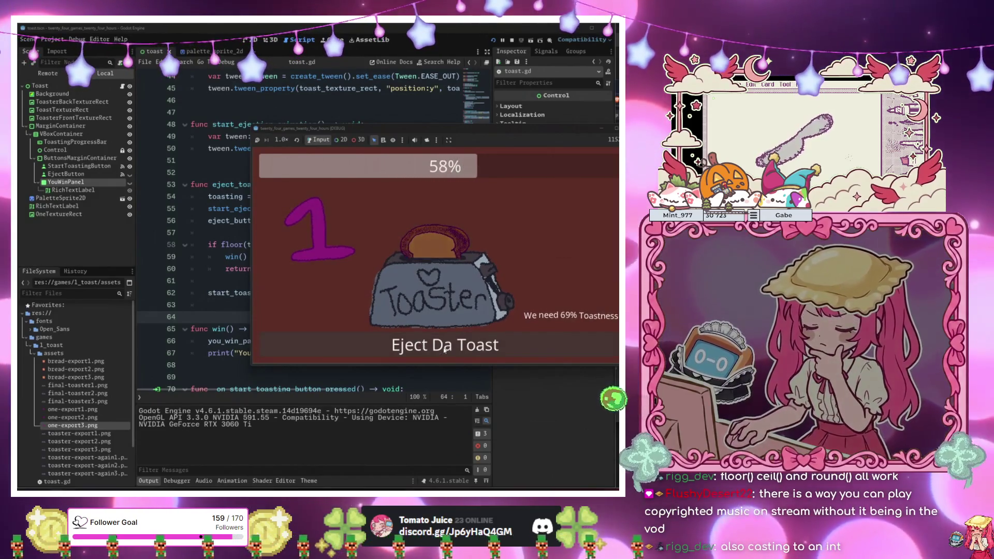
click(444, 351)
click(440, 350)
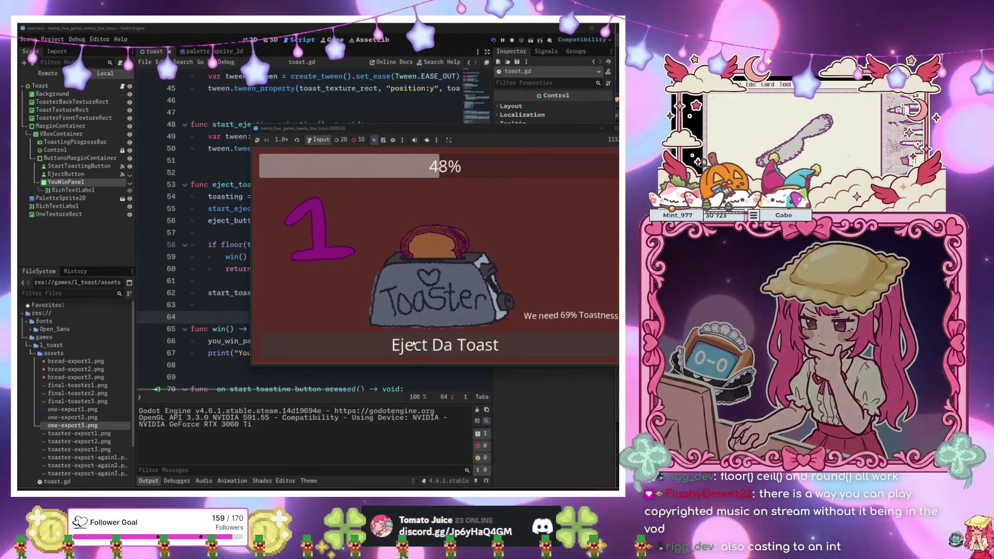
click(413, 344)
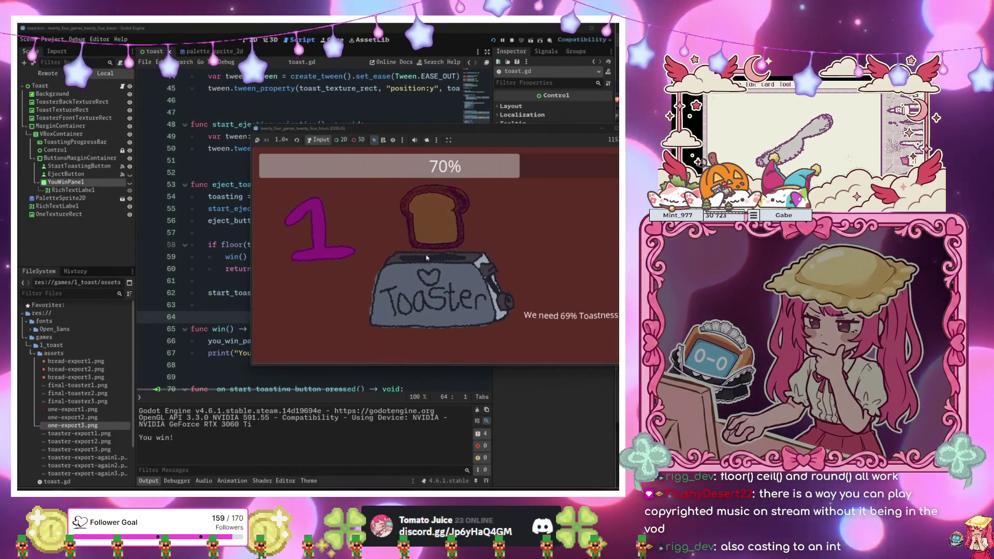
click(235, 209)
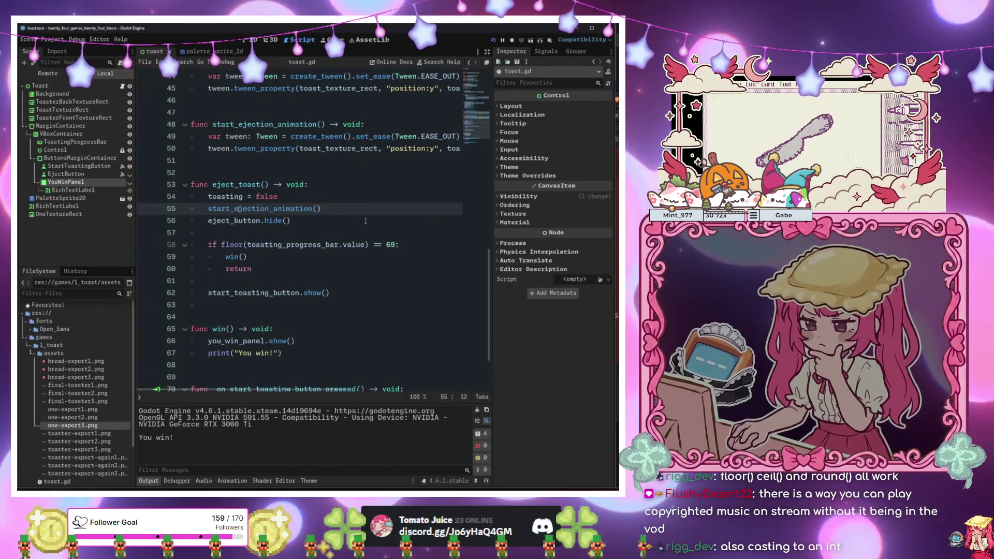
- Restore the two-part win check on line 58 as floor(value) < 70 and value >= 69
click(396, 245)
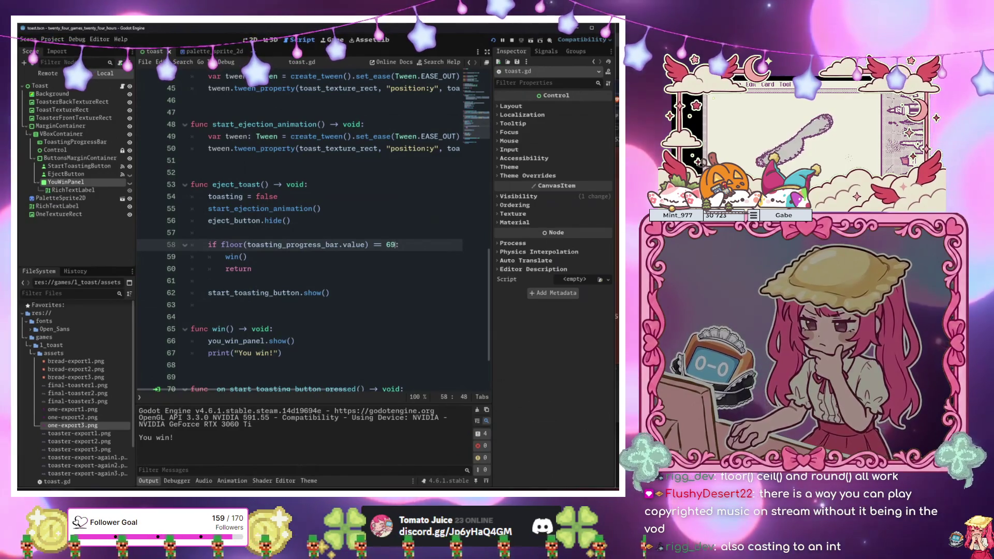
click(294, 340)
key(BackSpace)
key(BackSpace)
key(BackSpace)
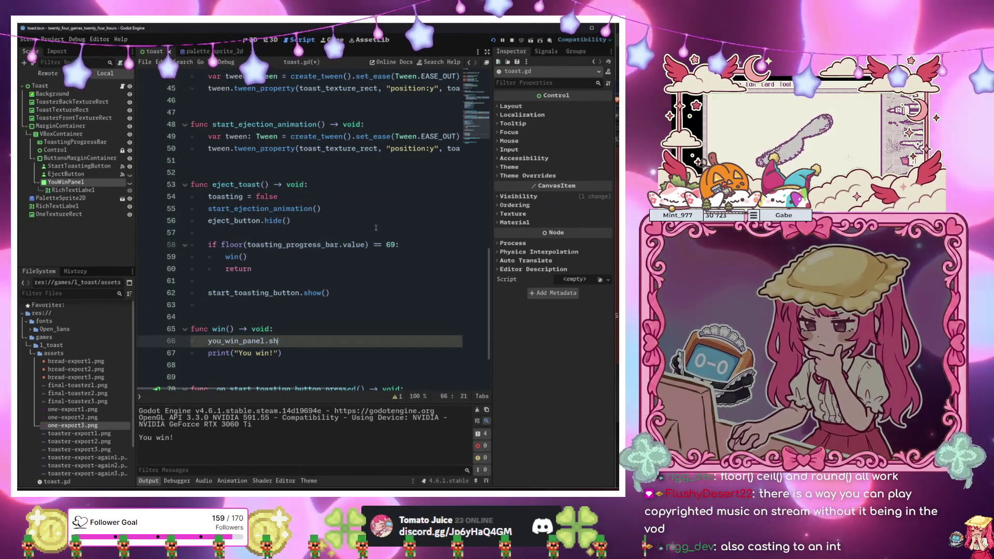
key(ctrl+s)
click(354, 244)
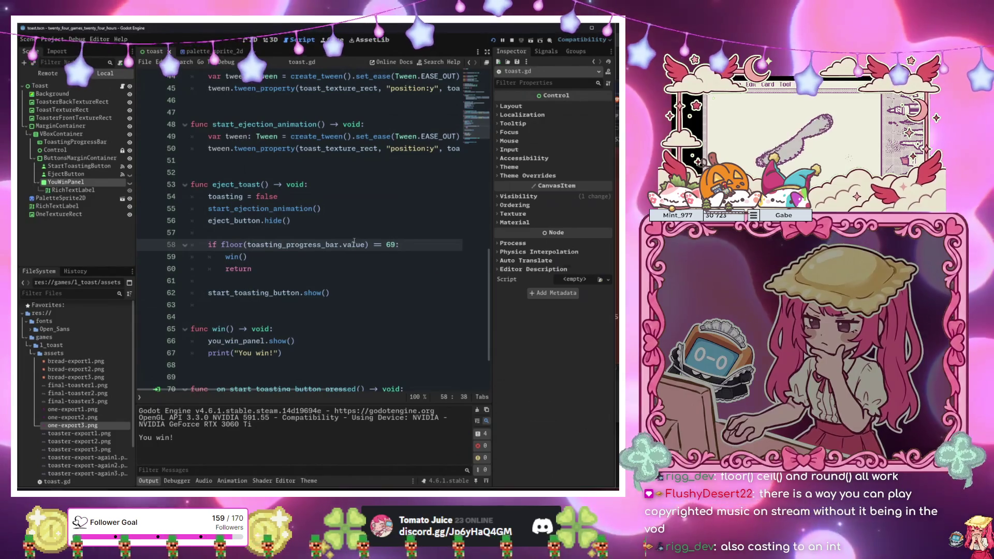
drag(294, 340, 191, 342)
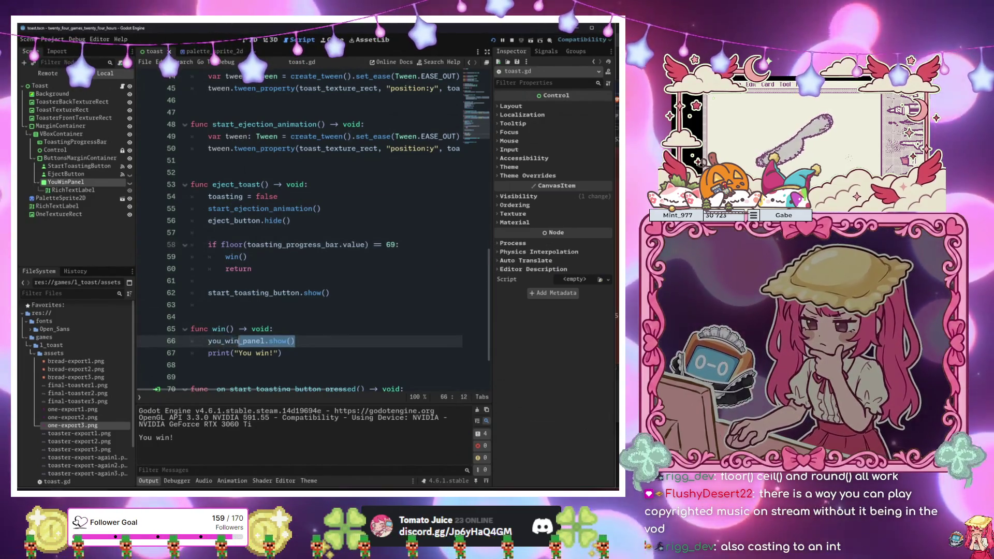
key(ctrl+z)
key(ctrl+z)
key(ctrl+z)
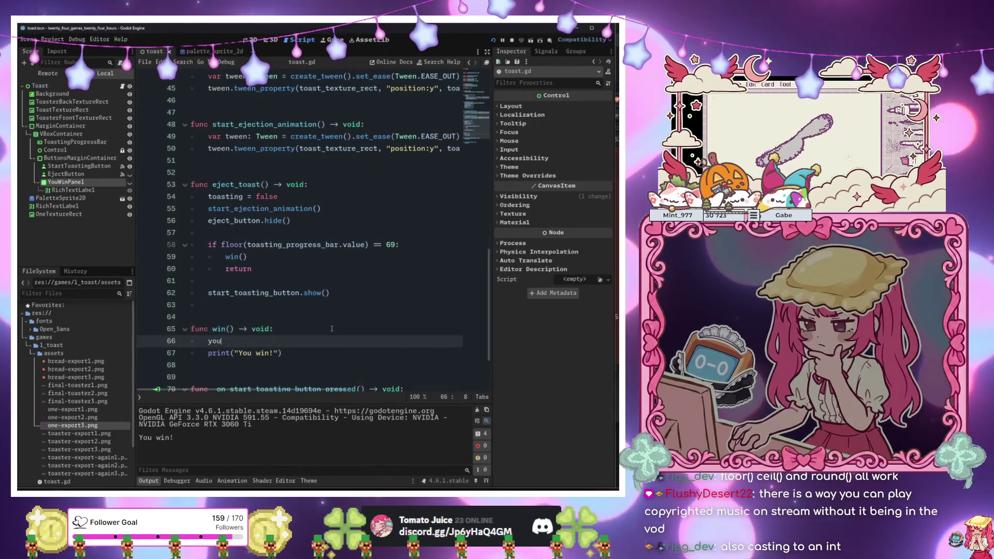
key(Delete)
key(Delete)
text(< 70 and)
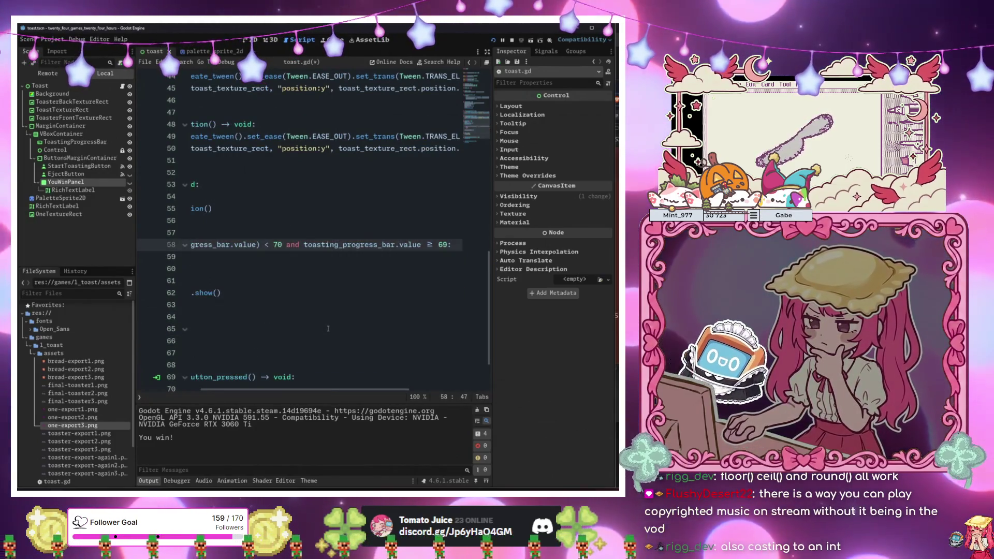
- Add you_win_panel.show() at the start of win(), then launch the game
click(328, 328)
click(248, 316)
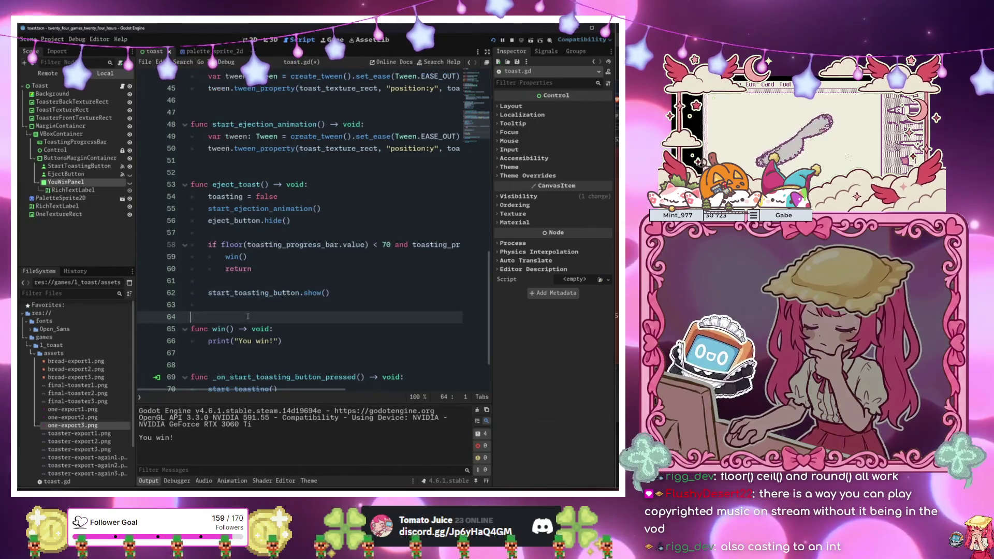
click(291, 329)
key(Return)
text(you_win_panel.show())
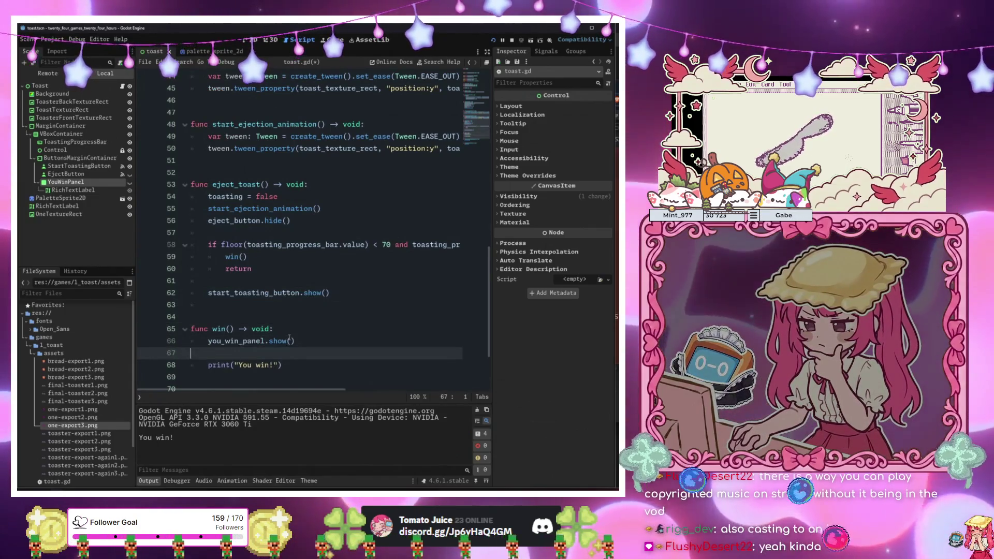
click(358, 353)
scroll(359, 354, down, 3)
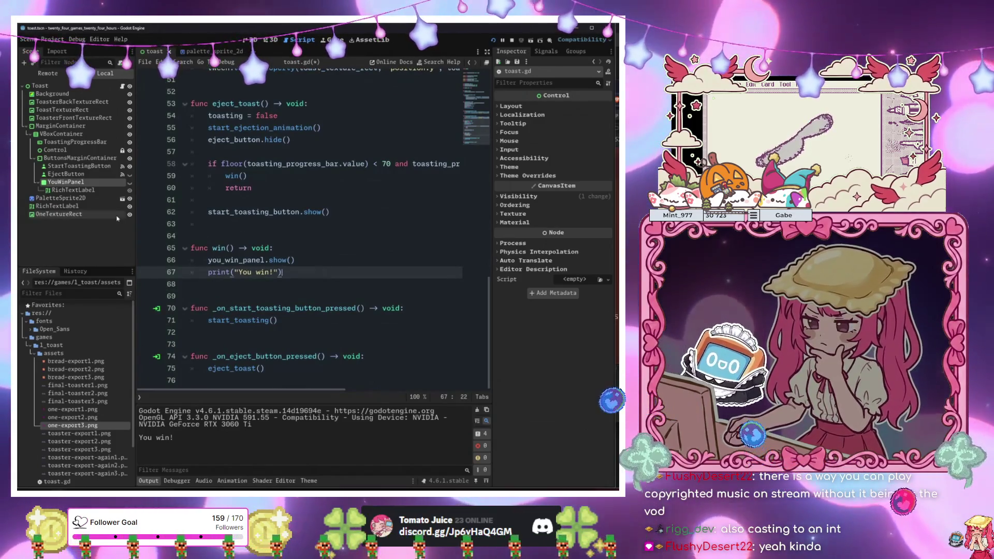
click(291, 202)
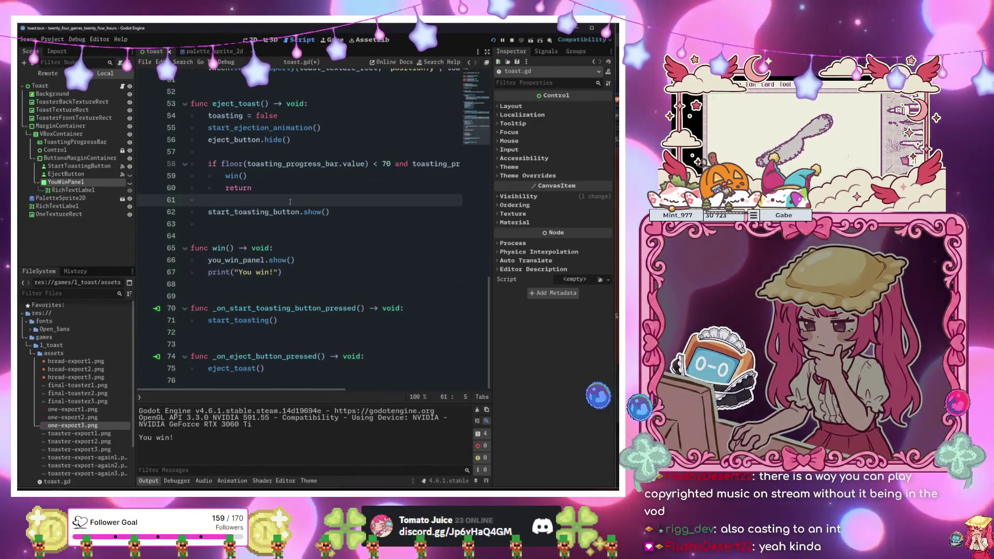
key(F6)
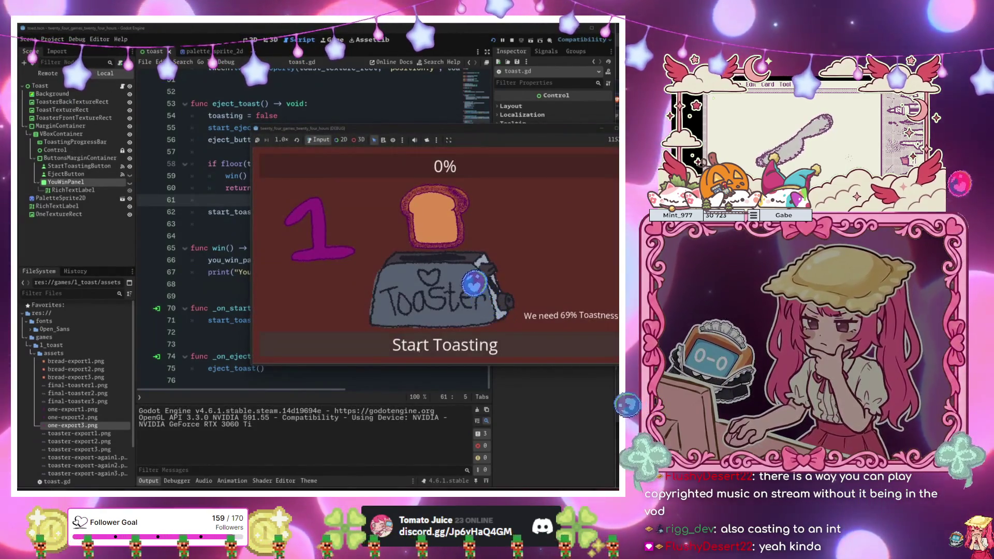
- Playtest by ejecting at 67%, restarting, then ejecting at 70% for 'You win!', and close the game
click(418, 349)
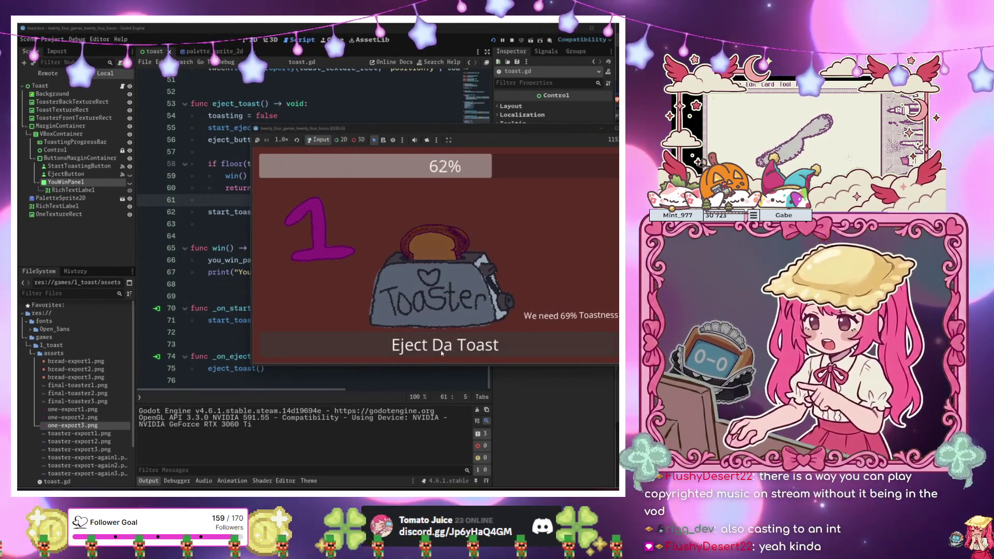
click(442, 352)
click(442, 352)
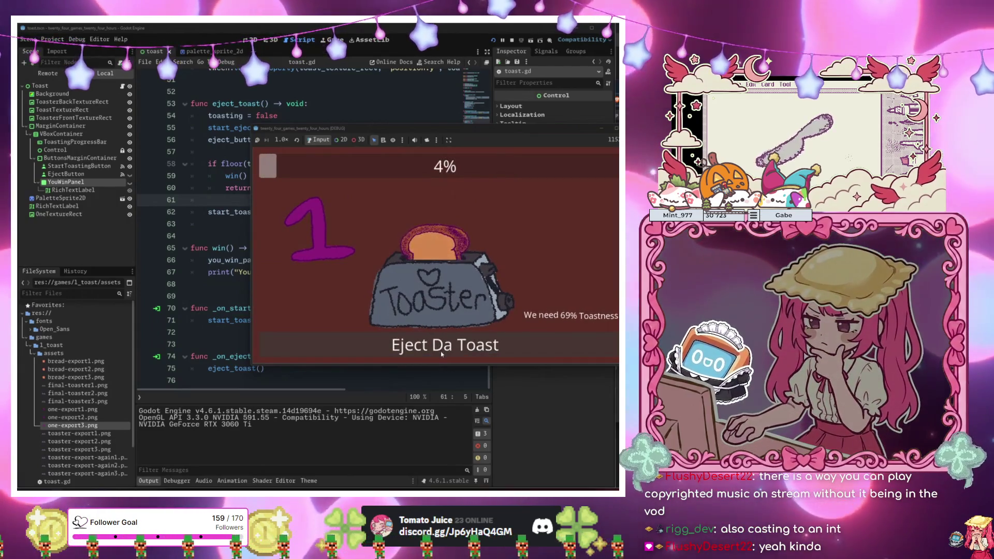
drag(471, 133, 409, 139)
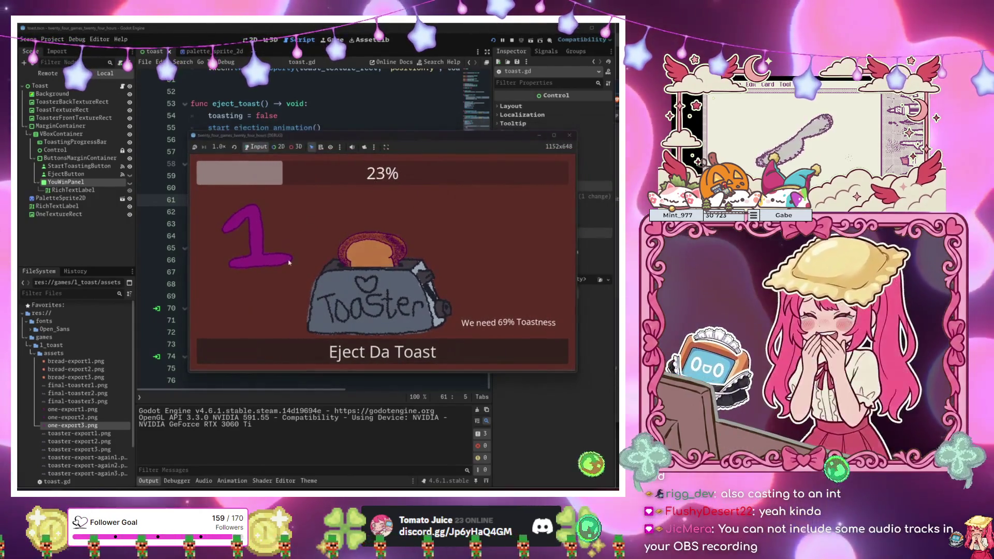
click(377, 358)
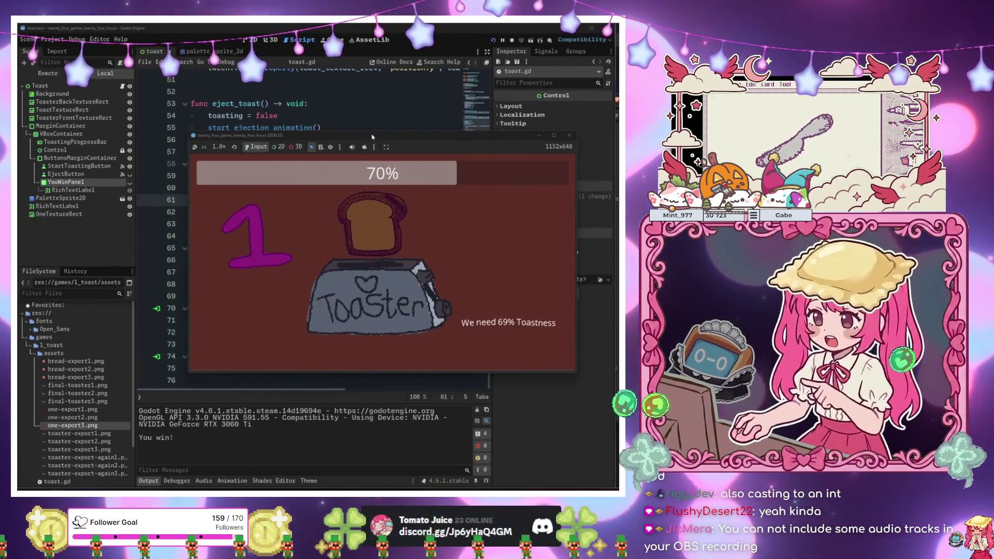
click(375, 224)
click(379, 164)
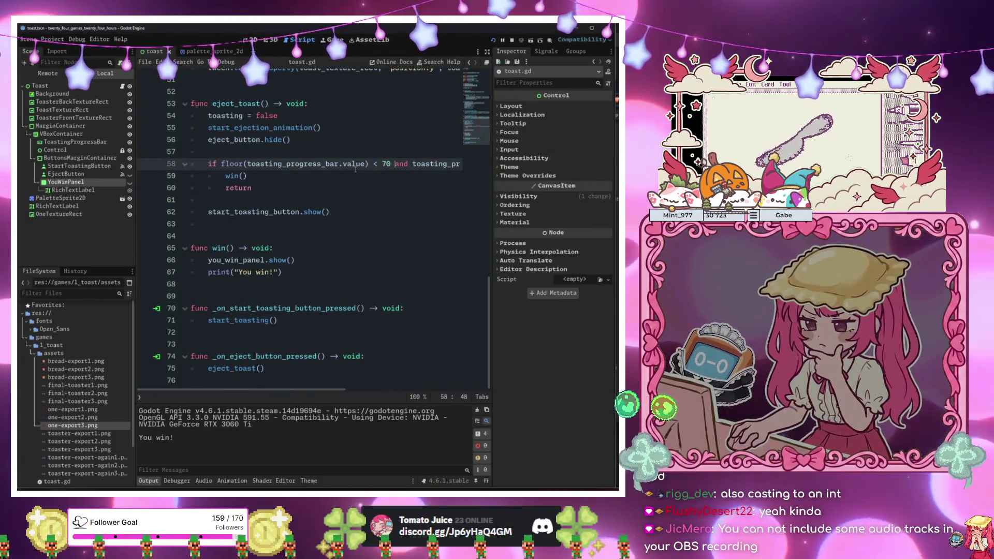
- Remove floor() from the line 58 win check and playtest, ejecting the toast at 70%
key(ctrl+z)
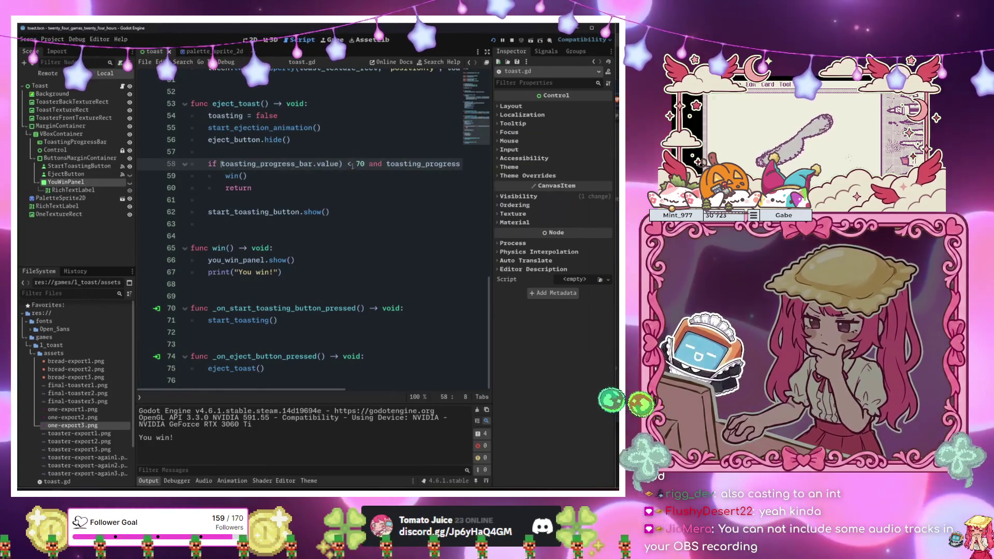
click(356, 196)
key(F5)
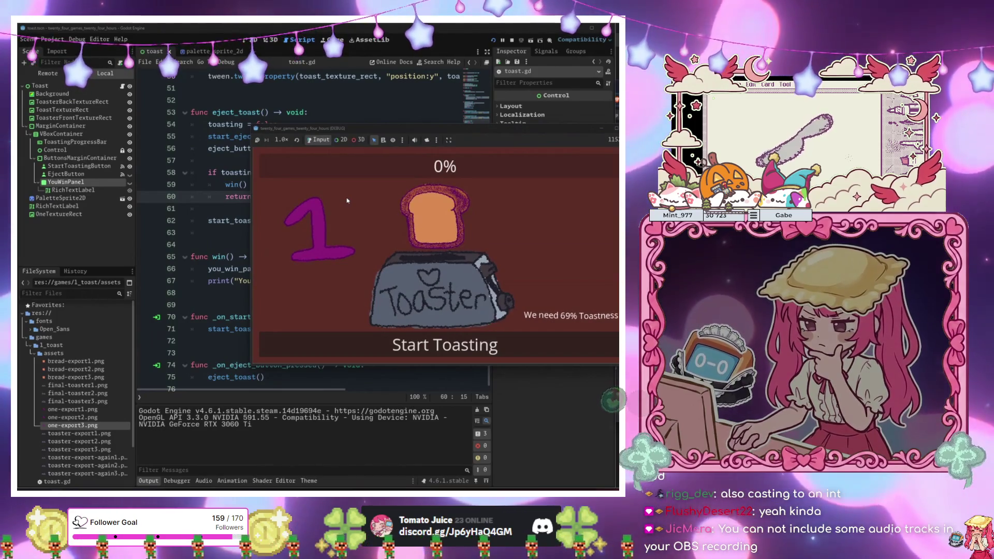
click(434, 342)
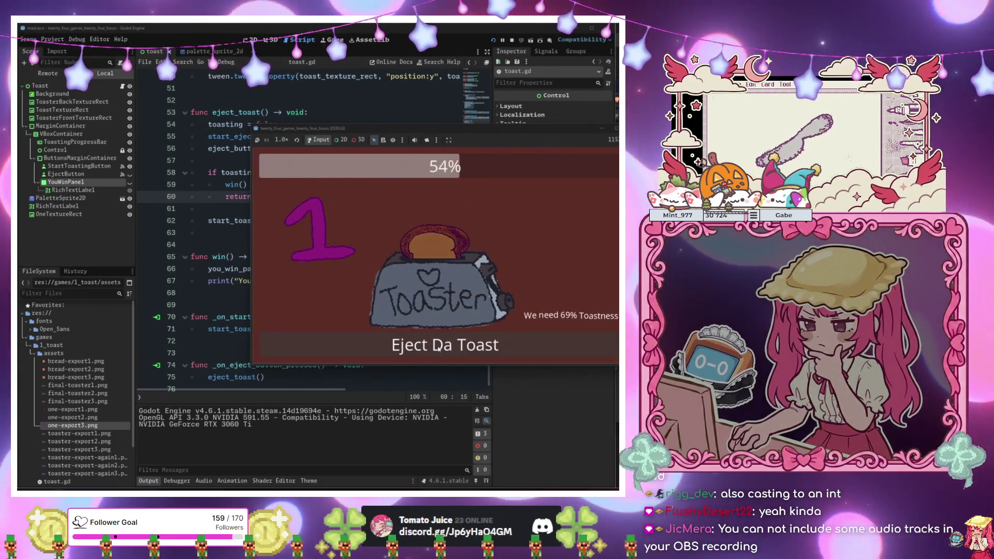
click(439, 349)
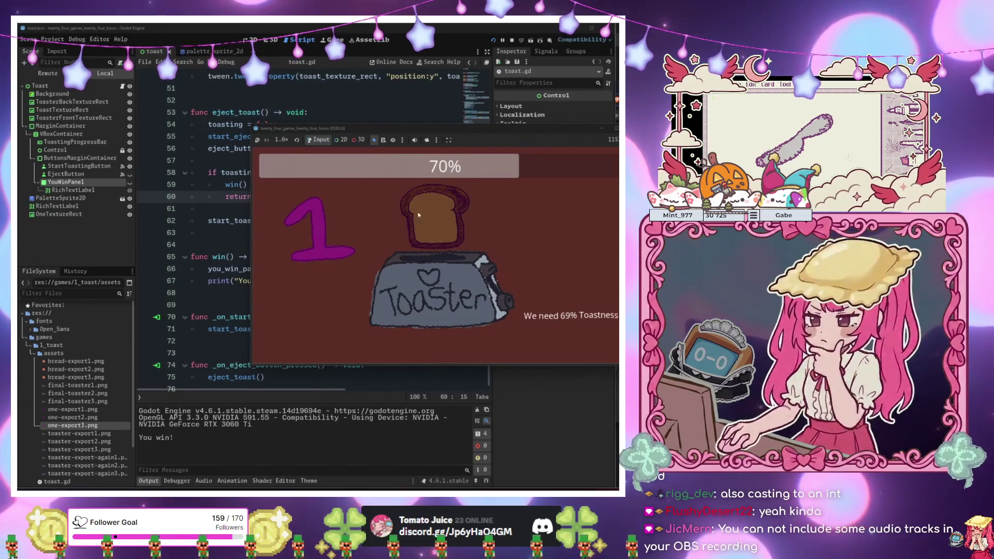
key(F8)
- Review the line 58 win condition, then select ToastingProgressBar in the Scene dock
drag(365, 172, 468, 170)
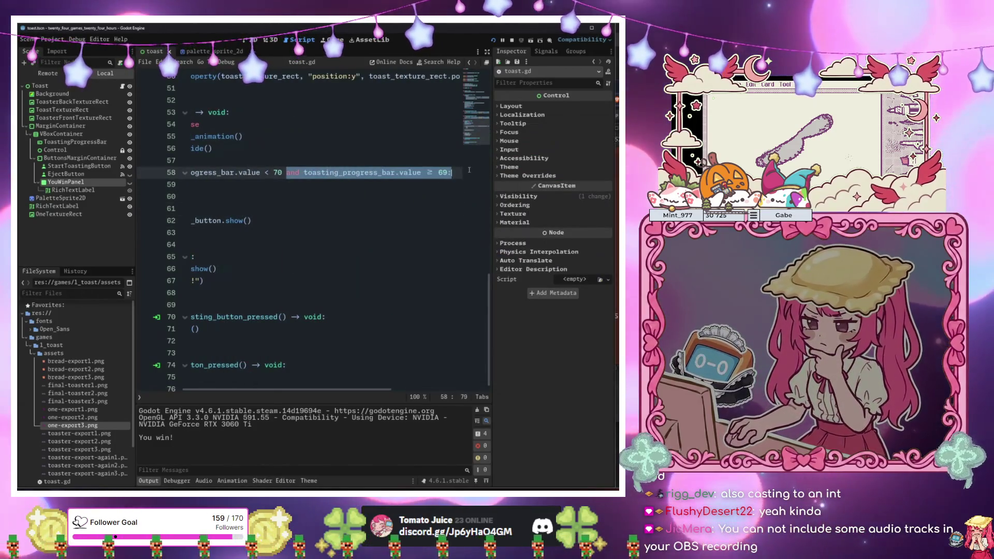
click(426, 172)
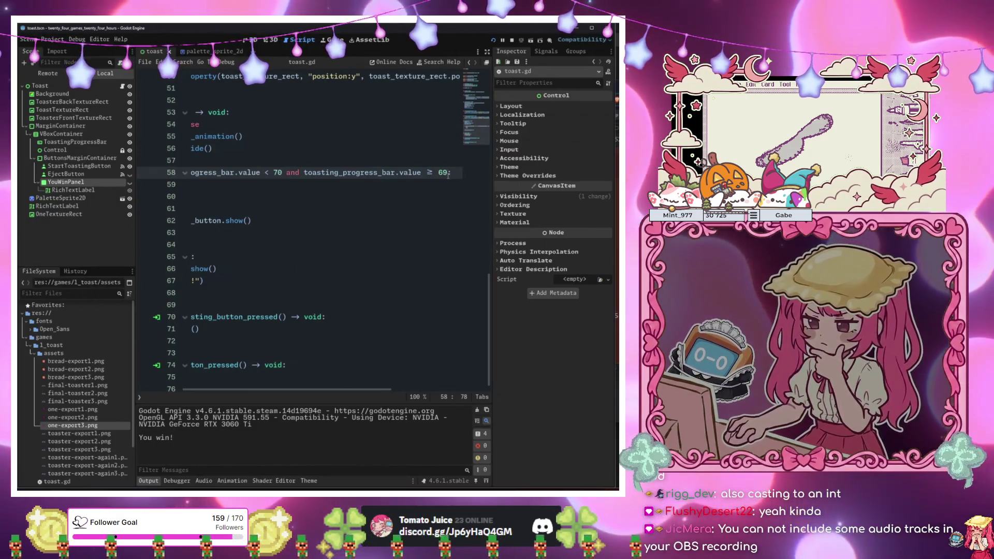
click(328, 184)
click(305, 172)
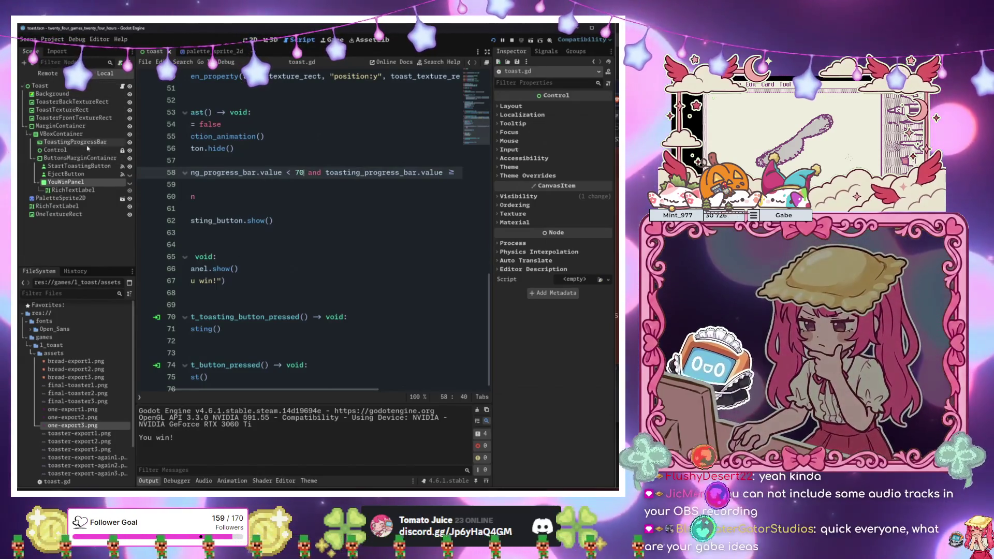
click(87, 143)
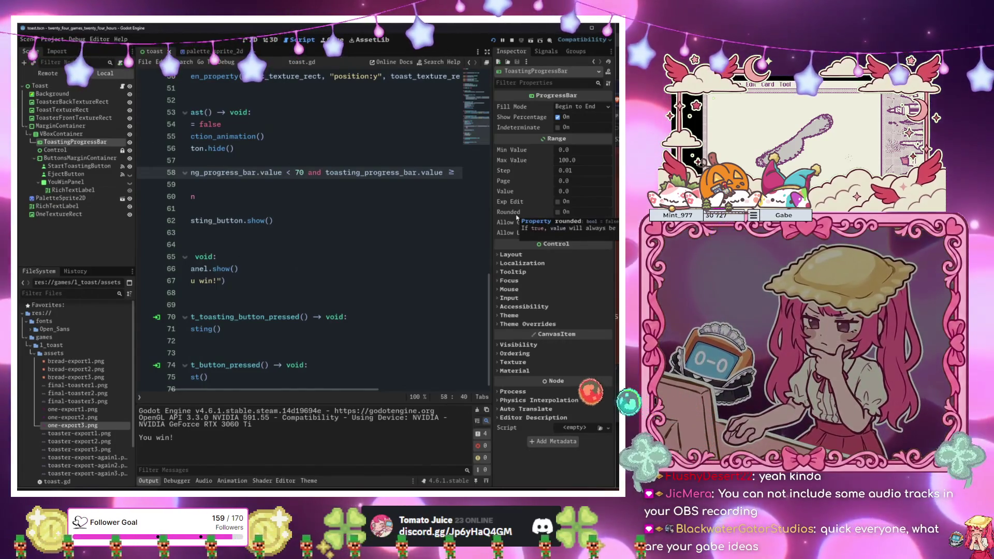
- Enable Rounded on the progress bar, save, and playtest with Start Toasting
click(558, 212)
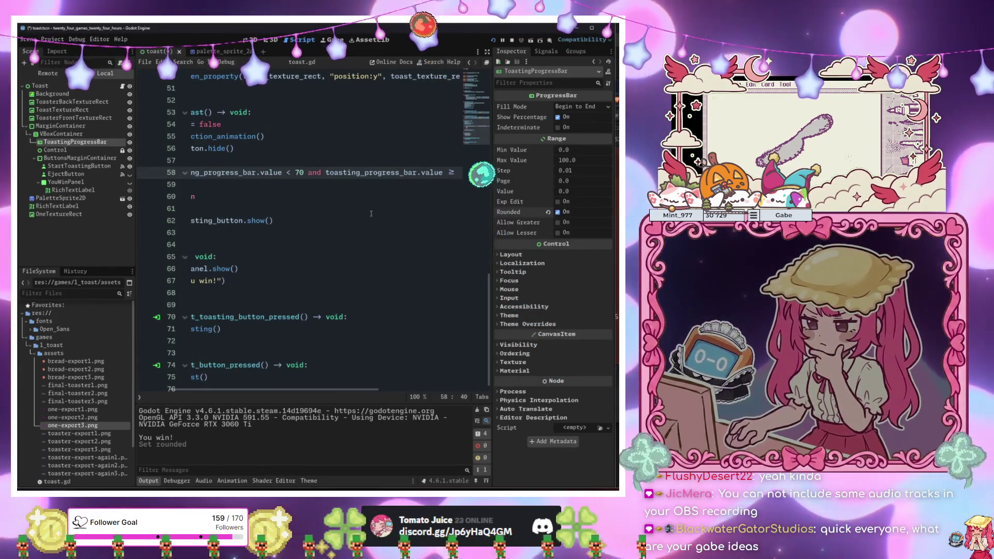
click(339, 208)
scroll(338, 197, up, 2)
key(ctrl+s)
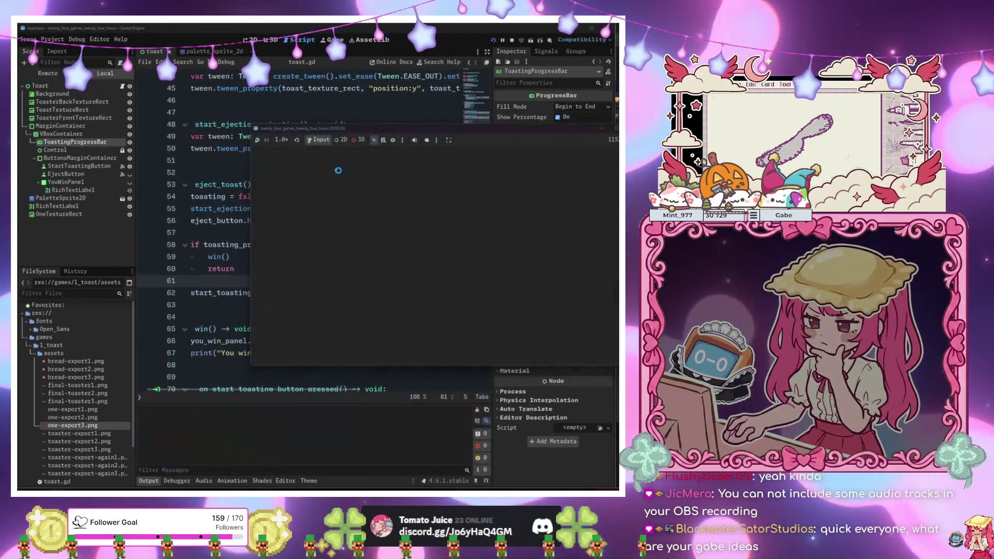
click(408, 343)
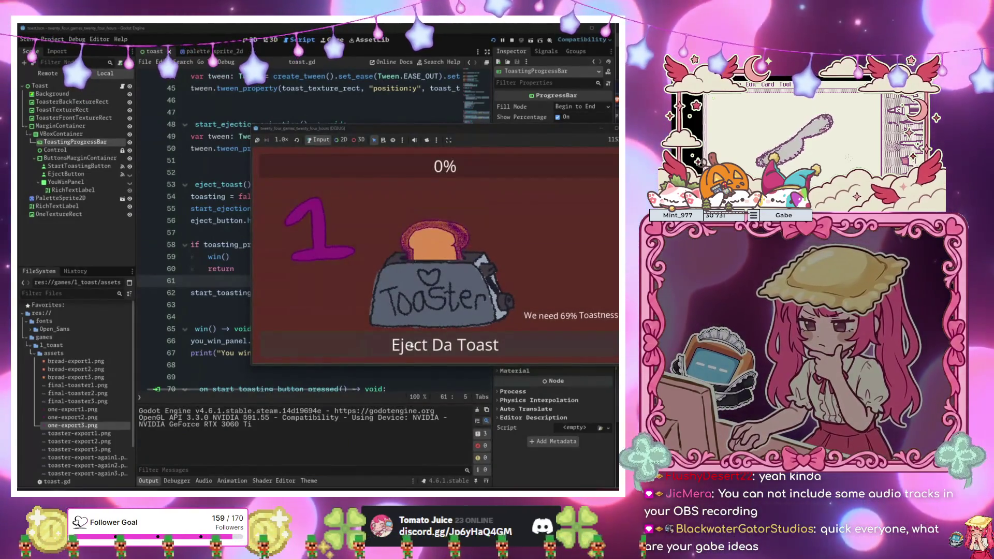
- Begin wrapping line 58's win check in floor(, leaving it unclosed for now
click(249, 197)
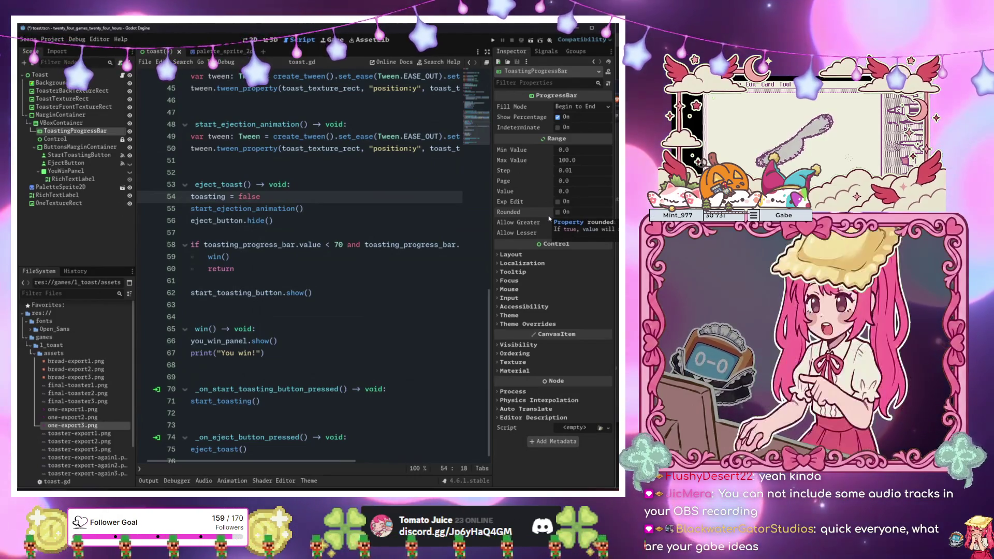
click(342, 244)
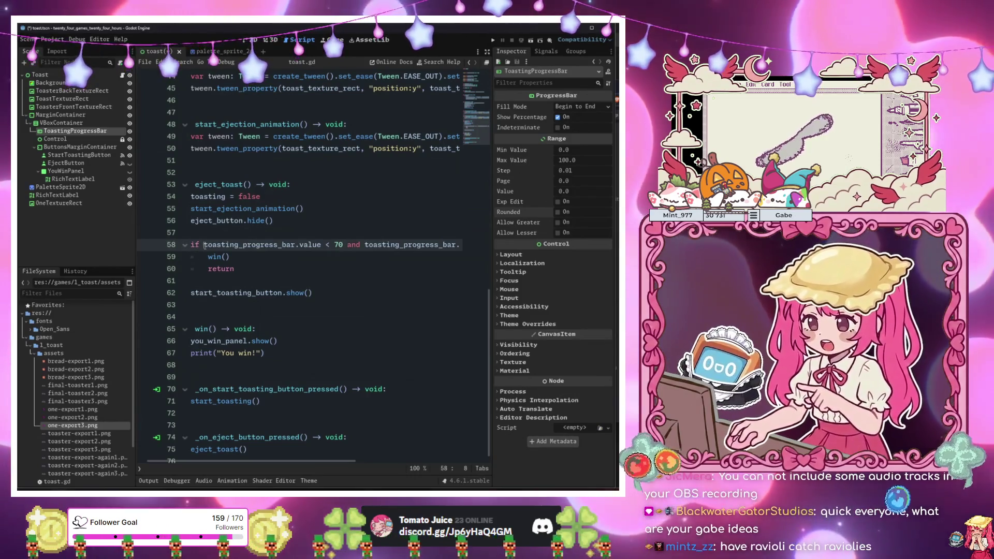
text(floor())
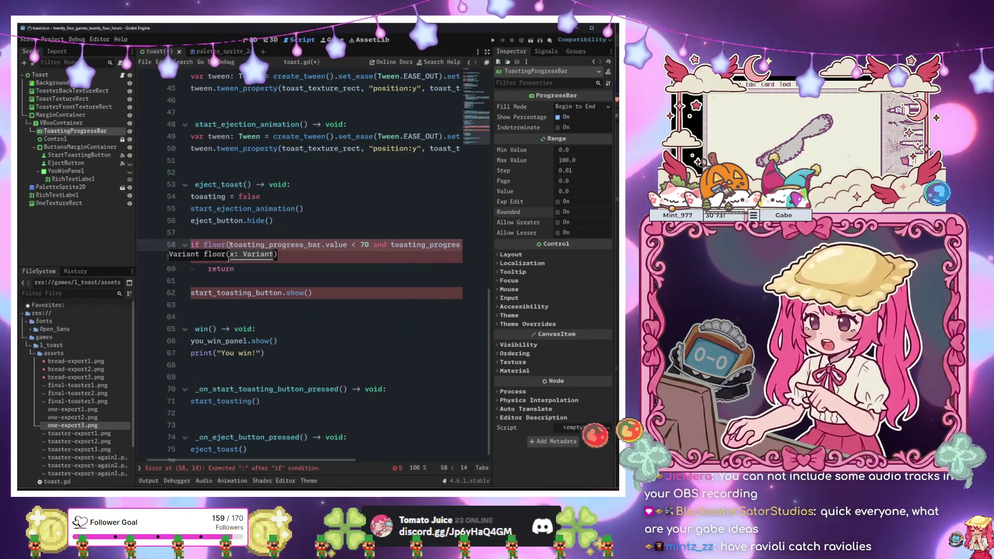
- Make line 58 read floor(toasting_progress_bar.value) == 70, then bring up GitHub Desktop's changed files
click(347, 244)
text()=)
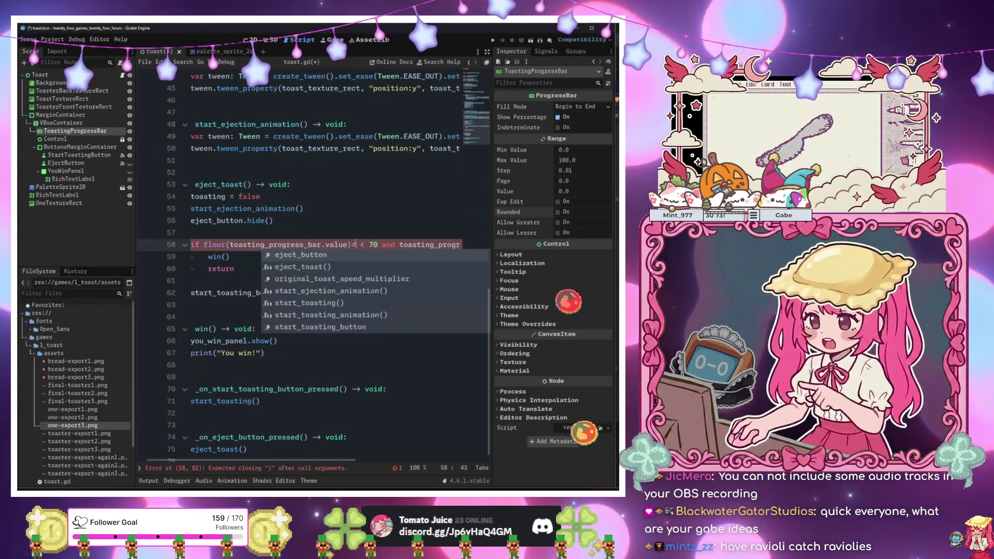
key(Escape)
key(BackSpace)
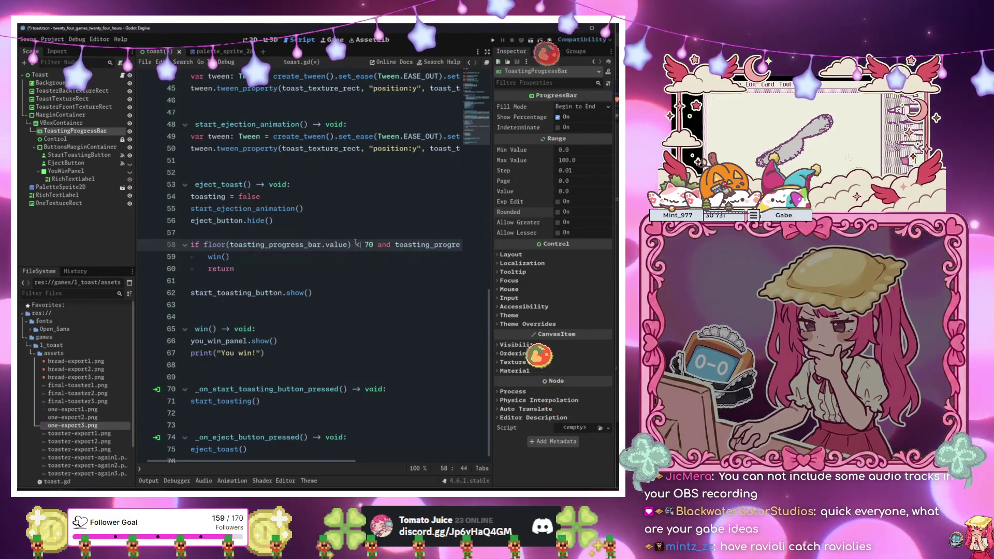
text(==)
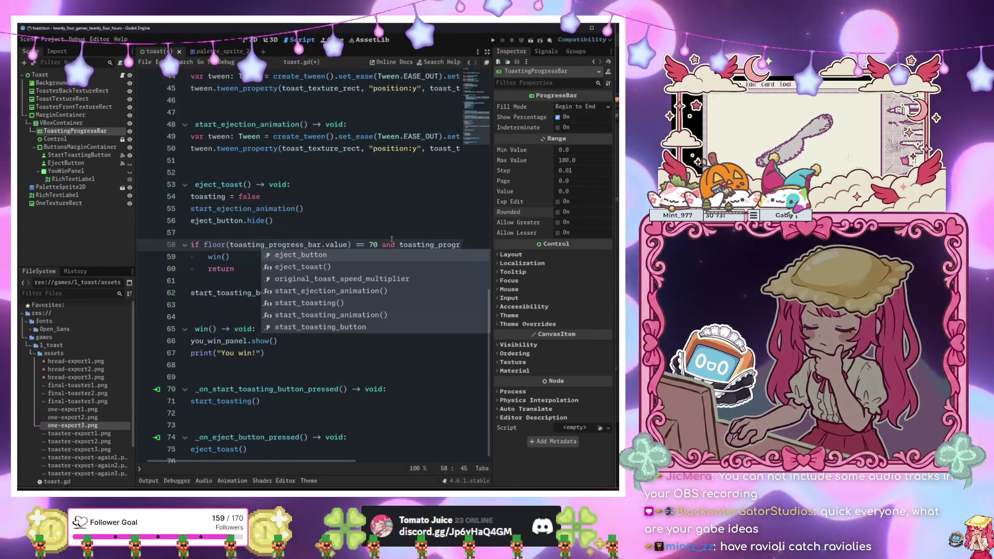
click(391, 237)
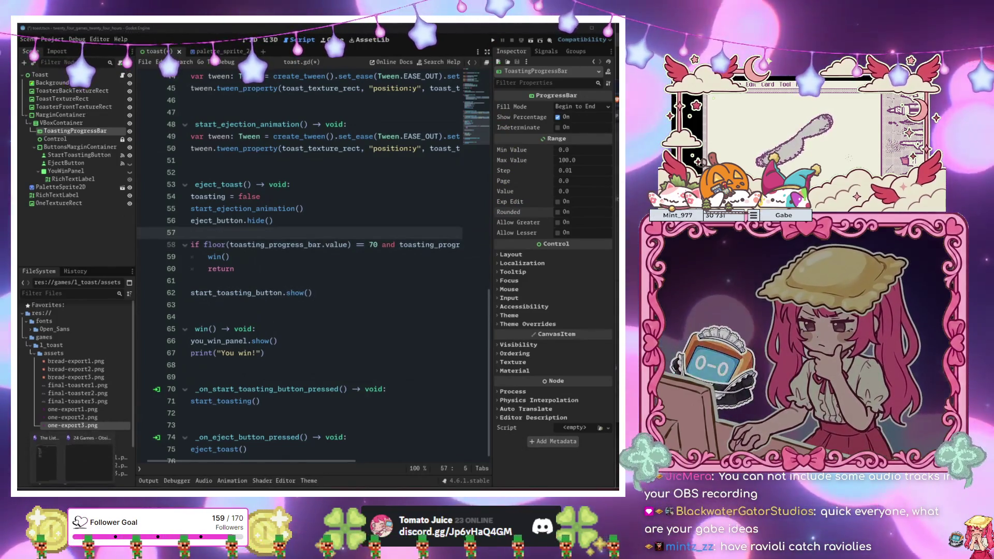
key(alt+Tab)
key(alt+Tab)
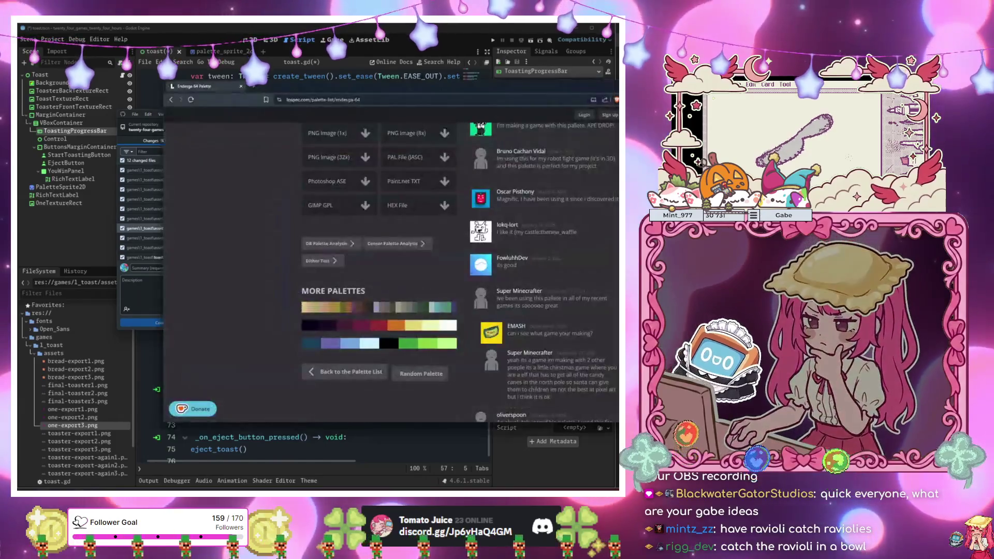
mouse_move(73, 489)
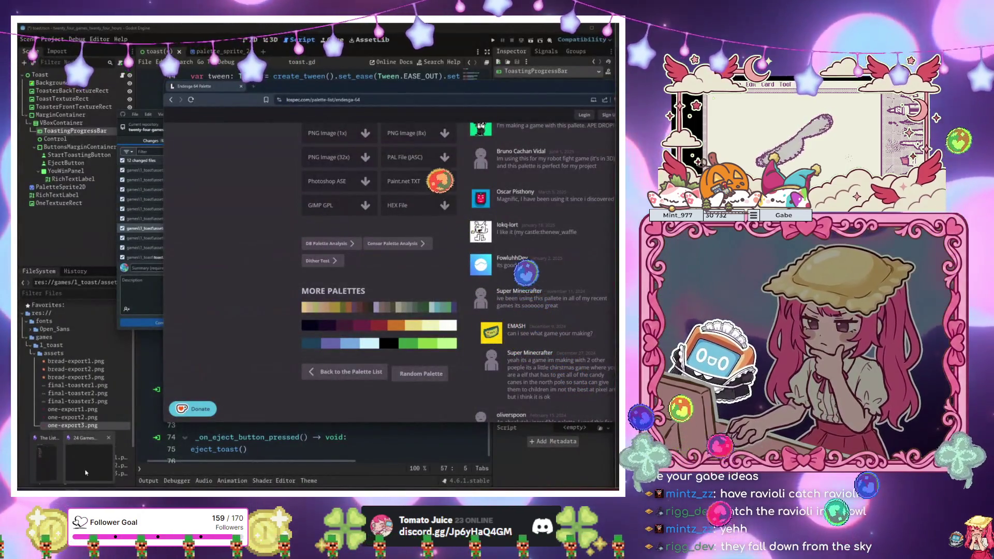
key(alt+Tab)
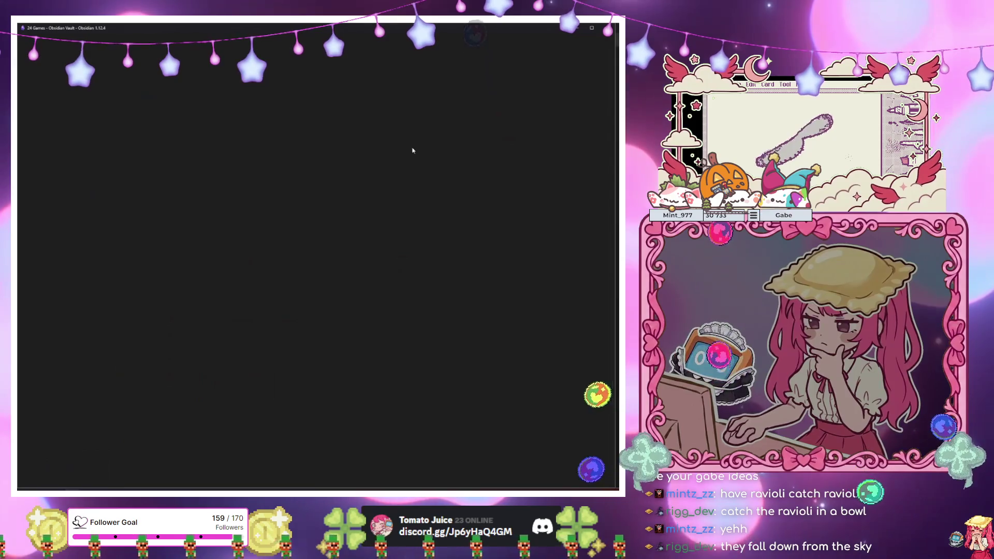
click(576, 29)
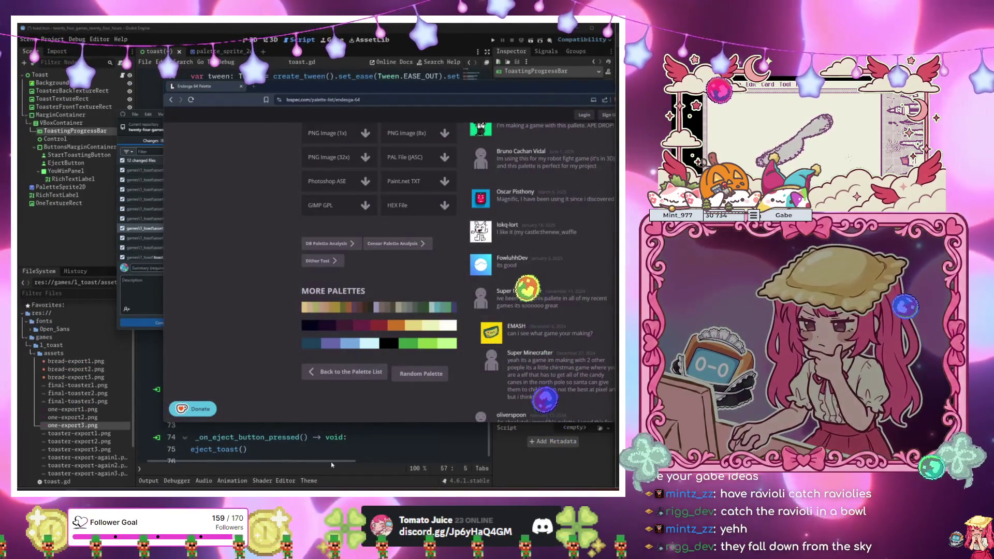
key(alt+Tab)
click(424, 257)
- Delete 'and toasting_progress_bar.value ≥ 69' from line 58's win check
click(428, 244)
double_click(435, 245)
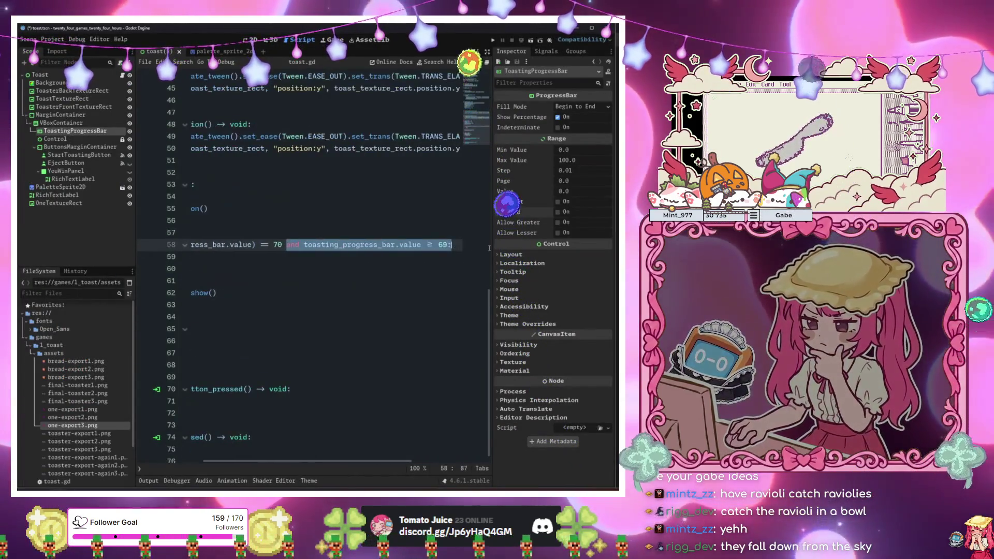
click(433, 258)
drag(345, 245, 458, 244)
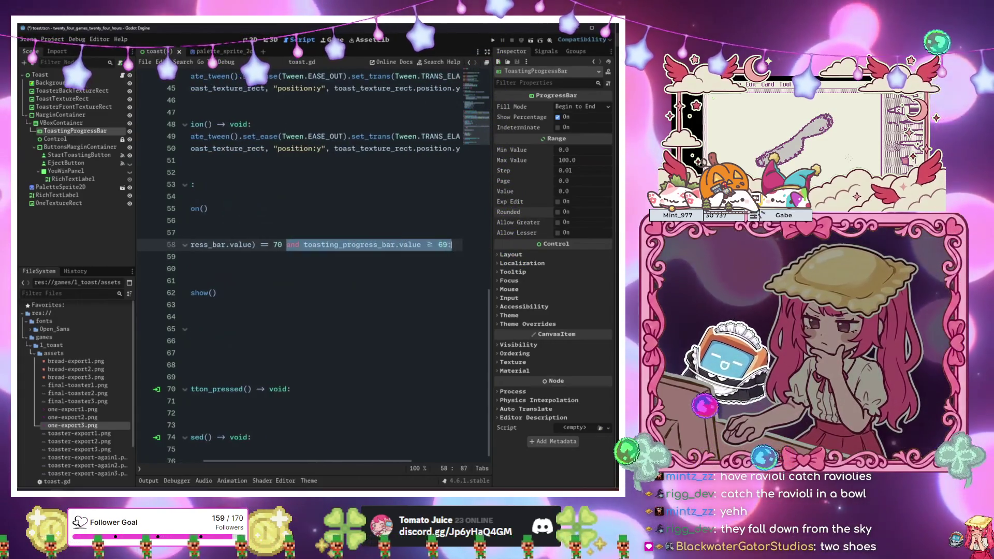
key(BackSpace)
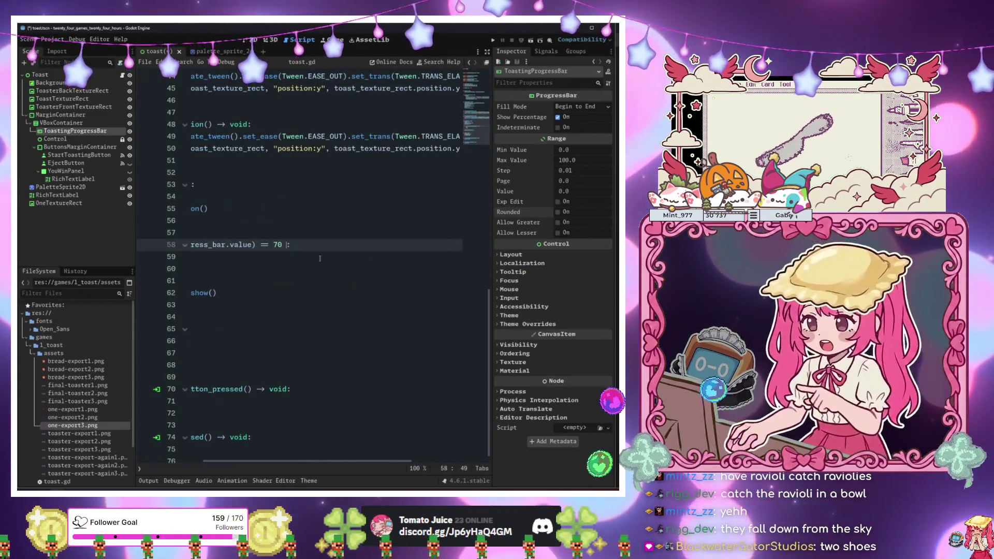
scroll(385, 248, left, 3)
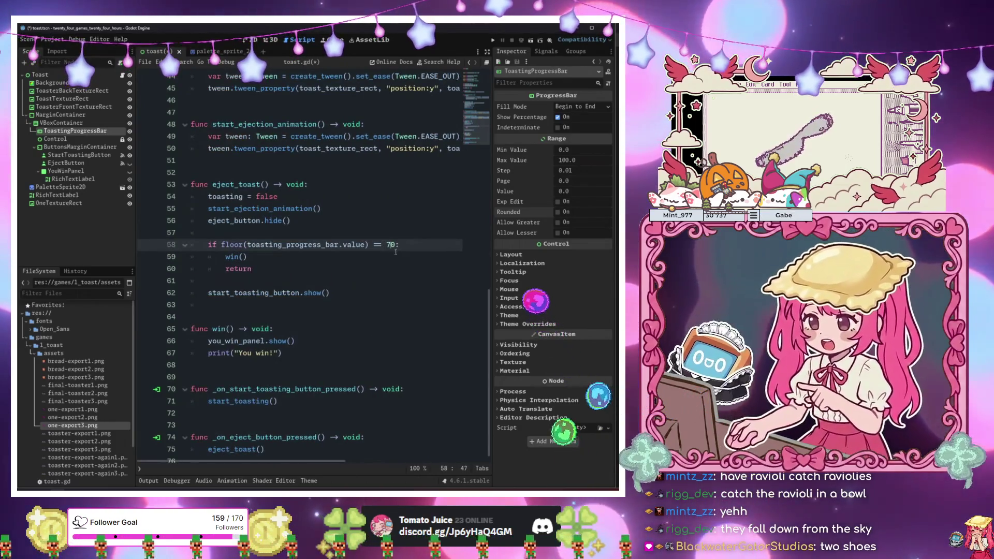
- Edit the 70 threshold on line 58 and launch the game to test it
click(395, 245)
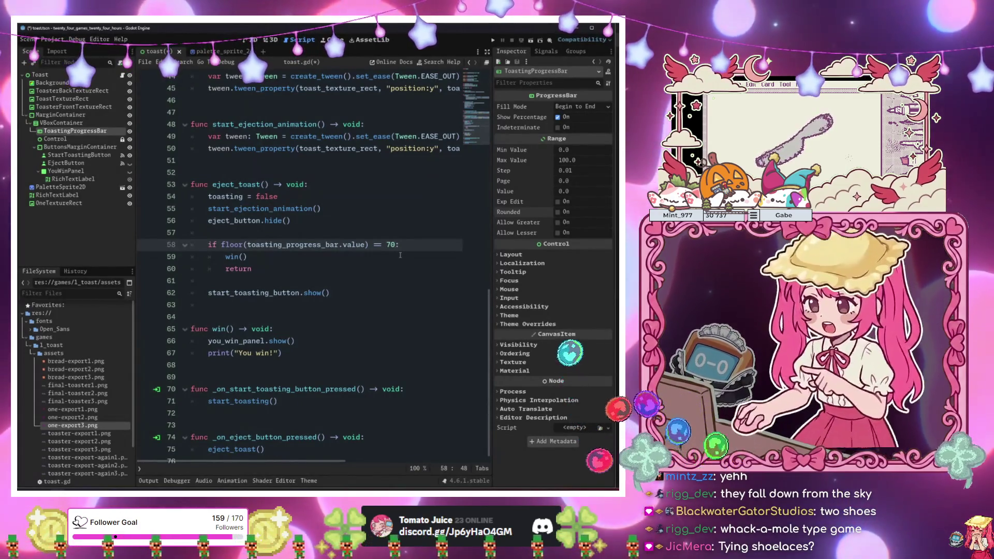
key(BackSpace)
key(BackSpace)
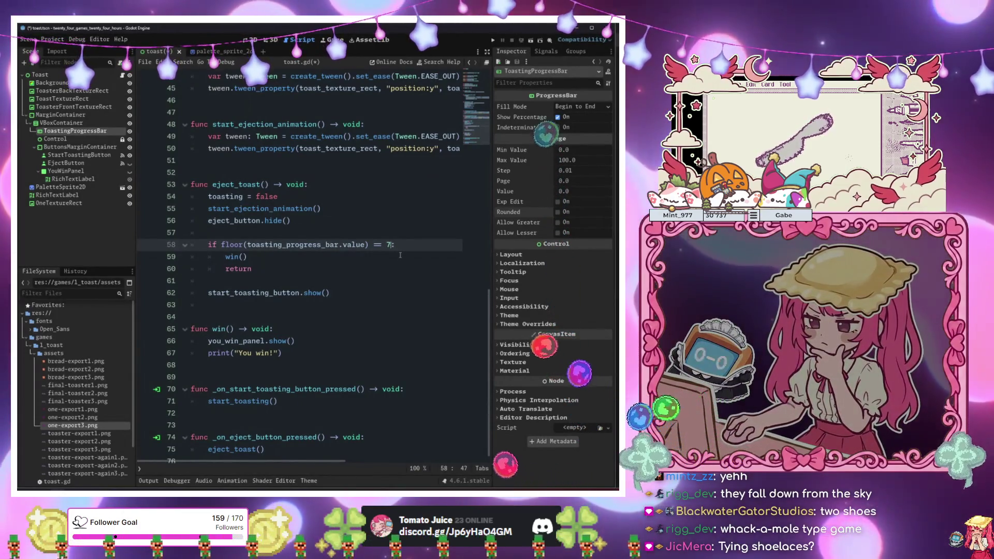
text(68)
click(400, 254)
key(F5)
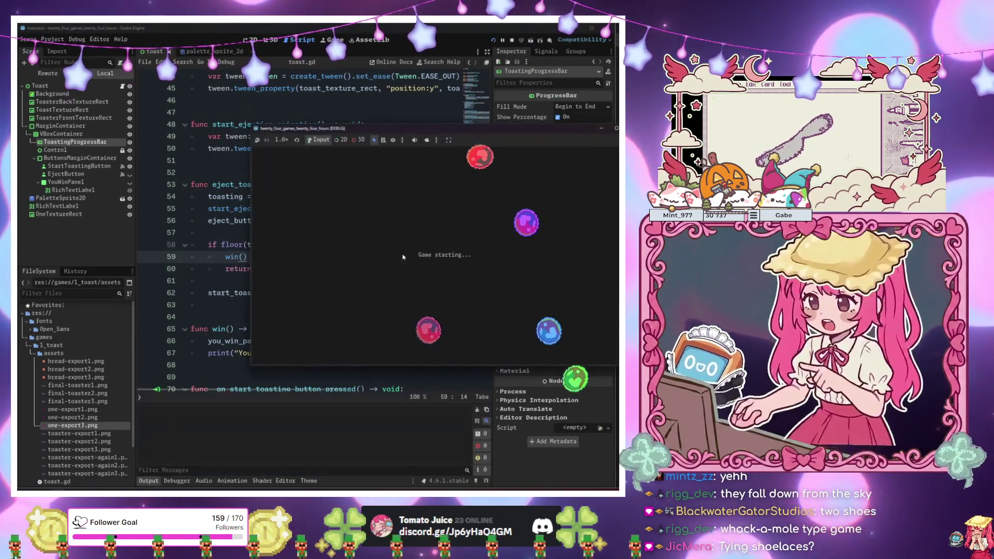
- Playtest by ejecting the toast at 69% to get 'You win!', then return to line 58
click(434, 347)
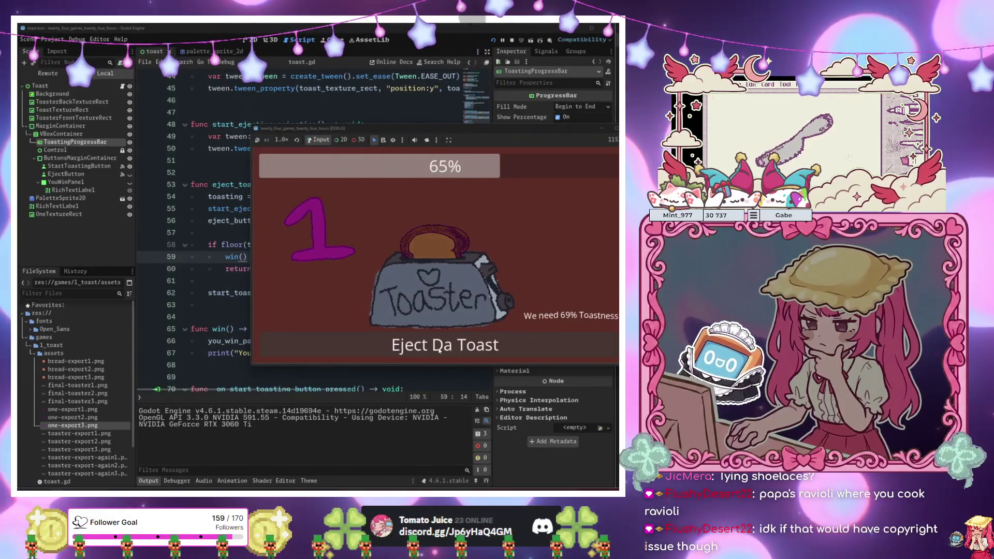
click(439, 351)
mouse_move(481, 130)
mouse_down()
mouse_move(383, 360)
mouse_move(301, 336)
mouse_up()
click(231, 244)
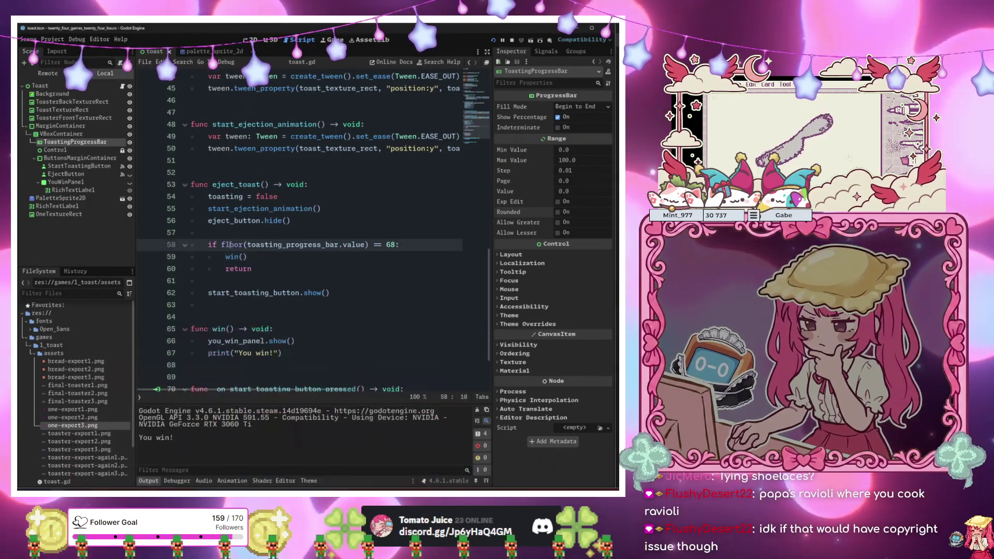
mouse_move(235, 244)
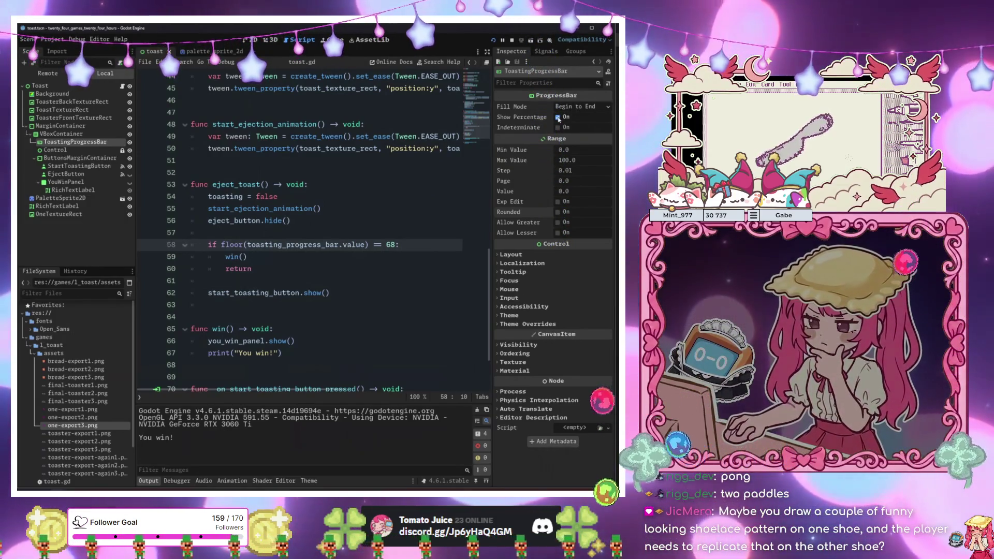
- Toggle the progress bar's Show Percentage off and back on in the 2D view
click(558, 117)
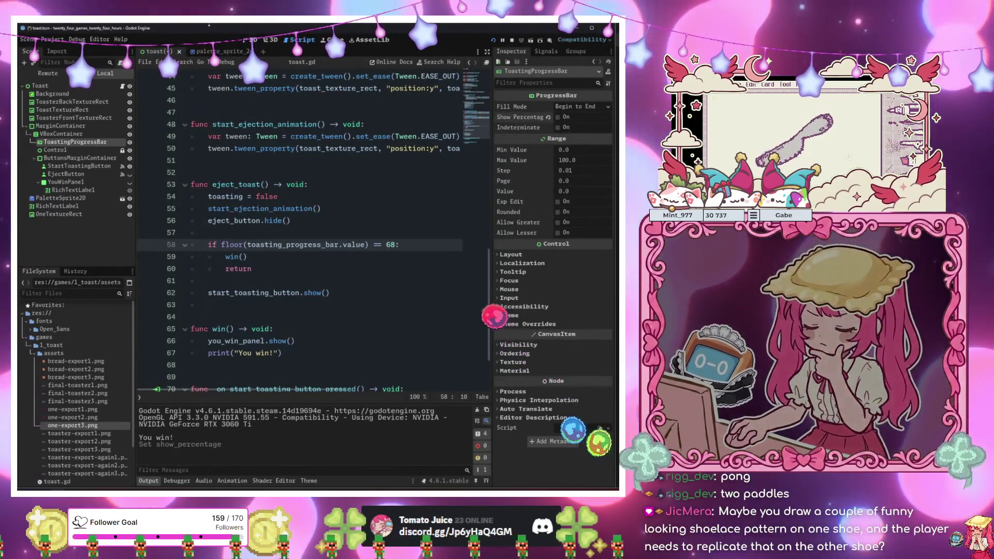
click(251, 39)
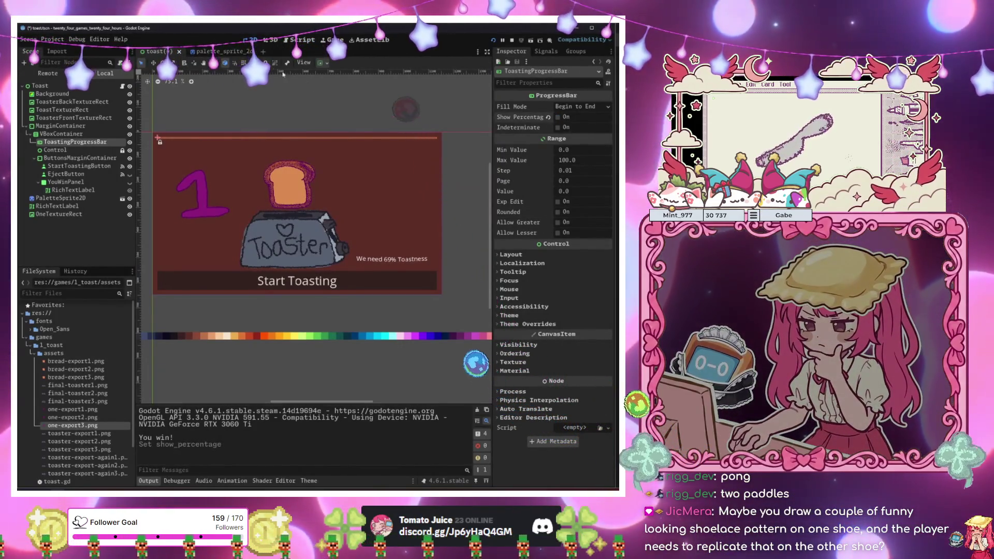
click(547, 117)
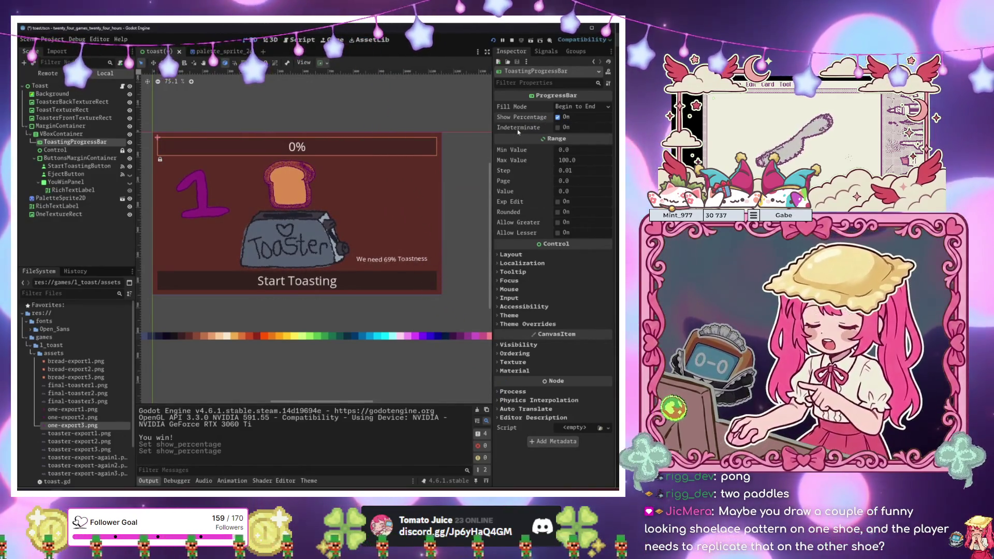
mouse_move(518, 132)
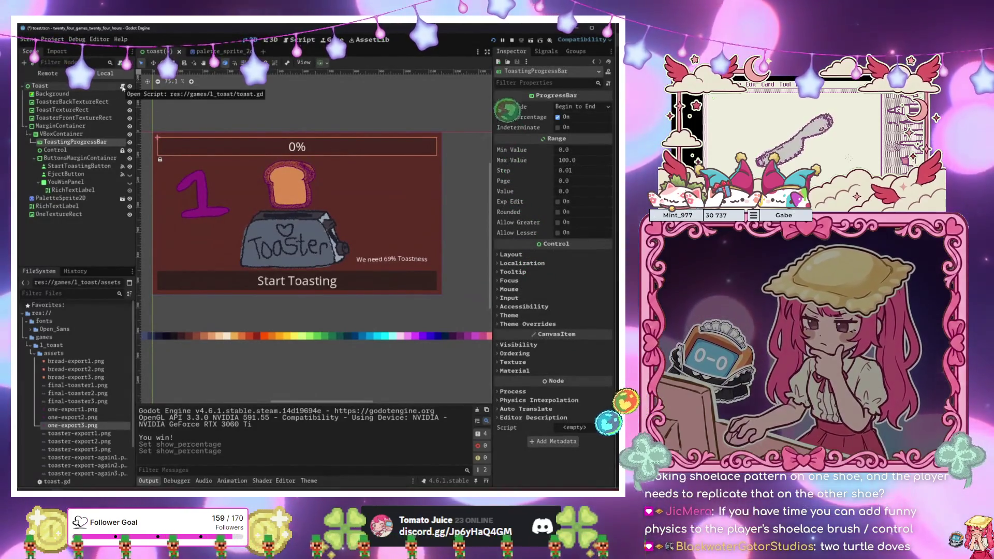
- Check the win check on line 58 of toast.gd, then return to the 2D view
click(122, 86)
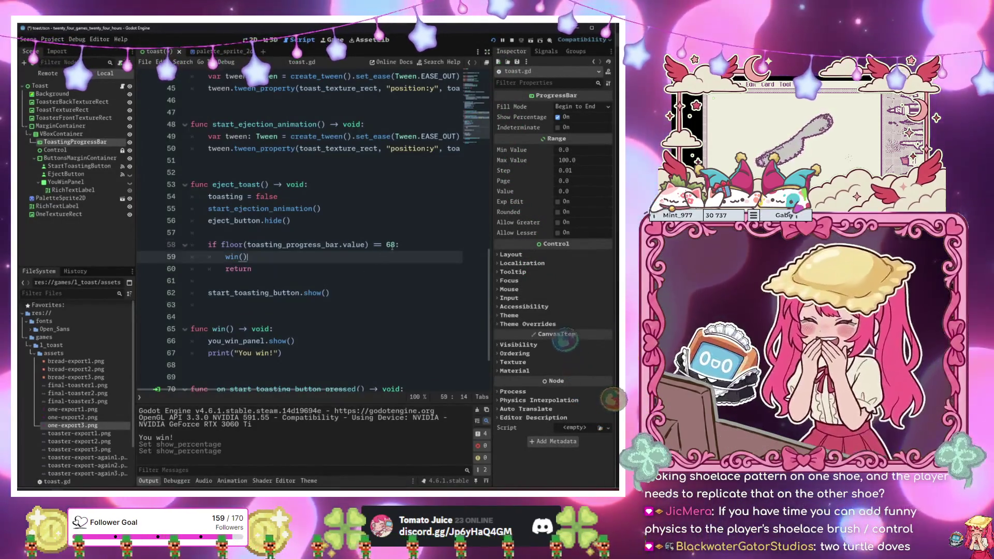
click(290, 244)
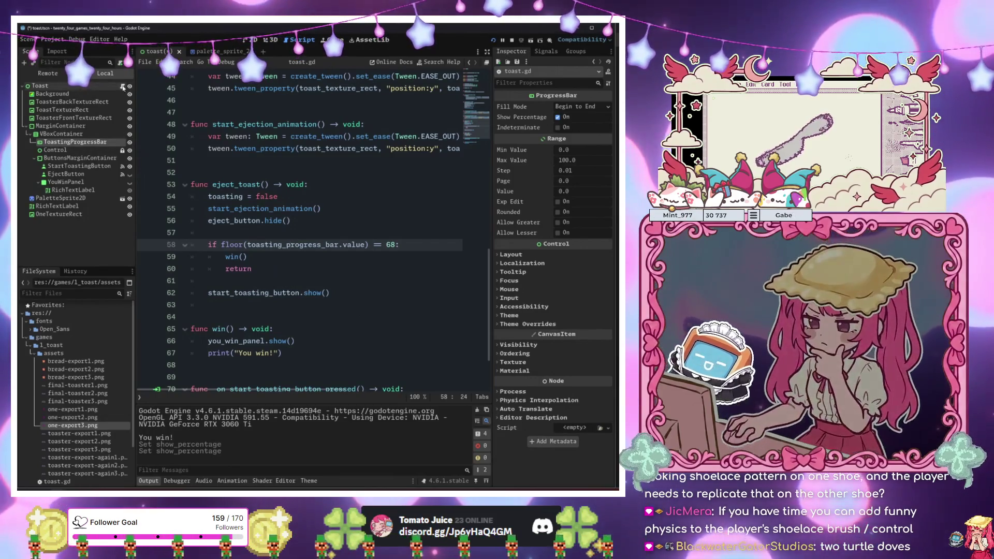
scroll(301, 207, up, 6)
click(252, 40)
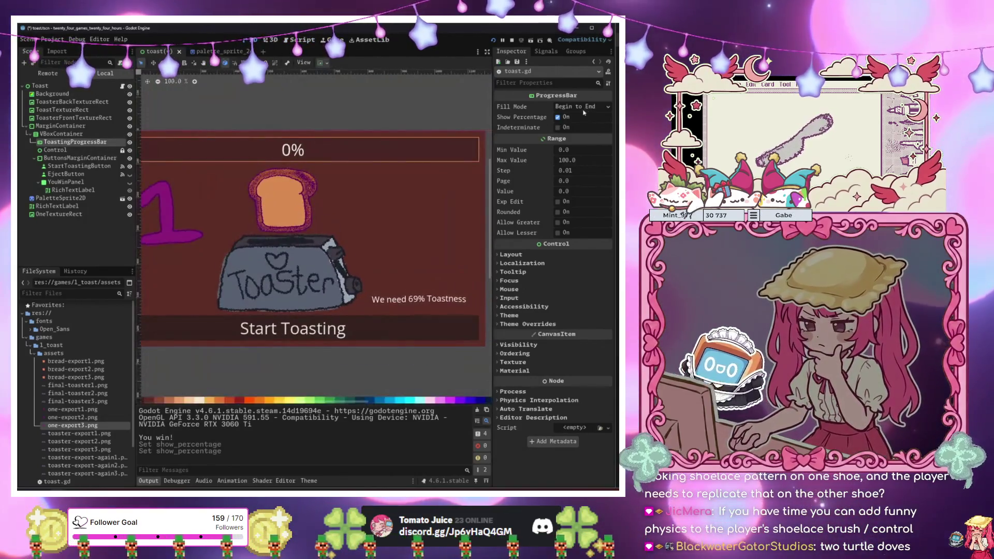
- Turn off Show Percentage and add a Label child under ToastingProgressBar
click(557, 116)
click(75, 142)
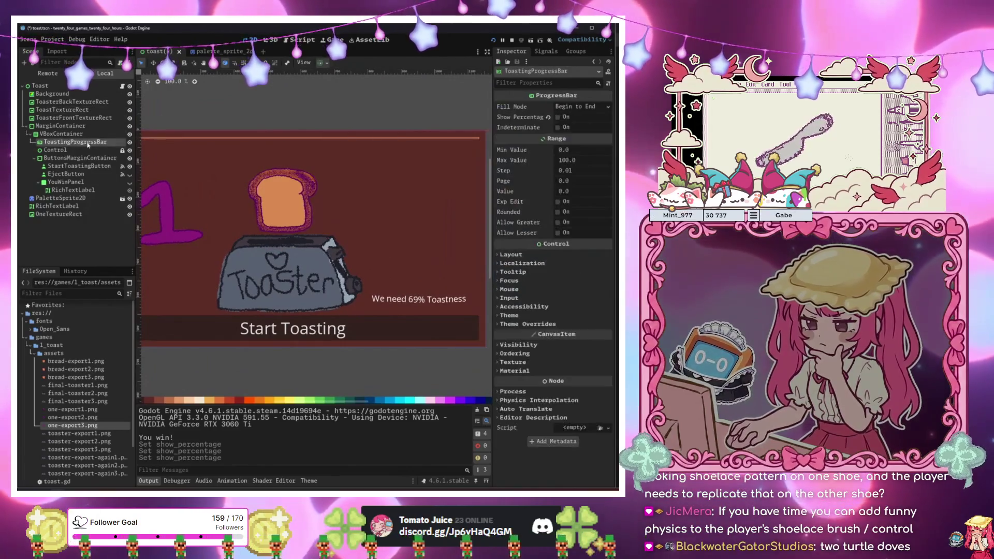
key(ctrl+a)
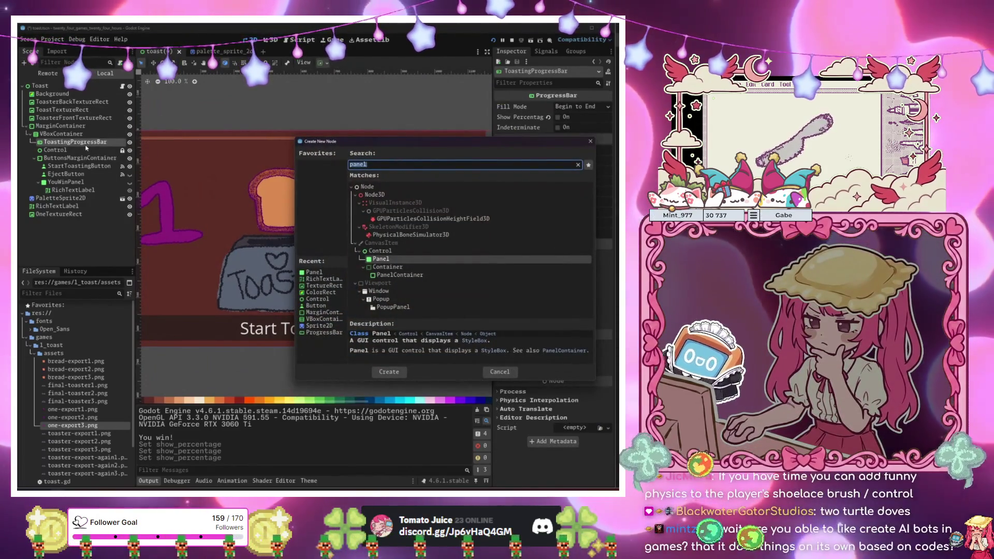
text(la)
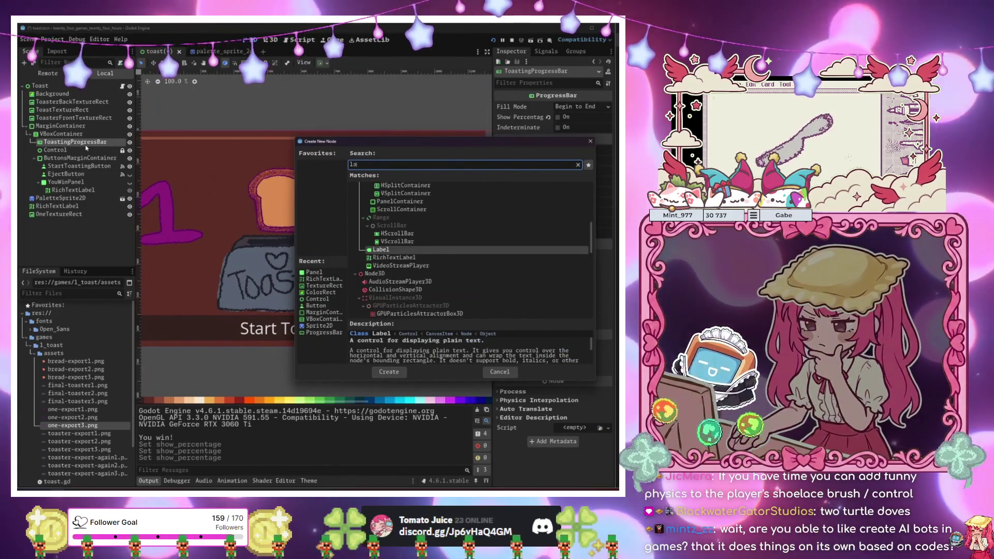
key(Return)
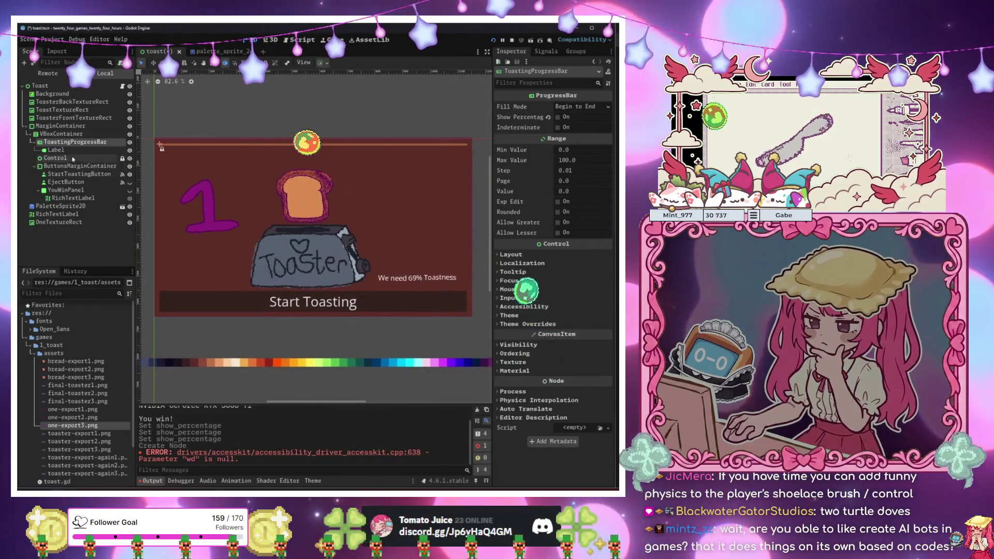
- Try widening the Label's custom minimum size, then undo the change
click(56, 149)
click(510, 379)
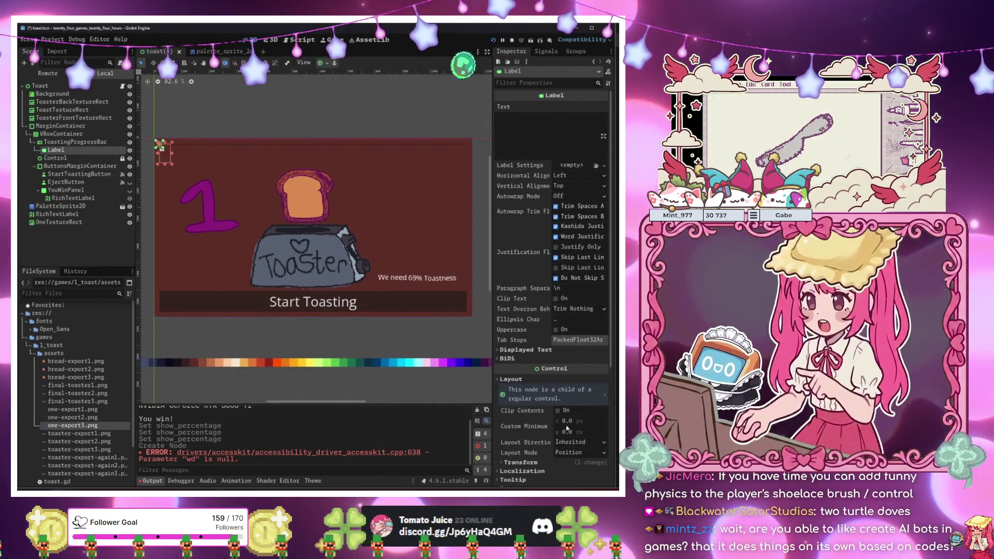
drag(567, 420, 569, 421)
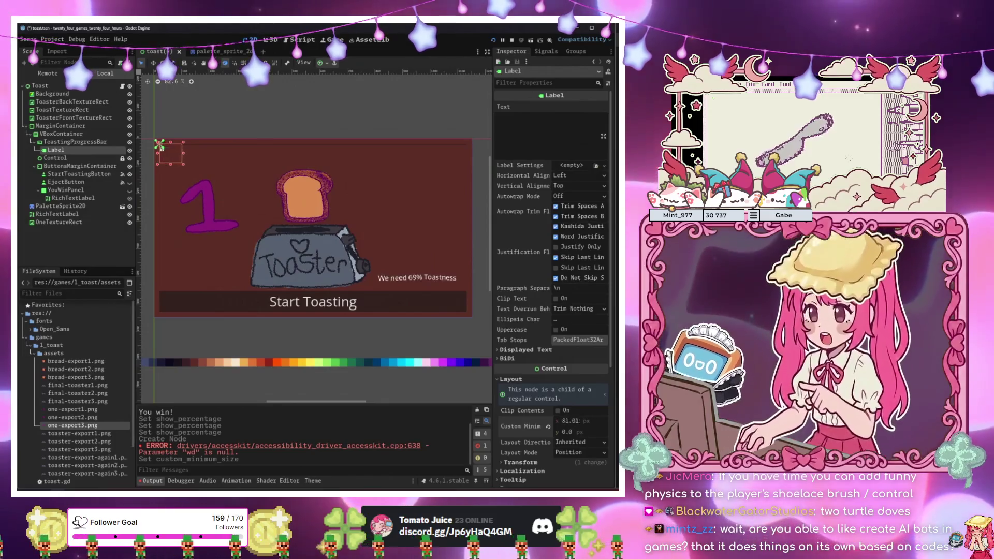
key(ctrl+z)
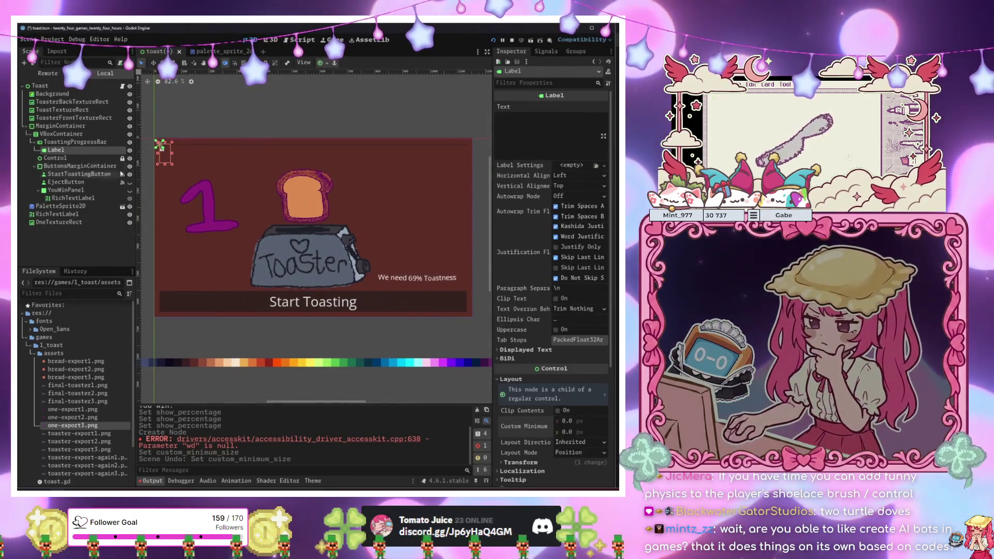
- Select VBoxContainer and start adding a new node under it
click(81, 141)
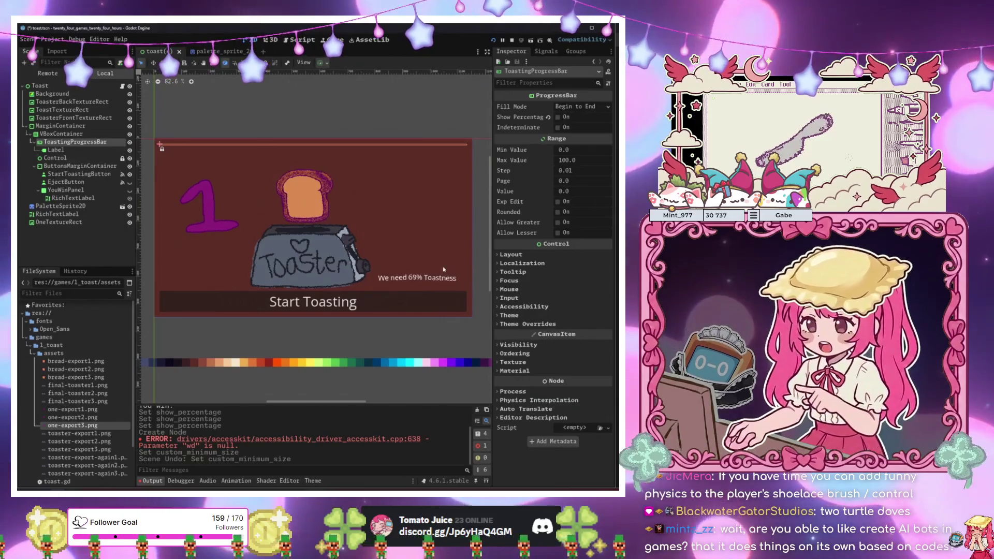
click(56, 150)
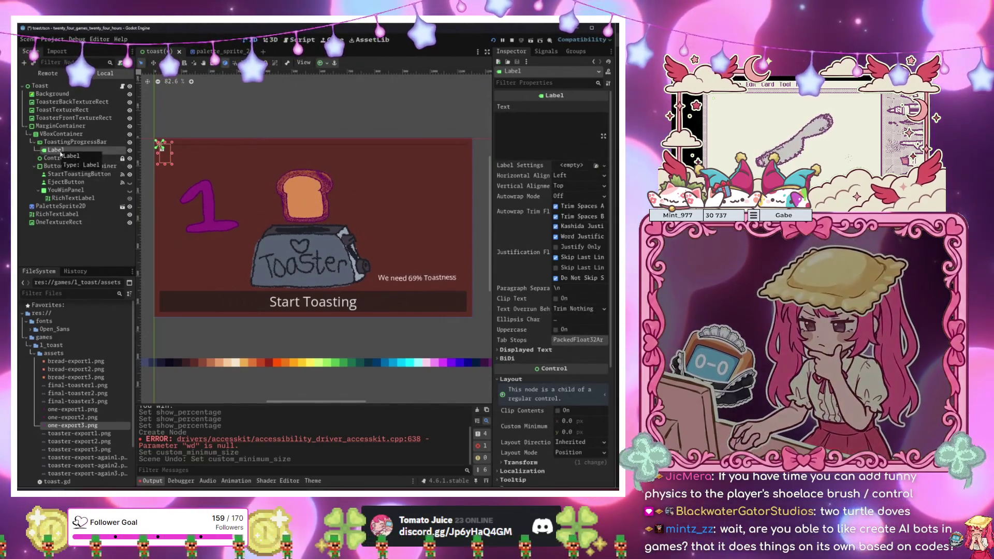
click(67, 134)
key(ctrl+a)
- Add a MarginContainer under VBoxContainer holding the progress bar and the Label
text(mar)
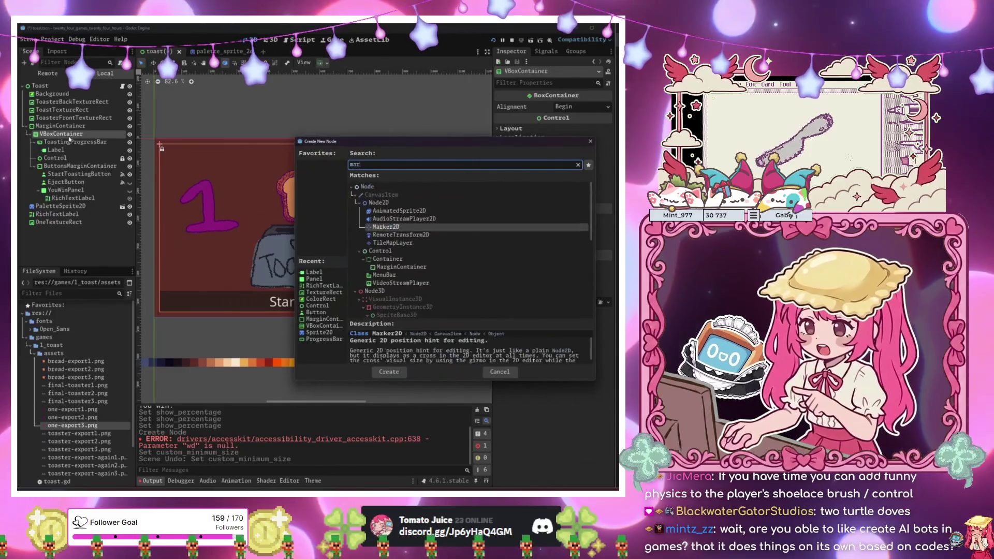
text(gin)
key(Return)
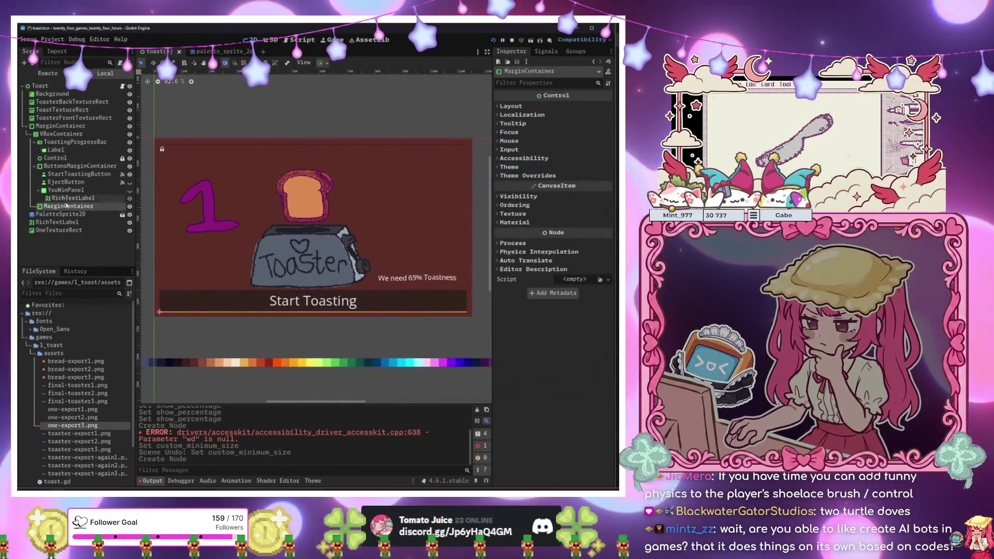
drag(56, 159, 58, 161)
click(65, 157)
click(71, 151)
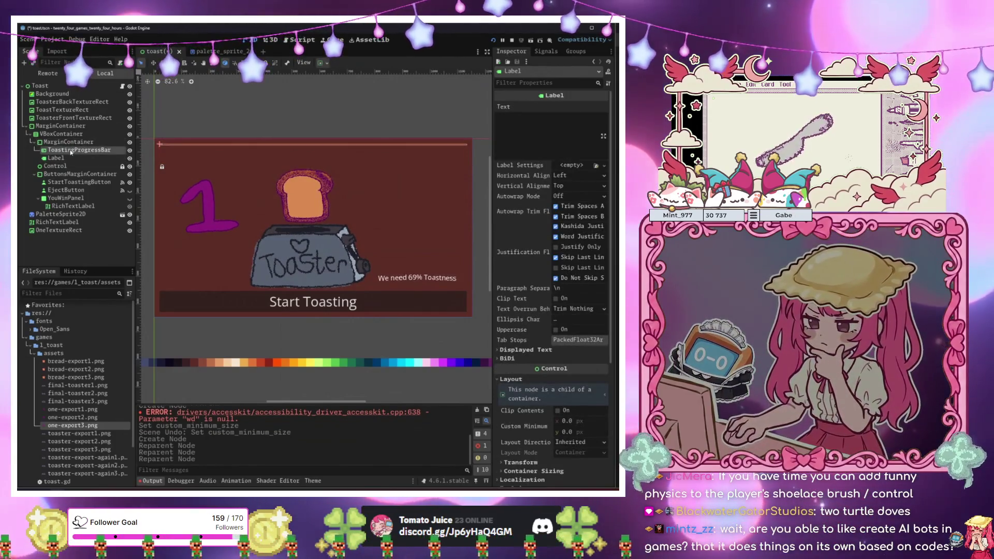
- Make the progress bar expand vertically and rename the Label to ToastingLabel
click(321, 62)
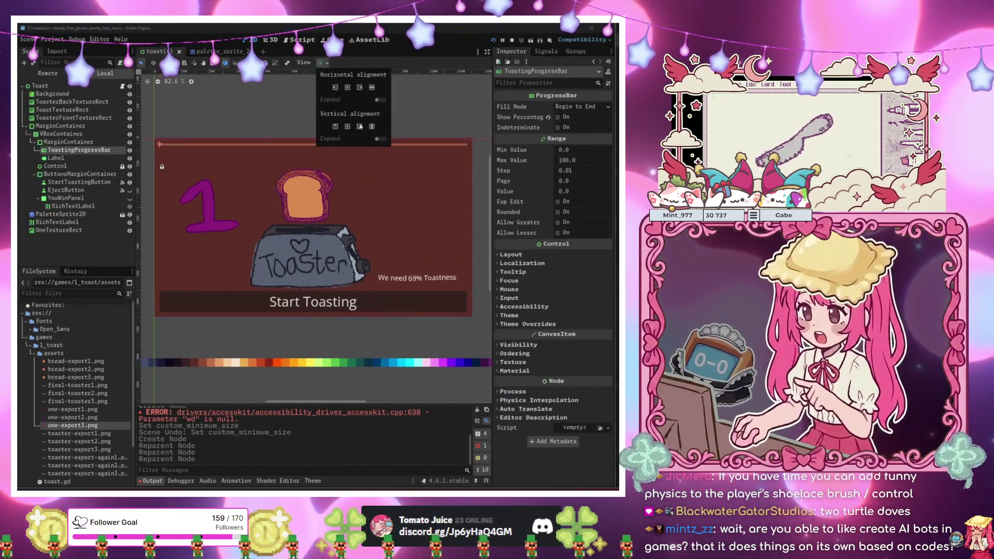
click(378, 138)
click(66, 152)
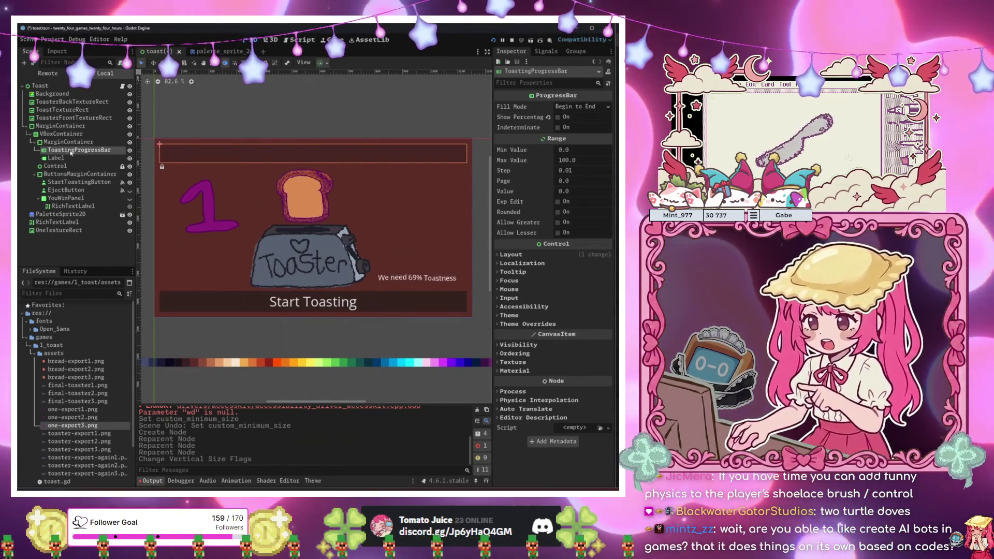
click(56, 158)
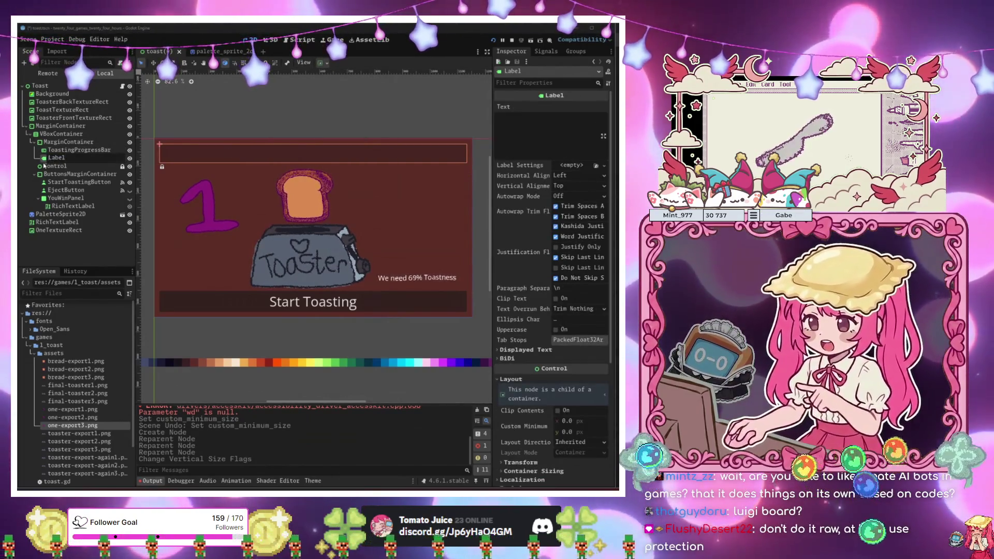
text(Toasting)
key(Return)
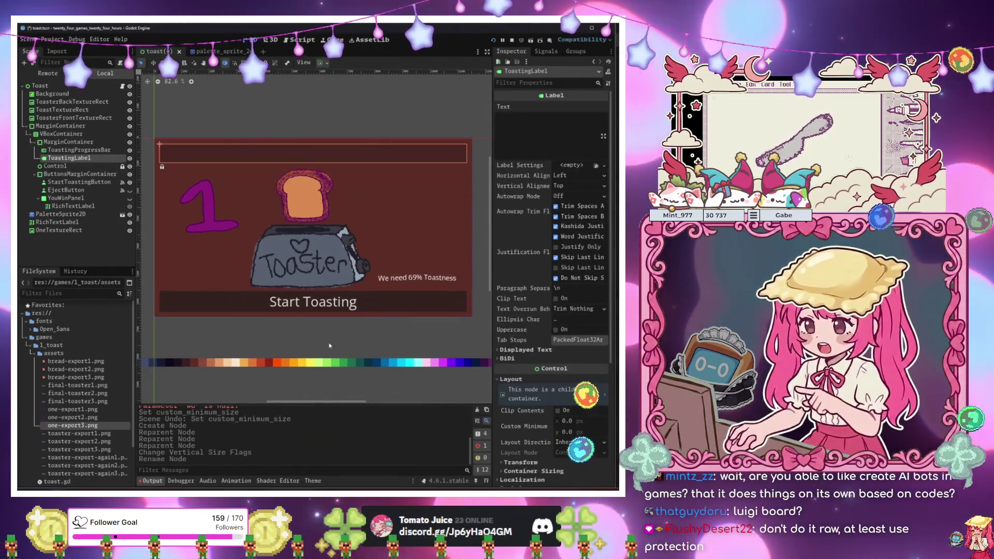
scroll(556, 401, down, 2)
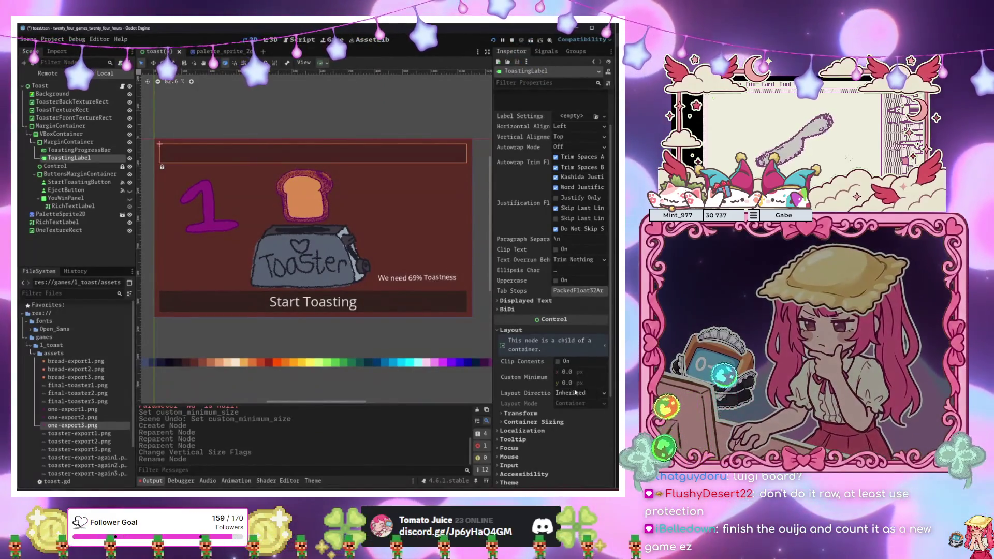
key(ctrl+F3)
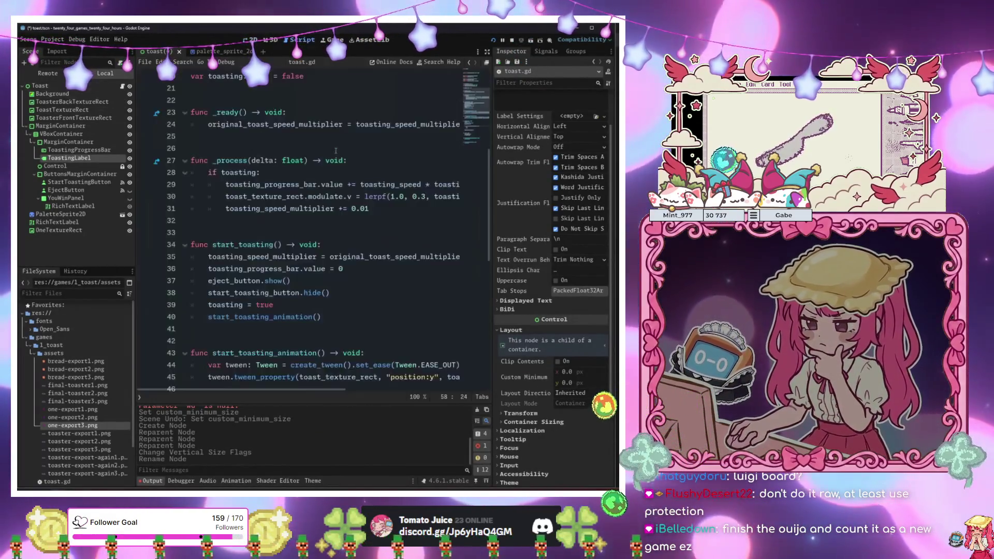
mouse_move(70, 158)
mouse_down()
mouse_move(361, 186)
mouse_move(363, 234)
mouse_up()
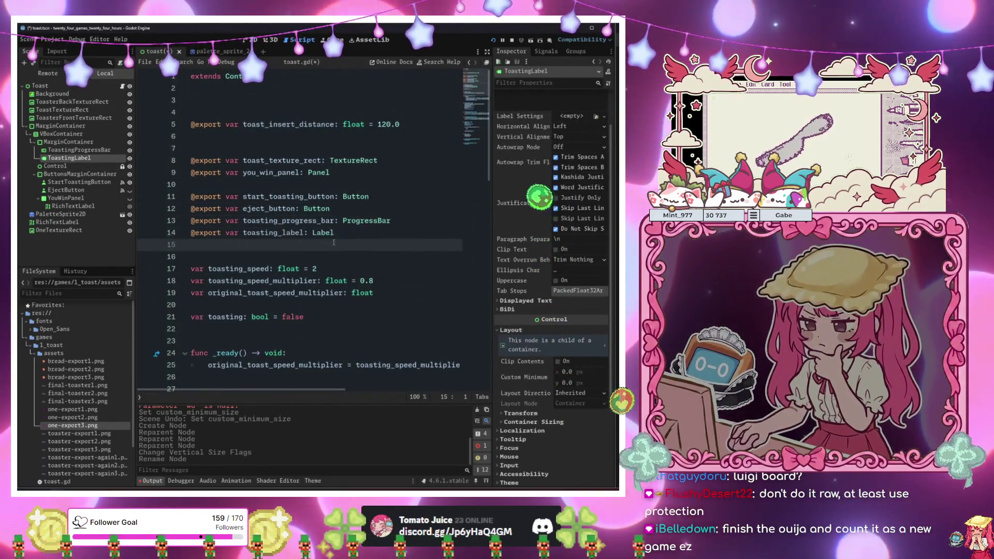
scroll(369, 252, down, 7)
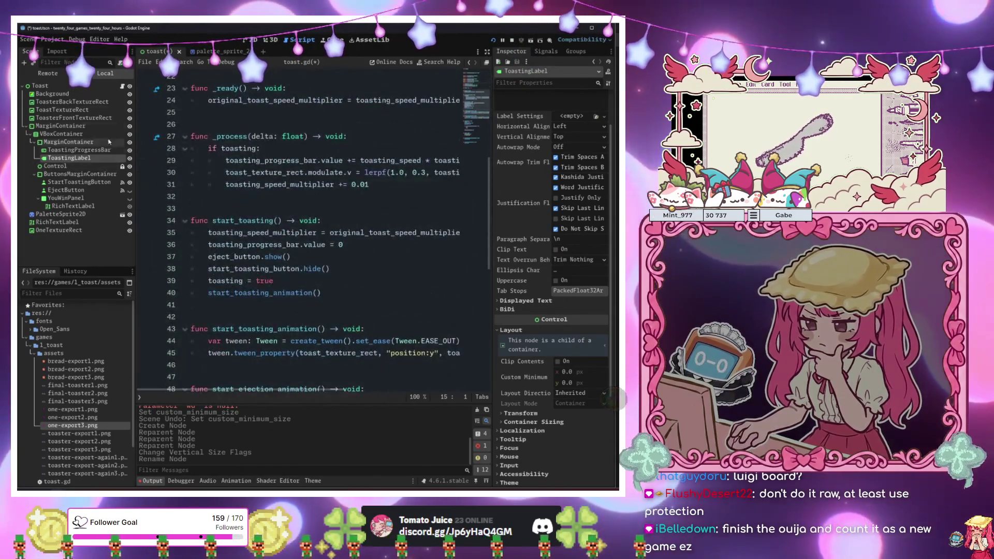
scroll(386, 272, down, 9)
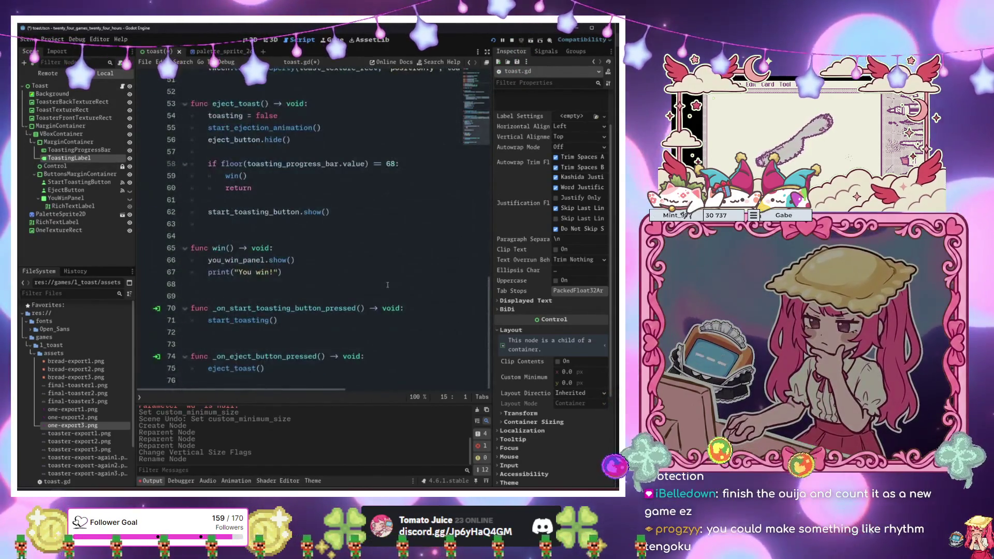
scroll(362, 243, up, 1)
click(350, 251)
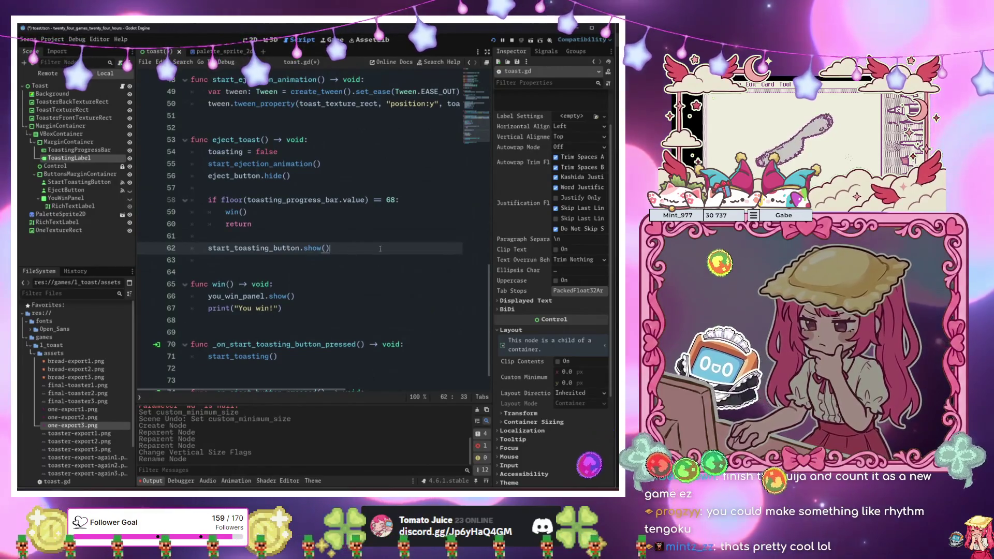
- Review the ToastingLabel node and script, settling on line 31 in _process
click(253, 224)
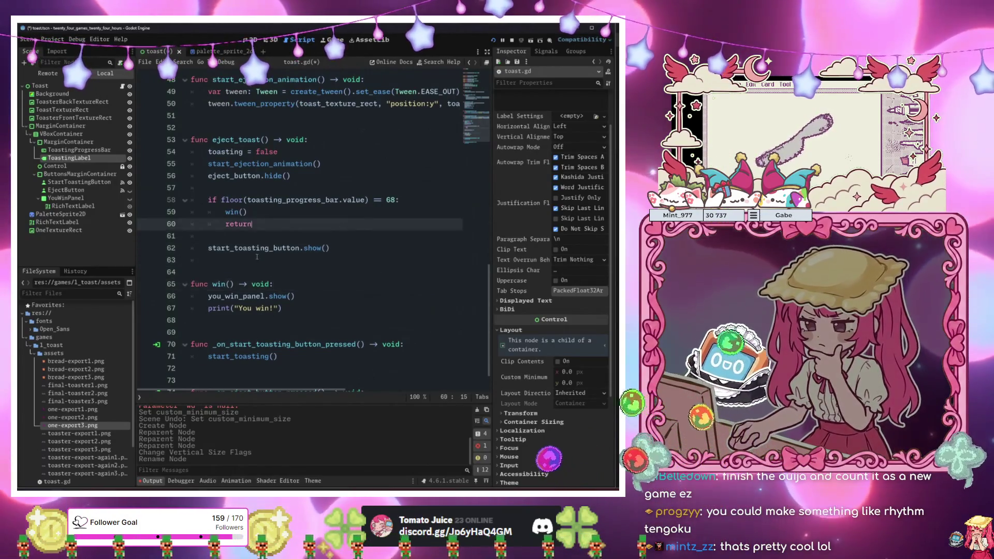
click(256, 259)
key(Down)
click(93, 151)
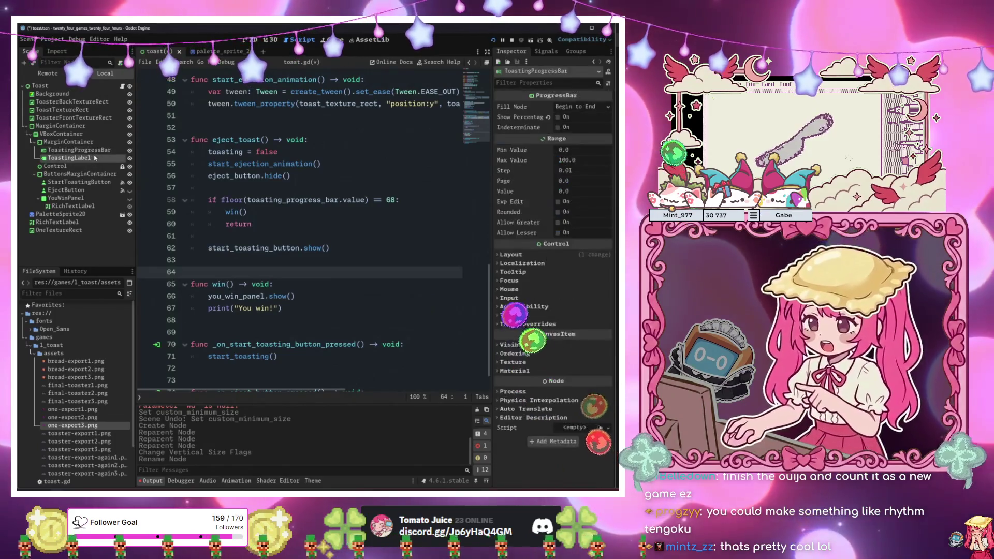
click(95, 157)
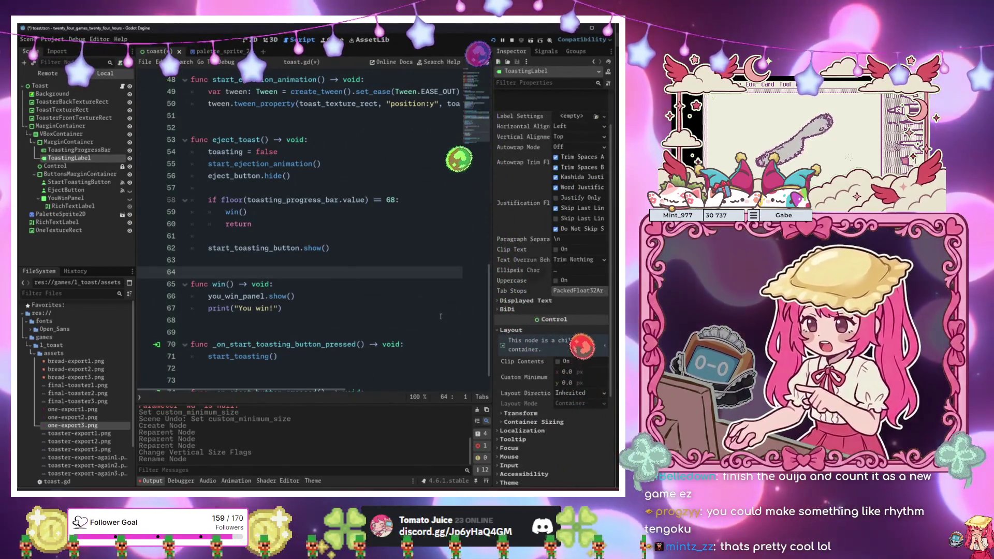
click(269, 188)
scroll(269, 248, down, 1)
click(269, 260)
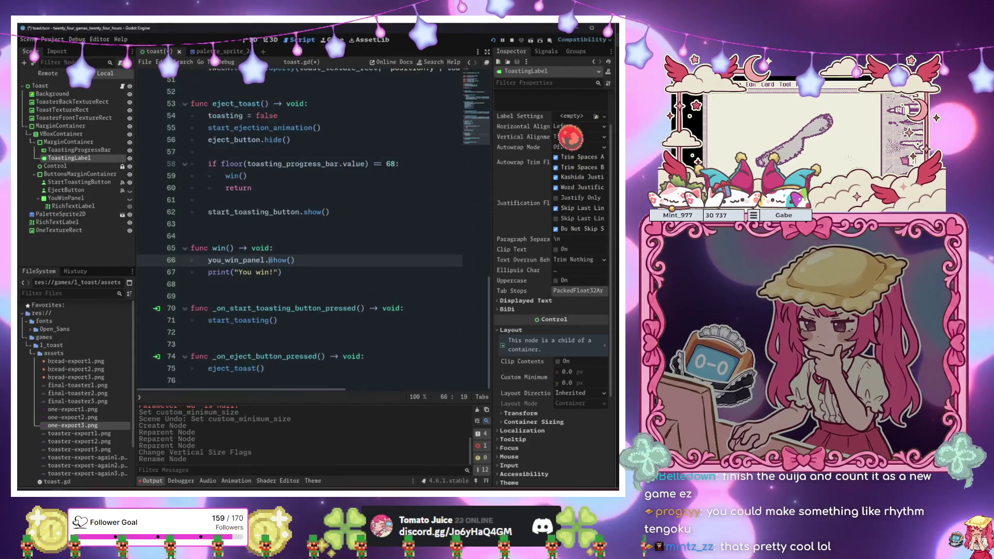
scroll(189, 215, up, 6)
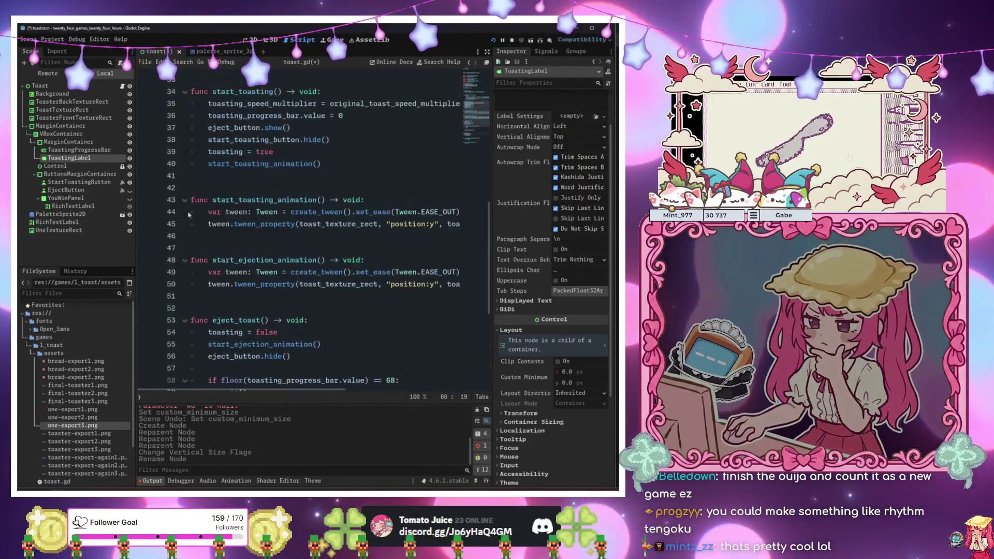
scroll(188, 214, up, 5)
click(312, 235)
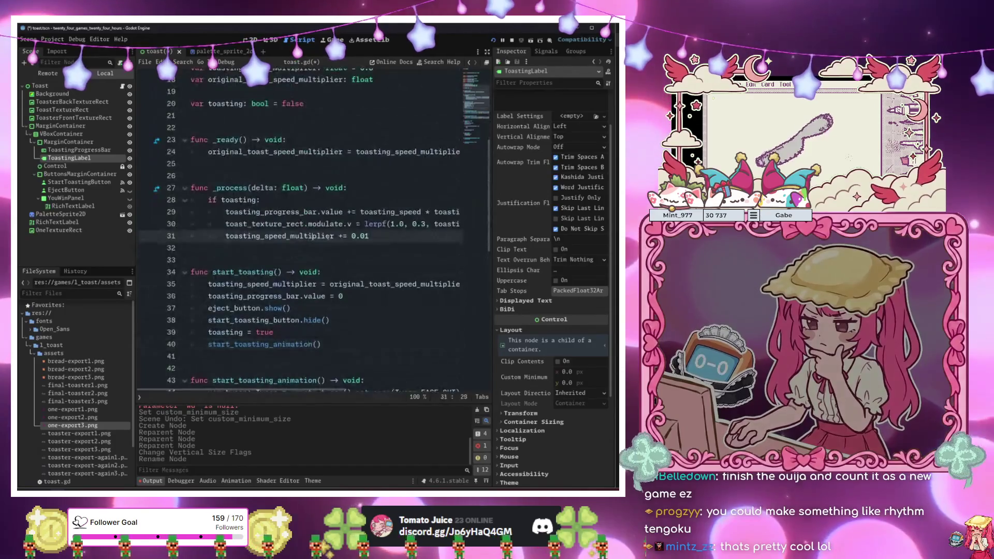
- Add a line below 31 assigning toasting_progress_bar.value to toasting_label
key(Return)
text(toa)
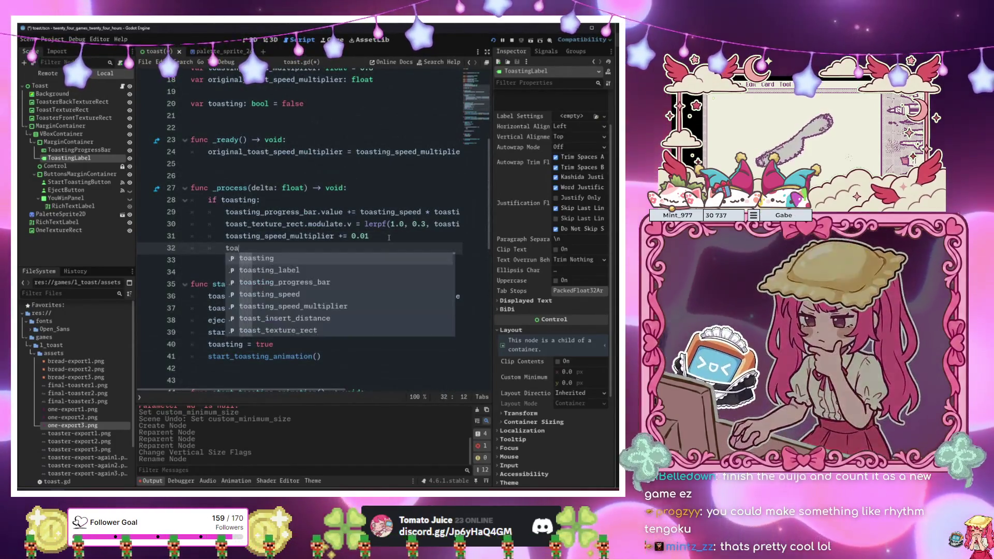
key(Down)
key(Return)
text(= toast)
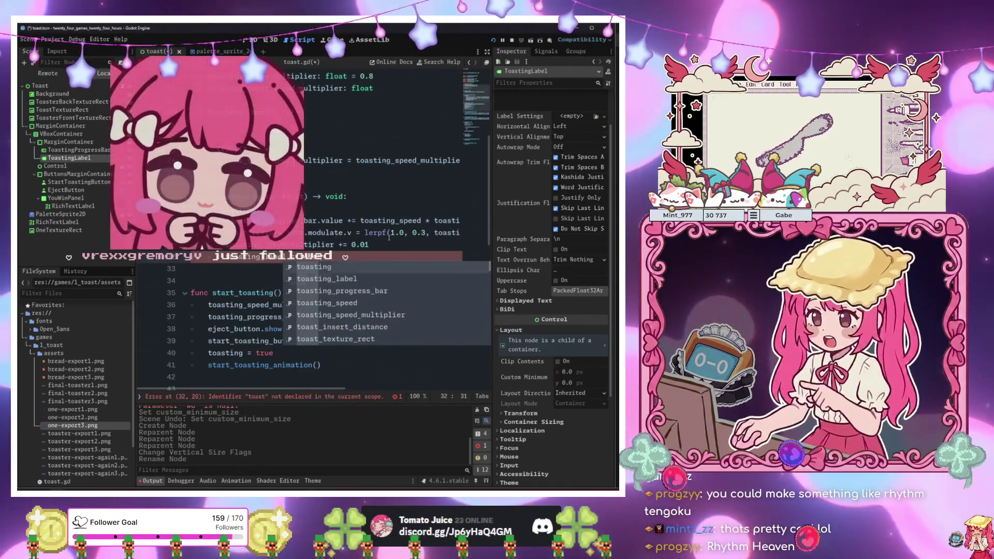
text(ing_progress_bar.value)
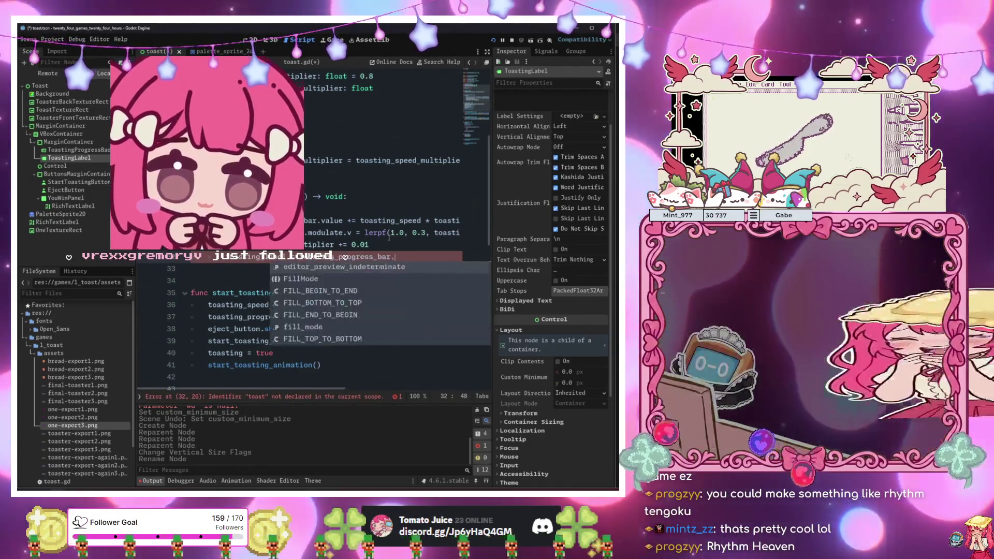
key(BackSpace)
text(.)
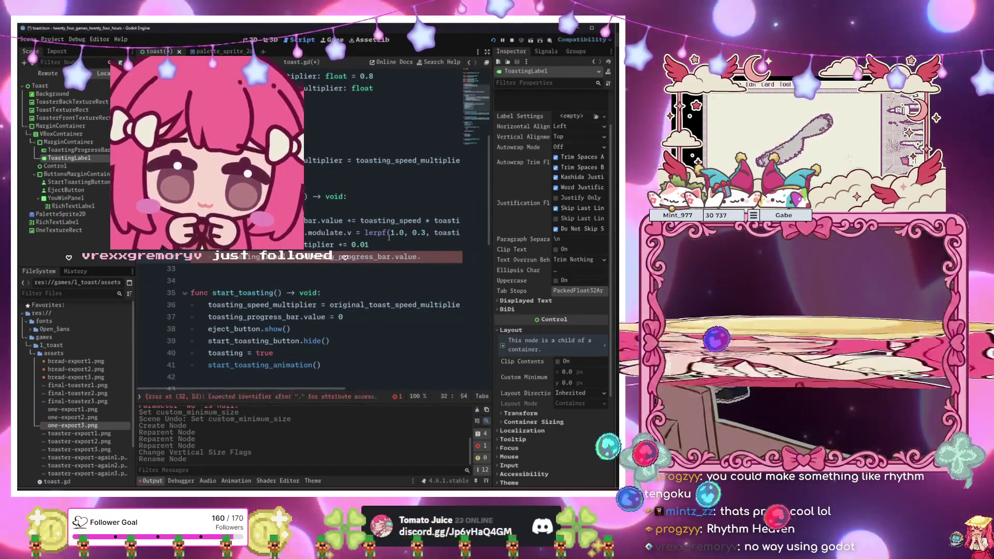
key(BackSpace)
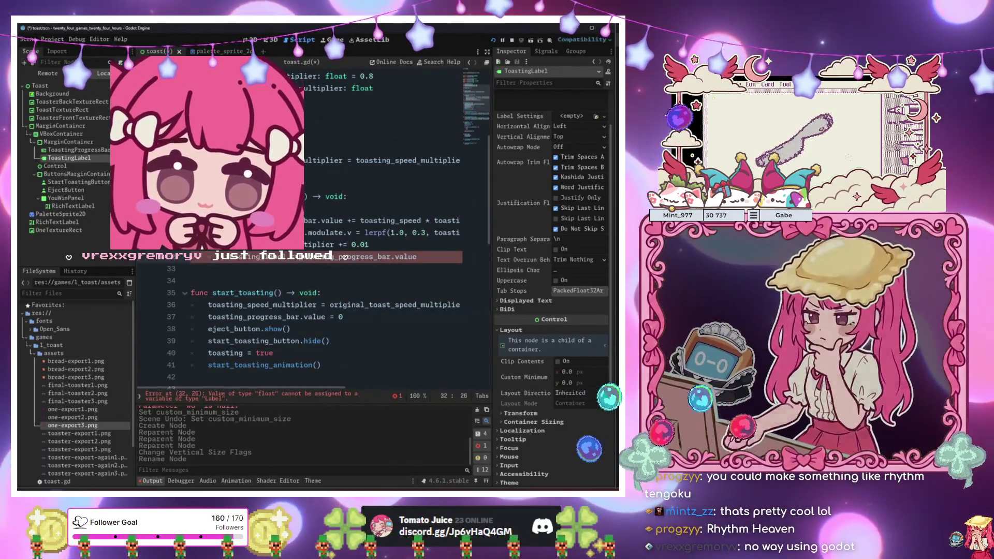
text(str(float)
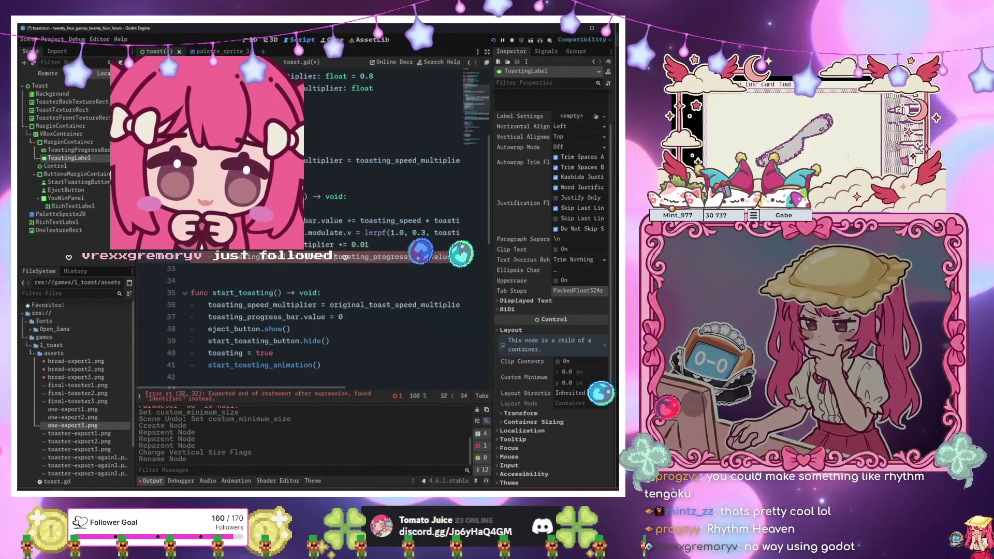
key(Delete)
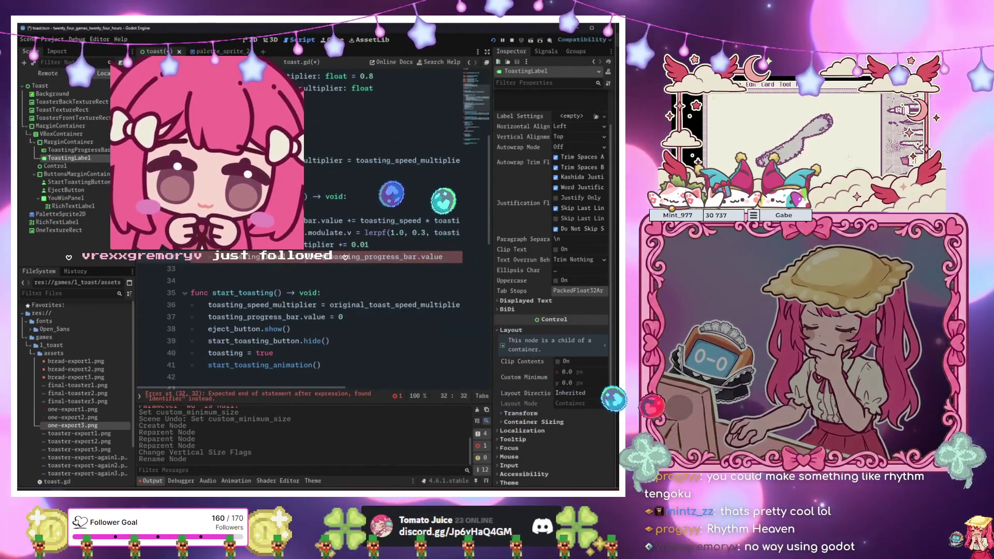
- Finish it as toasting_label.text = str(floor(toasting_progress_bar.value)) and return to 2D
click(451, 257)
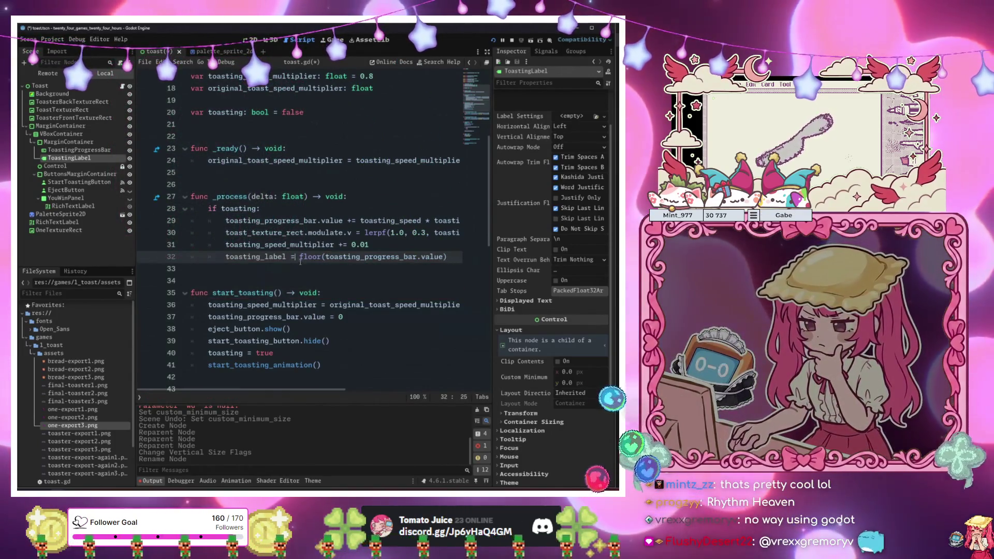
text(str()
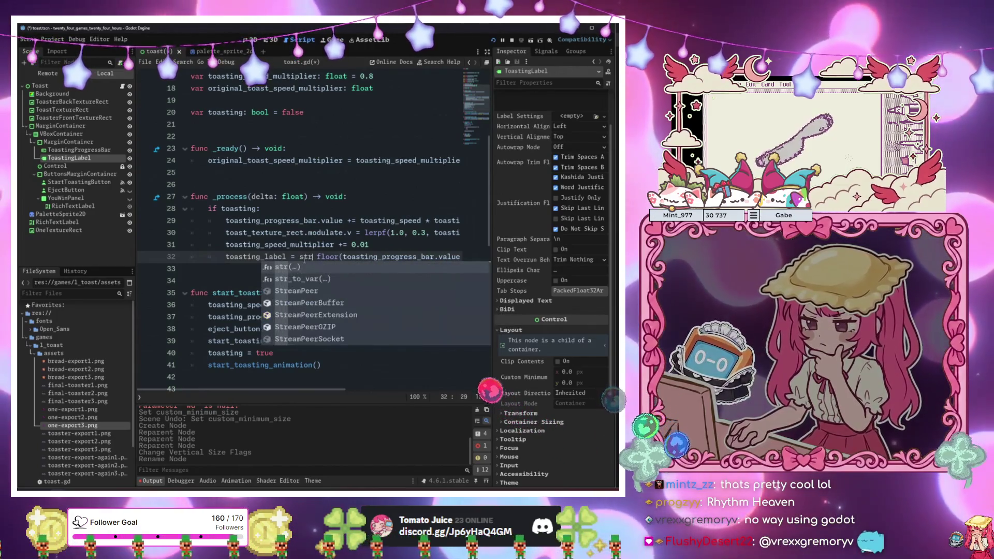
key(Delete)
key(Delete)
key(End)
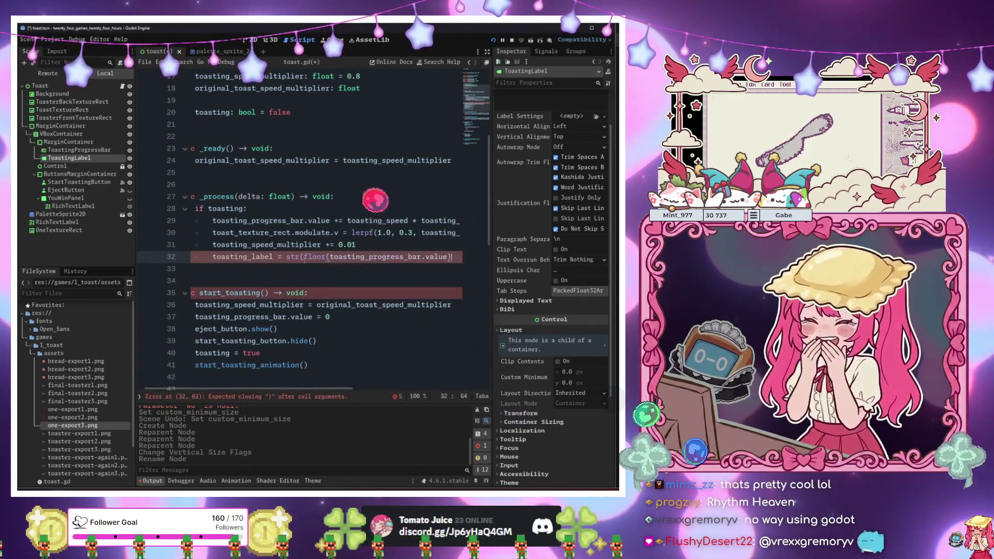
text())
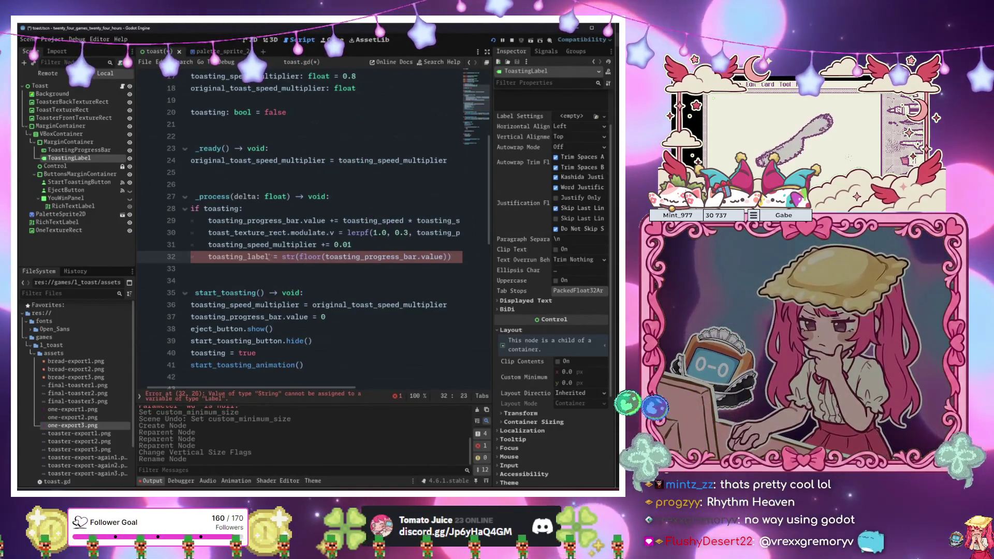
text(.text)
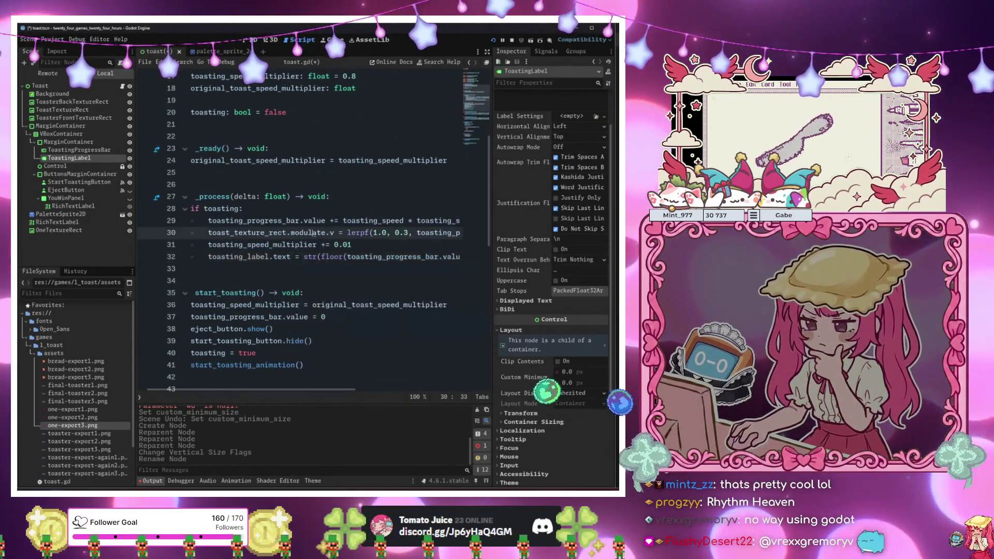
drag(344, 245, 178, 244)
scroll(259, 238, down, 9)
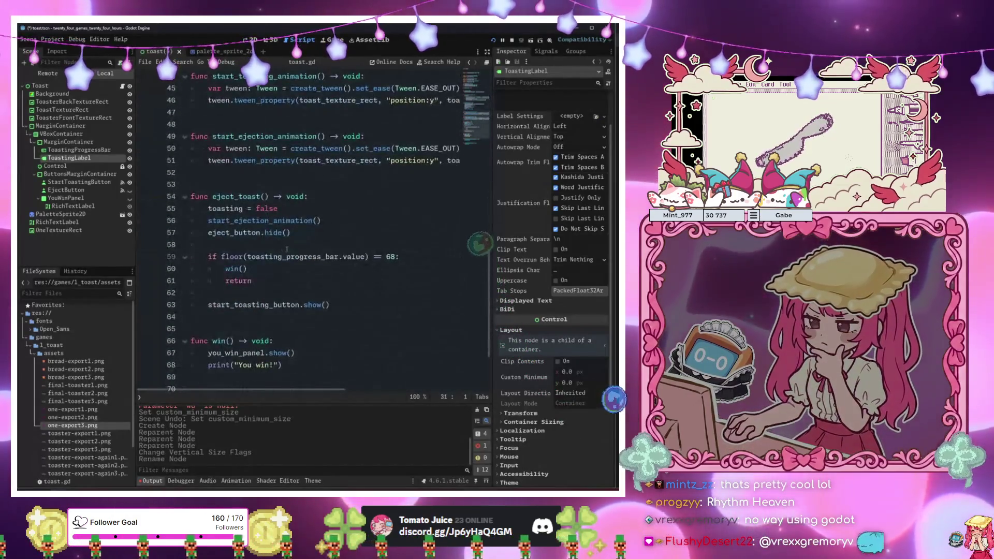
click(263, 243)
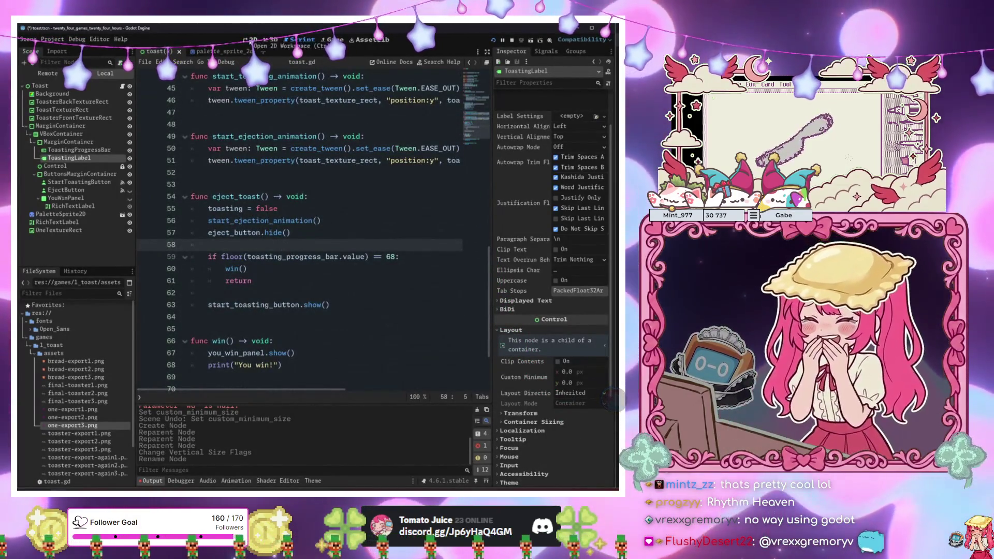
click(250, 40)
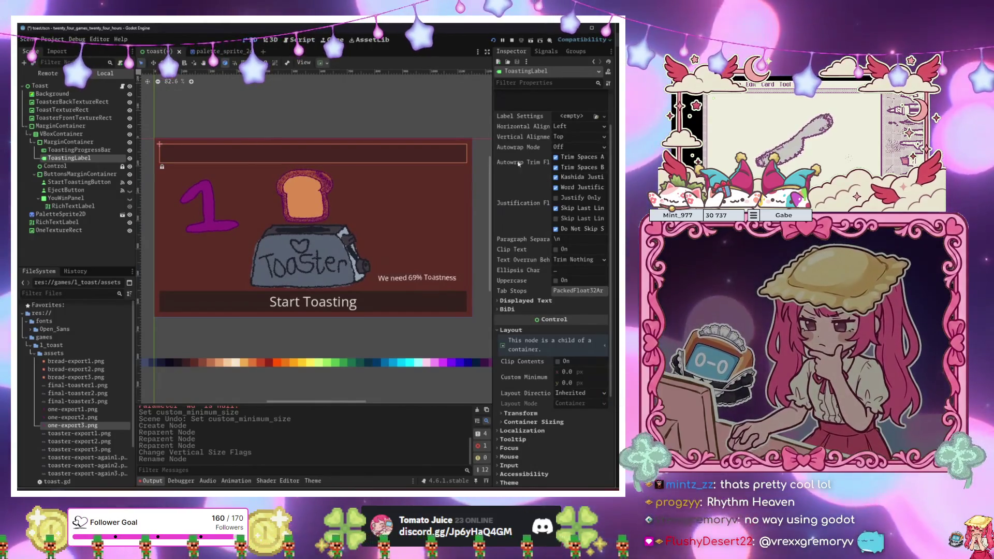
- Open toast.gd and go to the toasting_label.text update on line 32
scroll(398, 200, up, 3)
scroll(379, 191, down, 4)
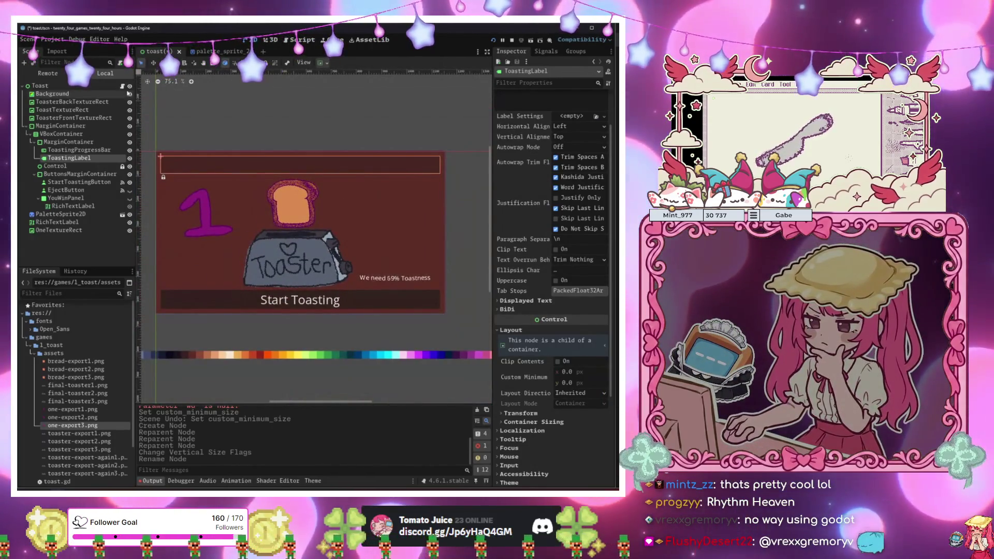
click(122, 85)
click(357, 208)
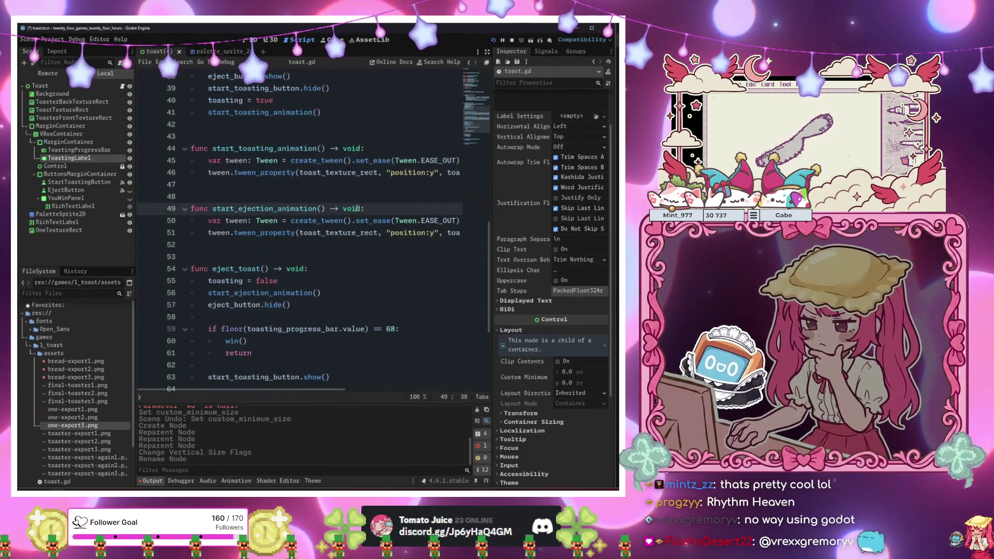
scroll(328, 247, up, 7)
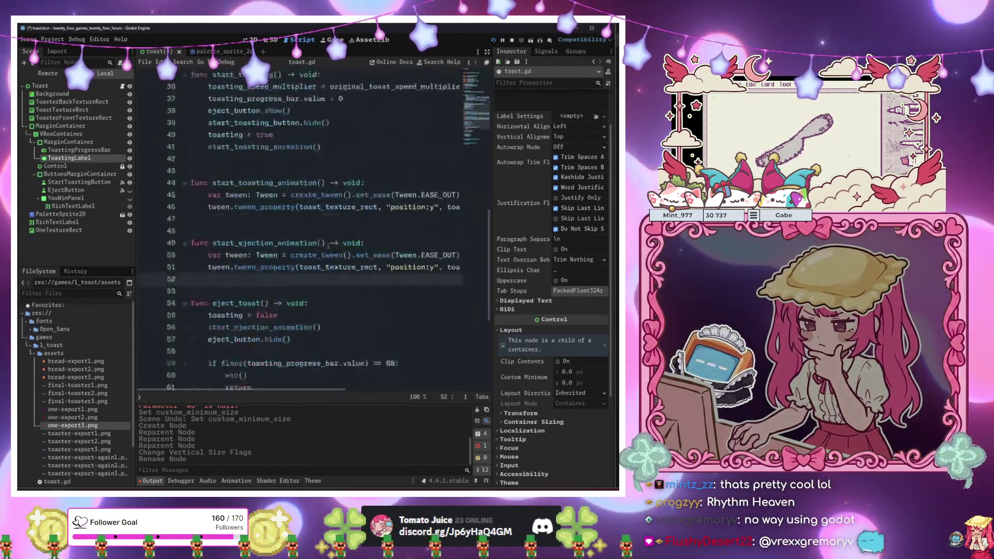
click(325, 258)
- Append + "%" to the end of the toasting label line, then save and run the game
key(End)
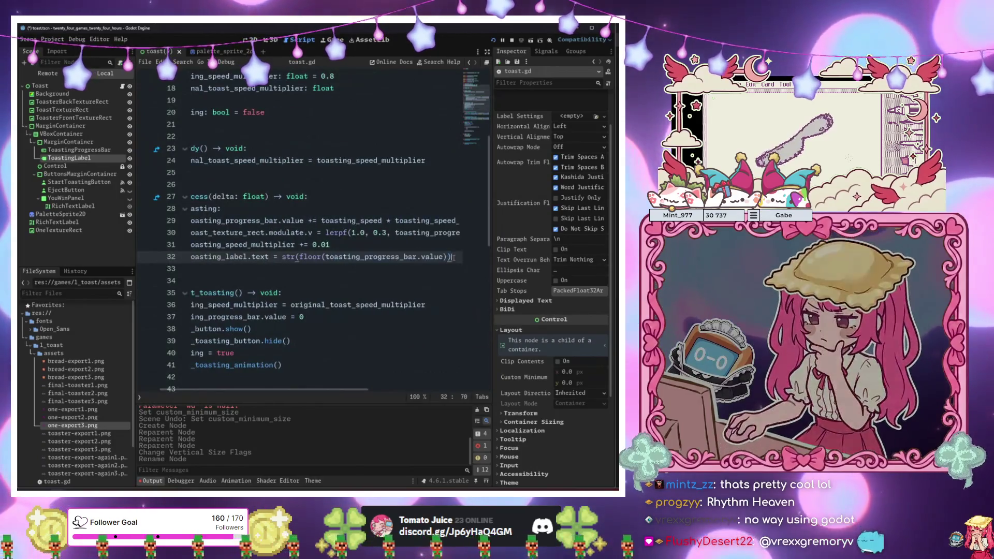
text(+ )
text("5)
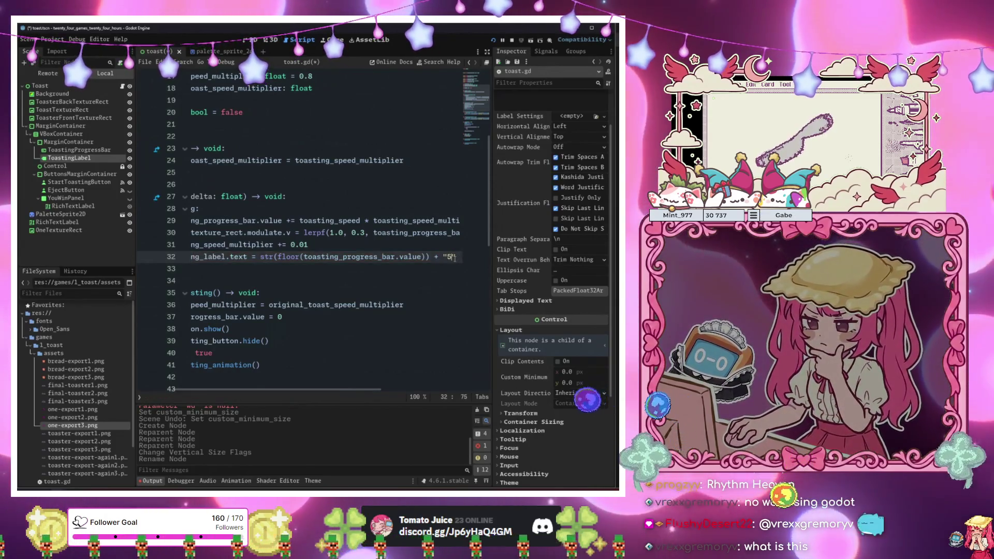
key(BackSpace)
text(%)
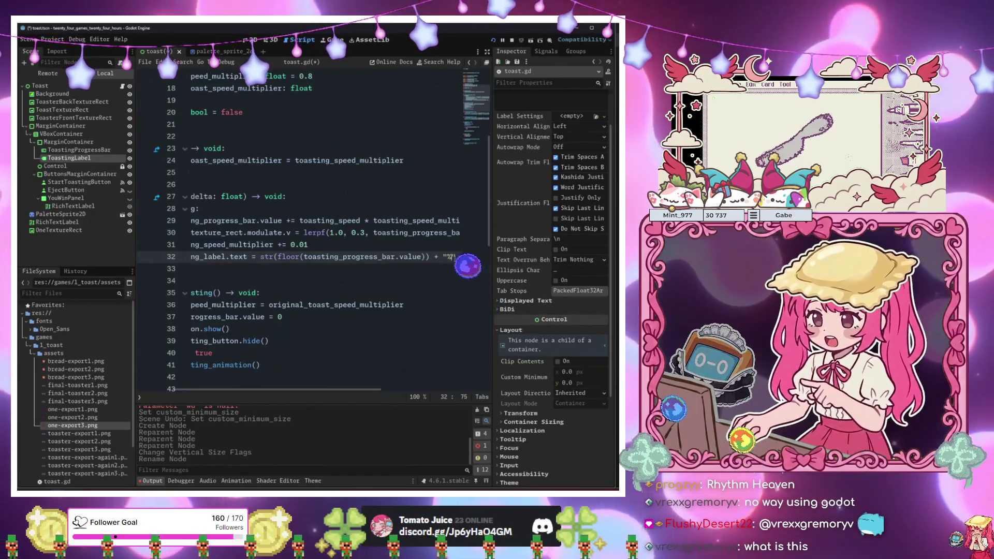
key(F6)
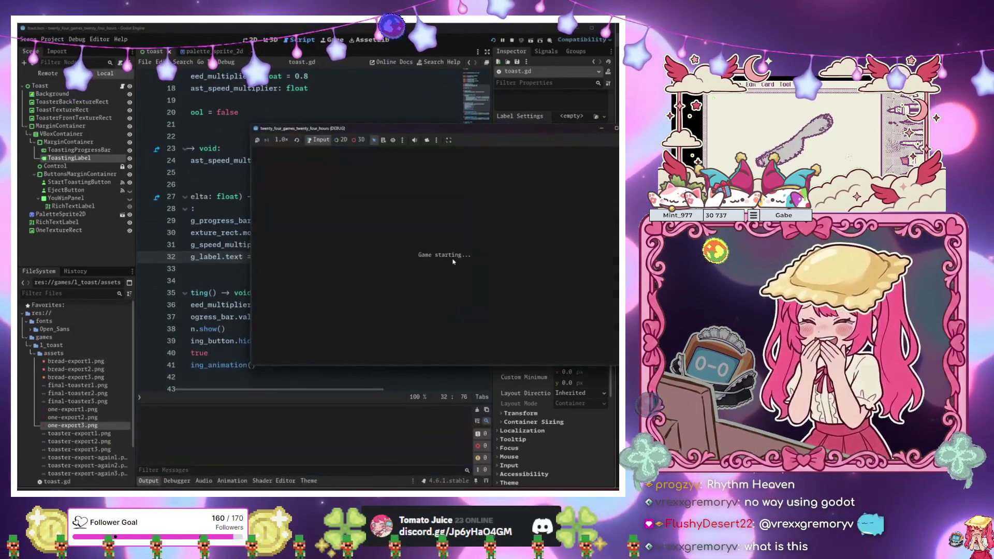
- Play toasting rounds ejecting at 65%, 70% and 67%, then review lines 31–32 in toast.gd
click(363, 344)
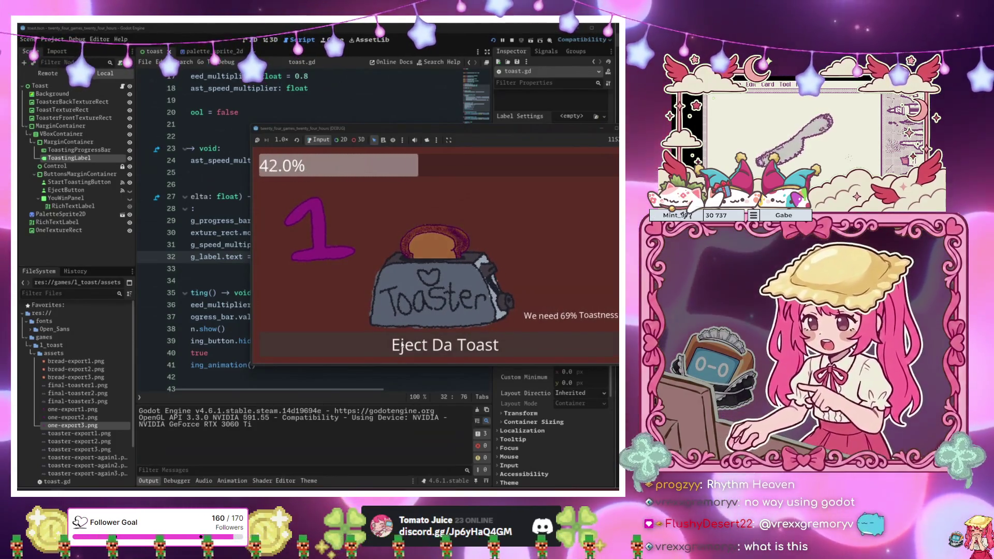
click(402, 345)
click(403, 345)
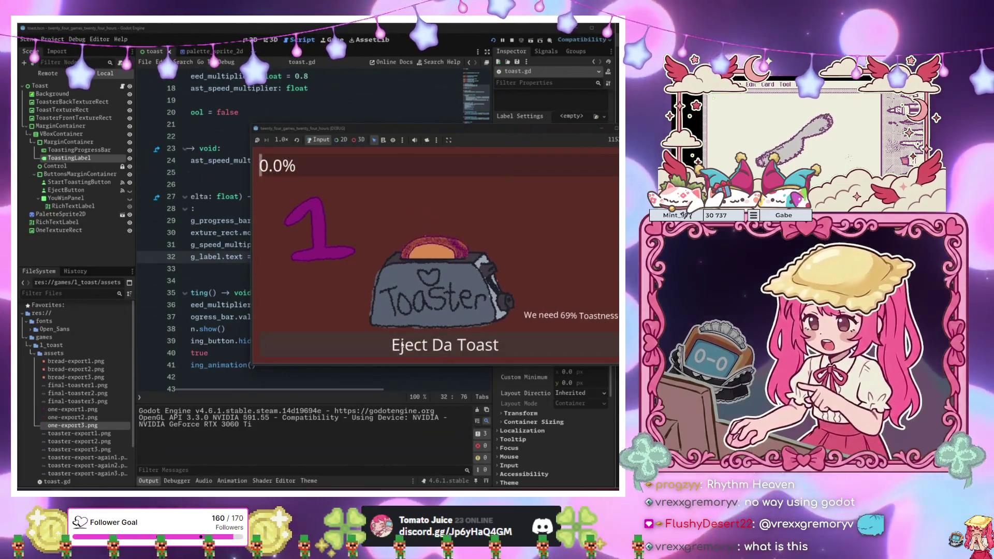
click(394, 348)
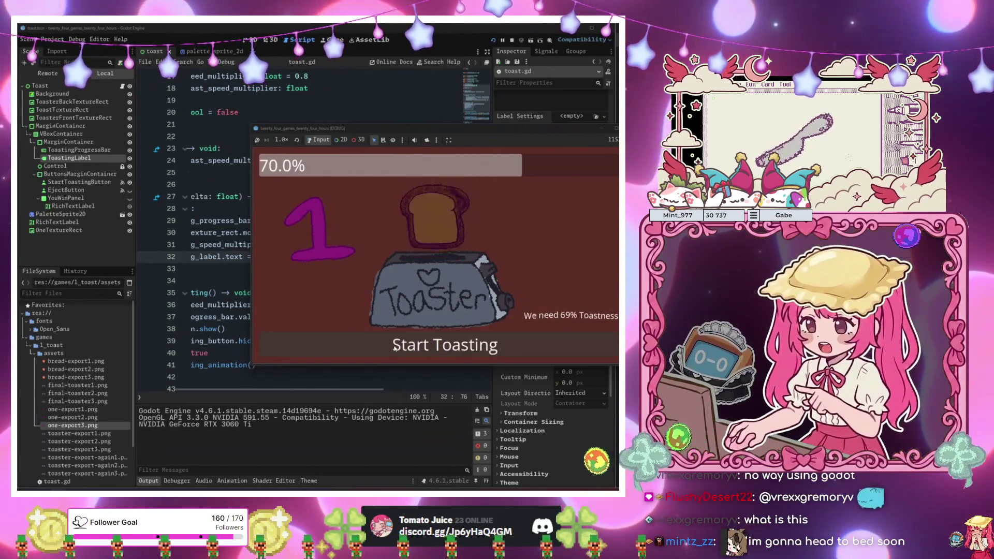
click(394, 348)
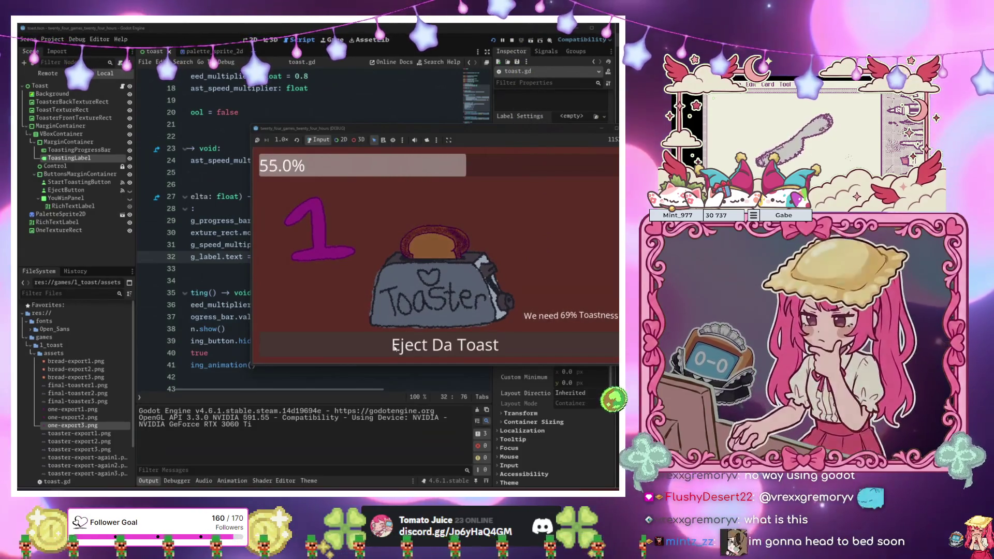
click(395, 349)
click(398, 350)
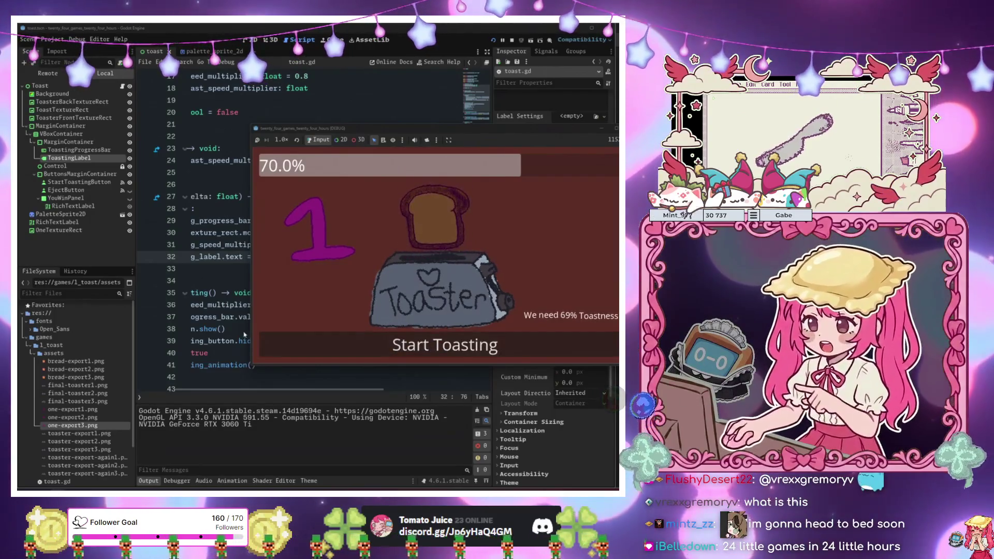
drag(407, 256, 186, 250)
click(187, 280)
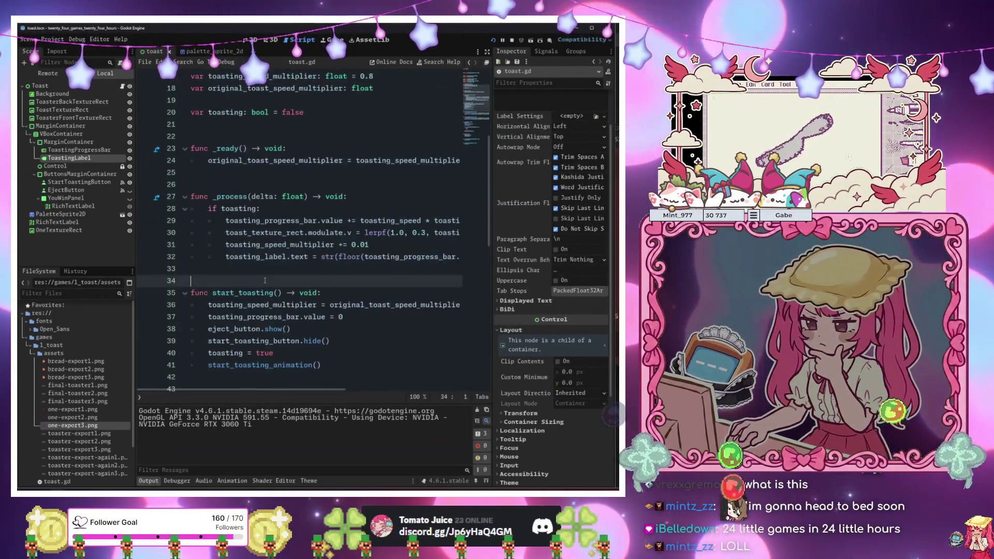
- Go to the win check on line 59, comparing against 69, and run the game
scroll(311, 217, down, 10)
click(402, 169)
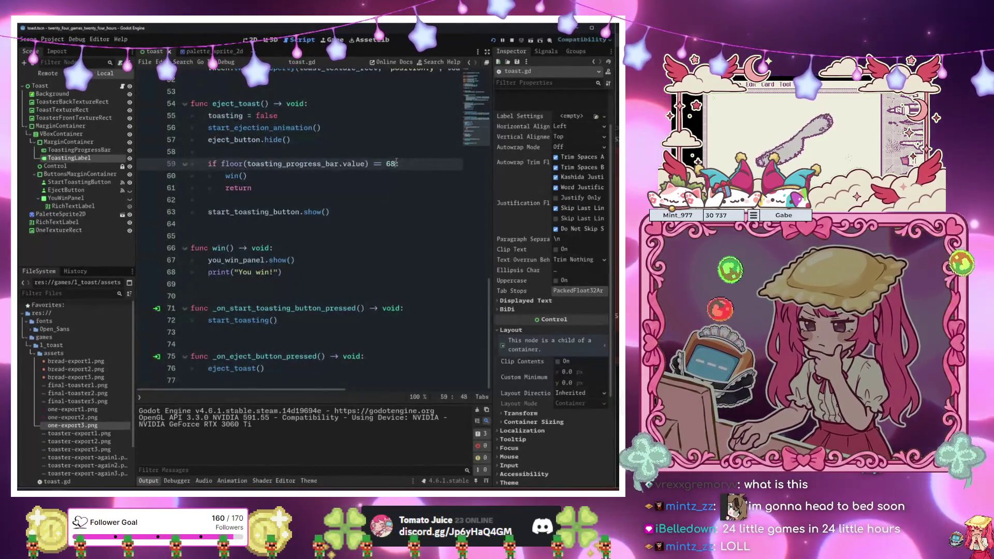
key(F6)
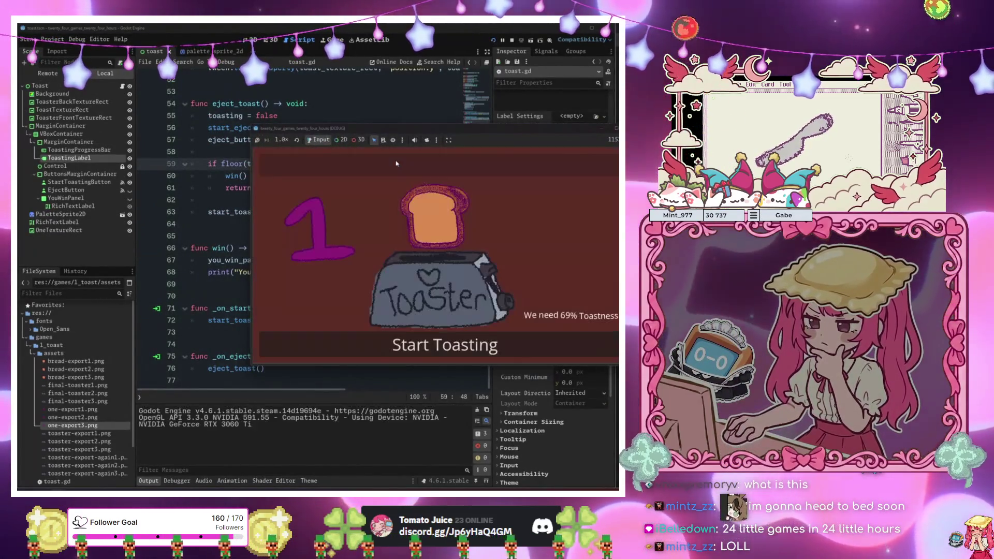
- Test a toasting round ejected at 72%, stop the game, and switch to GitHub Desktop
click(423, 340)
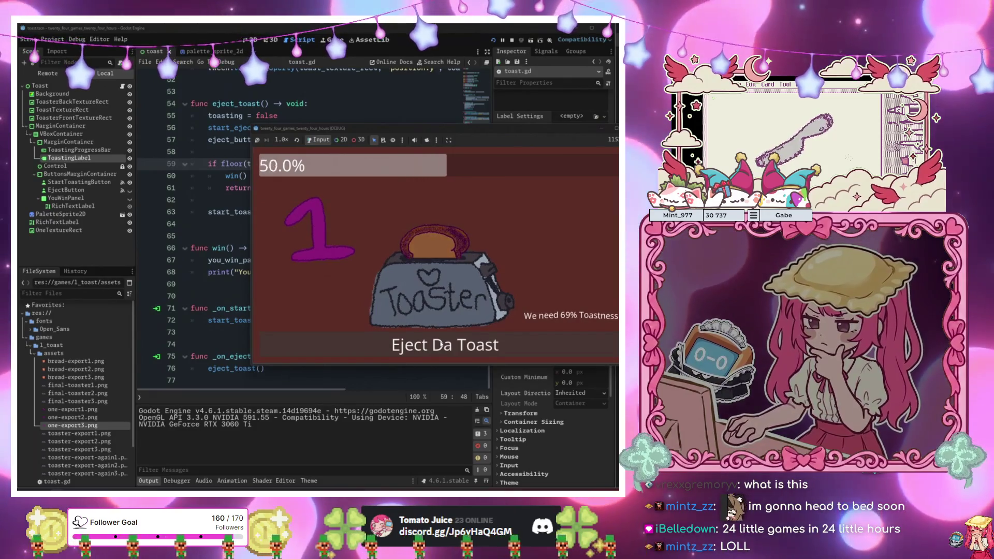
click(452, 351)
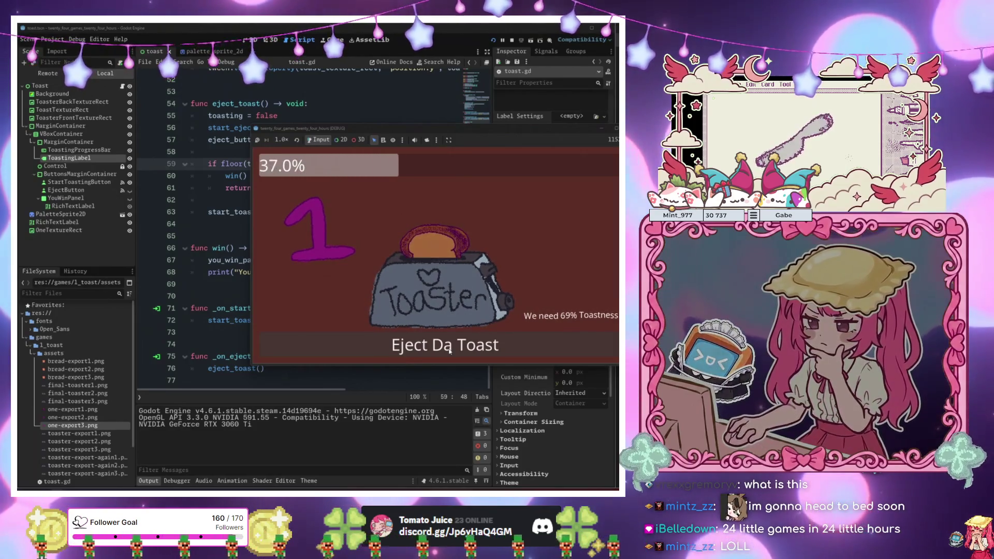
click(449, 351)
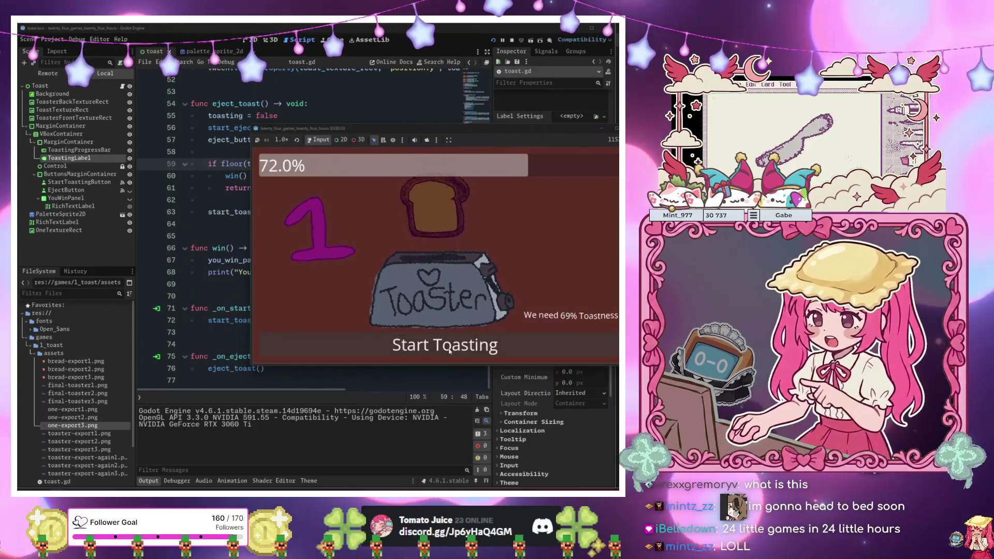
key(F8)
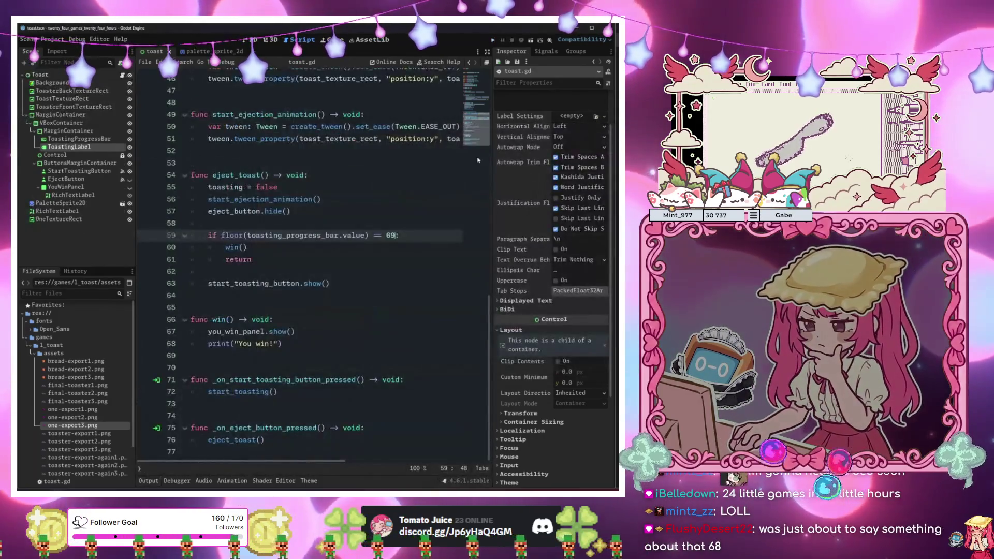
click(426, 151)
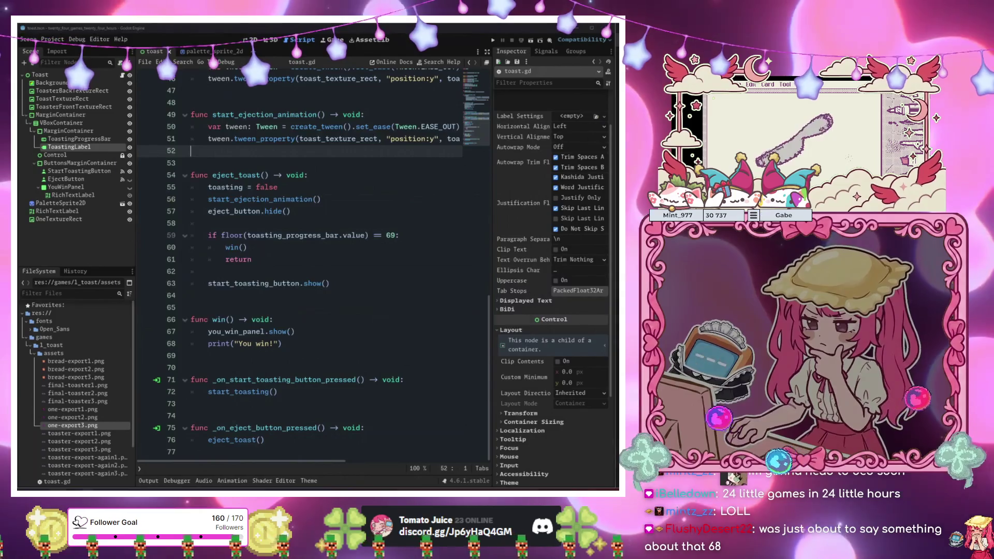
key(alt+Tab)
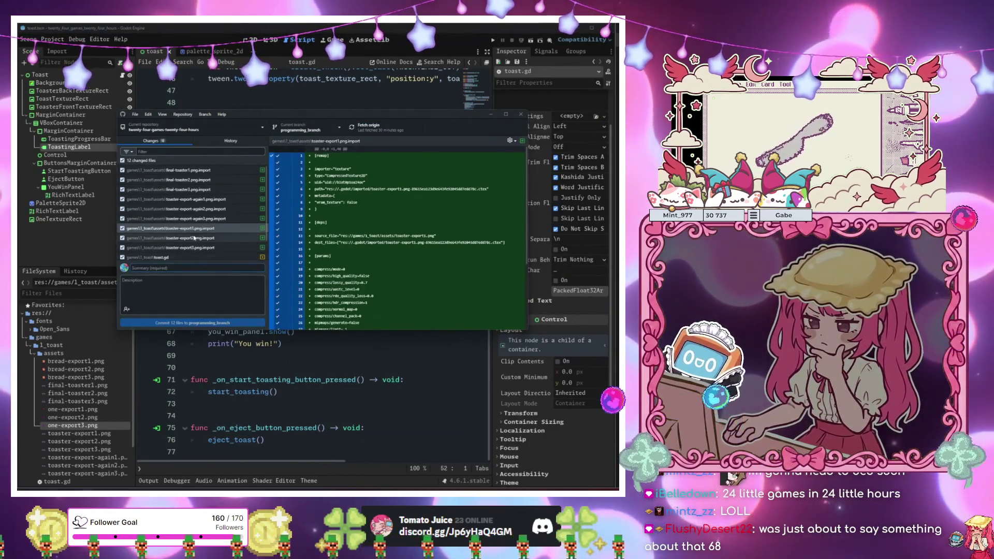
scroll(194, 237, down, 2)
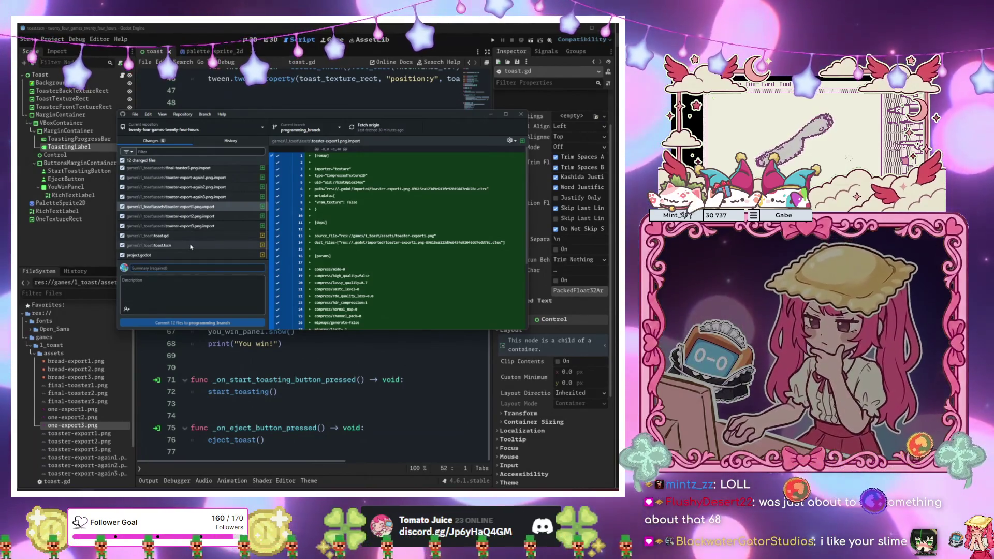
click(205, 269)
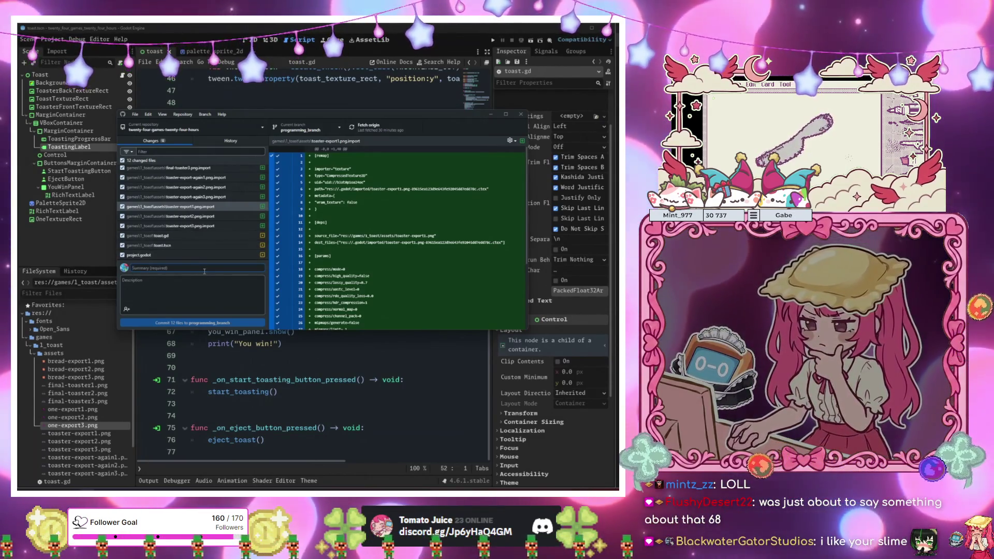
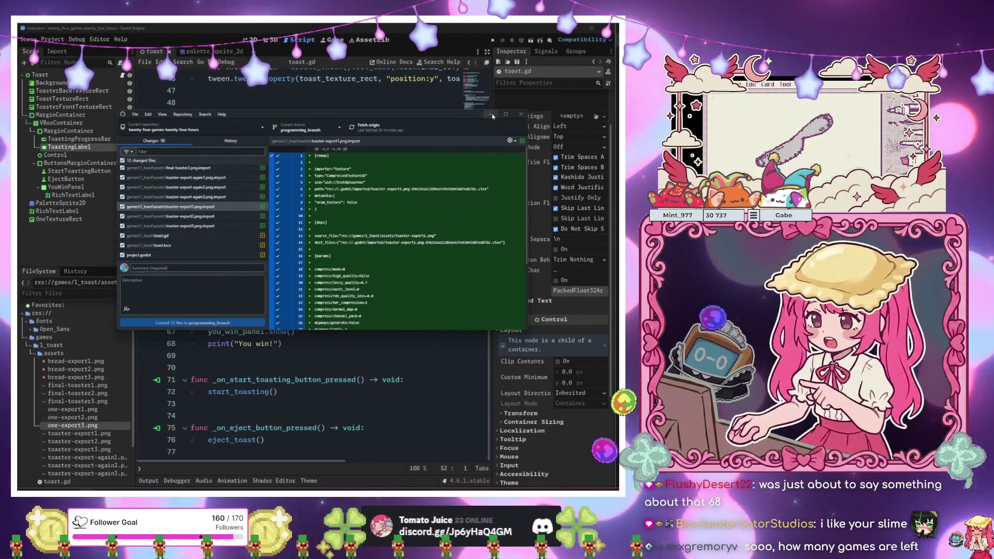
- Delete the print("You win!") line from win() in toast.gd
click(491, 115)
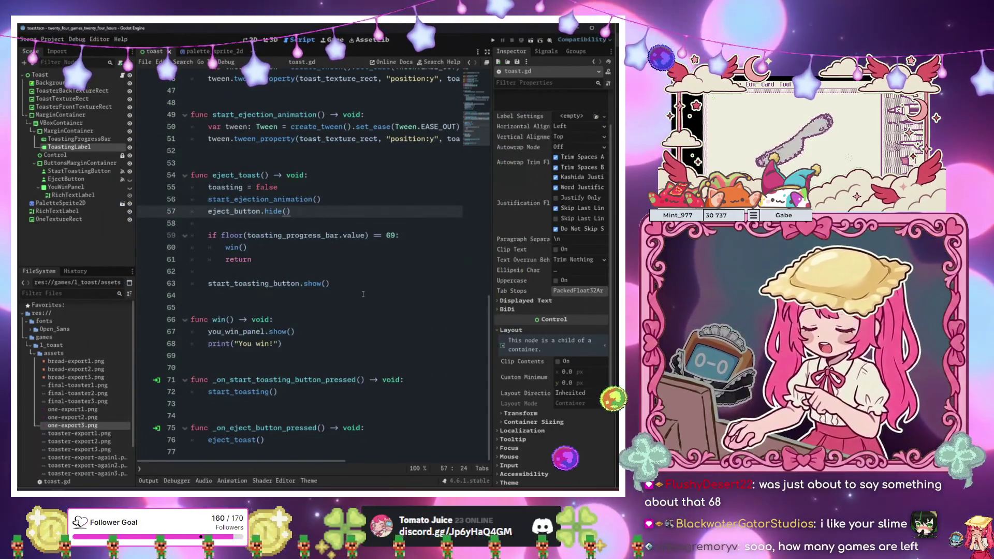
click(340, 320)
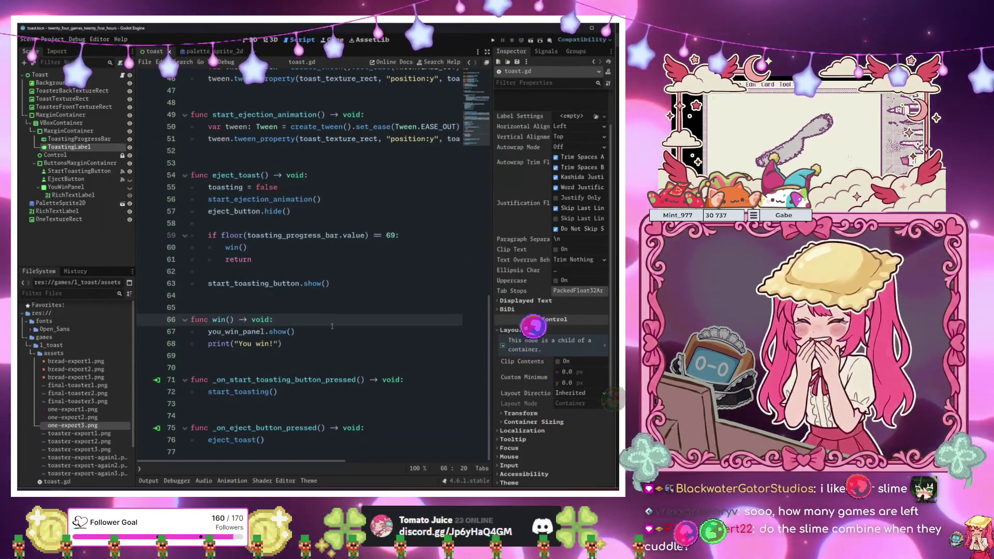
click(282, 343)
drag(282, 343, 208, 344)
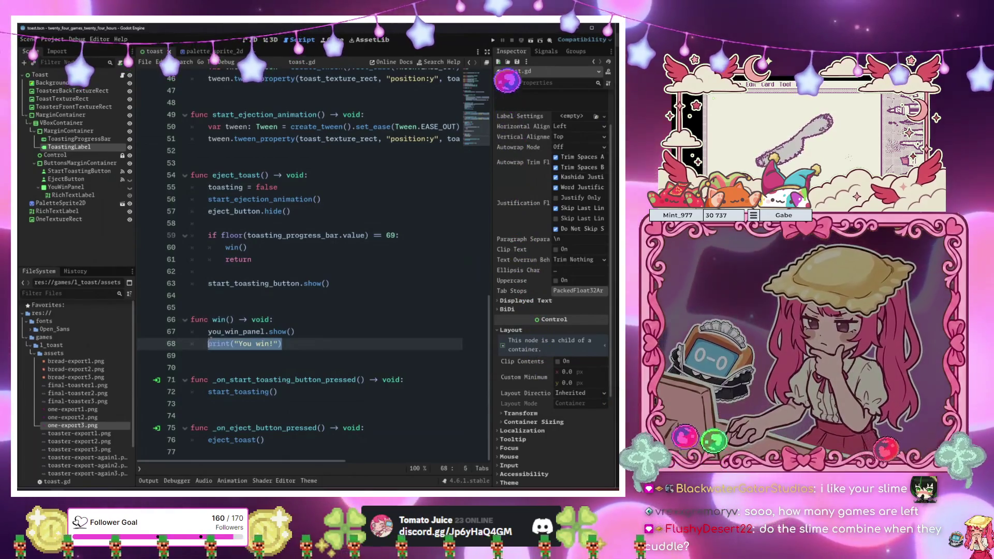
key(BackSpace)
click(336, 319)
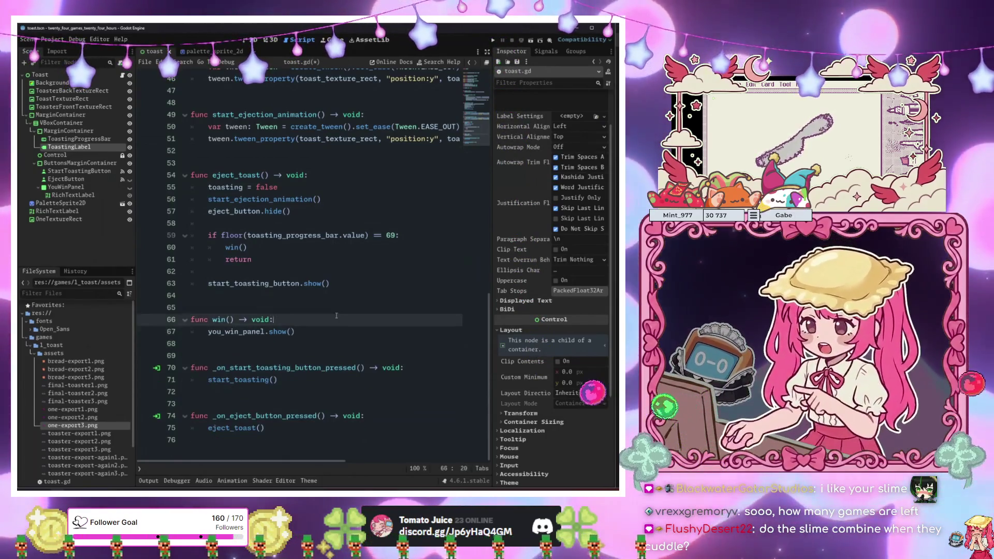
scroll(337, 315, up, 2)
scroll(337, 316, up, 10)
- Give ToastingLabel a full-width anchor preset, then save and run the game
key(ctrl+F1)
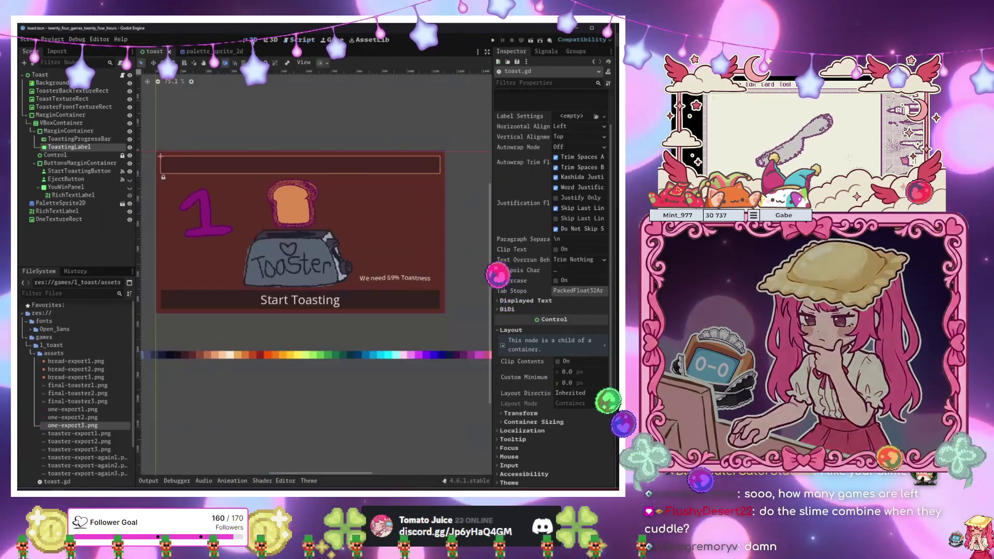
click(300, 165)
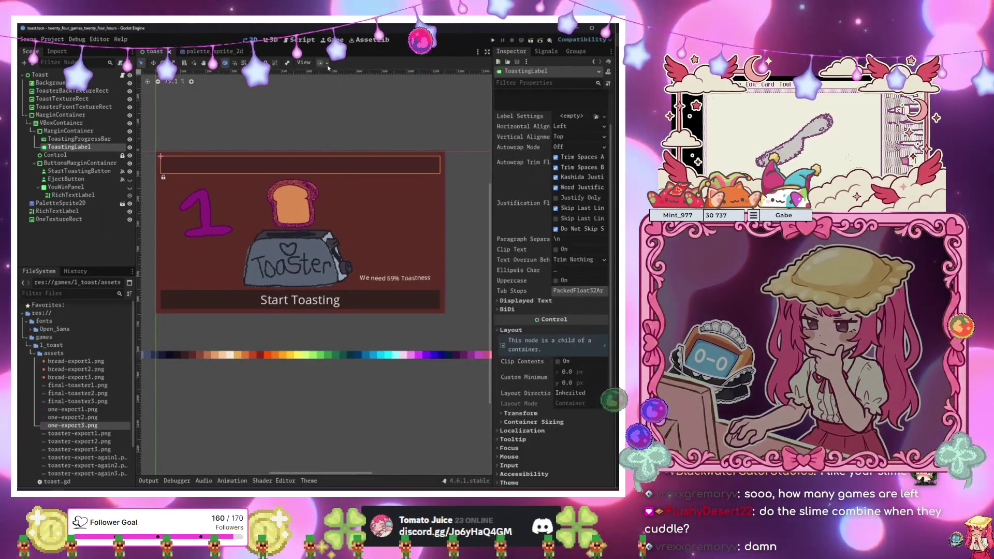
click(321, 63)
click(348, 88)
click(444, 103)
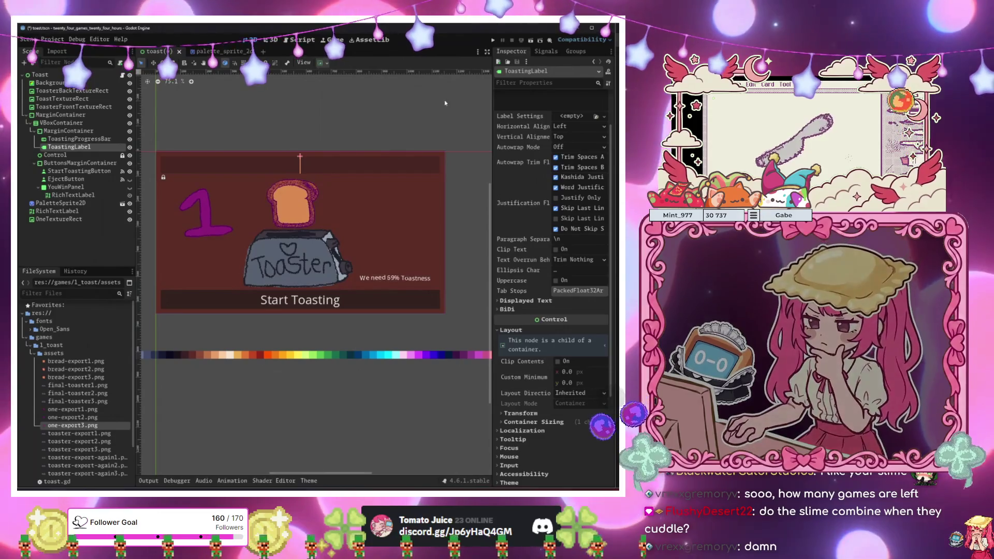
key(F6)
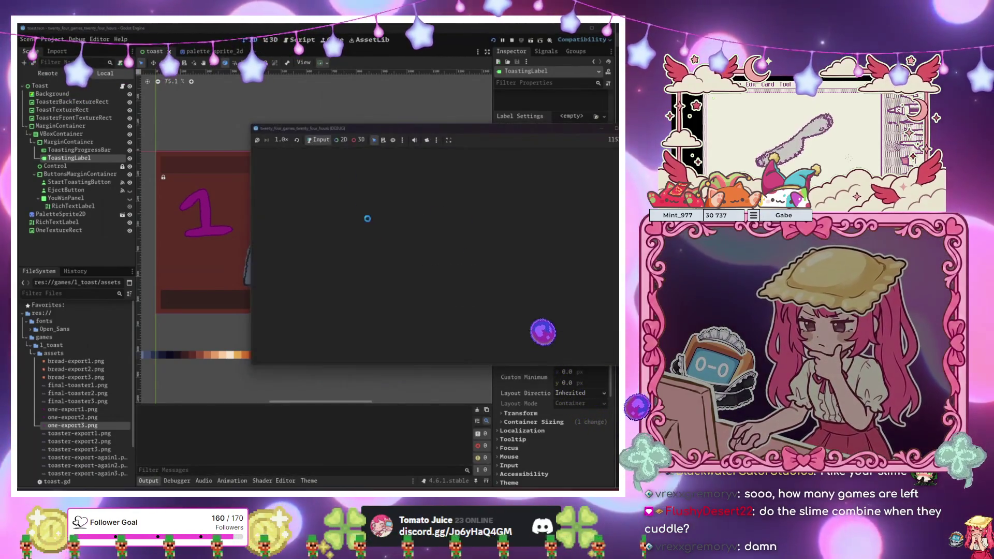
- Play several toasting rounds, ejecting the toast early and near 68%
click(434, 353)
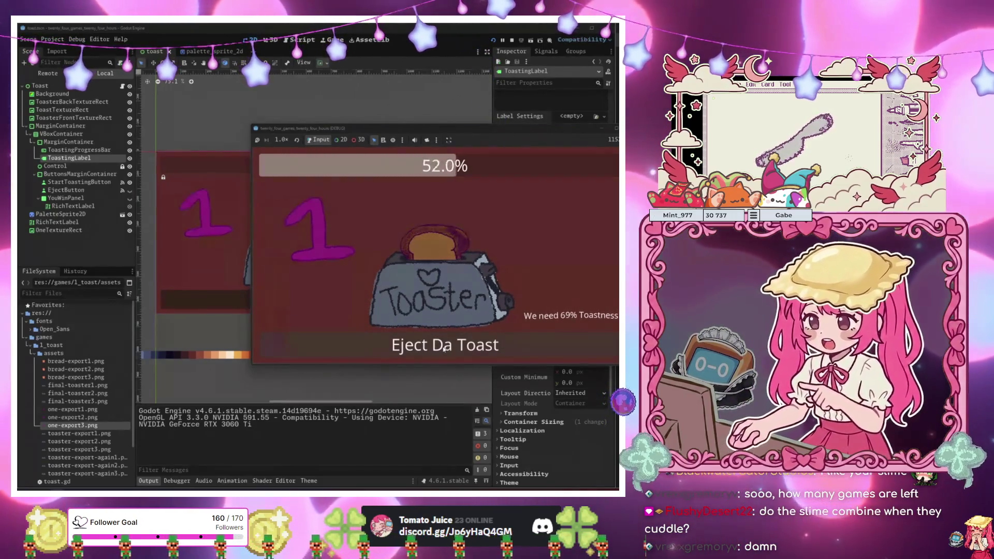
click(443, 349)
click(444, 349)
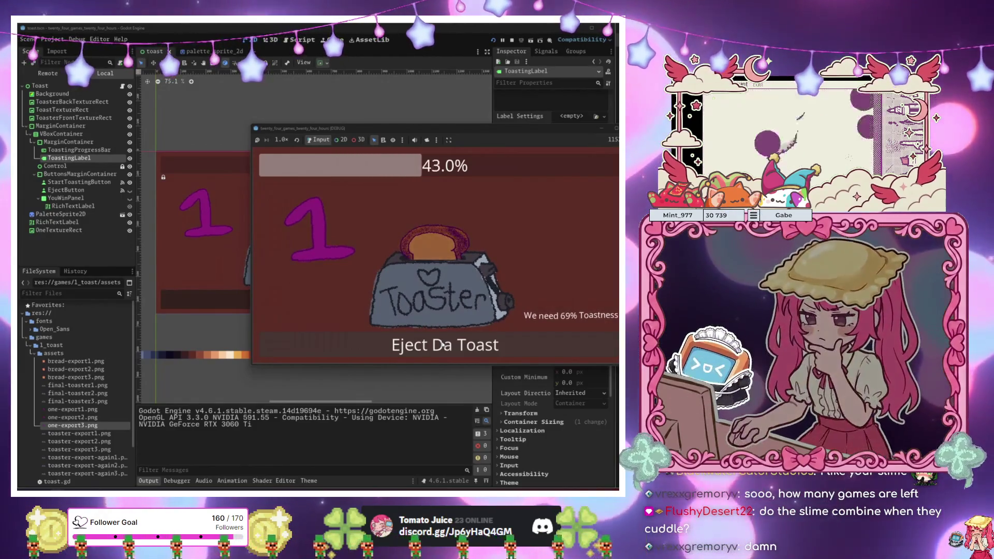
click(443, 346)
click(443, 346)
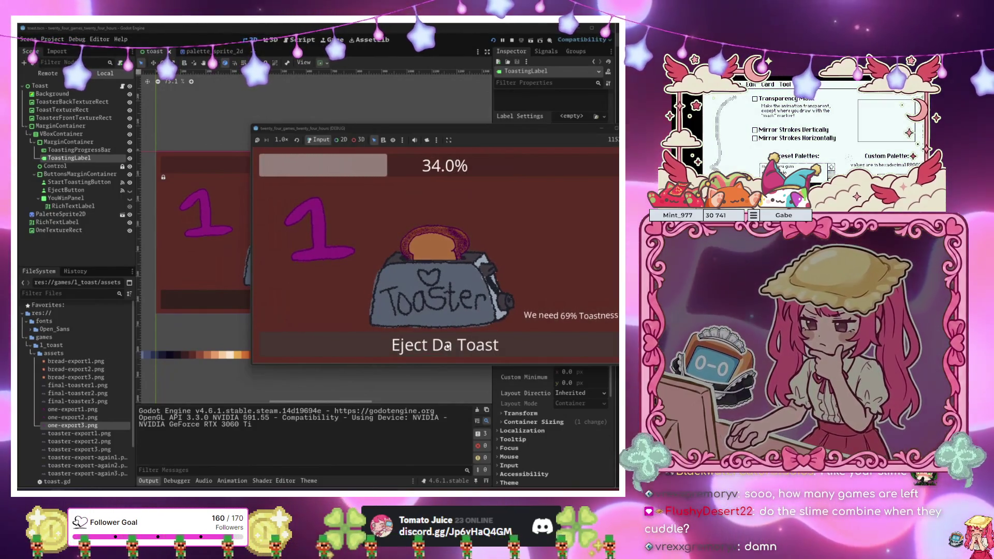
click(447, 346)
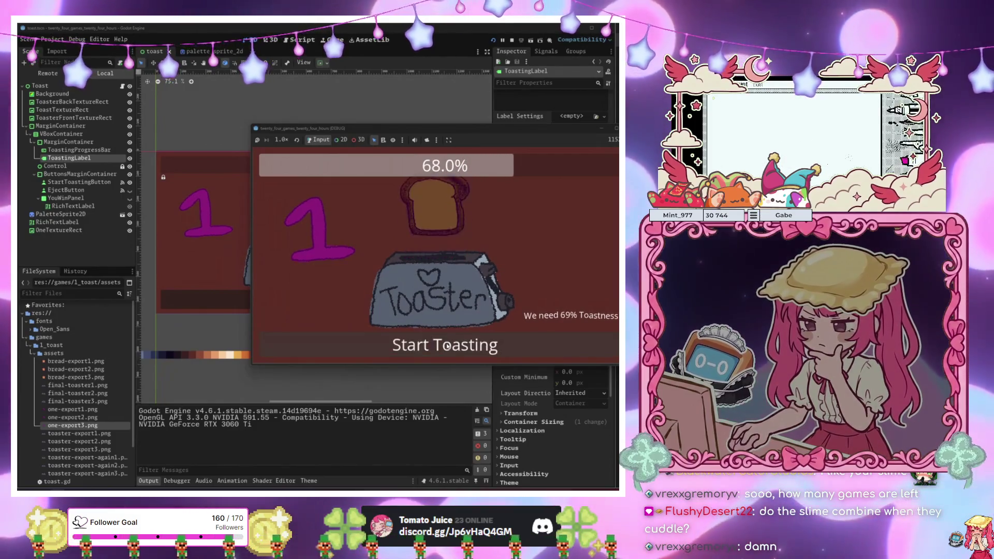
click(447, 347)
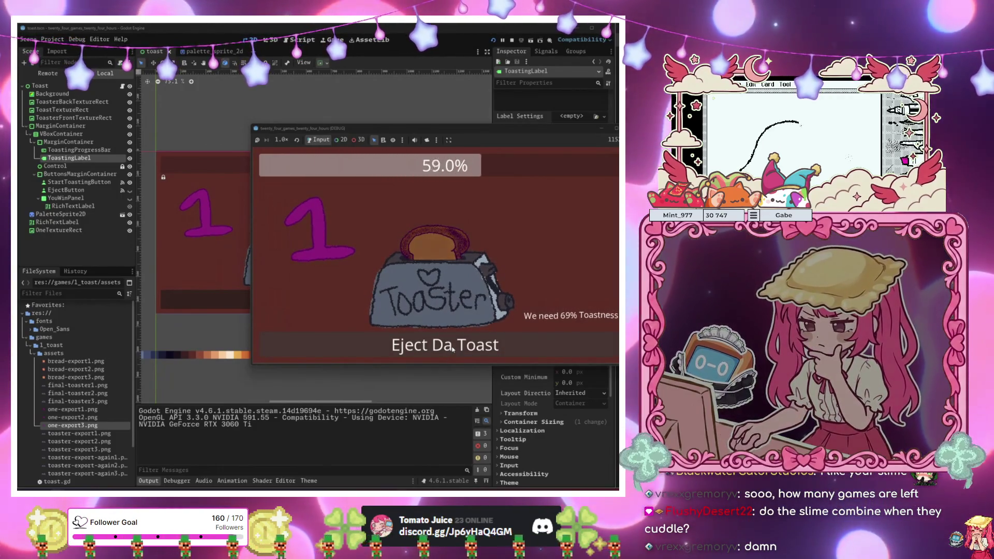
- Keep toasting until the toast is ejected at exactly 69%, then close the game
click(452, 350)
click(452, 349)
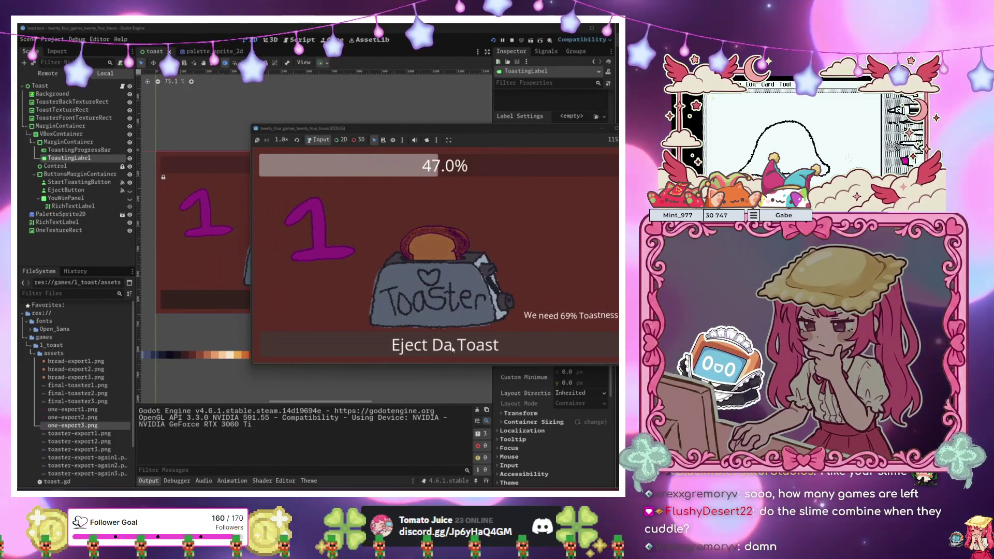
click(452, 349)
click(452, 349)
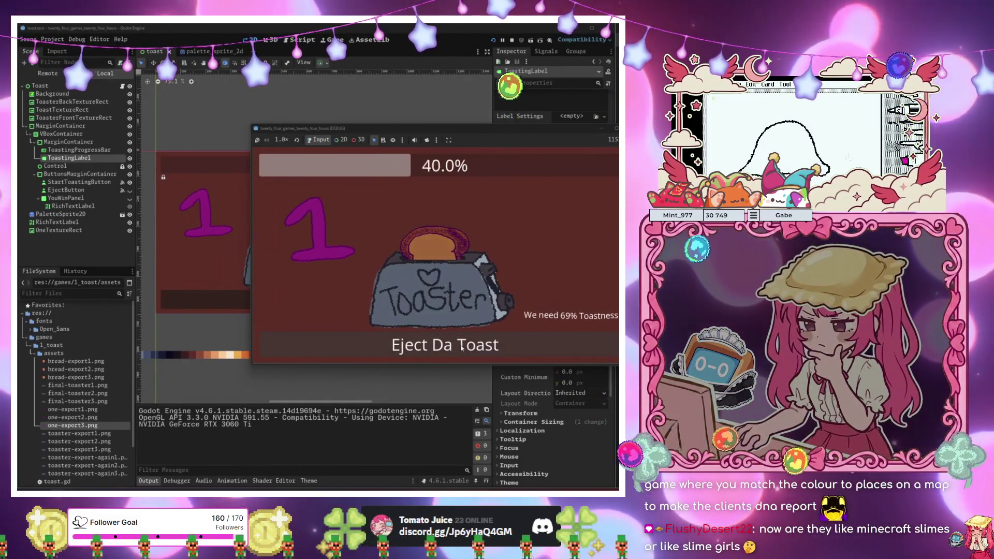
click(462, 348)
click(462, 347)
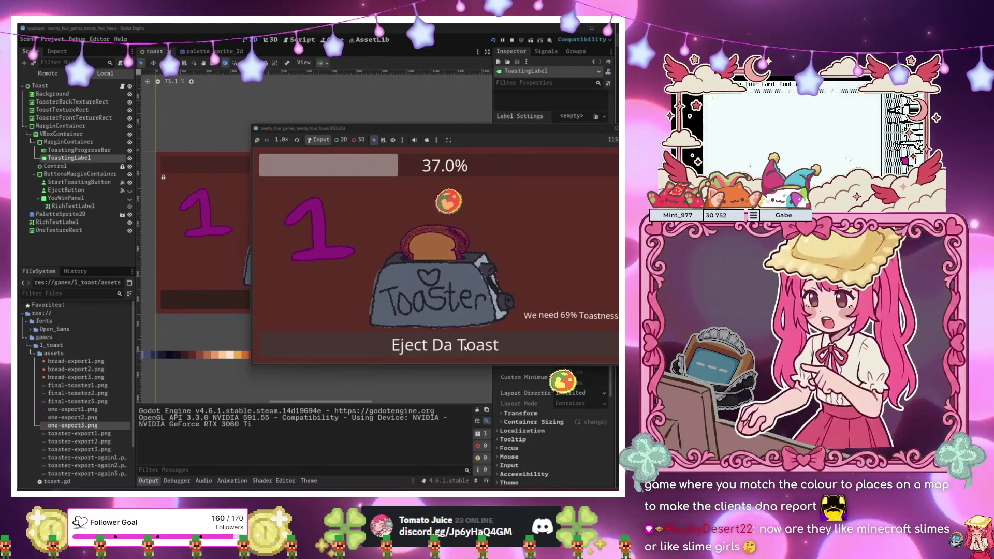
click(464, 348)
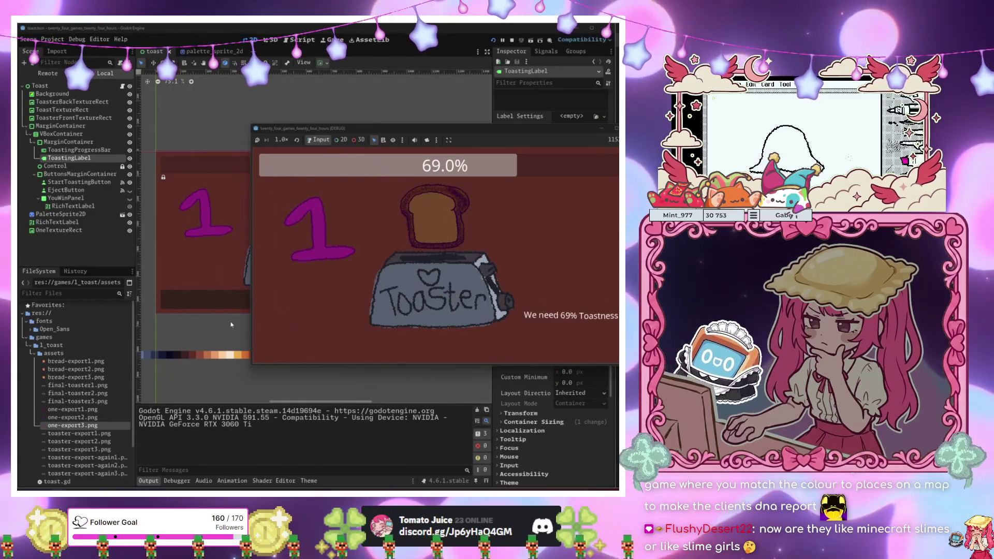
key(F8)
- Open toast.gd and scroll down to the end of win()
click(122, 86)
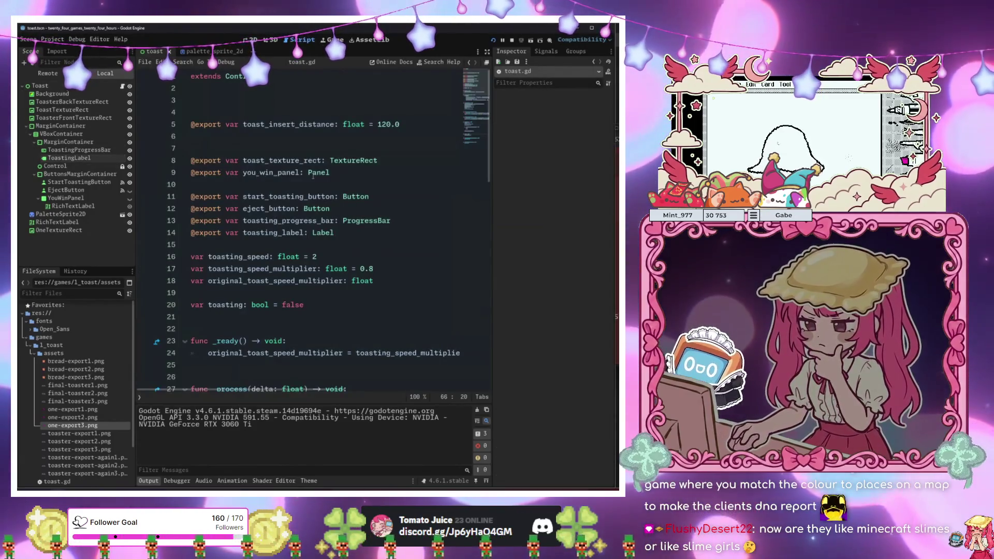
click(313, 176)
scroll(340, 201, down, 5)
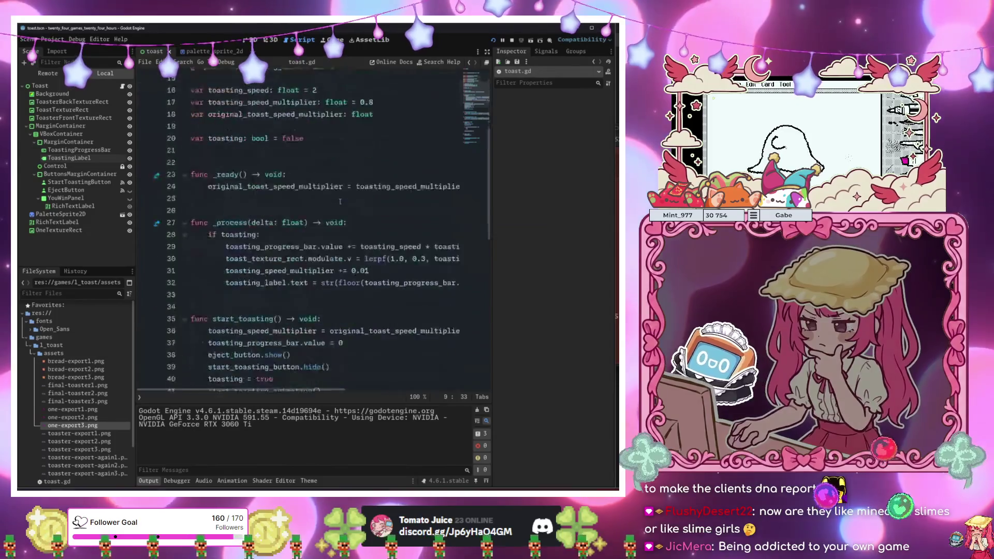
scroll(340, 201, down, 12)
click(316, 273)
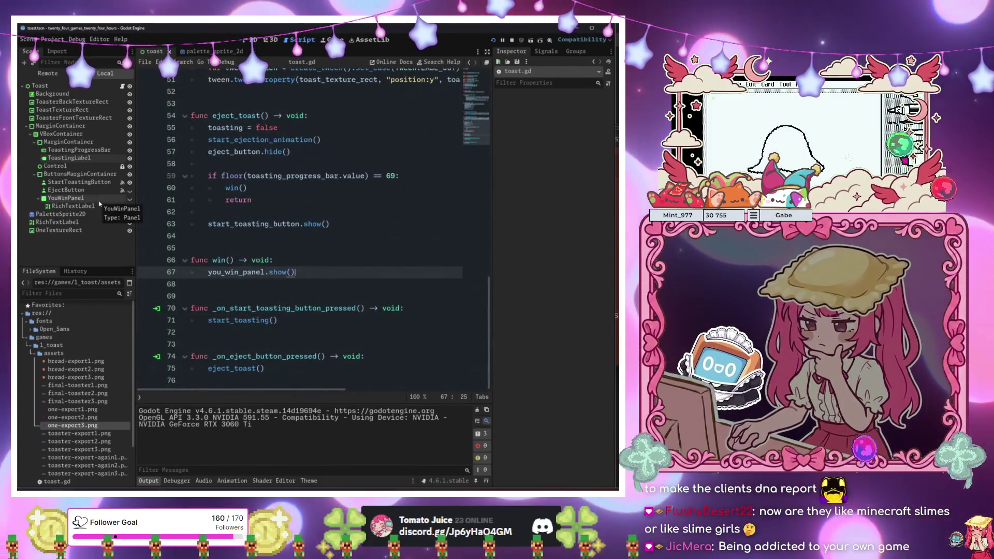
- Toggle YouWinPanel and EjectButton visibility so YOU WIN shows, then select the Toast root node
click(130, 198)
click(130, 191)
click(130, 190)
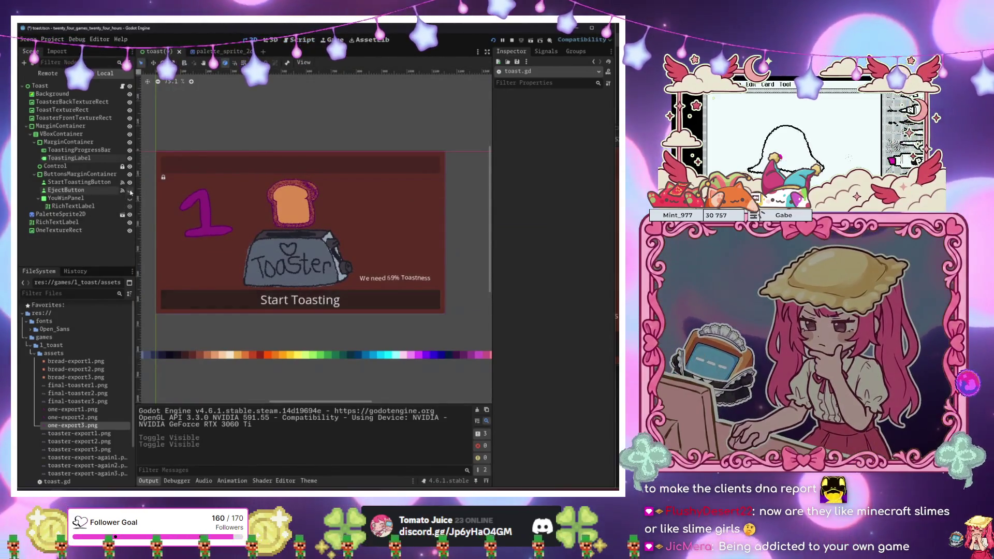
click(130, 190)
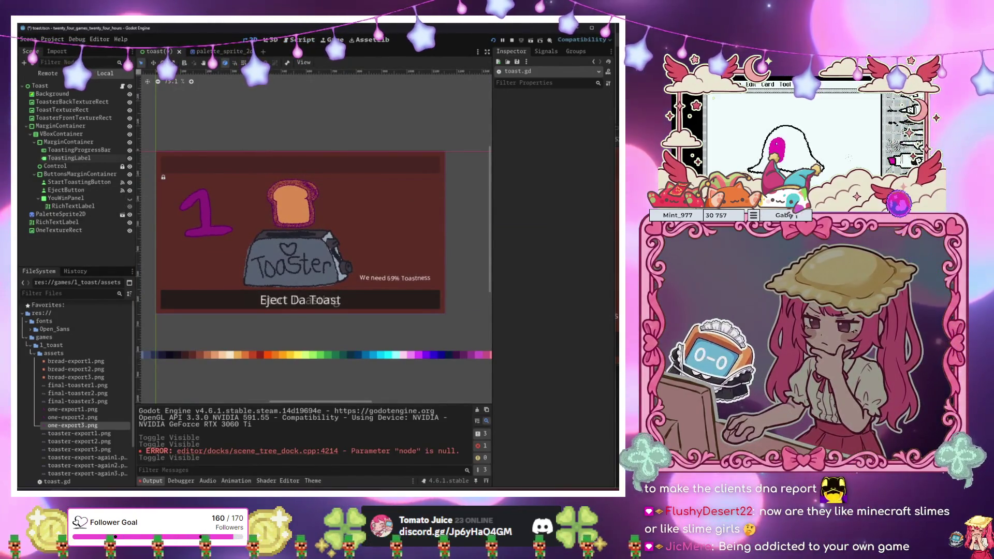
click(129, 198)
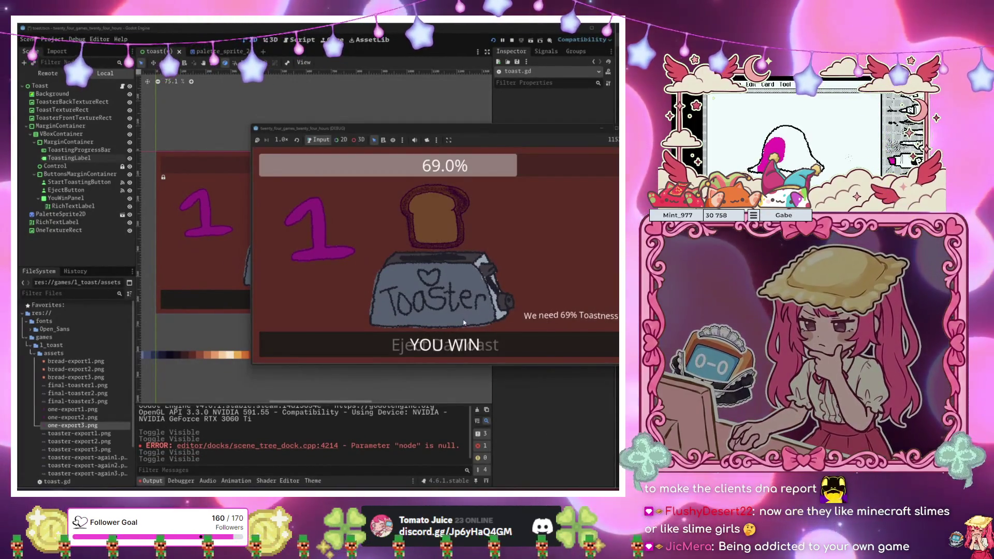
mouse_move(377, 130)
mouse_down()
mouse_move(526, 227)
mouse_move(552, 134)
mouse_up()
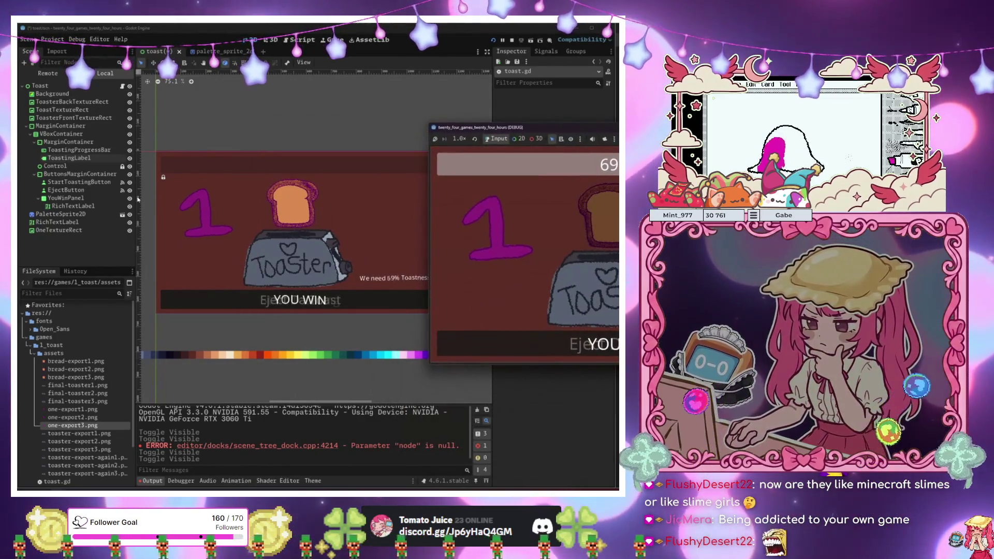
click(66, 197)
click(40, 86)
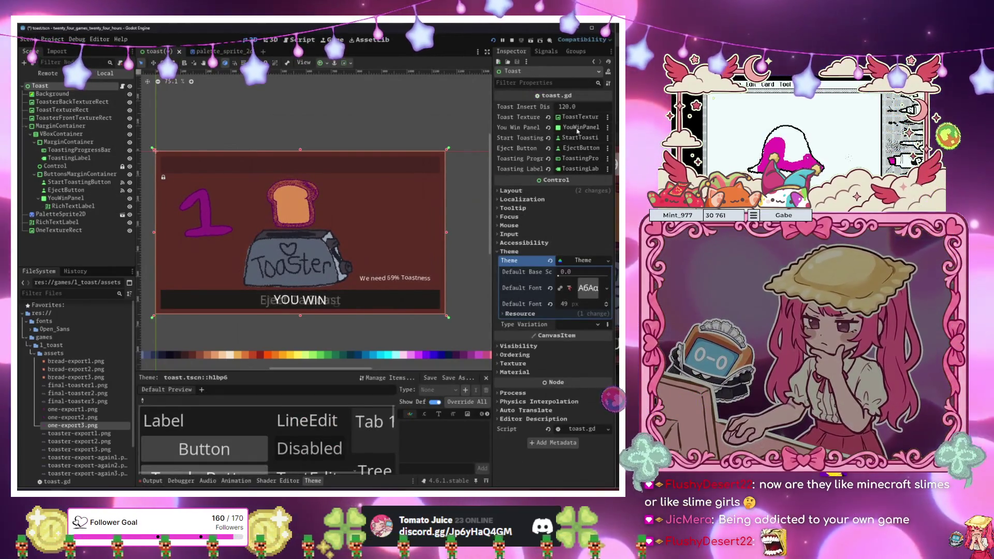
- Review the win check in eject_toast() and win() in toast.gd, with the output log shown
click(122, 87)
scroll(291, 222, down, 3)
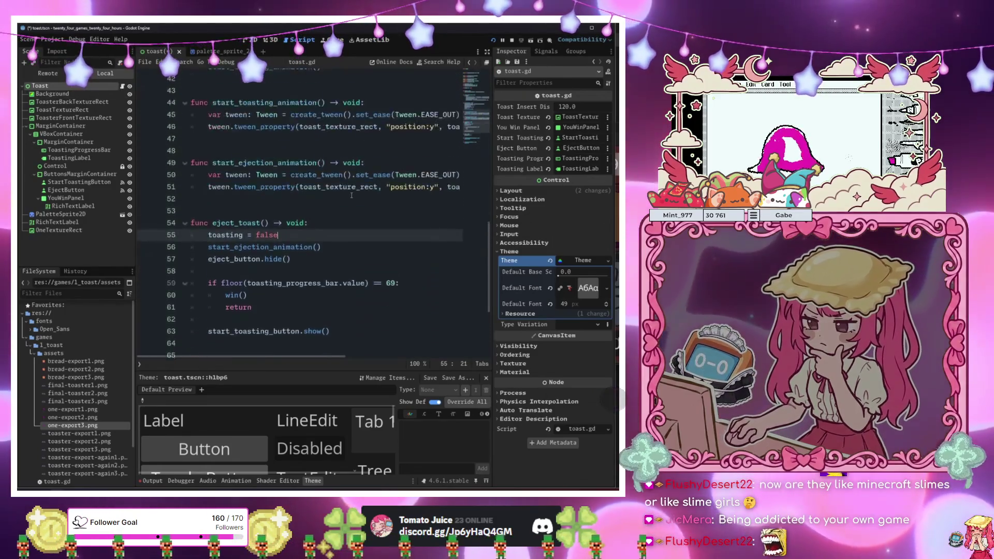
click(292, 227)
key(Up)
key(Up)
key(Up)
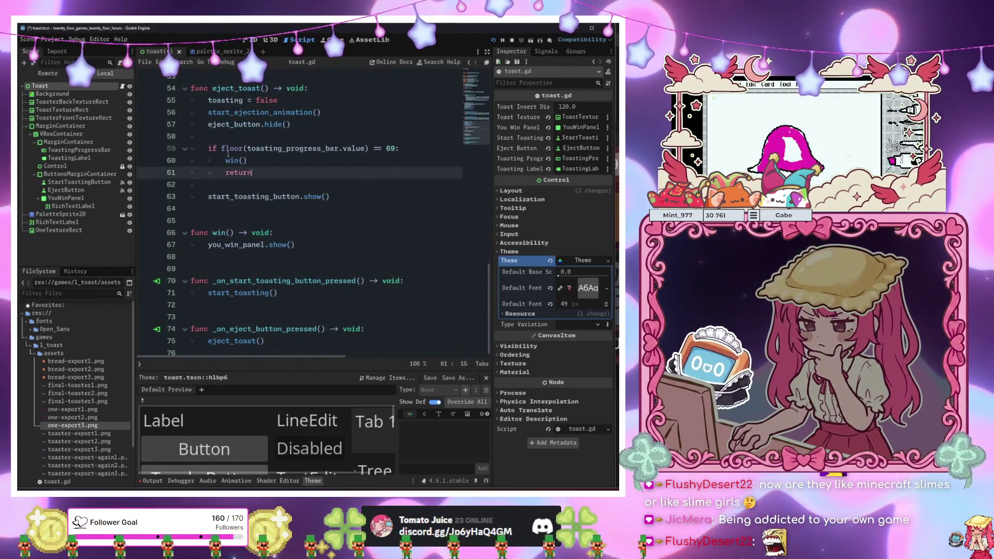
key(Down)
key(Down)
key(Down)
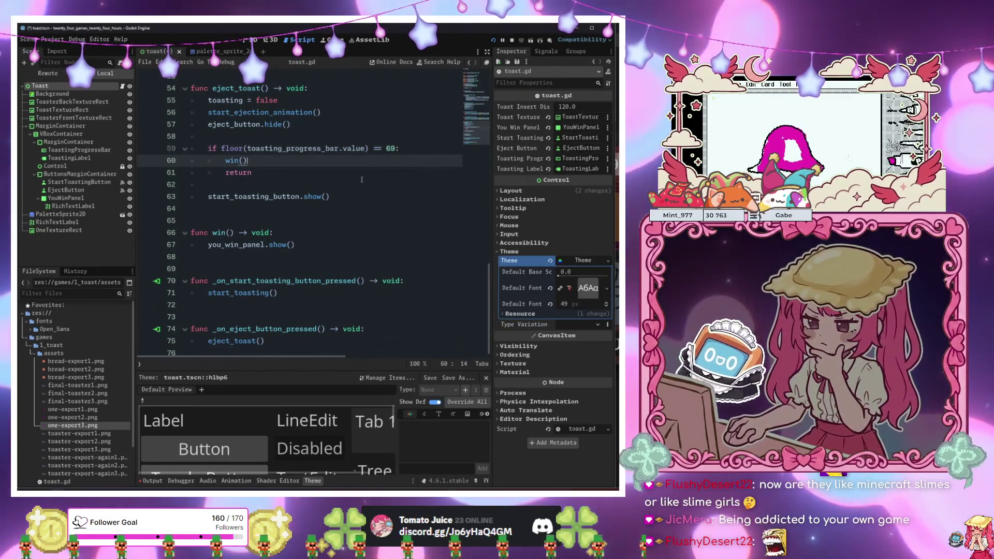
click(248, 162)
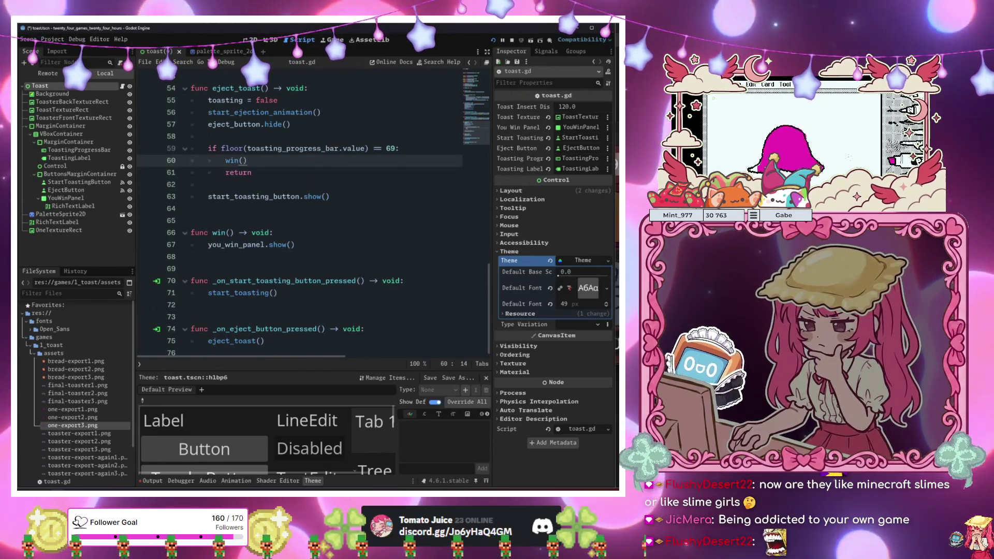
click(281, 244)
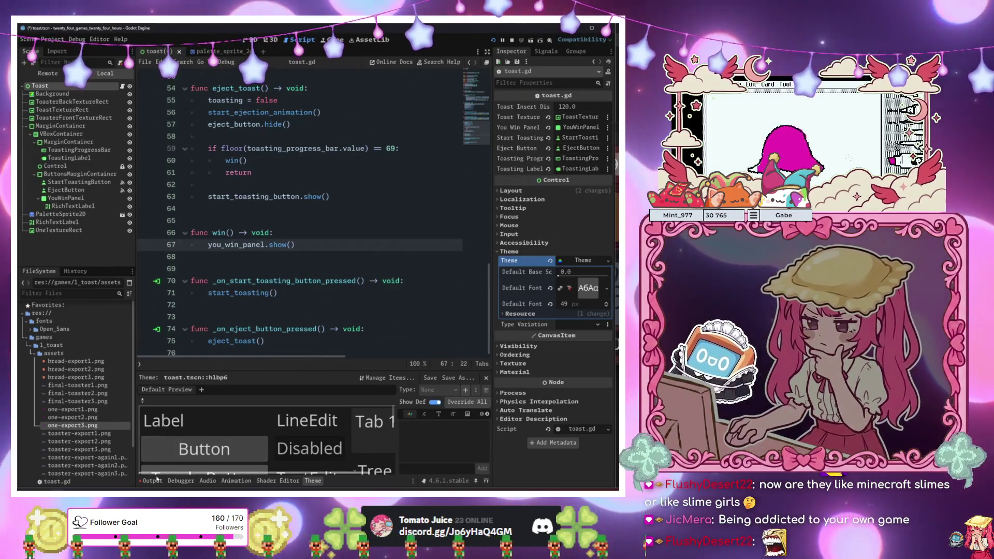
click(152, 481)
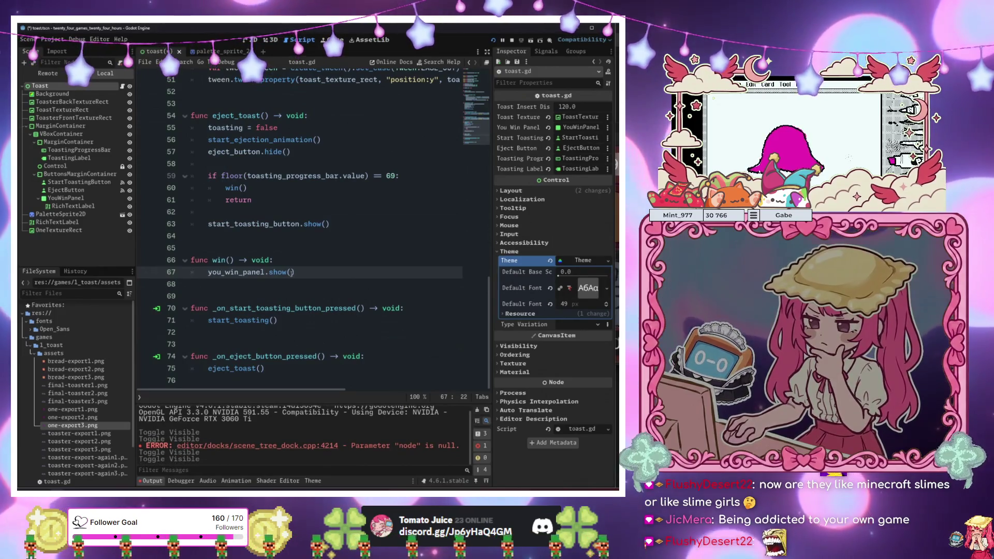
- Add a print("We Win") line at the start of win()
click(314, 263)
key(Return)
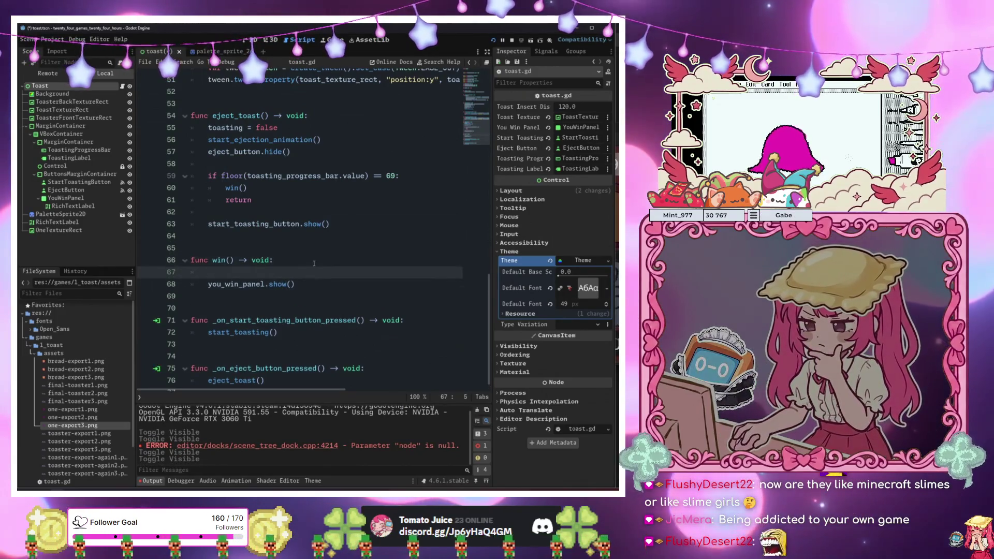
text(print()
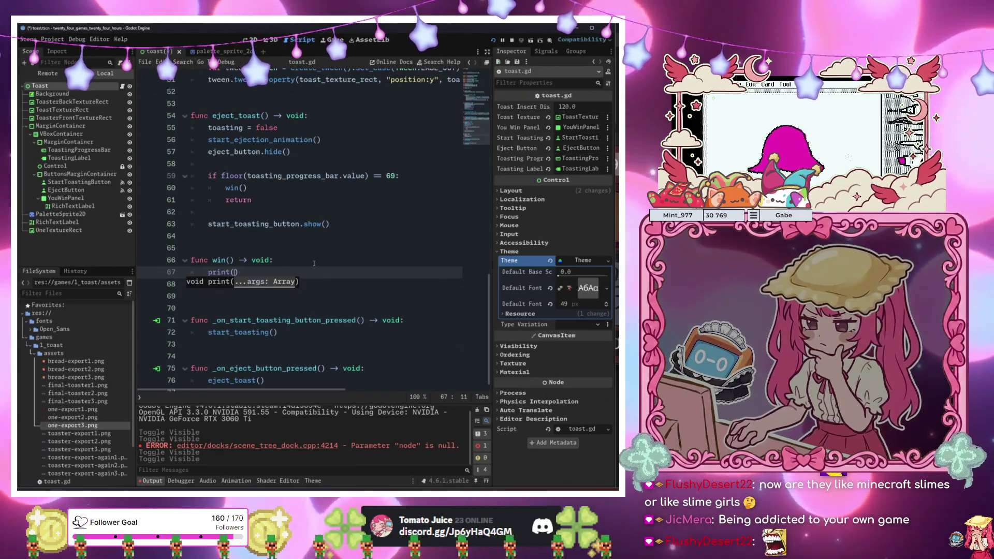
text("We Win)
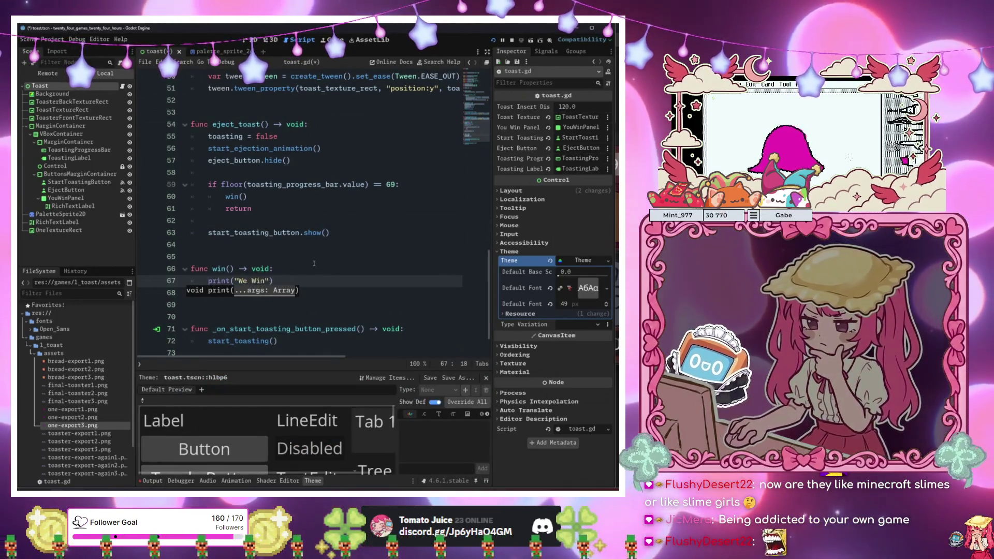
scroll(314, 263, up, 15)
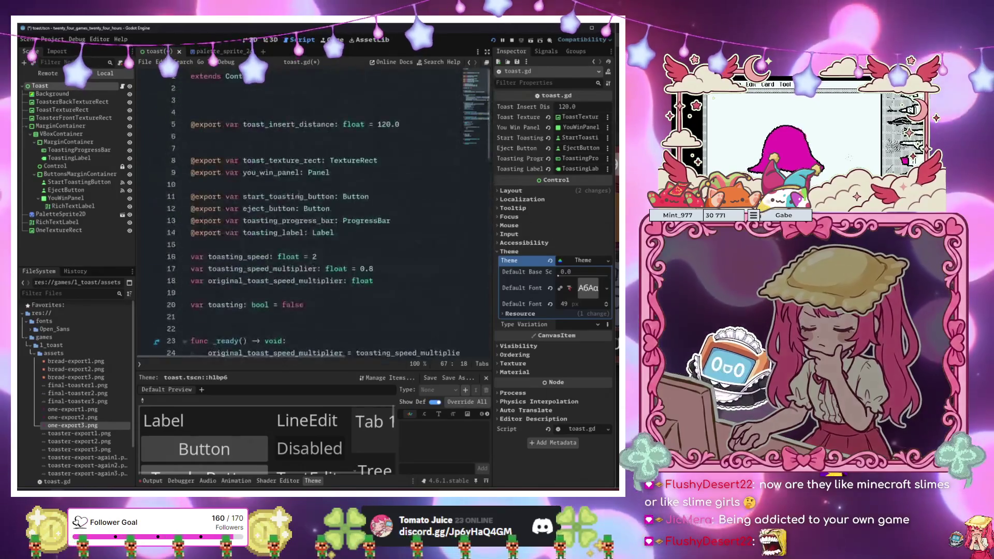
- Change toasting_speed from 2 to 0.2
click(325, 221)
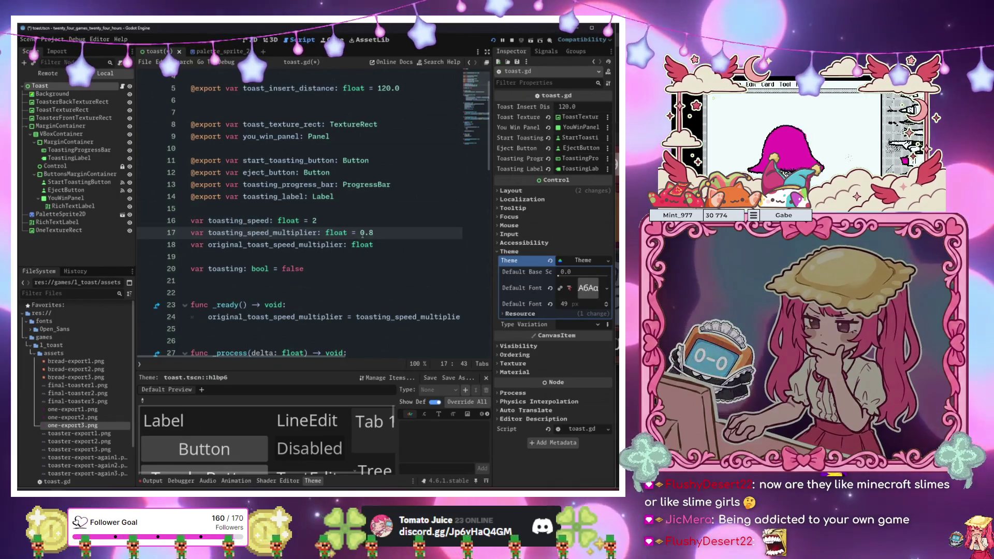
click(336, 220)
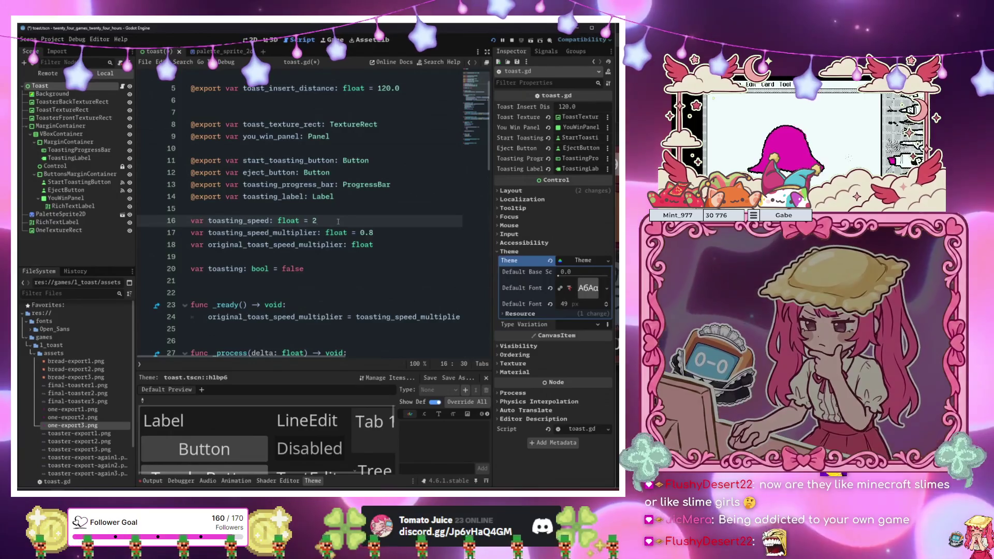
key(Left)
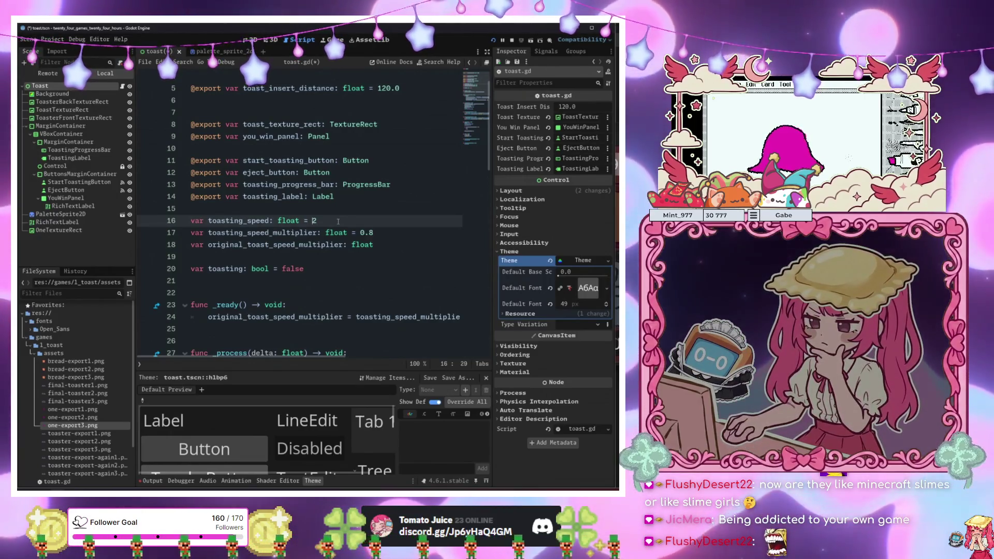
text(0.)
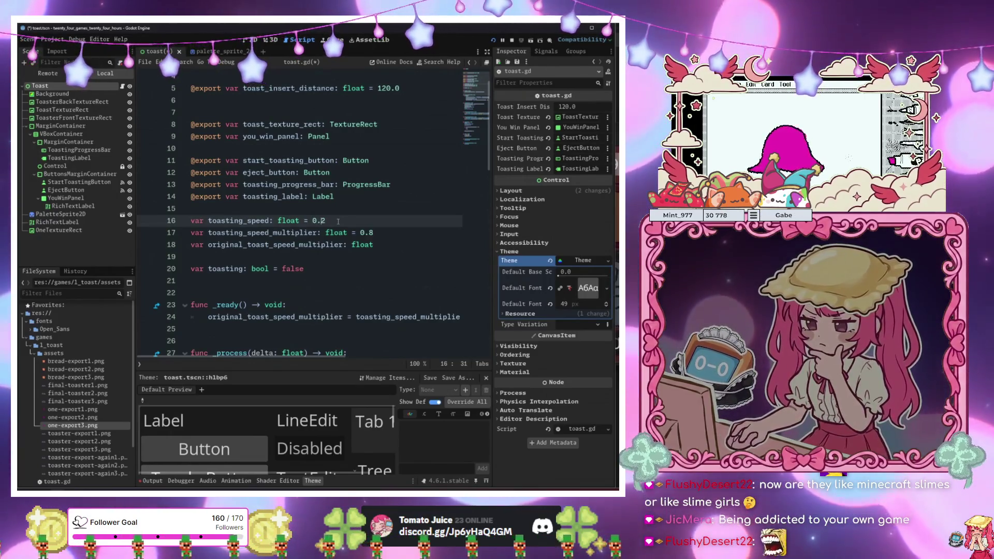
- Move to the end of the progress-bar reset line in start_toasting()
scroll(342, 220, down, 7)
scroll(347, 217, up, 5)
scroll(353, 215, down, 5)
scroll(311, 238, down, 7)
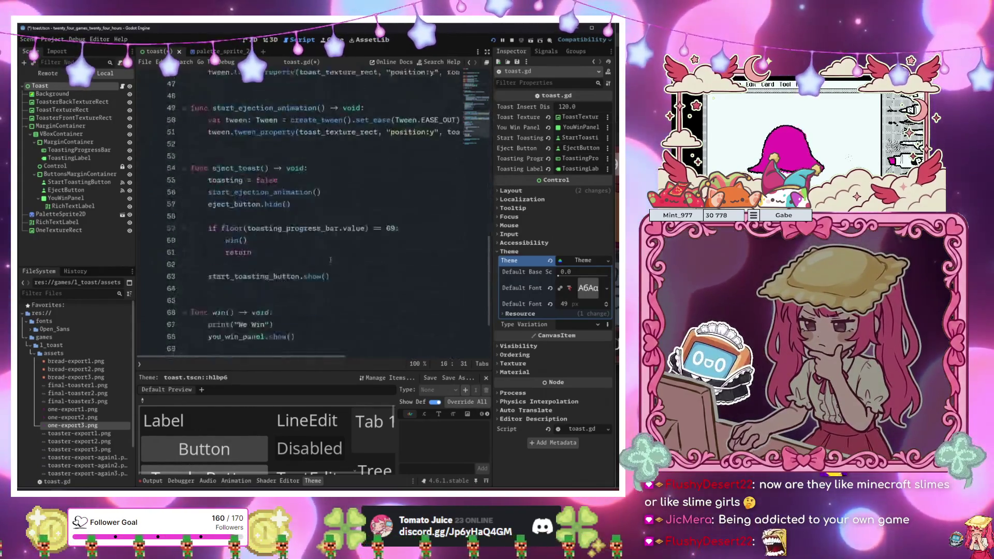
click(265, 257)
scroll(265, 269, down, 2)
scroll(261, 251, up, 9)
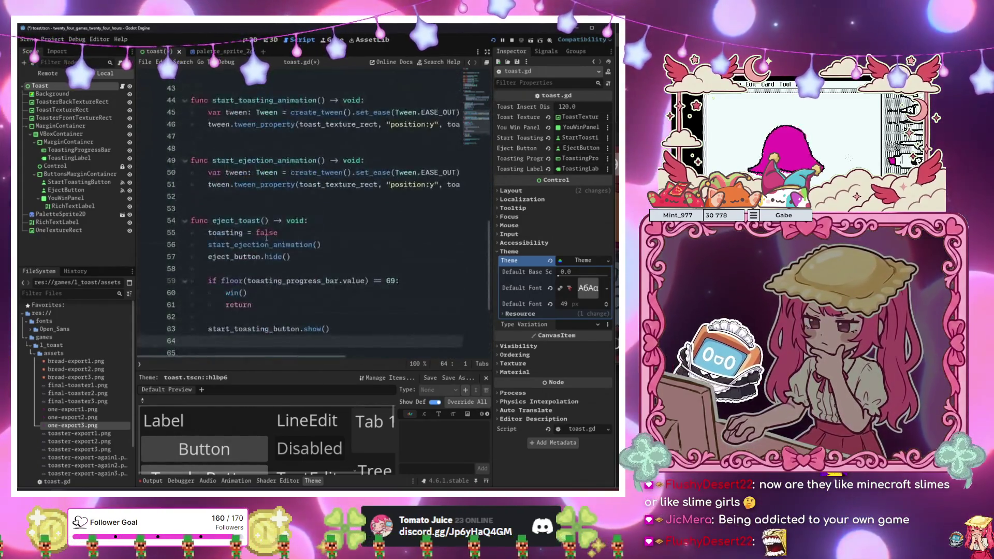
click(355, 198)
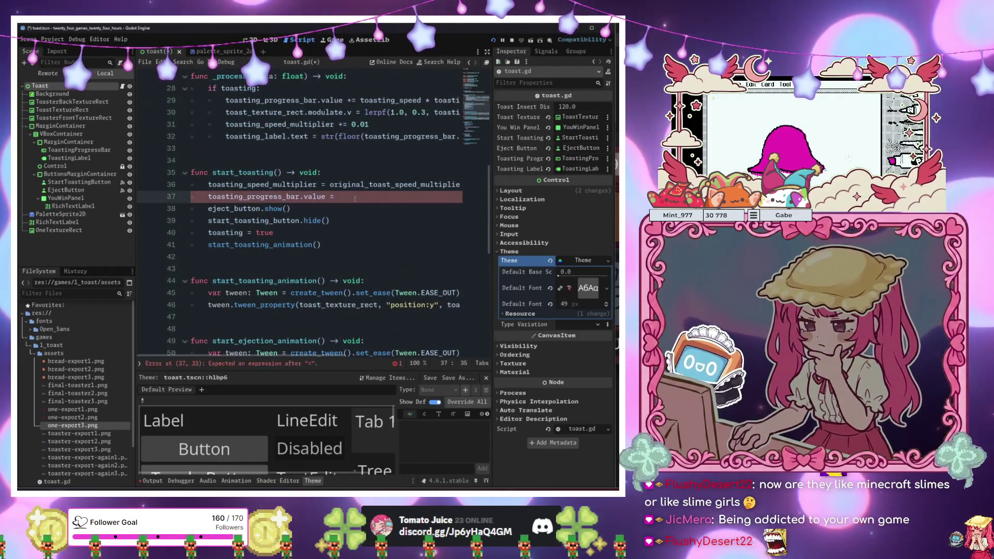
- Set the progress-bar reset value to 67, save, and do quick test runs
key(BackSpace)
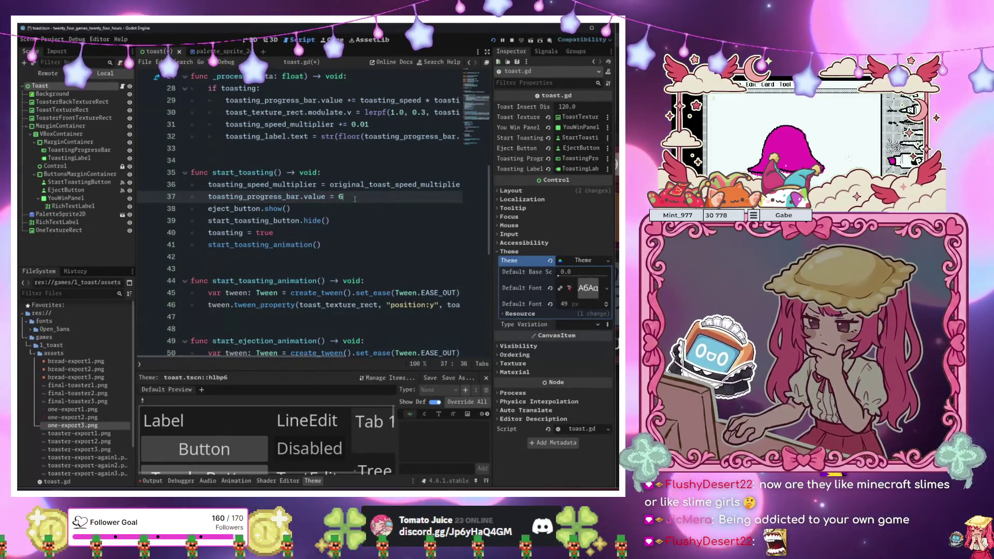
text(7)
key(F6)
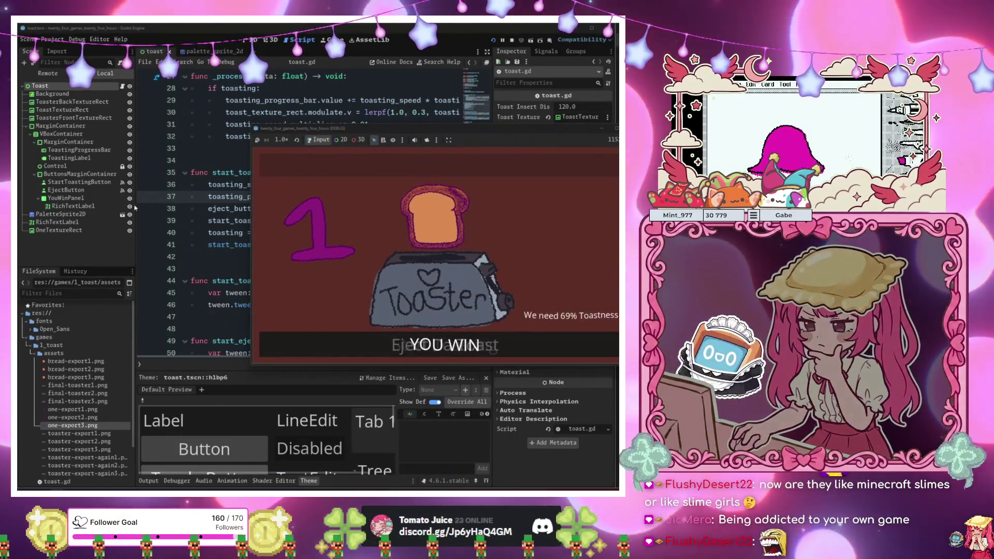
key(F8)
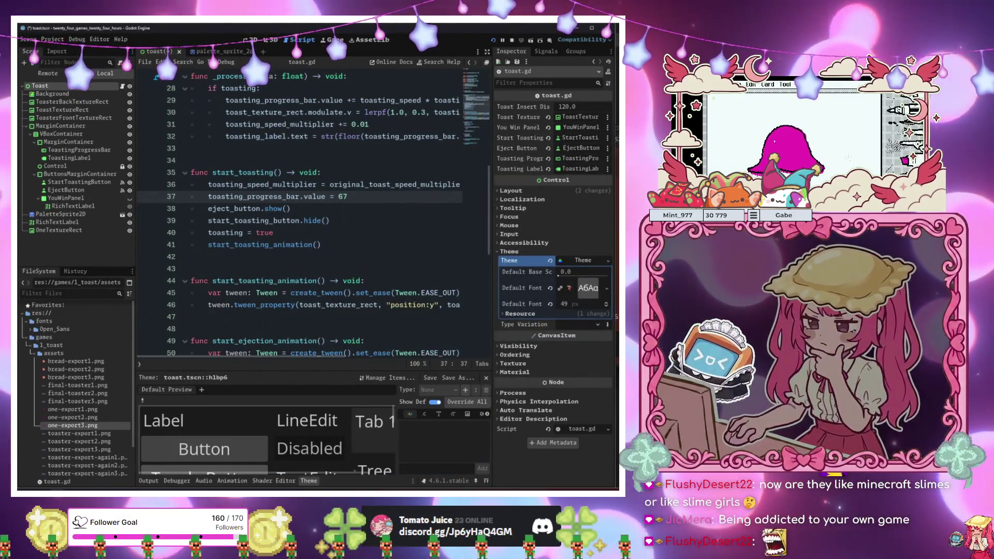
key(F6)
click(477, 348)
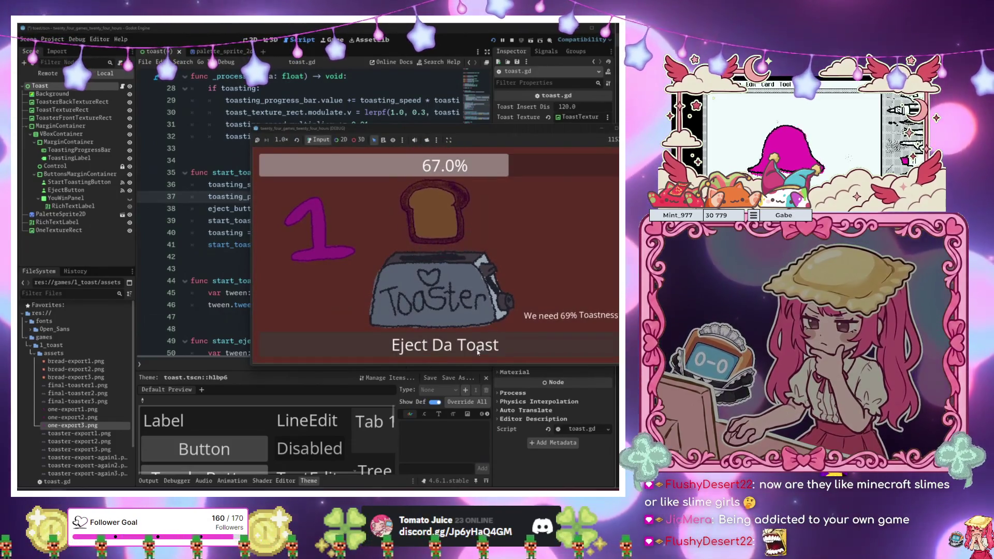
key(F8)
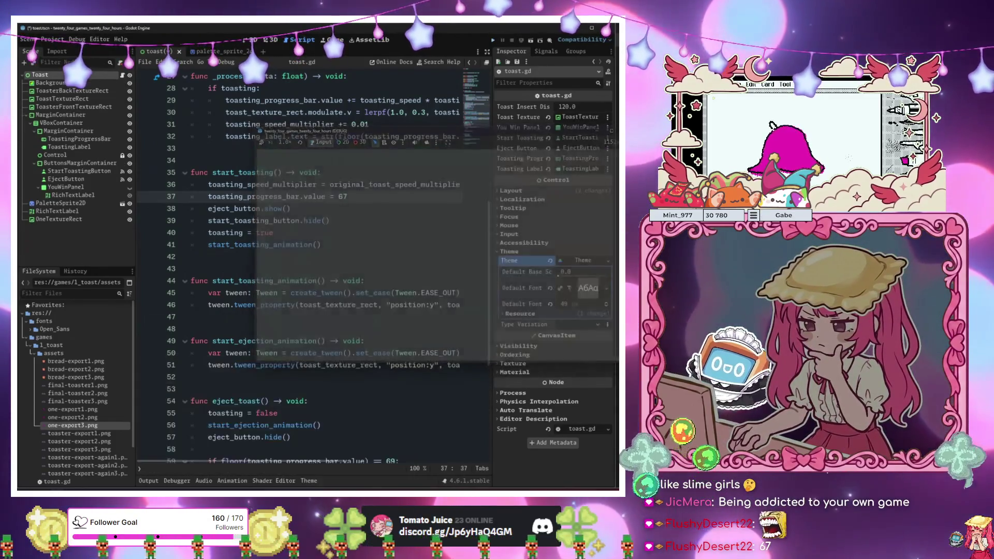
- Run the game, start toasting and eject at 69% so Output prints "We Win"
key(F6)
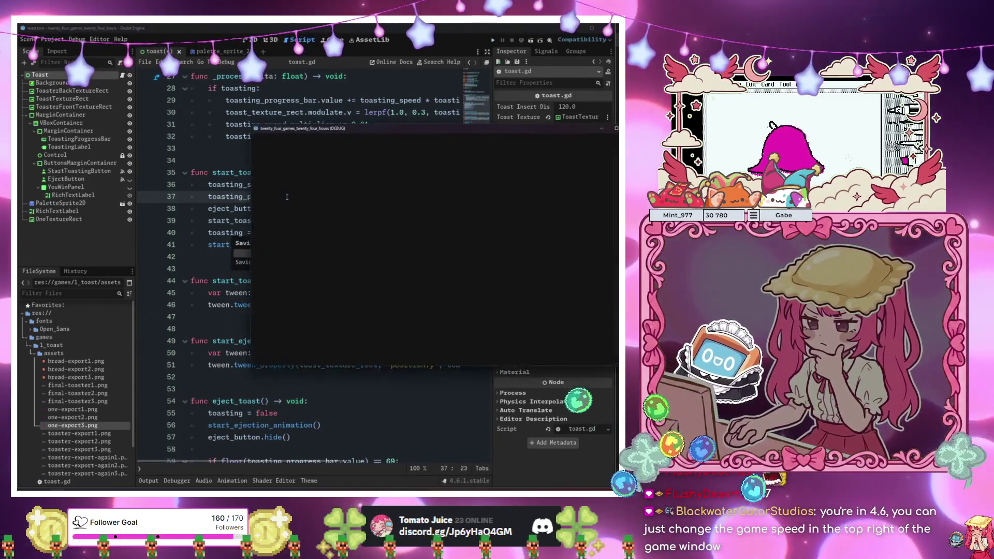
click(445, 346)
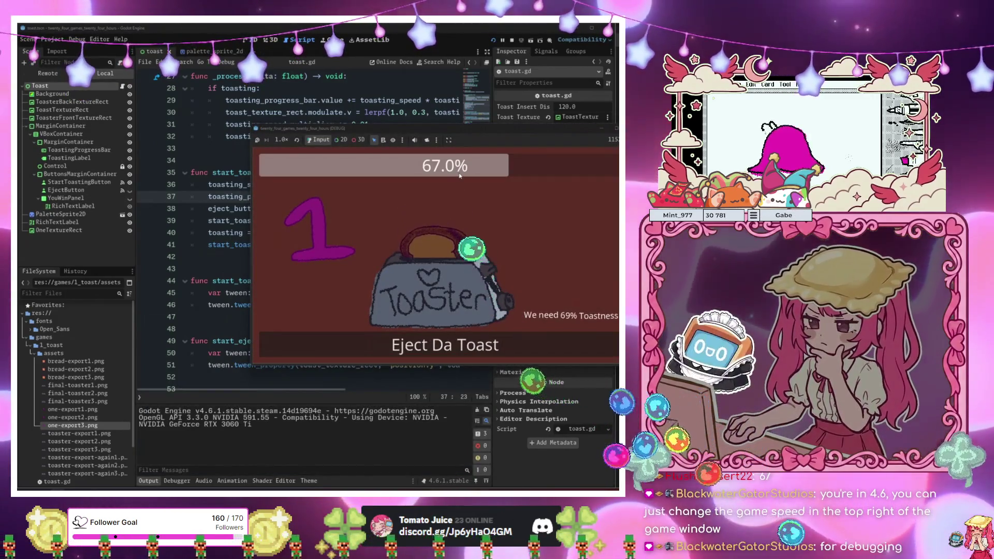
click(470, 353)
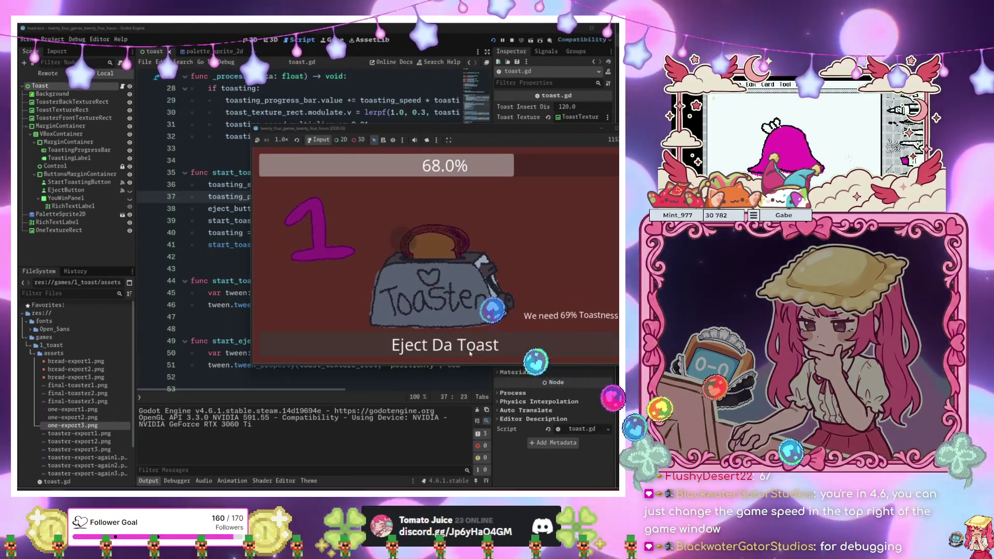
click(468, 354)
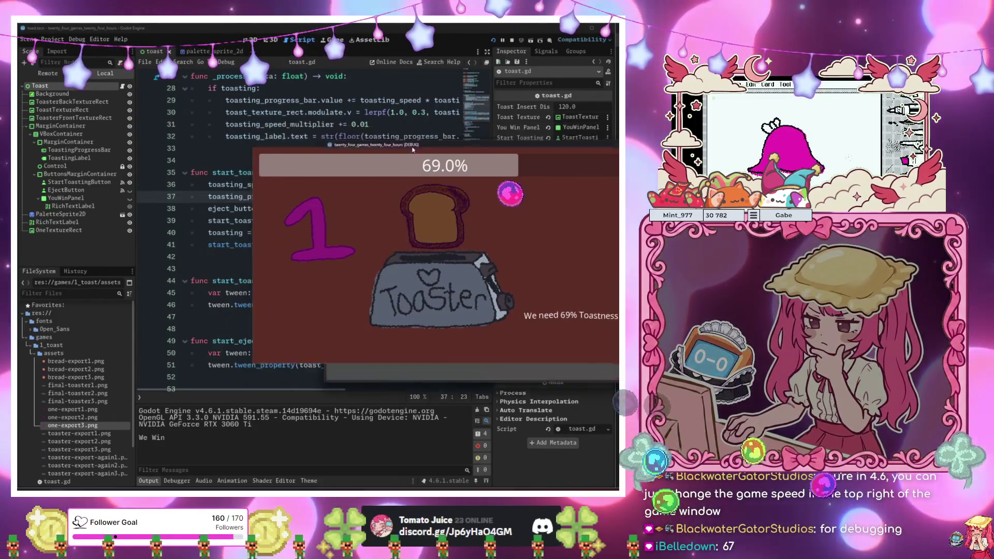
drag(340, 125, 454, 210)
scroll(290, 292, down, 3)
scroll(291, 292, down, 4)
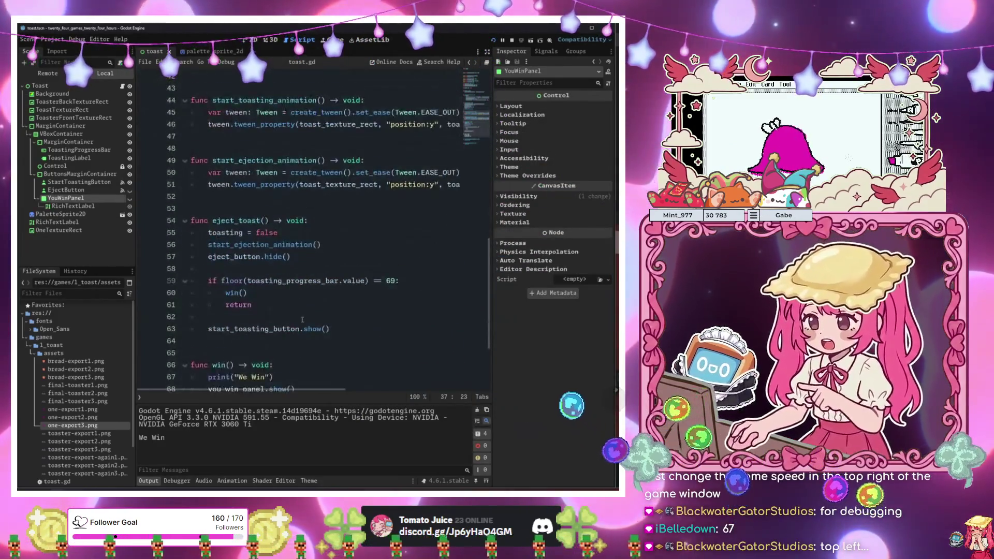
- Check win()'s you_win_panel.show() line and hide YouWinPanel so it starts invisible
click(243, 317)
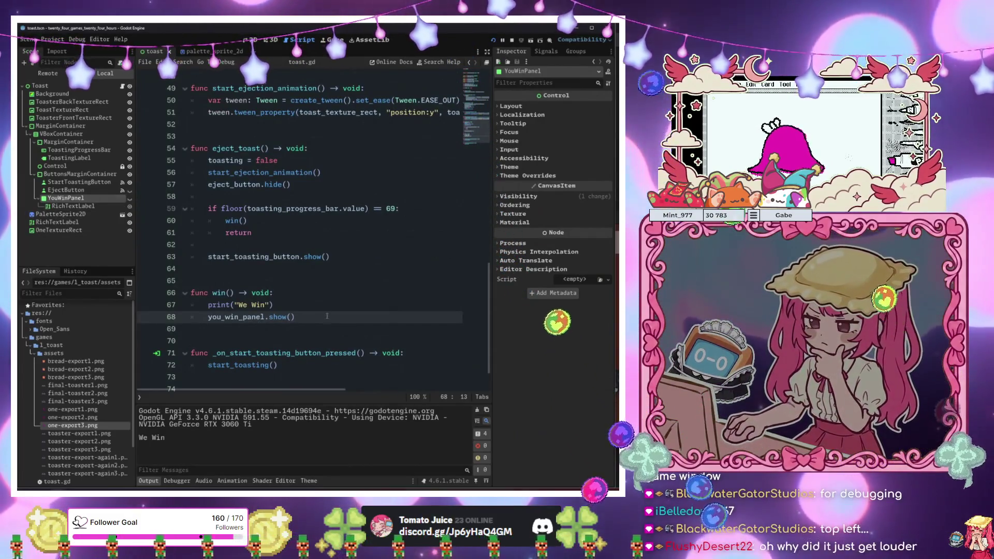
click(316, 317)
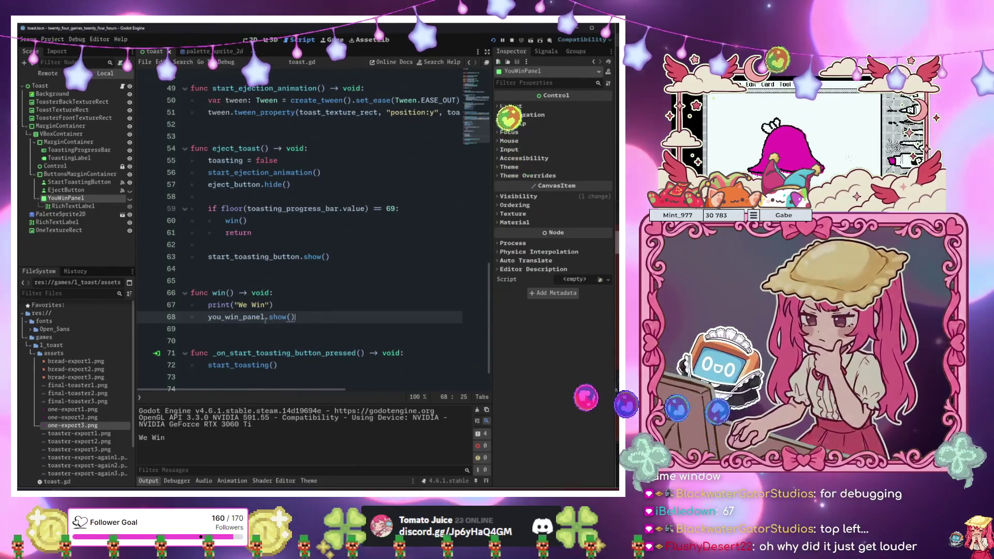
click(129, 199)
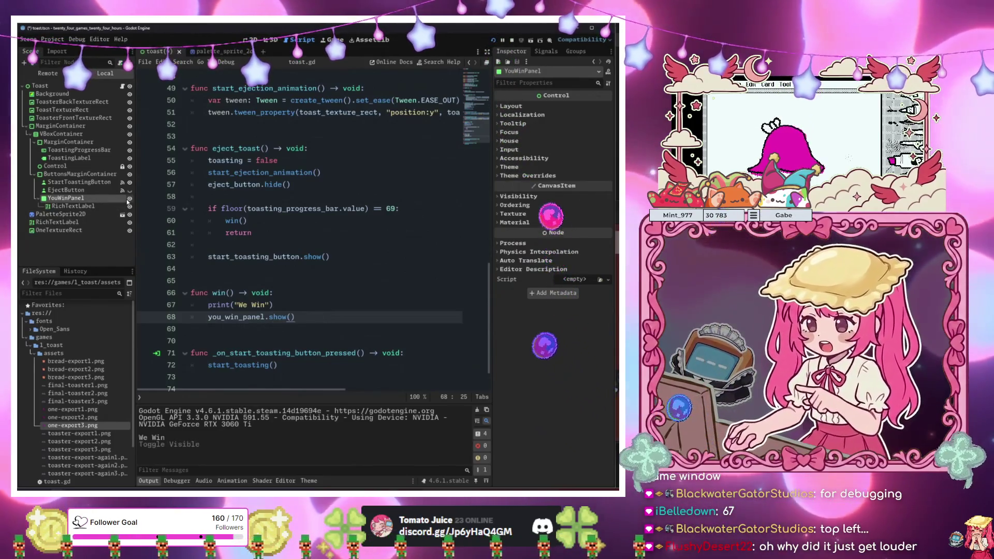
click(129, 198)
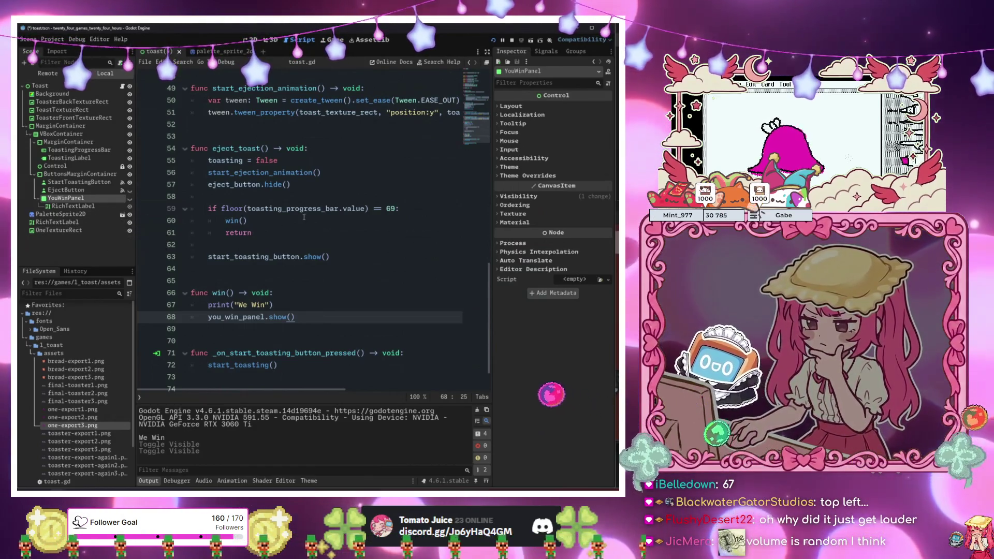
- Run the game, move its window aside, and review the end of win()
key(F5)
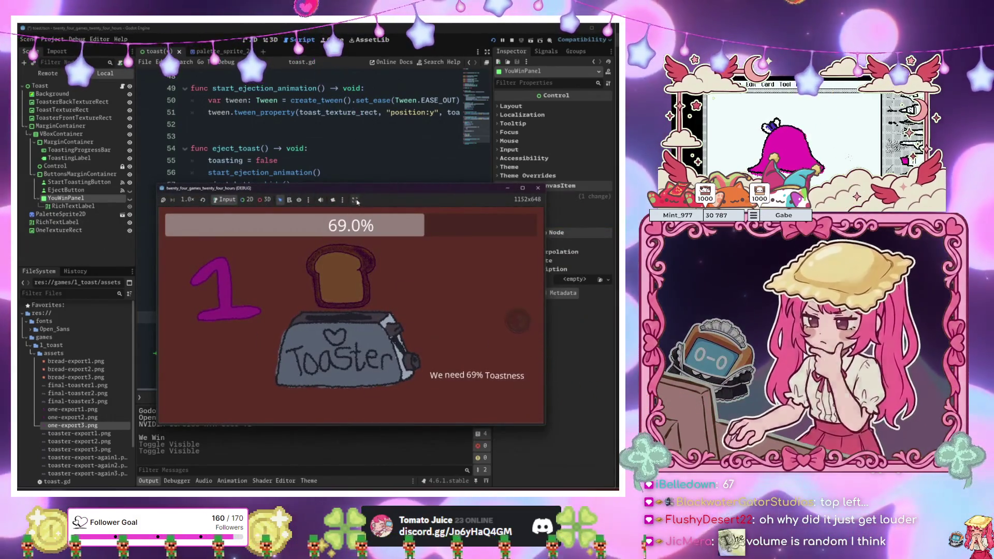
click(388, 185)
drag(388, 185, 777, 186)
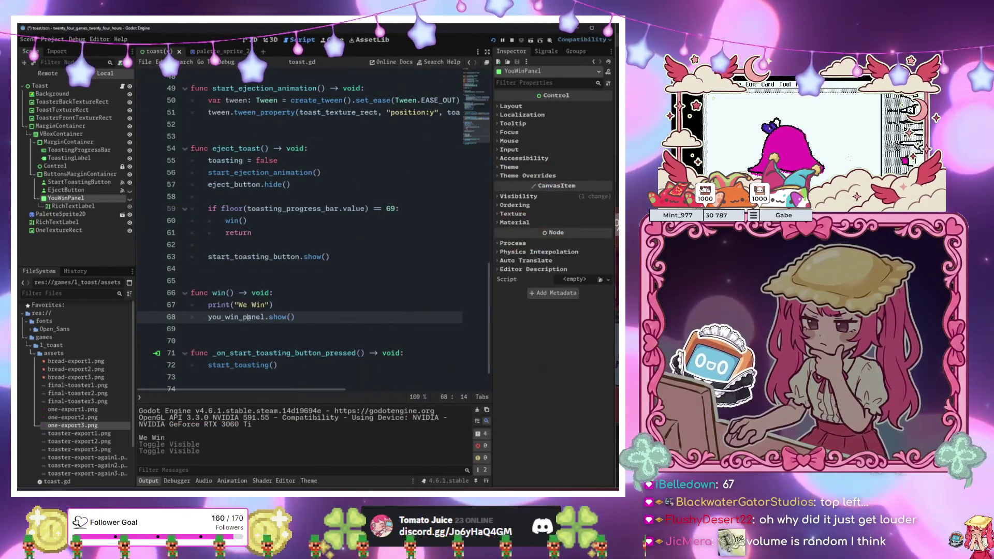
scroll(254, 316, down, 2)
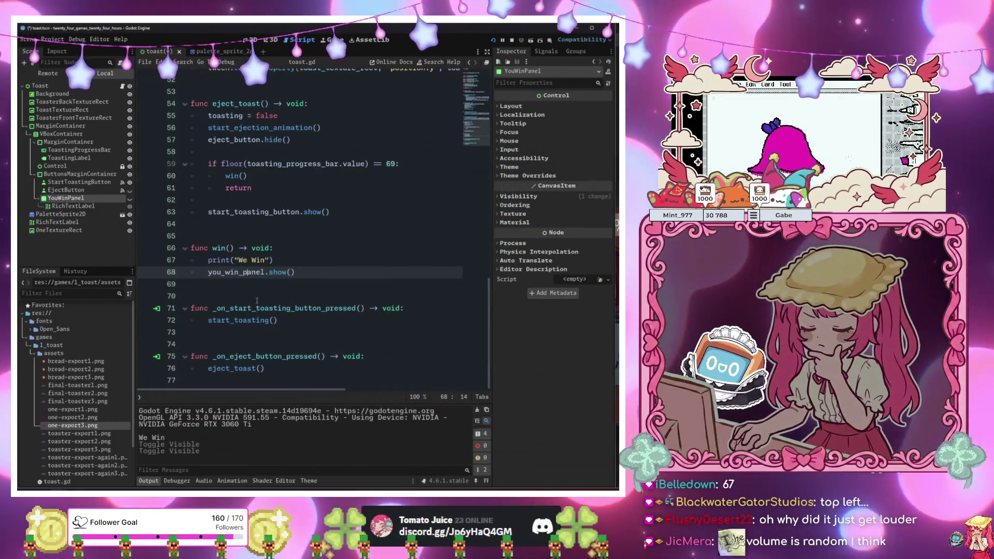
click(228, 337)
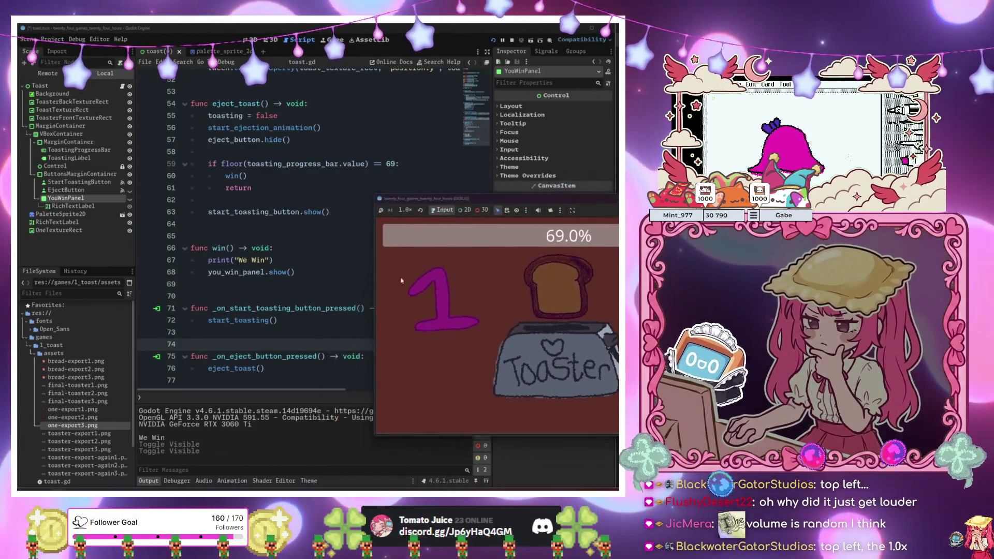
click(316, 335)
click(336, 283)
click(340, 271)
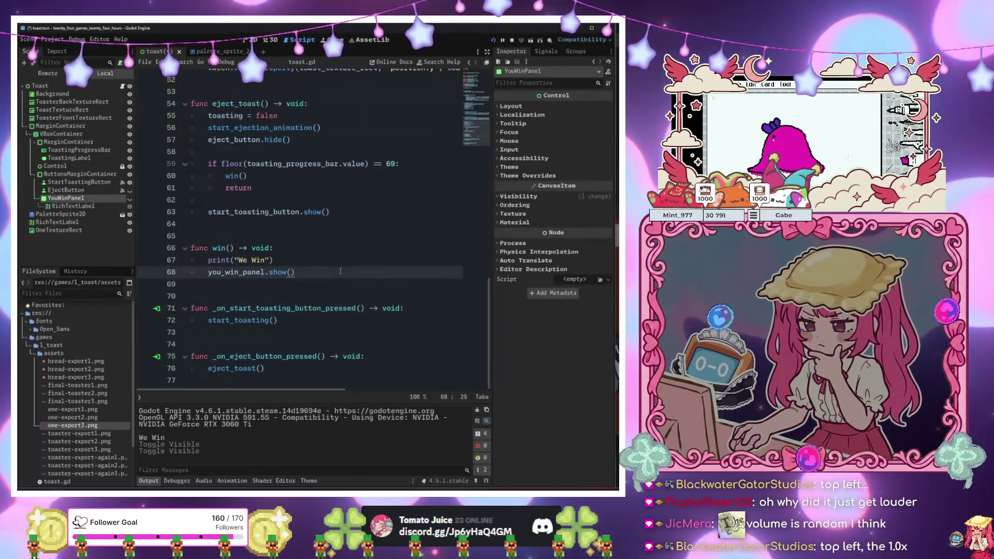
- Adjust the running game's playback speed, then return to the toaster scene's 2D canvas
key(alt+Tab)
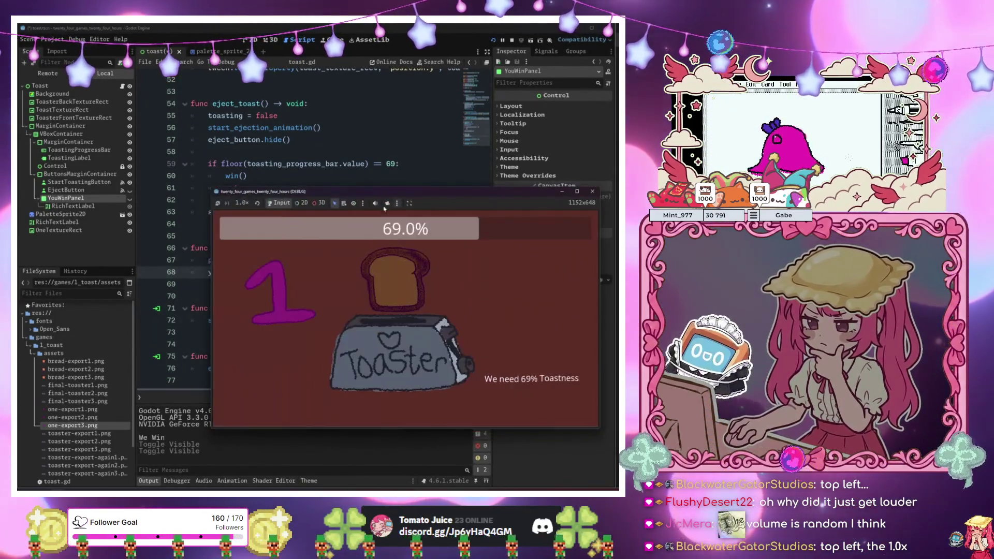
click(245, 207)
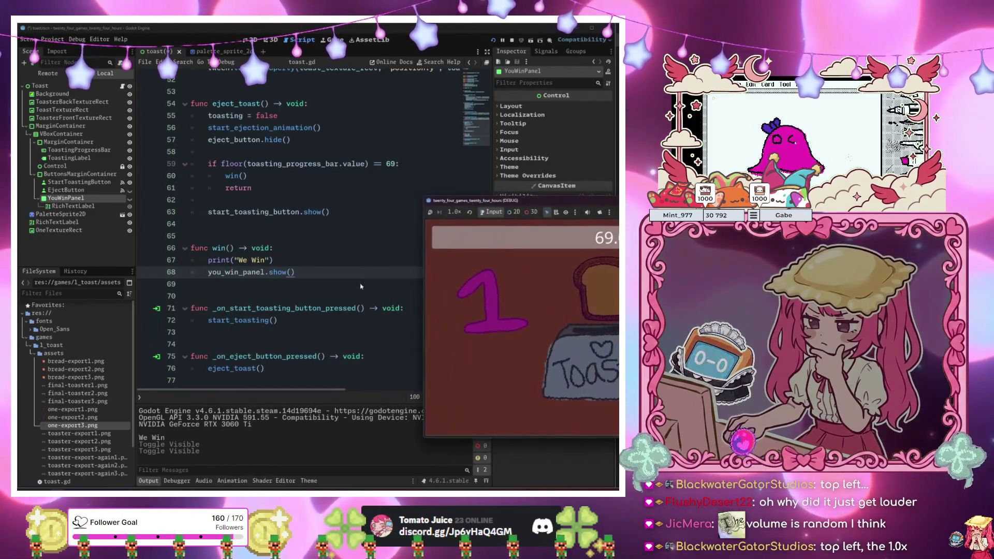
click(311, 321)
click(298, 270)
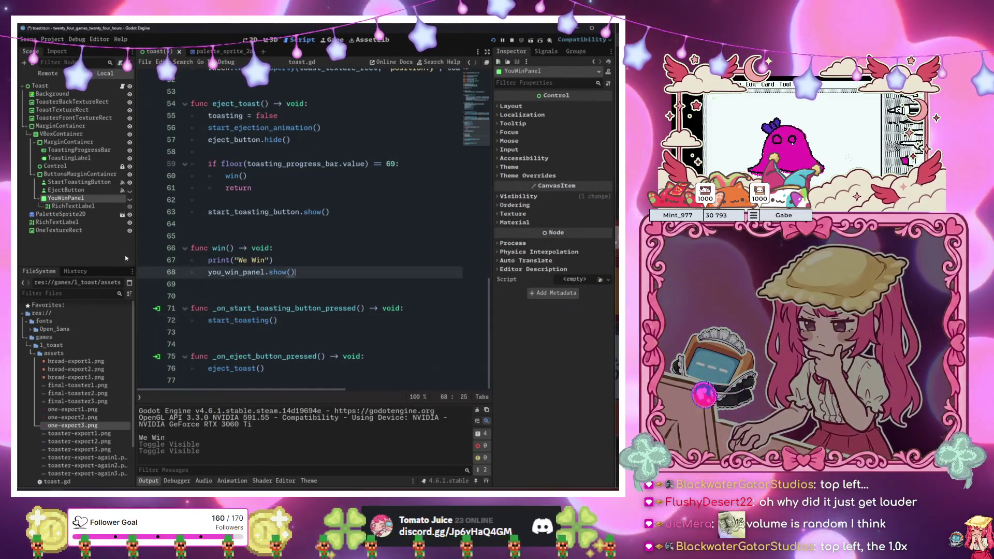
click(251, 39)
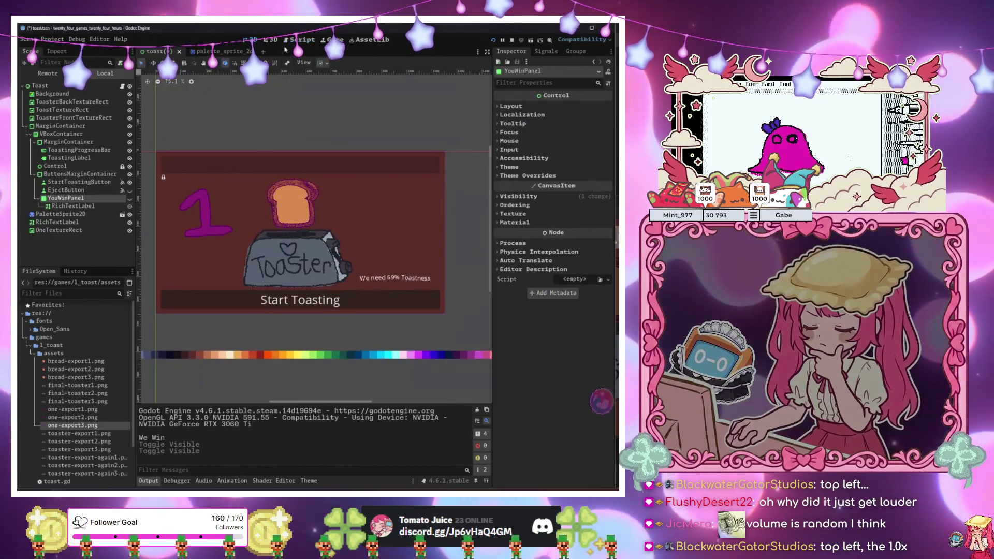
- Toggle YouWinPanel and YOU WIN label visibility, test-running the game after each change
click(130, 199)
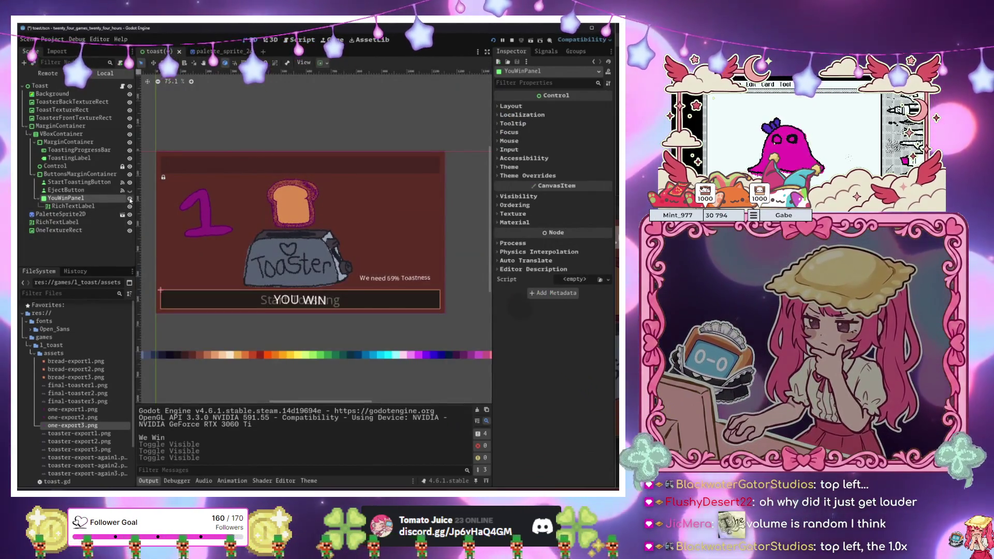
key(F6)
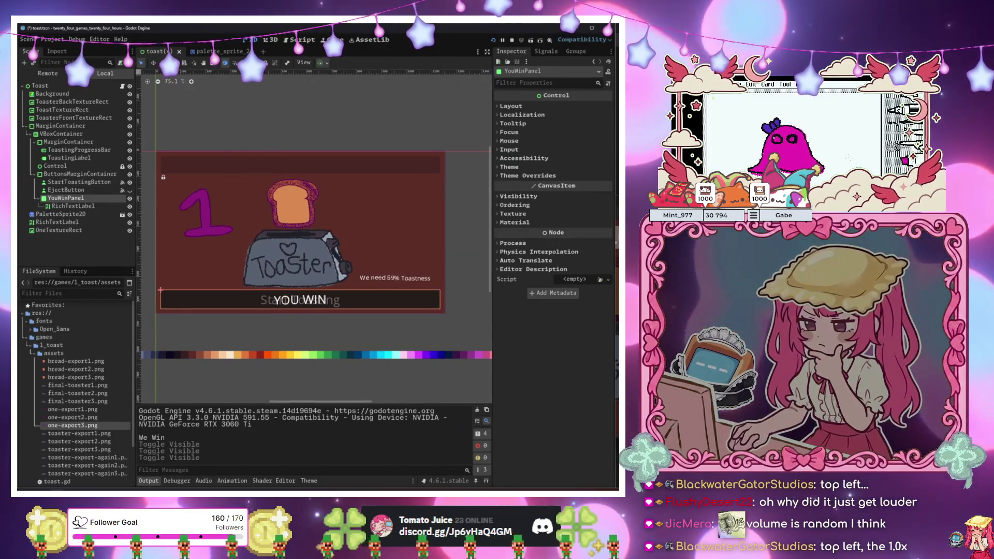
key(F8)
click(130, 199)
click(130, 199)
key(F6)
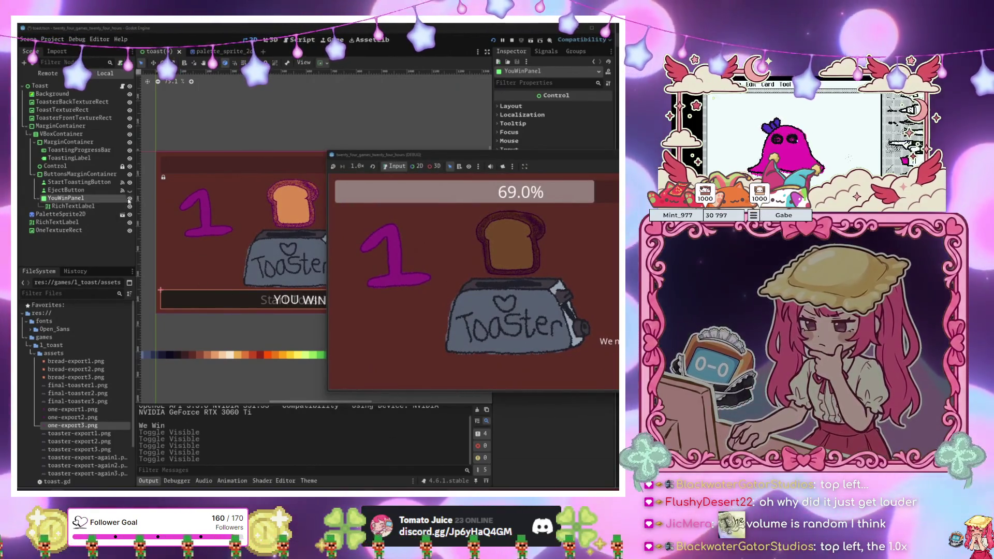
key(F8)
click(130, 206)
click(130, 206)
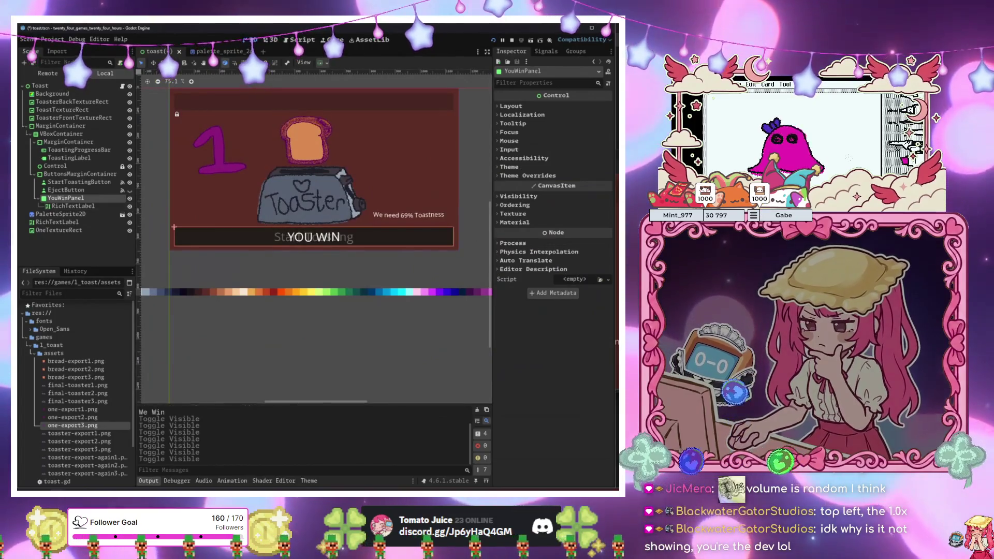
key(F6)
key(F8)
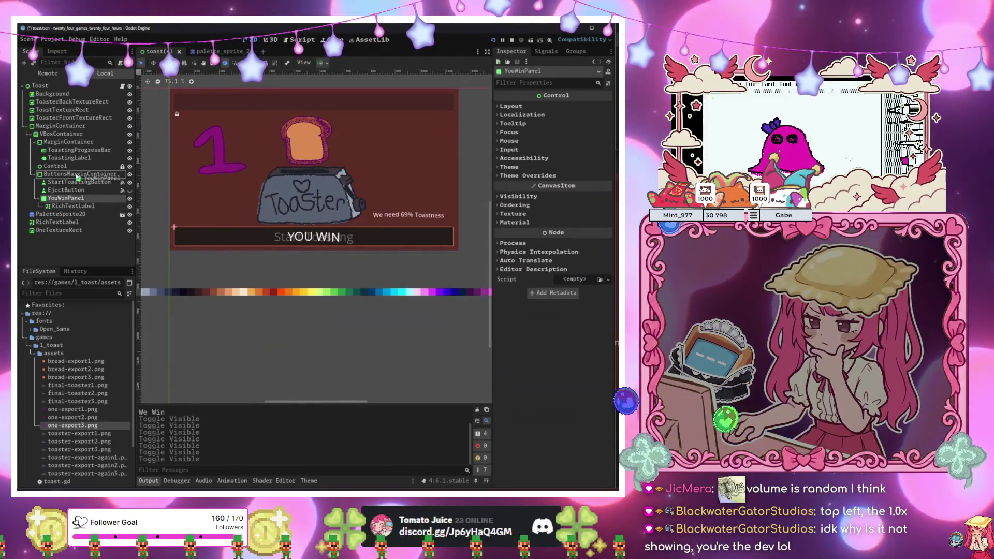
key(F6)
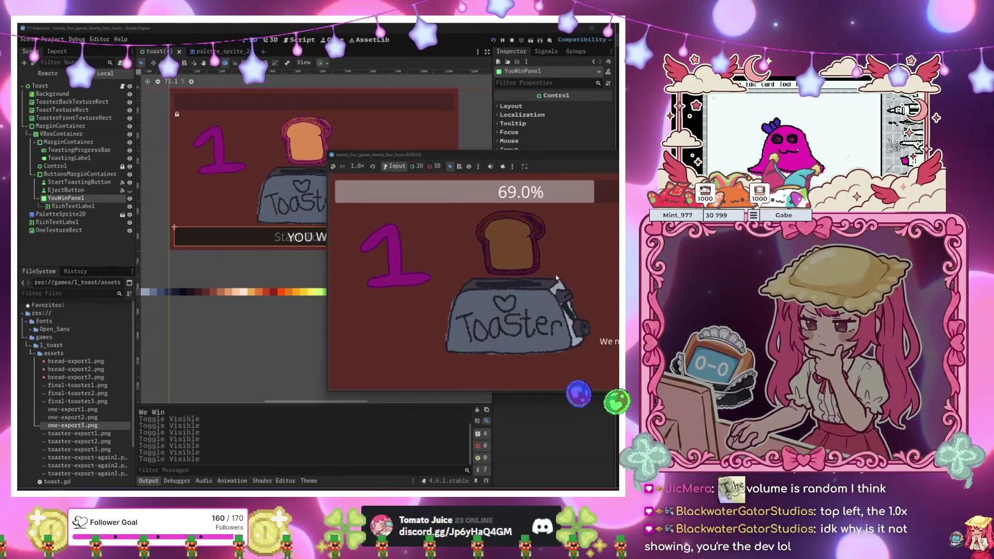
key(F8)
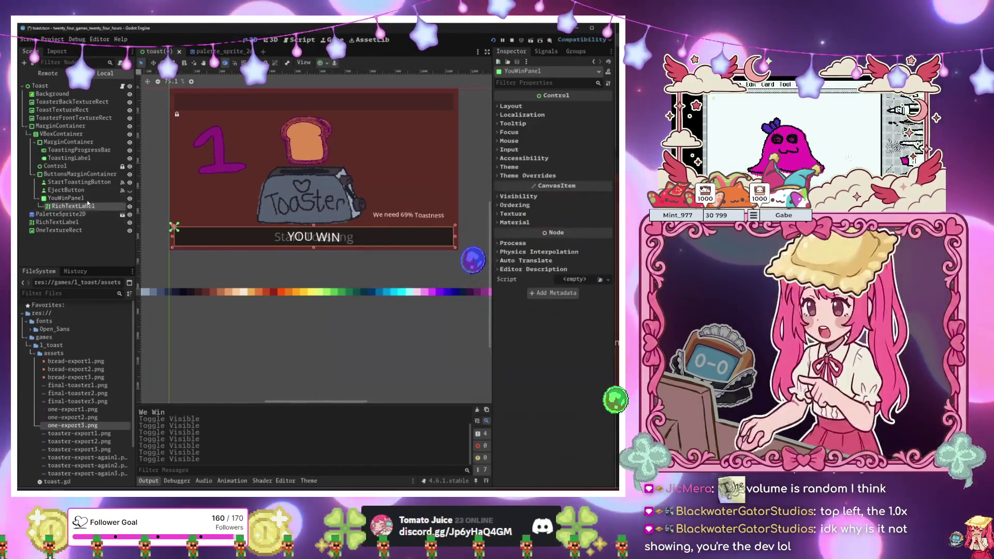
- Set the container's size flags to expand horizontally and vertically
click(321, 63)
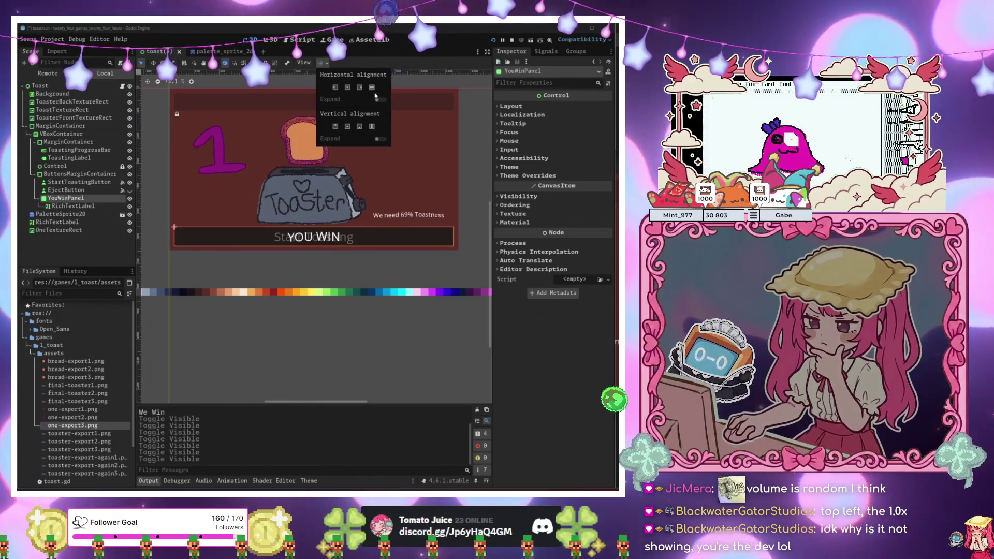
click(377, 99)
click(378, 139)
click(85, 176)
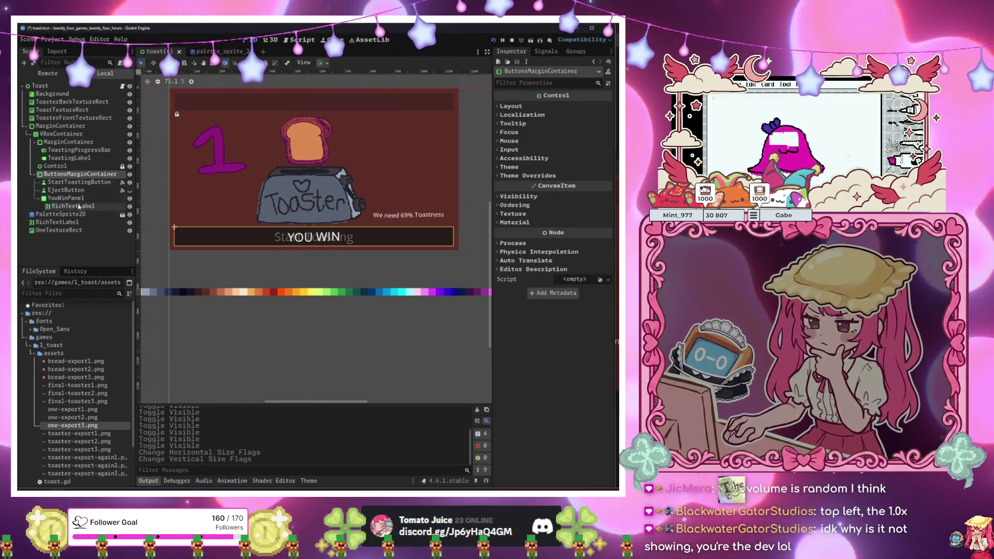
- Anchor the RichTextLabel and move it out of YouWinPanel under ButtonsMarginContainer
click(79, 207)
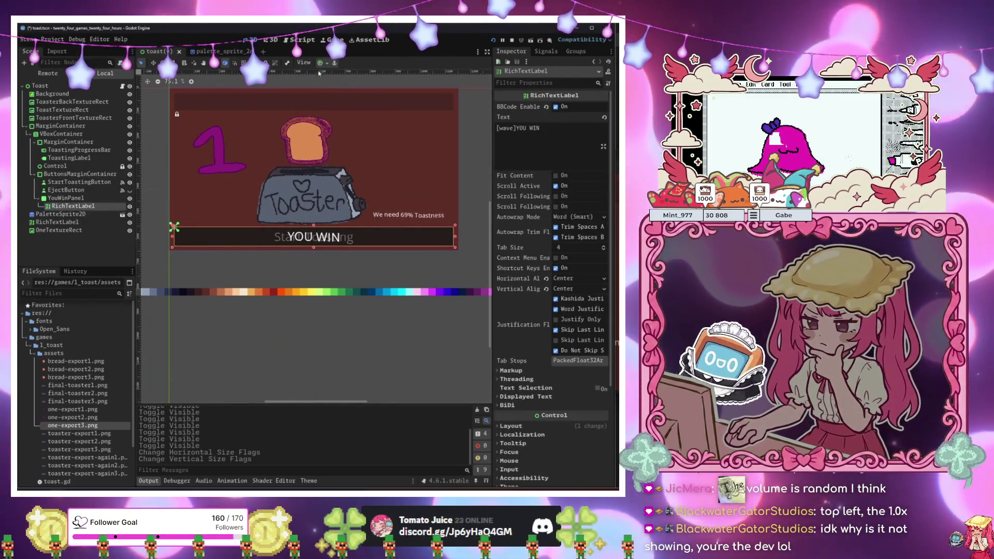
click(320, 63)
click(372, 123)
key(F6)
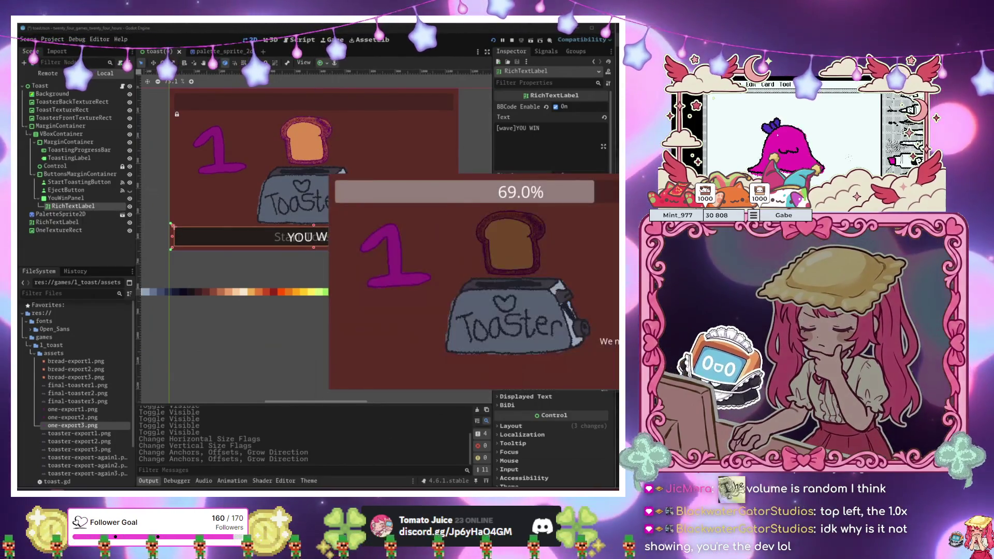
drag(73, 206, 72, 200)
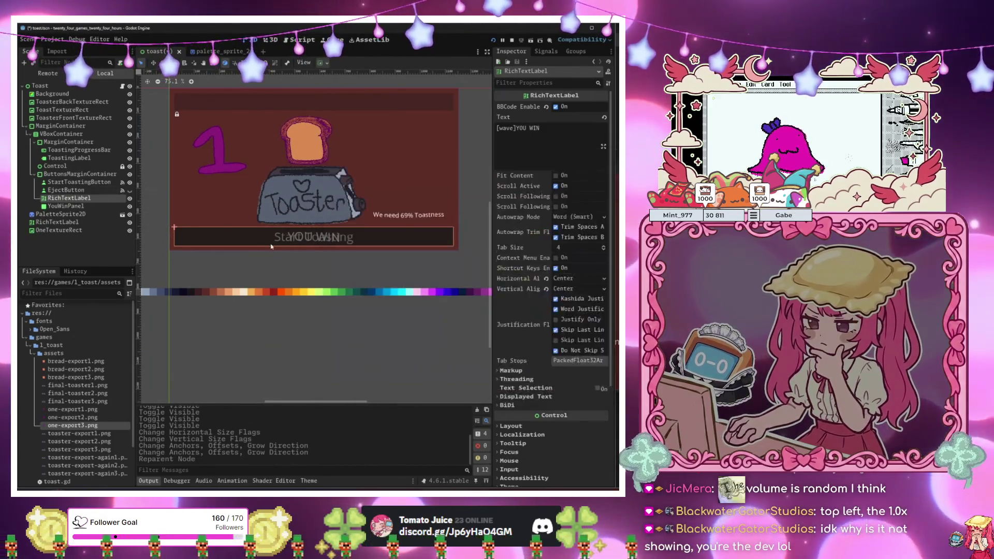
click(261, 254)
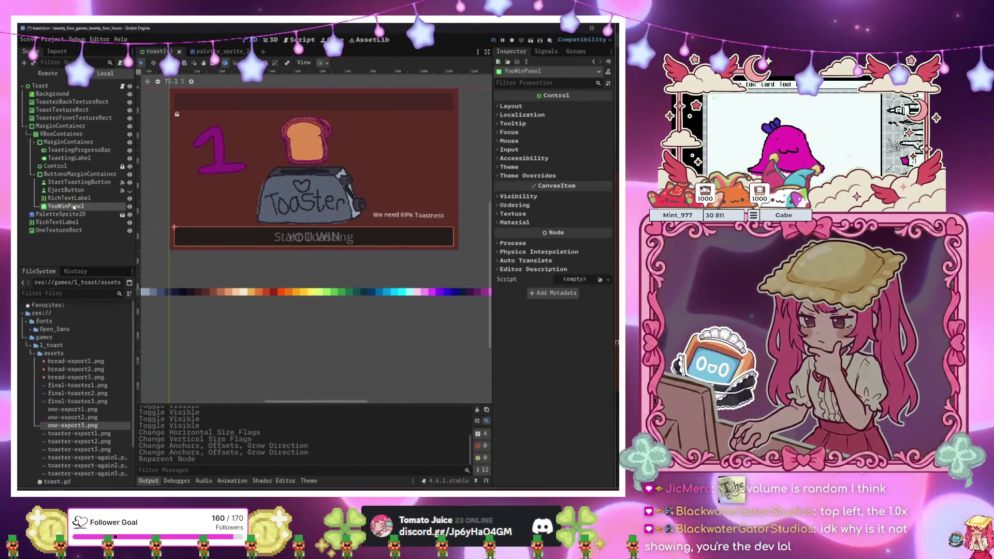
- Inspect YouWinPanel, RichTextLabel and ButtonsMarginContainer in the running game's live scene tree
click(103, 199)
click(48, 73)
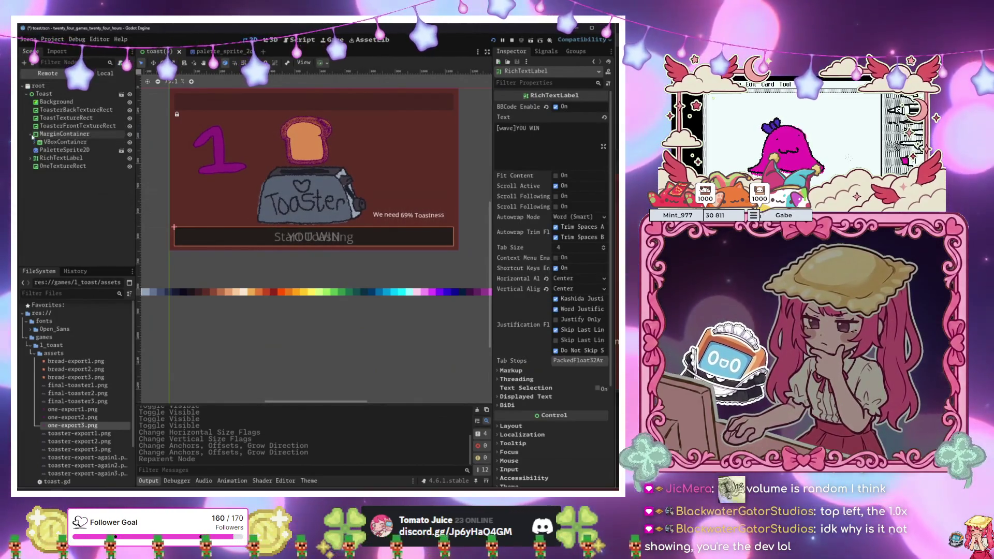
click(31, 134)
click(38, 166)
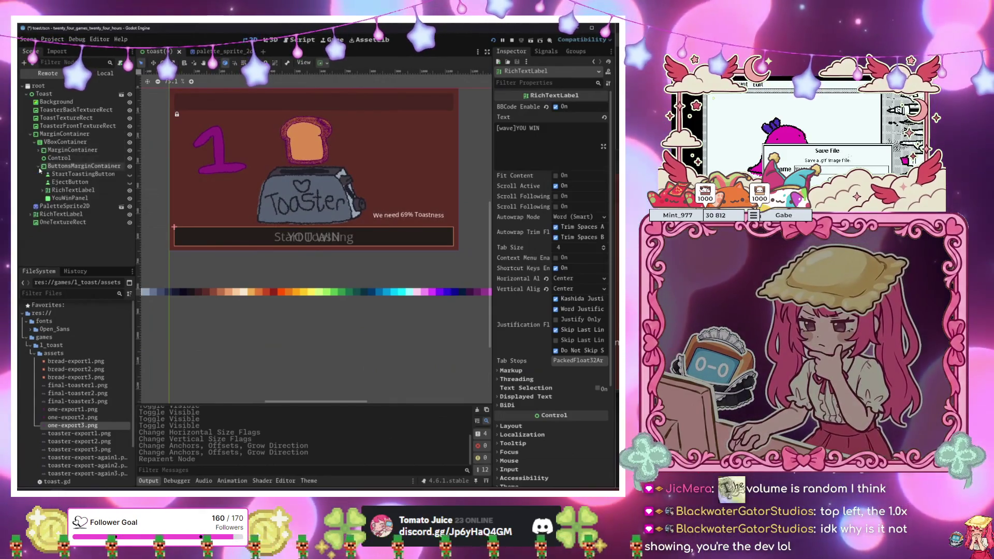
click(80, 198)
key(alt+Tab)
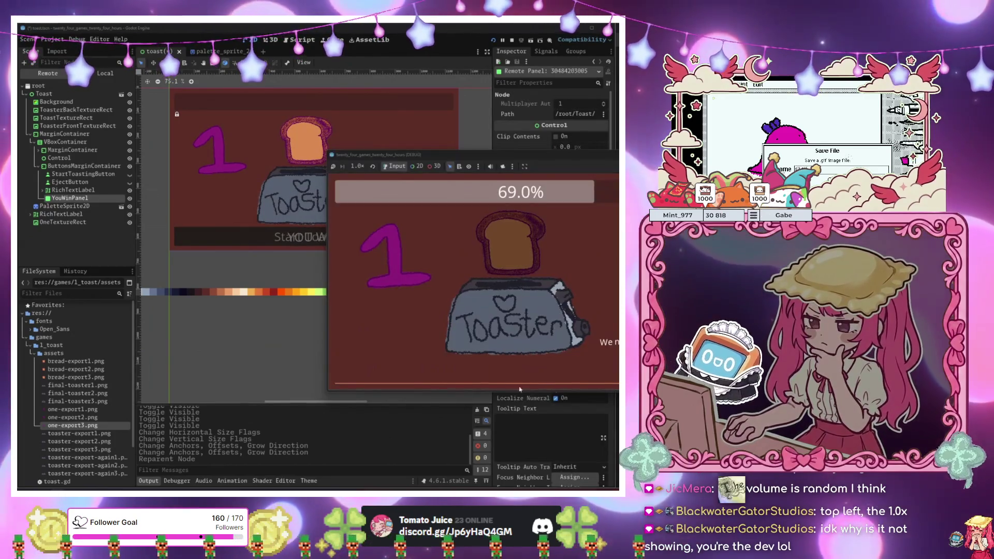
click(97, 200)
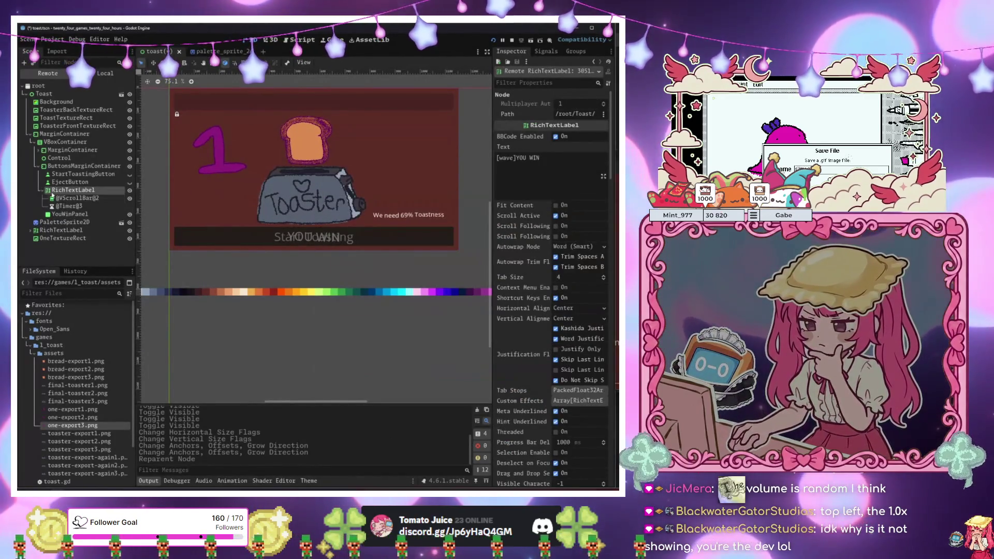
click(102, 73)
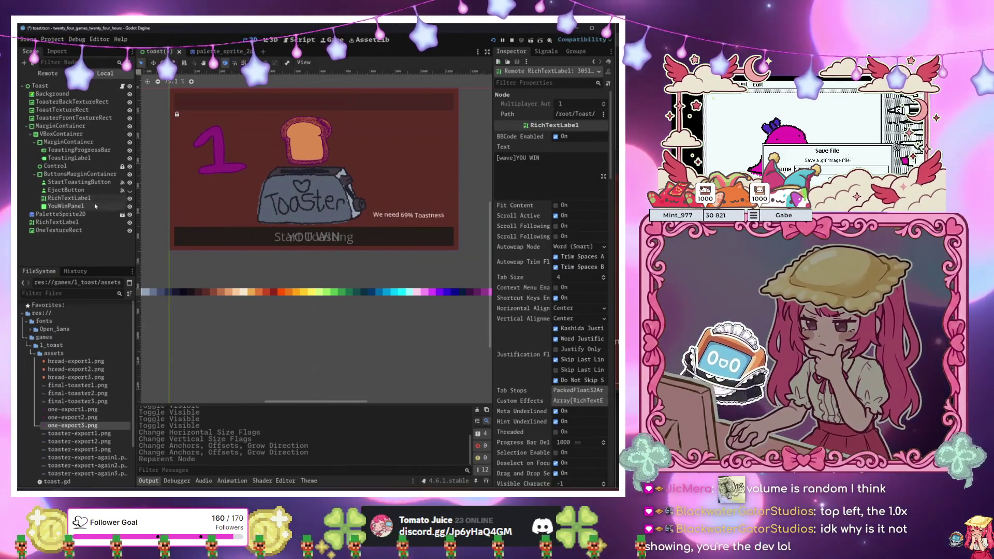
click(95, 206)
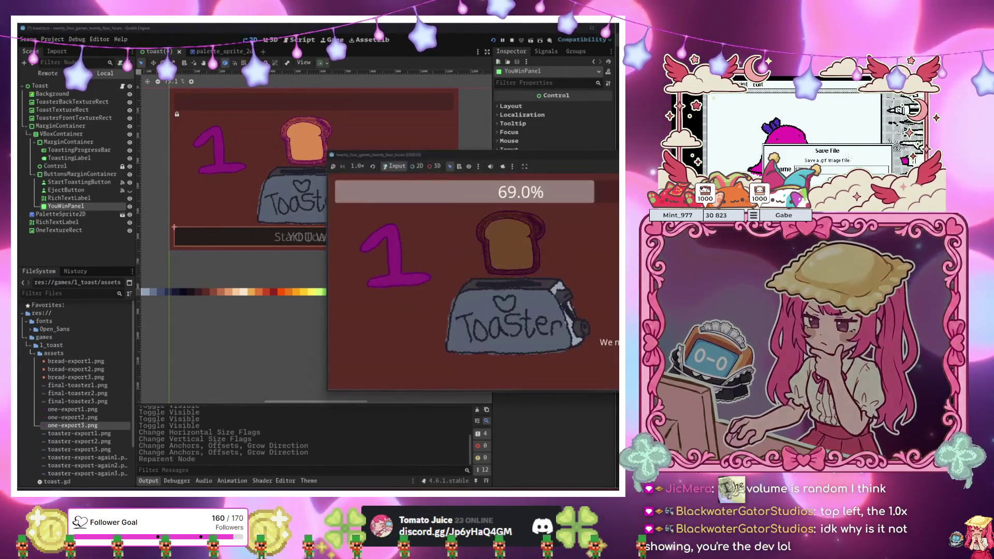
click(65, 197)
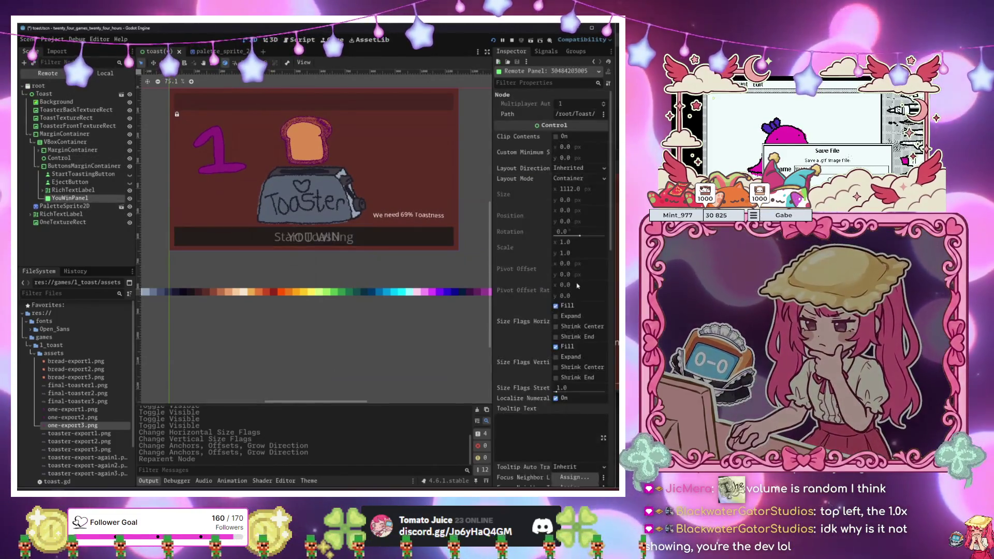
click(65, 191)
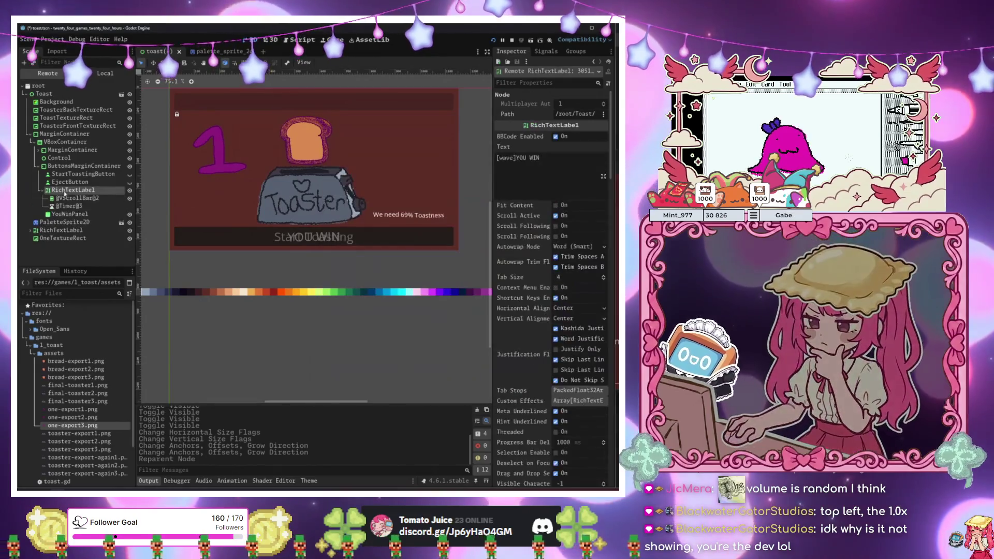
click(44, 190)
click(65, 198)
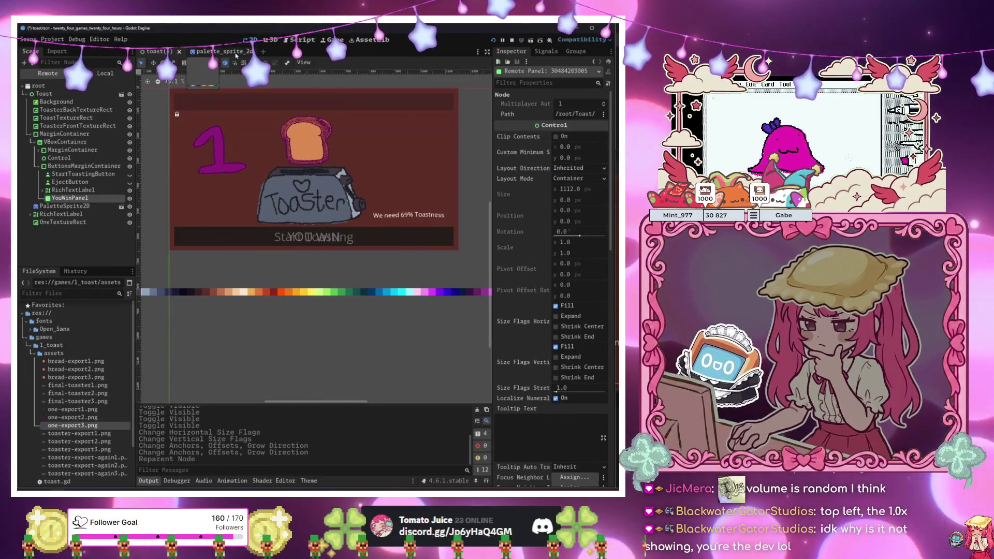
click(83, 166)
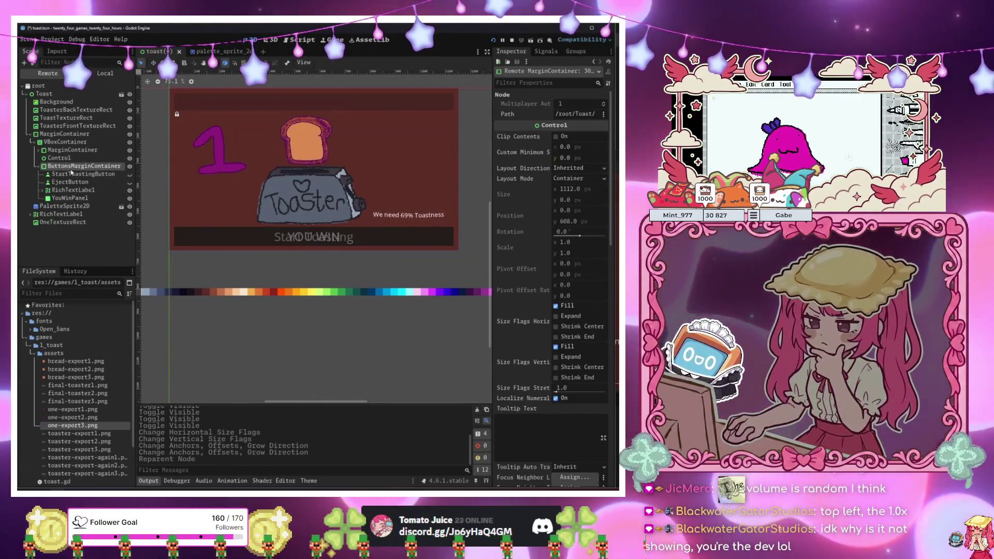
- Enable Clip Contents on ButtonsMarginContainer in the toast scene and test-run it
click(239, 51)
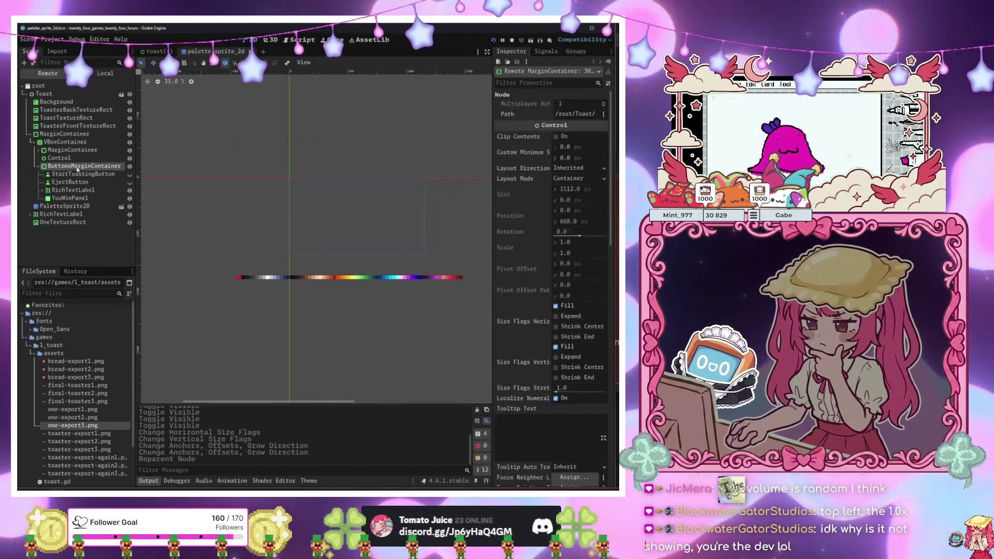
click(110, 74)
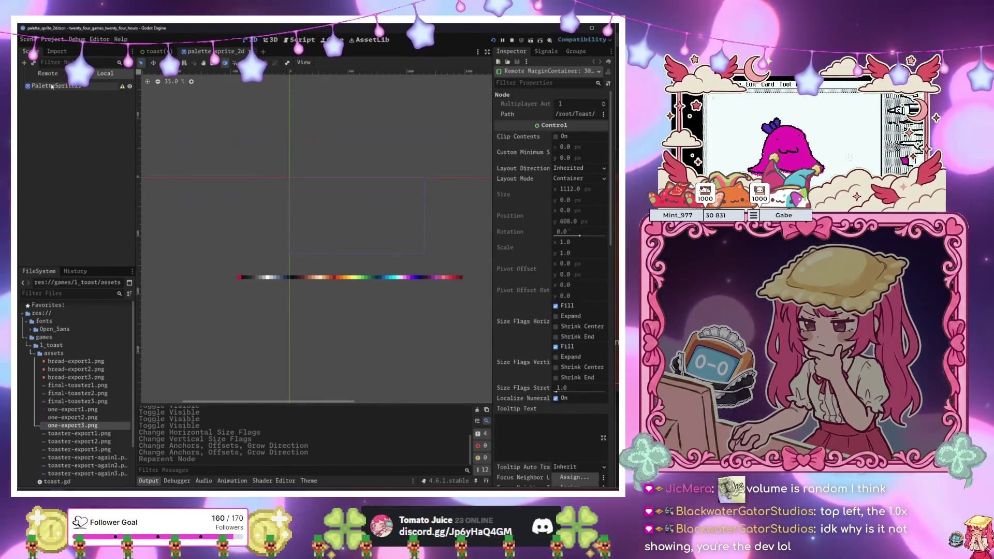
key(ctrl+Tab)
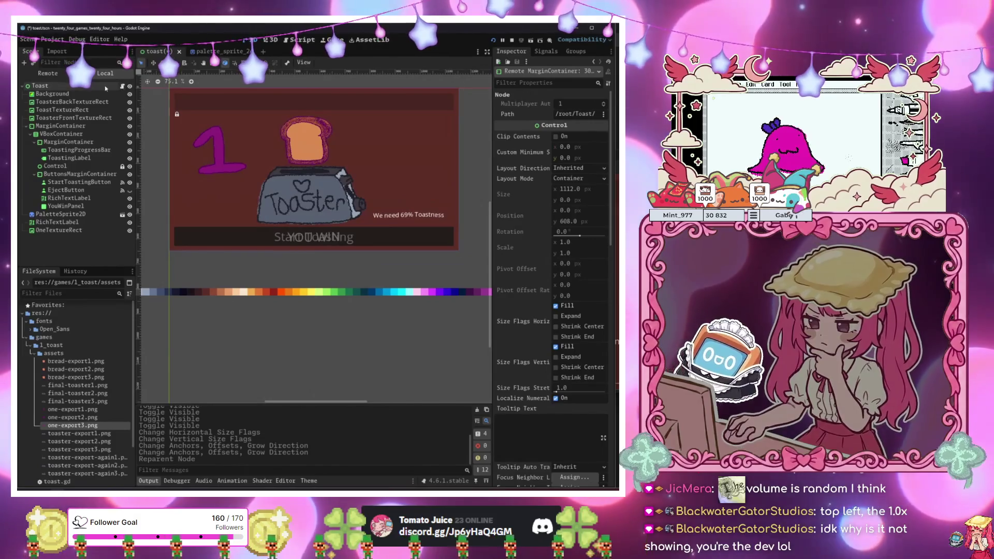
click(58, 230)
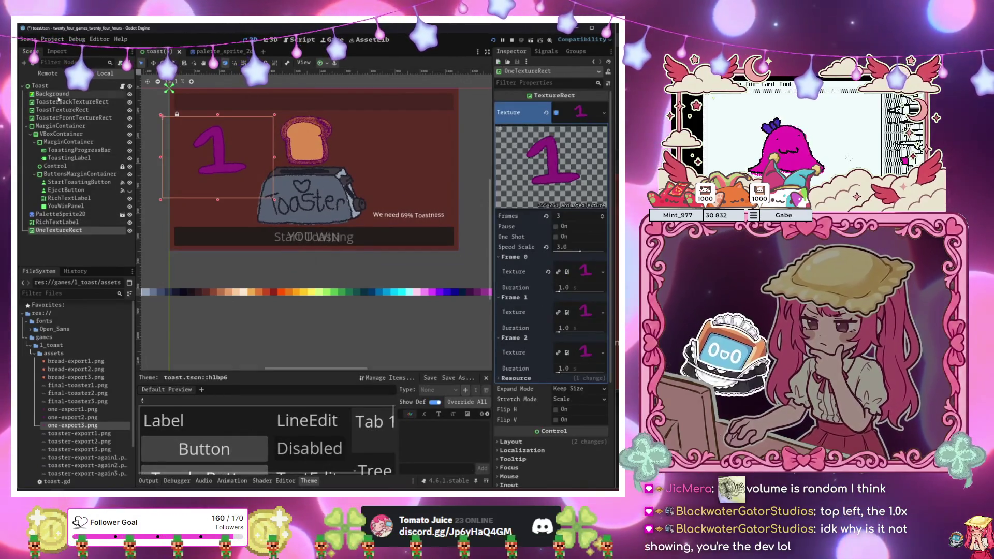
click(78, 174)
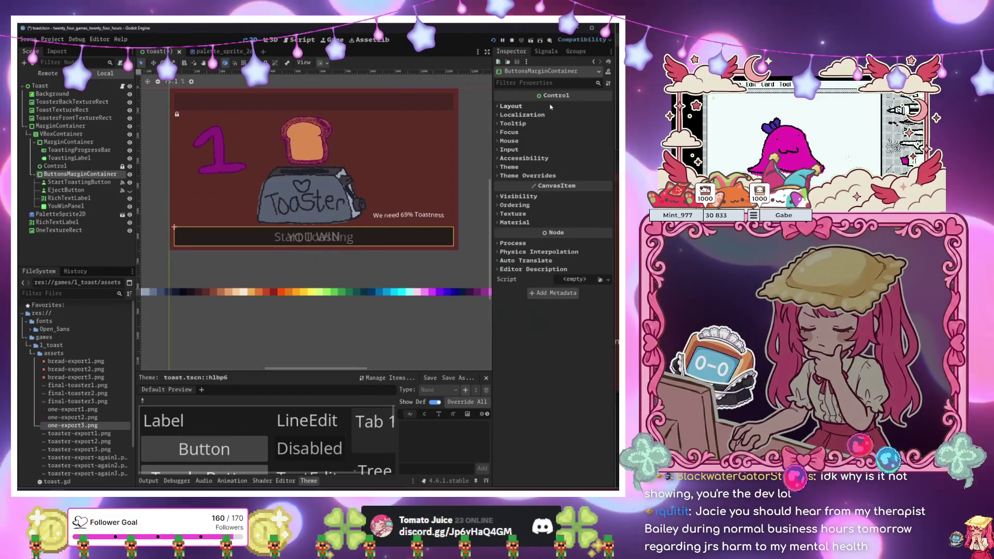
click(548, 107)
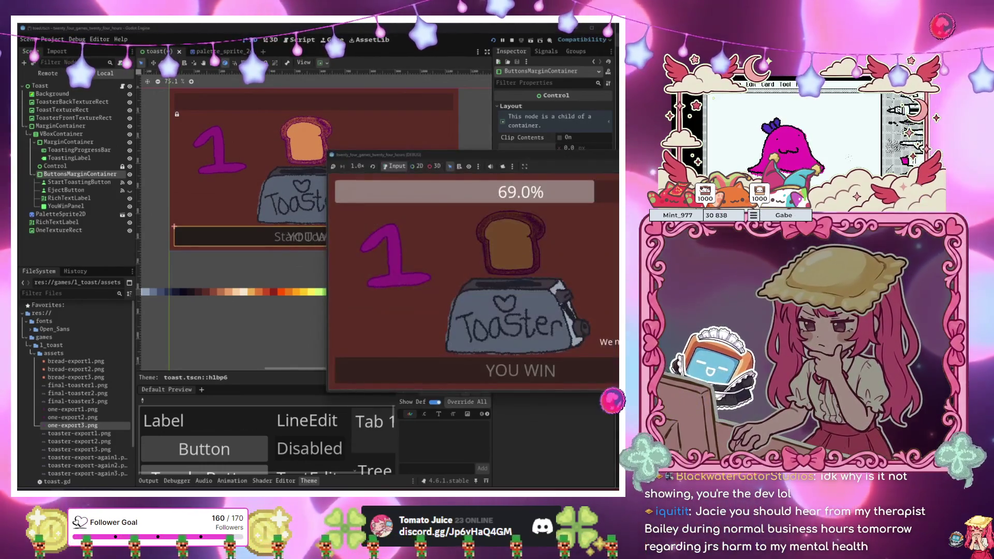
click(559, 137)
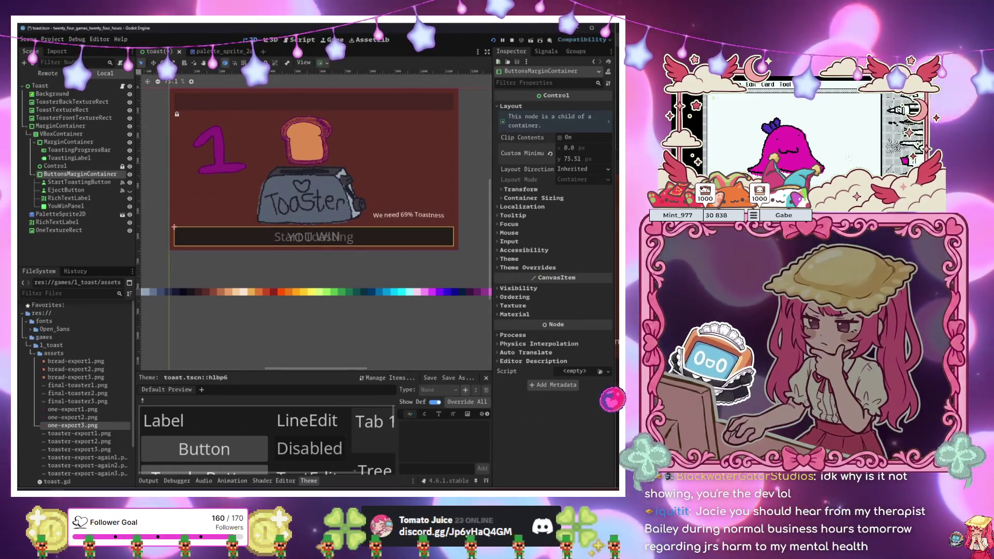
key(F6)
click(238, 290)
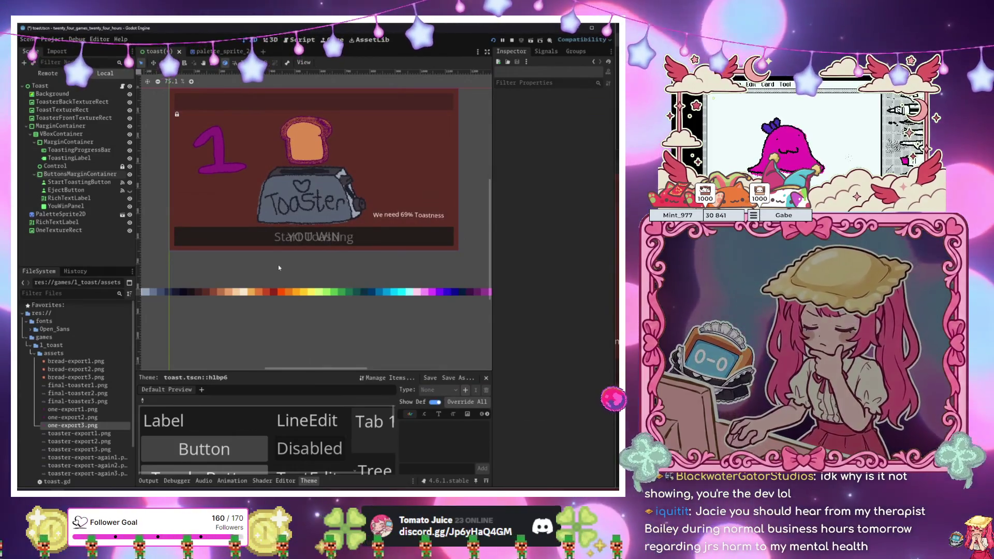
key(F6)
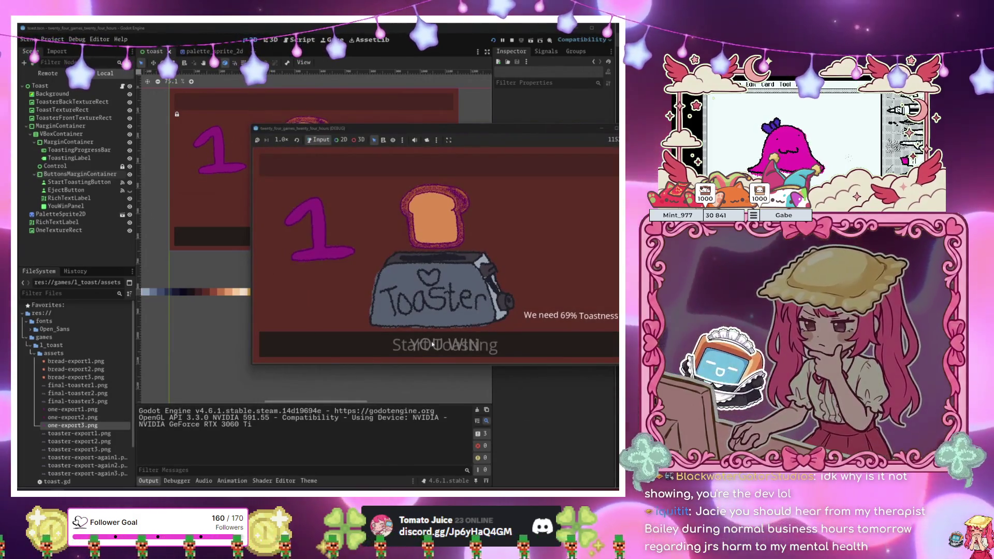
- Move RichTextLabel inside YouWinPanel and test-run, ejecting the toast at 69% to get YOU WIN
click(122, 89)
drag(69, 198, 98, 206)
click(326, 283)
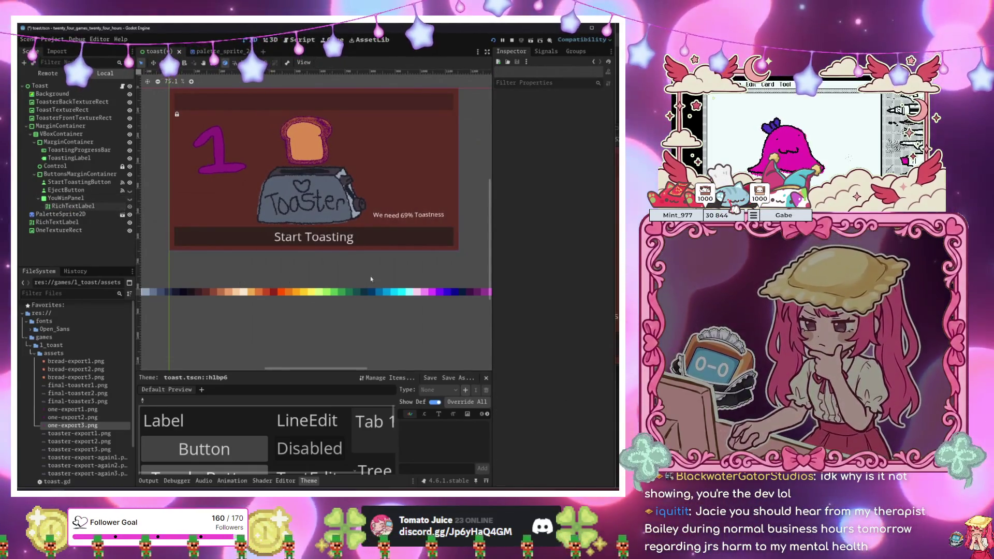
key(F6)
click(468, 349)
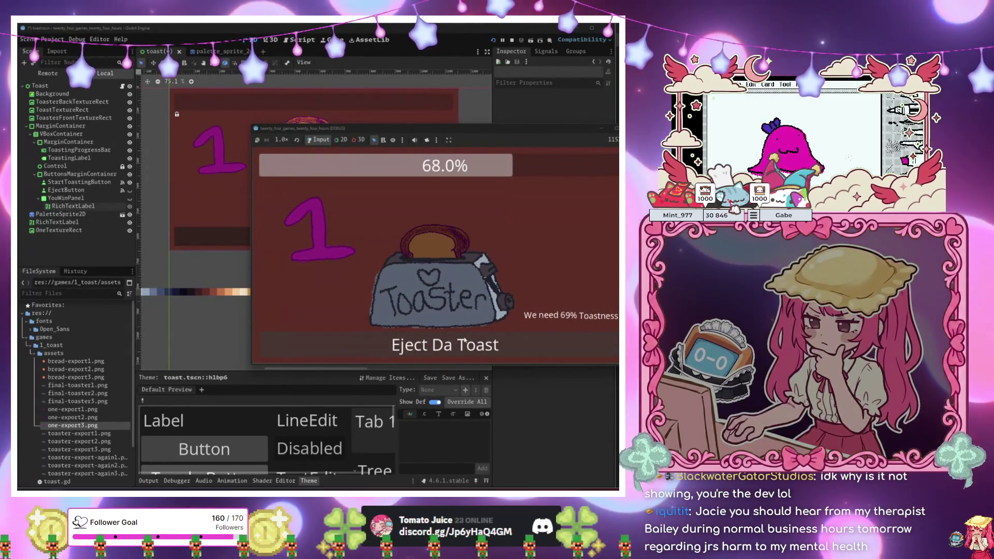
click(468, 345)
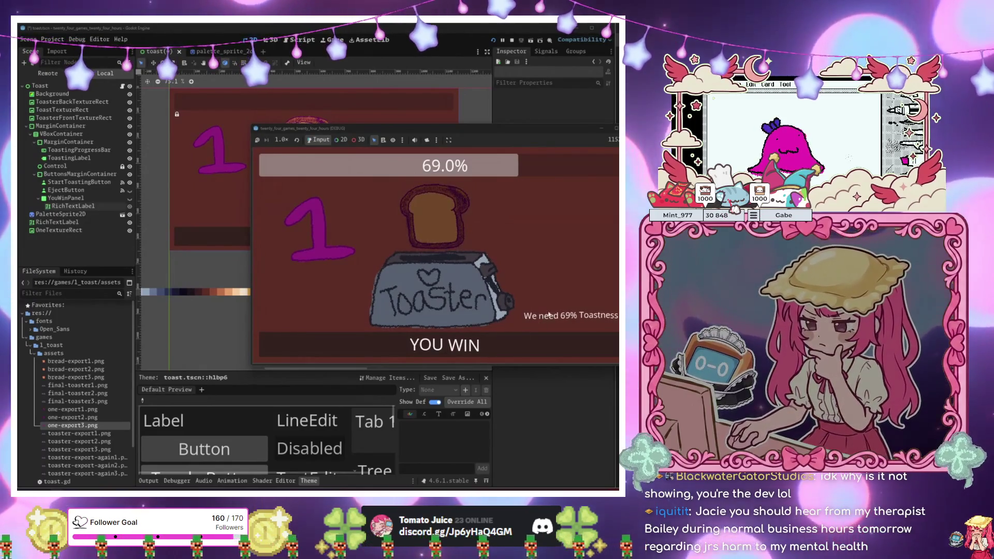
key(F8)
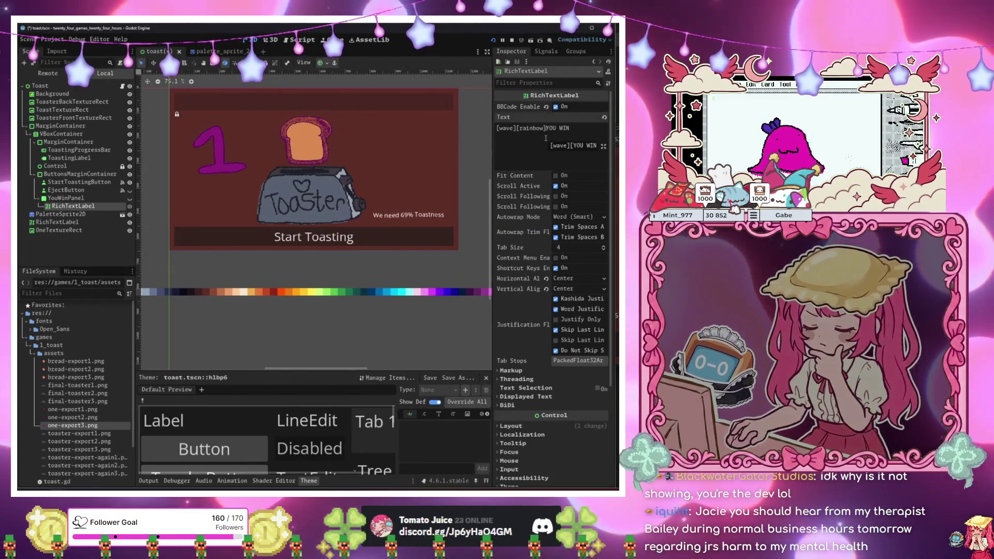
- Run the game again to check the rainbow YOU WIN text
key(F6)
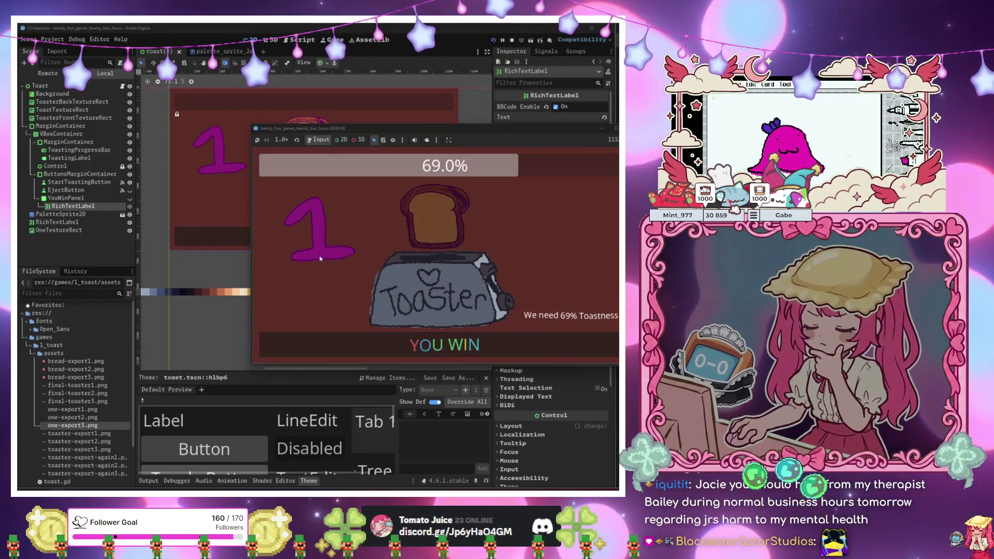
key(F8)
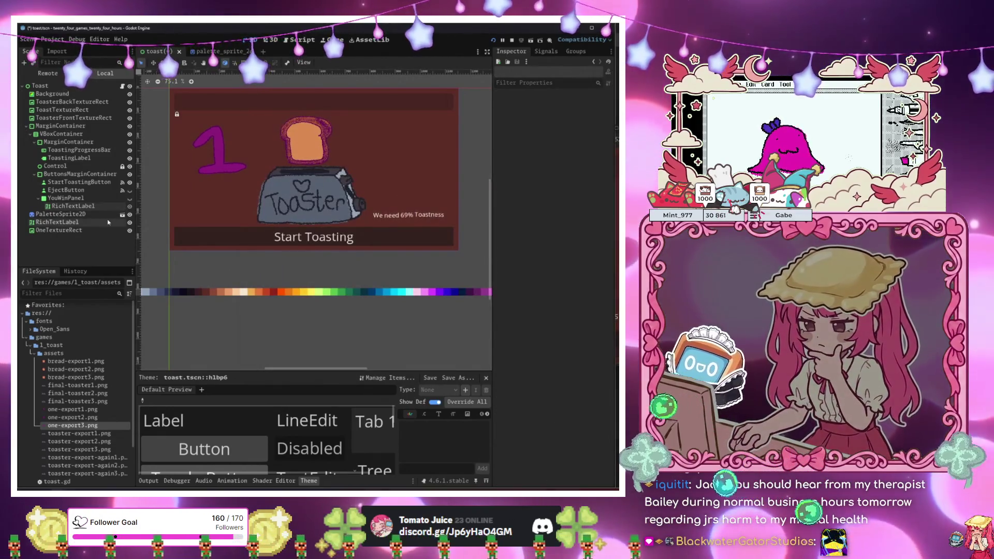
click(65, 198)
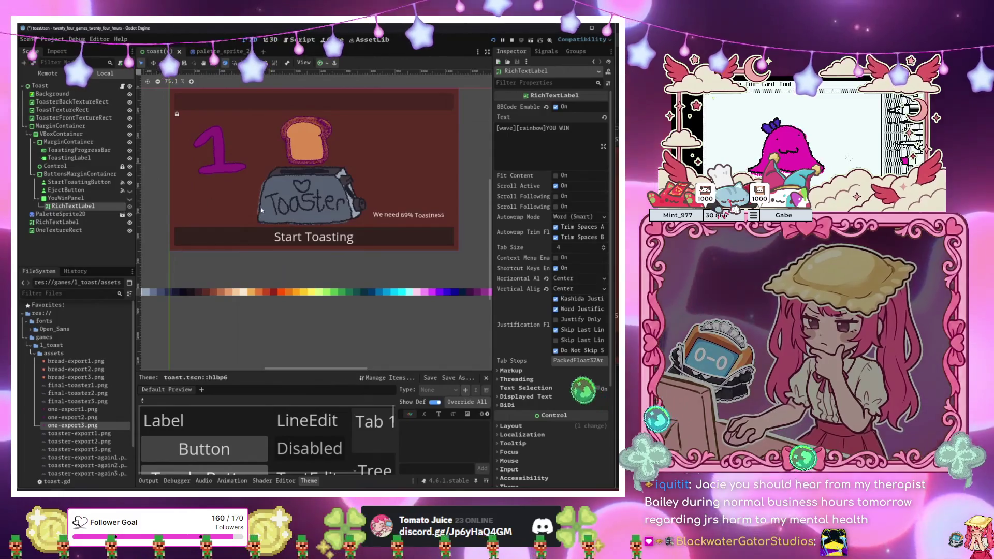
- In toast.gd, change start_toasting's toasting_progress_bar.value from 67 to 0 and save
key(ctrl+F3)
scroll(374, 145, up, 15)
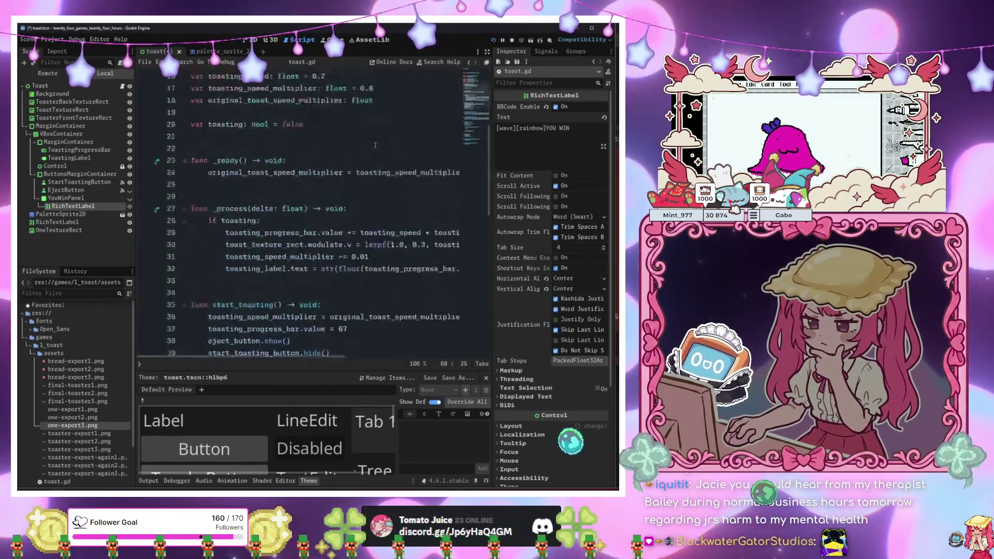
click(362, 256)
scroll(362, 229, down, 17)
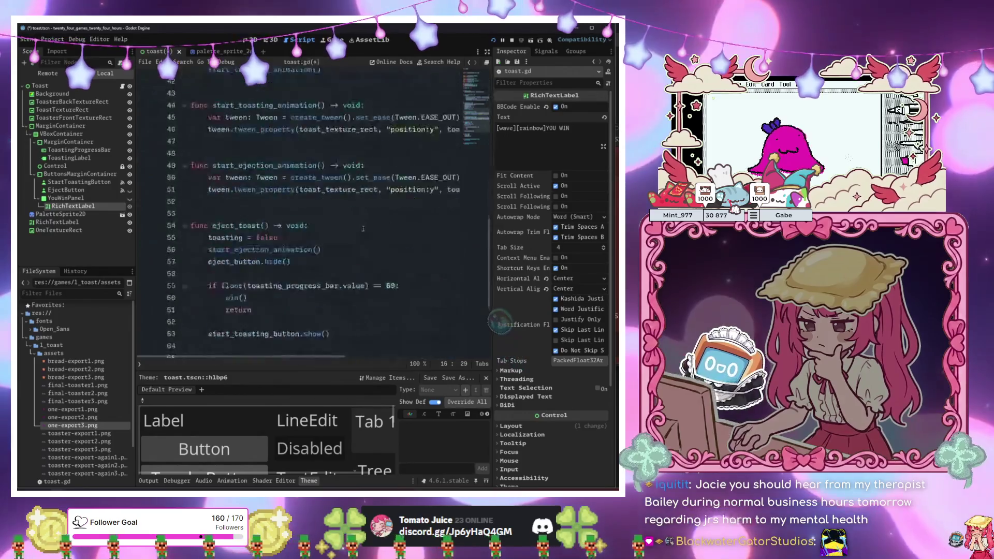
click(339, 257)
key(Up)
key(Up)
key(Up)
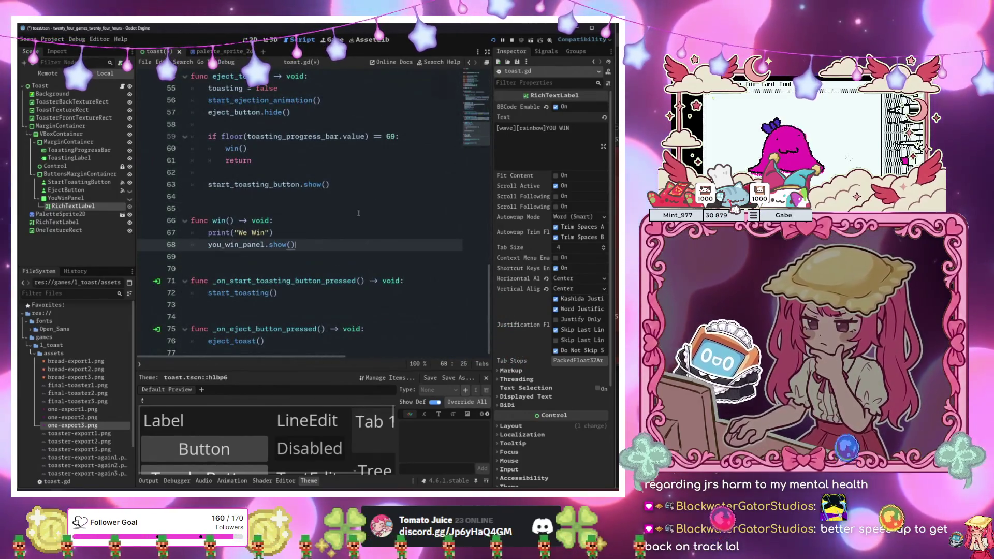
scroll(339, 259, up, 13)
scroll(339, 262, down, 2)
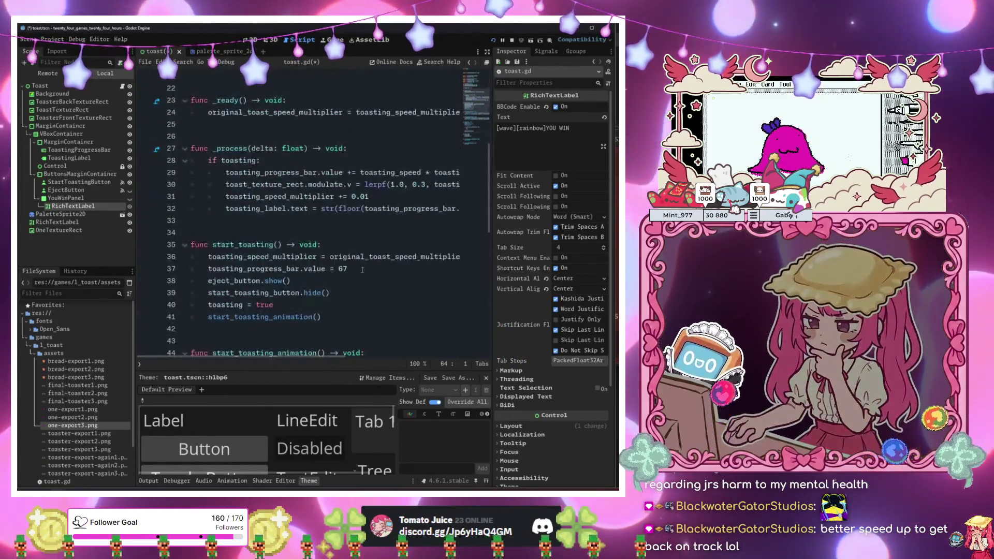
click(354, 270)
key(BackSpace)
key(BackSpace)
text(0)
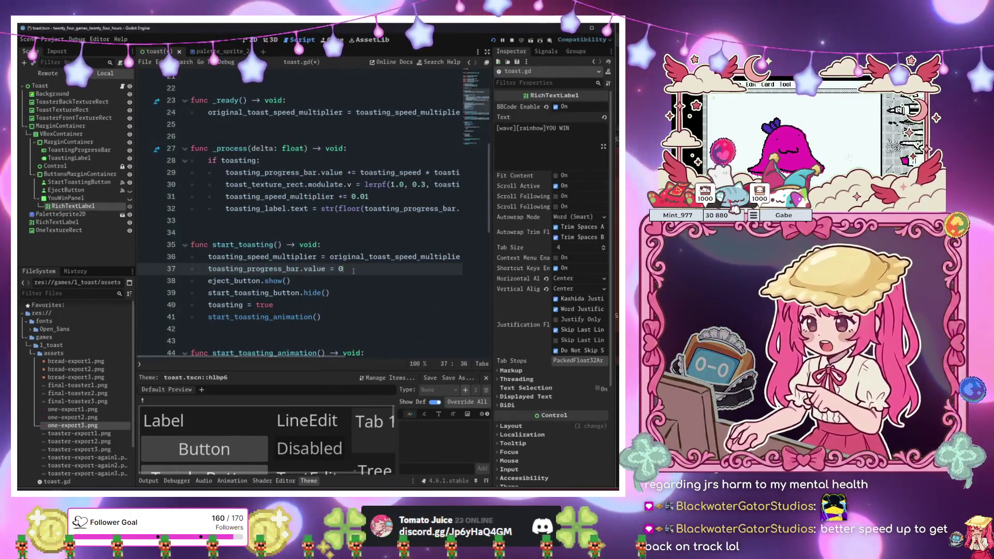
click(299, 173)
key(ctrl+s)
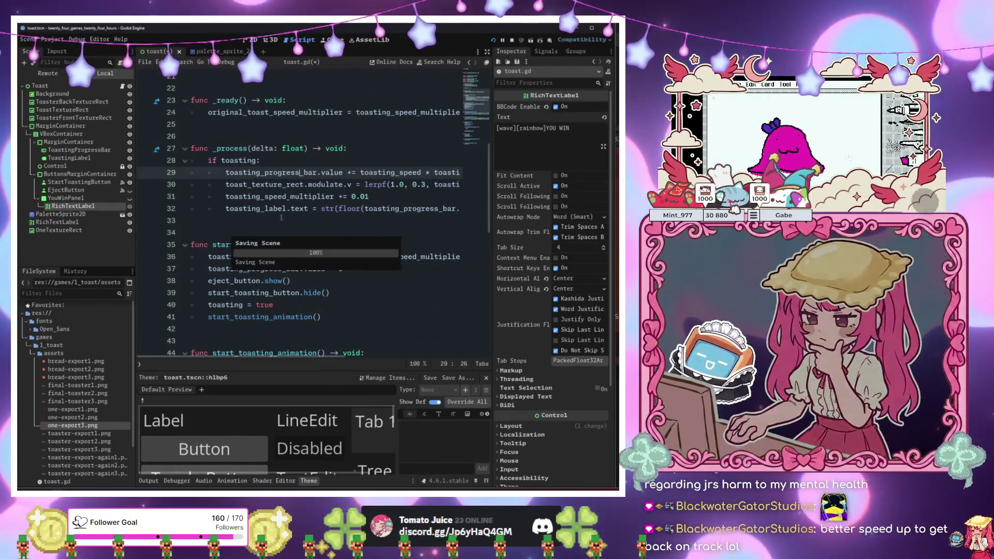
click(29, 347)
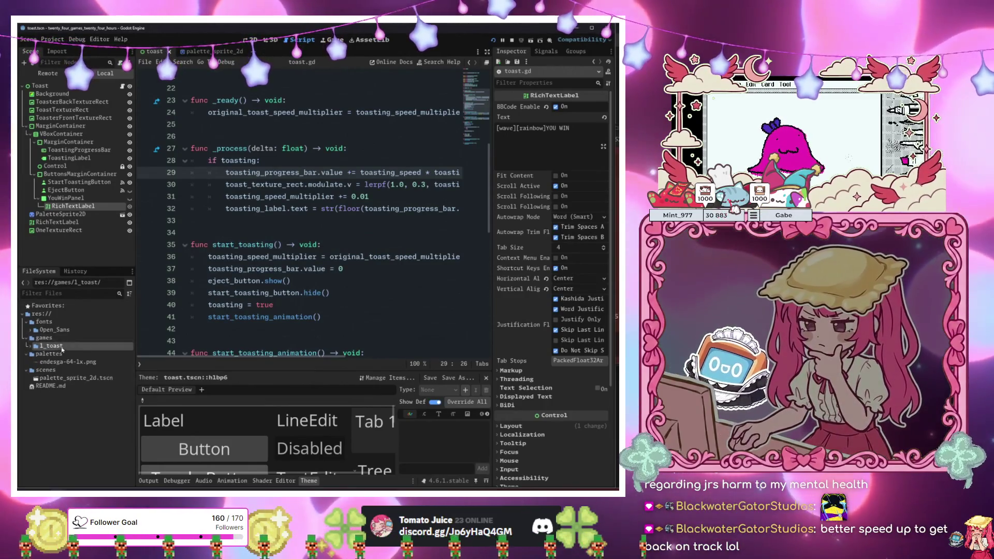
- Create a 2_slimes folder inside the games folder
right_click(62, 346)
mouse_move(93, 352)
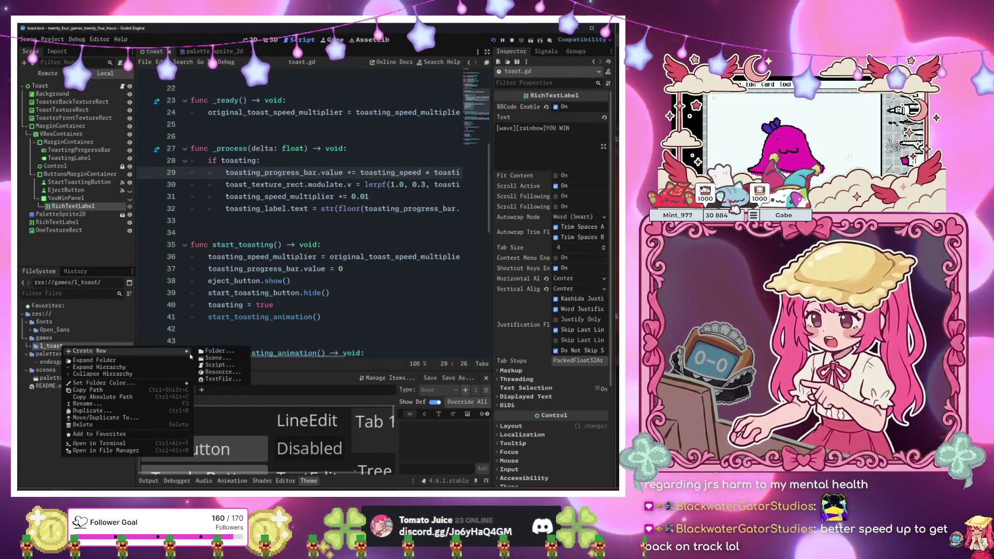
key(Escape)
right_click(73, 338)
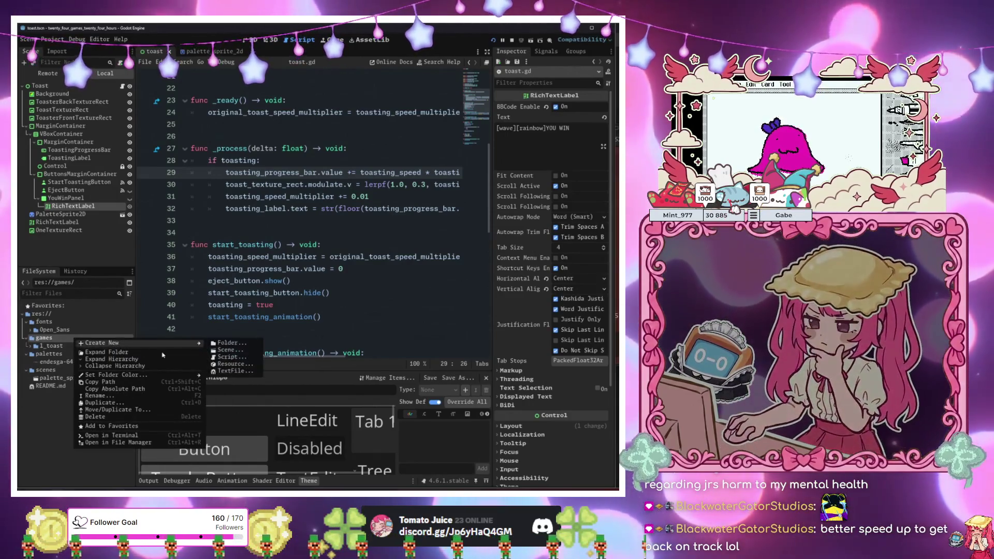
key(Escape)
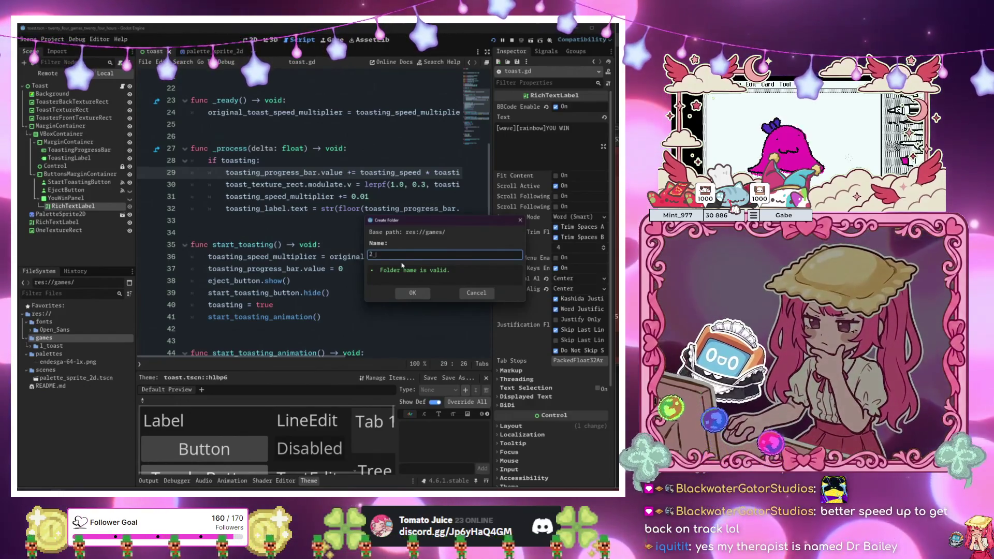
text(slimes)
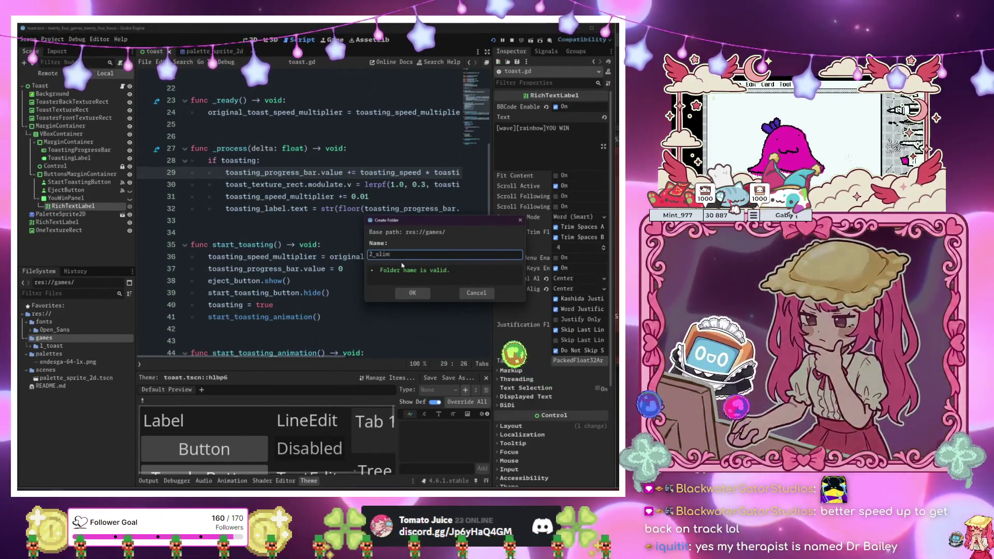
key(Return)
click(53, 354)
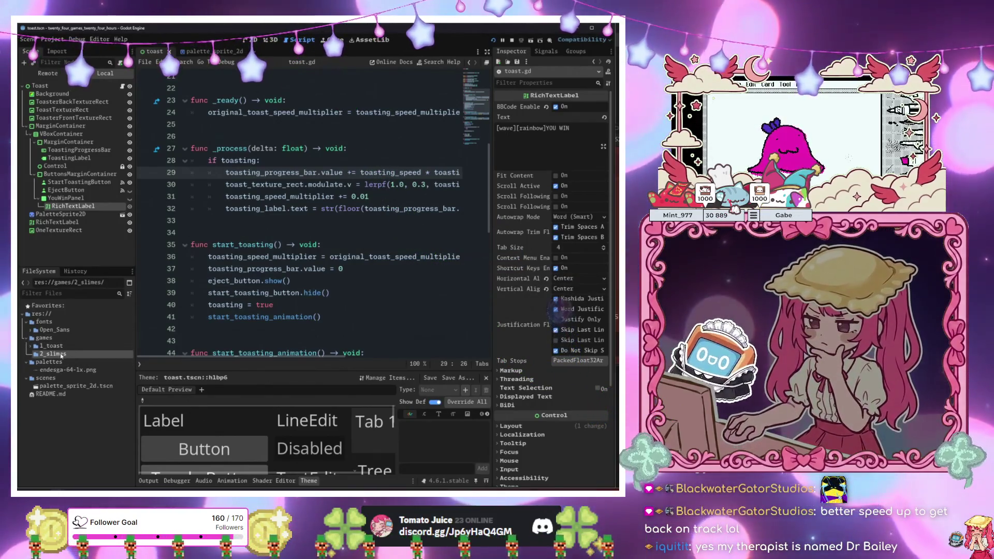
- Cancel the stray add-node and new-folder dialogs, then close the toast scene
key(ctrl+a)
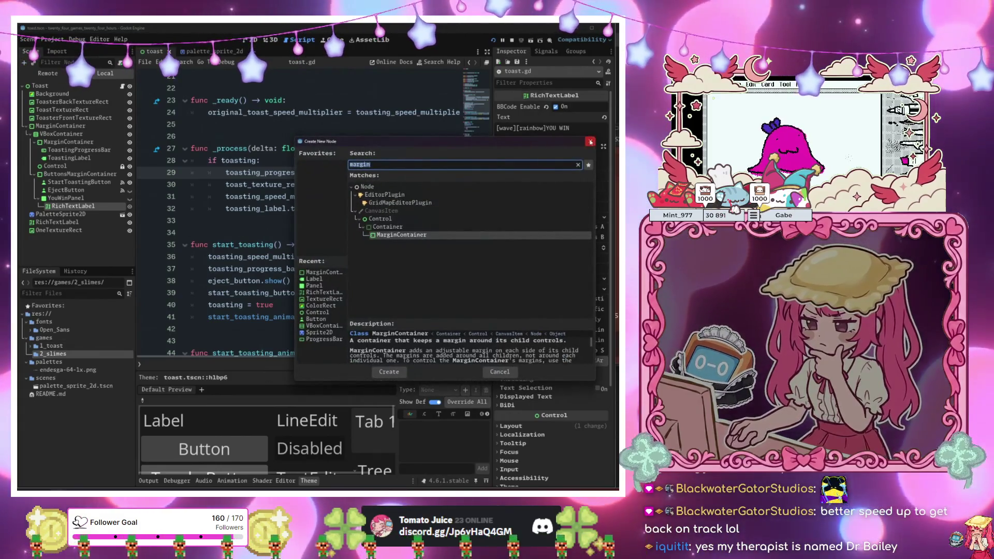
click(590, 141)
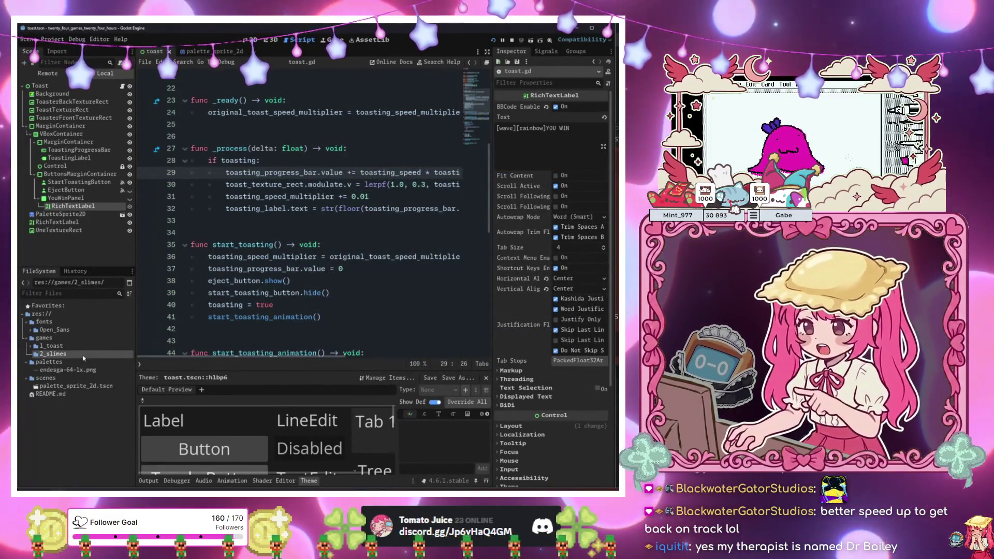
right_click(72, 355)
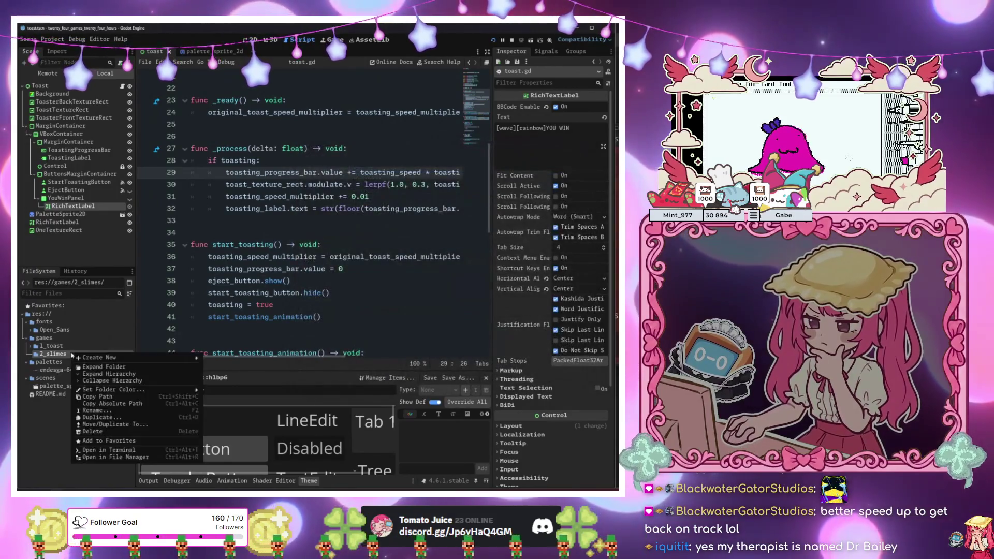
mouse_move(108, 357)
click(231, 358)
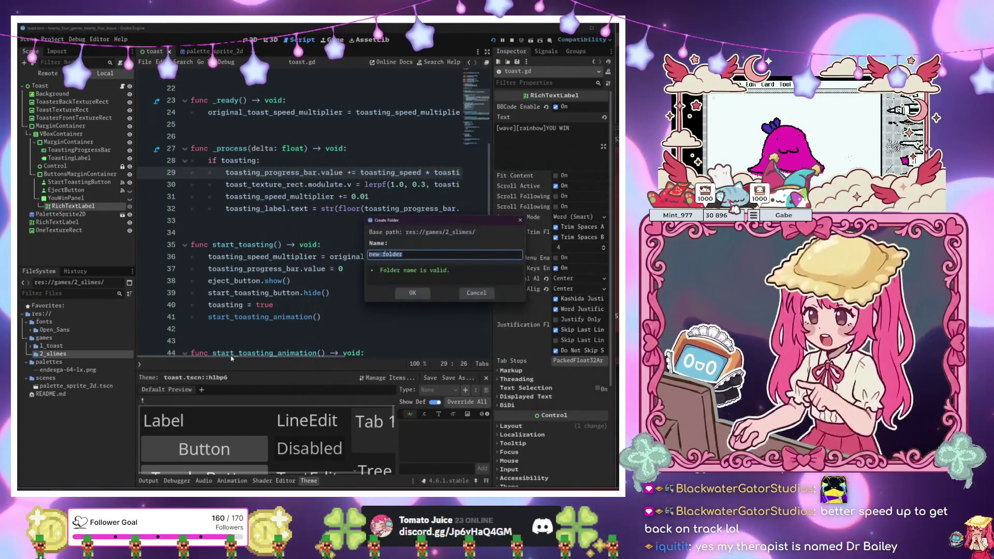
key(Escape)
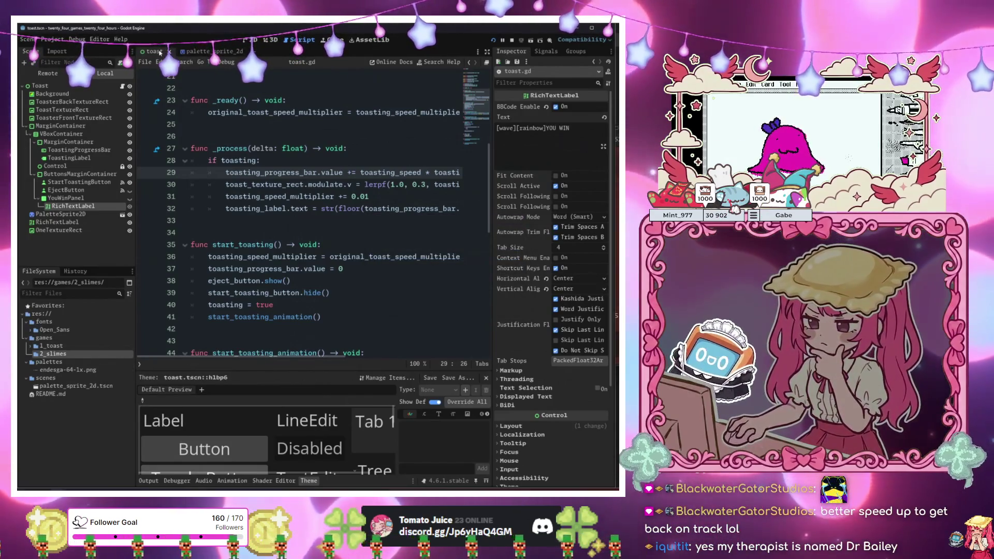
click(169, 52)
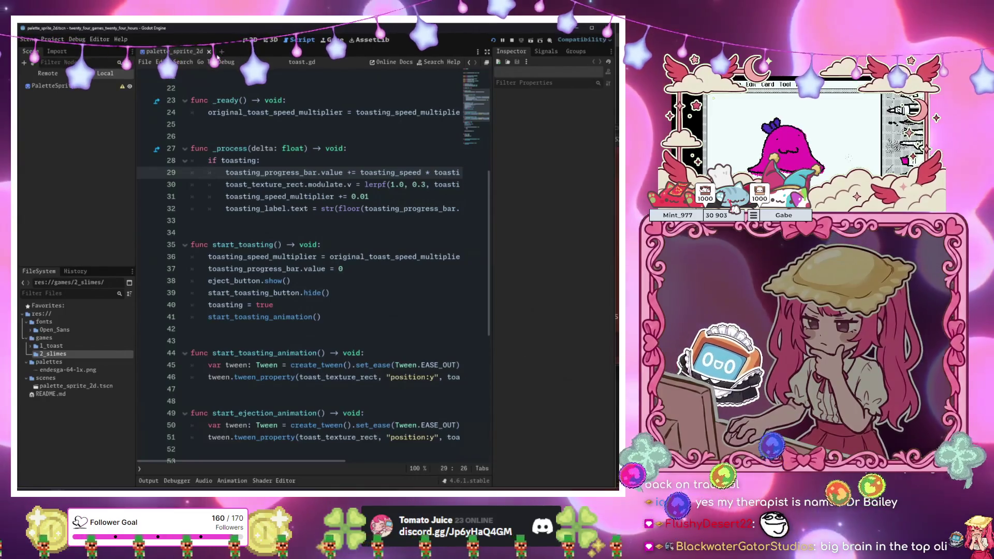
- Close palette_sprite_2d and start a new scene with a Control root named TwoSlimes
click(209, 51)
click(80, 120)
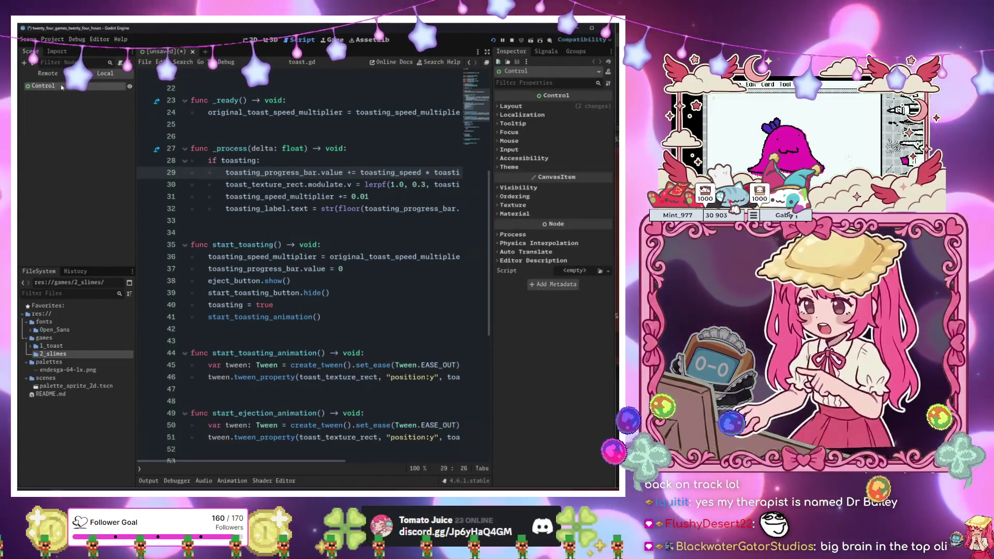
text(Two)
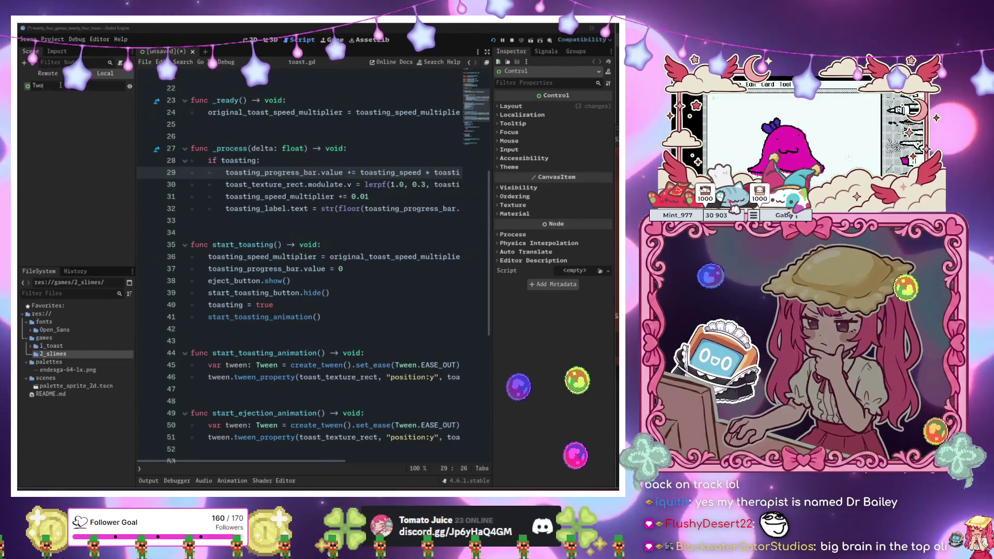
text(Slimes)
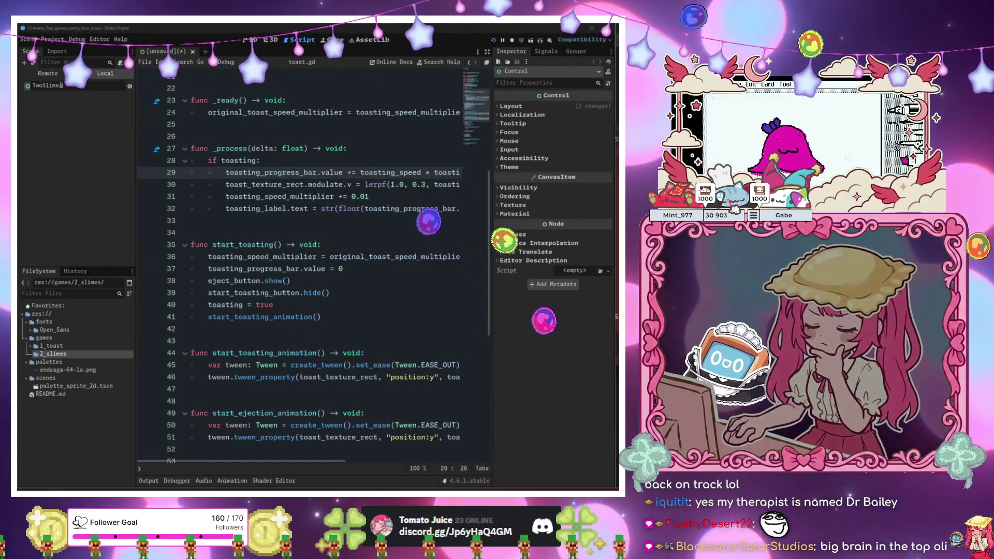
key(Return)
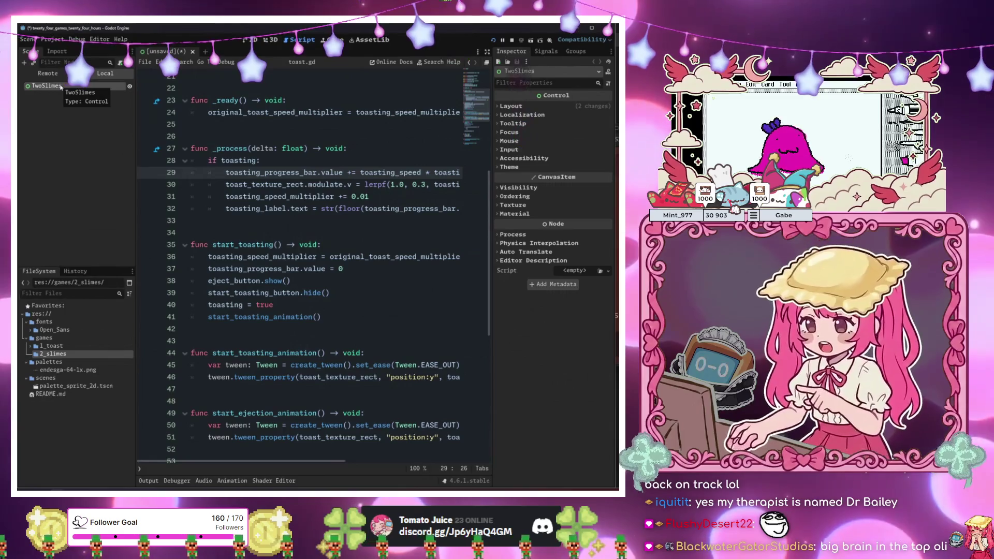
click(252, 39)
scroll(236, 190, down, 3)
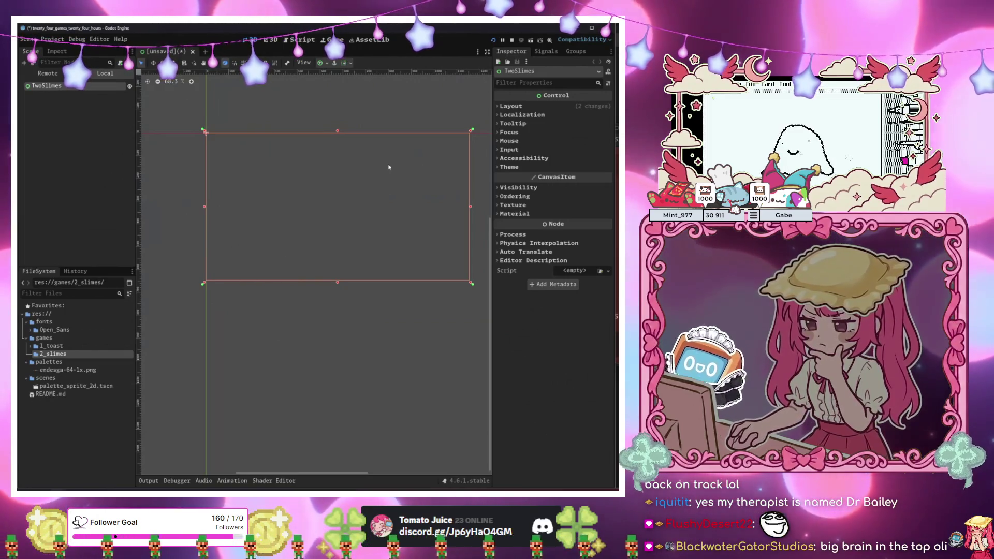
click(410, 288)
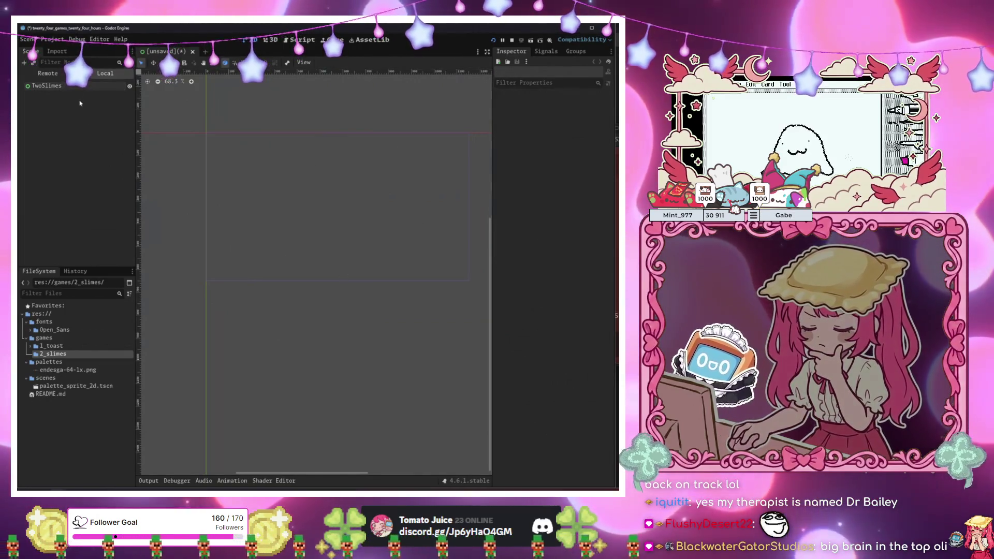
click(78, 86)
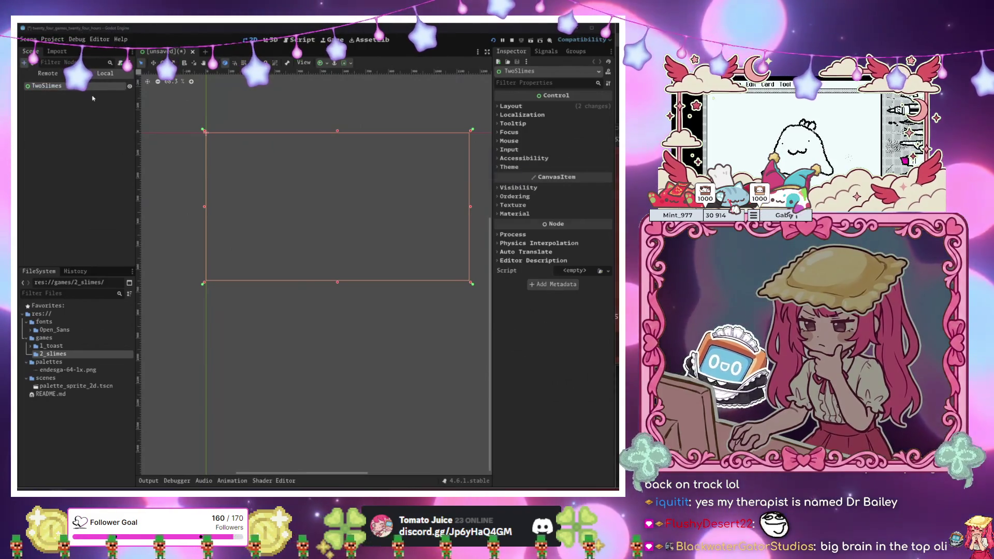
- Add a MarginContainer under TwoSlimes with a VBoxContainer inside it
key(ctrl+a)
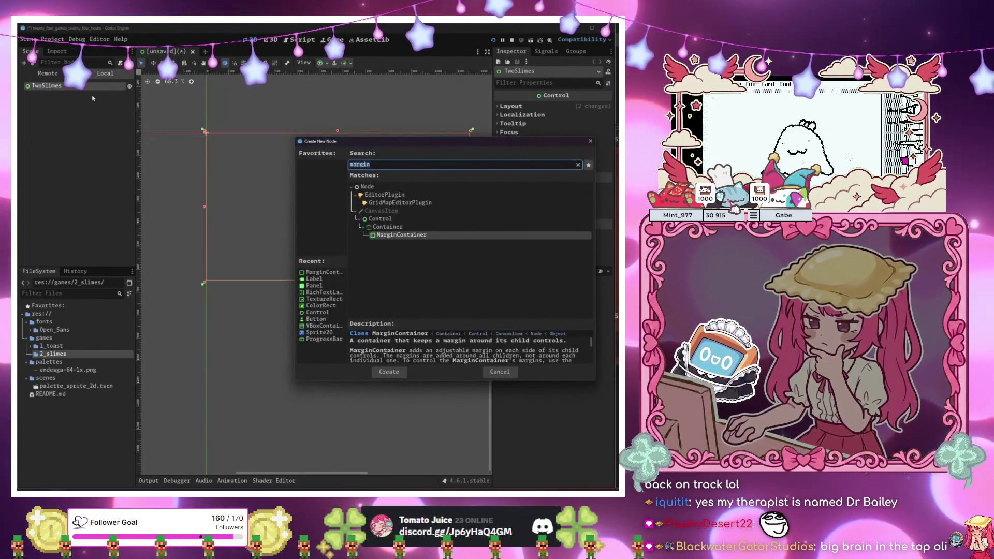
text(margin)
key(Return)
key(ctrl+a)
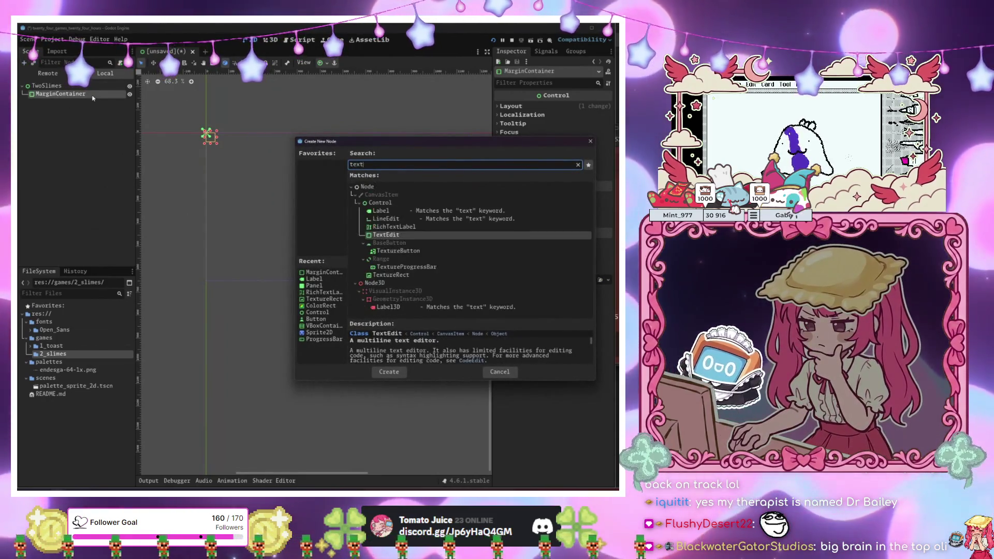
key(BackSpace)
text(vbox)
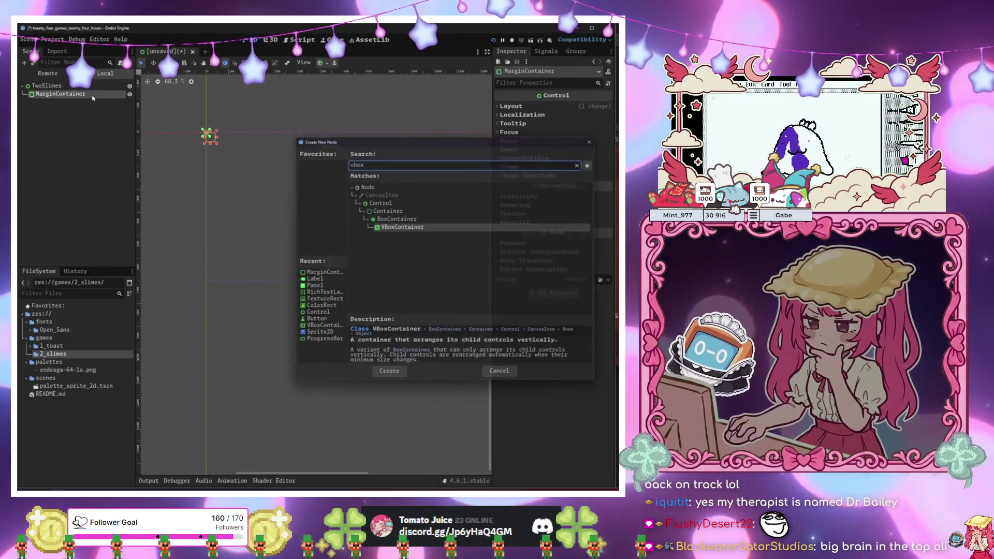
key(Return)
- Add a TextureRect and a Button labelled '->' to the VBoxContainer
key(ctrl+a)
text(slim)
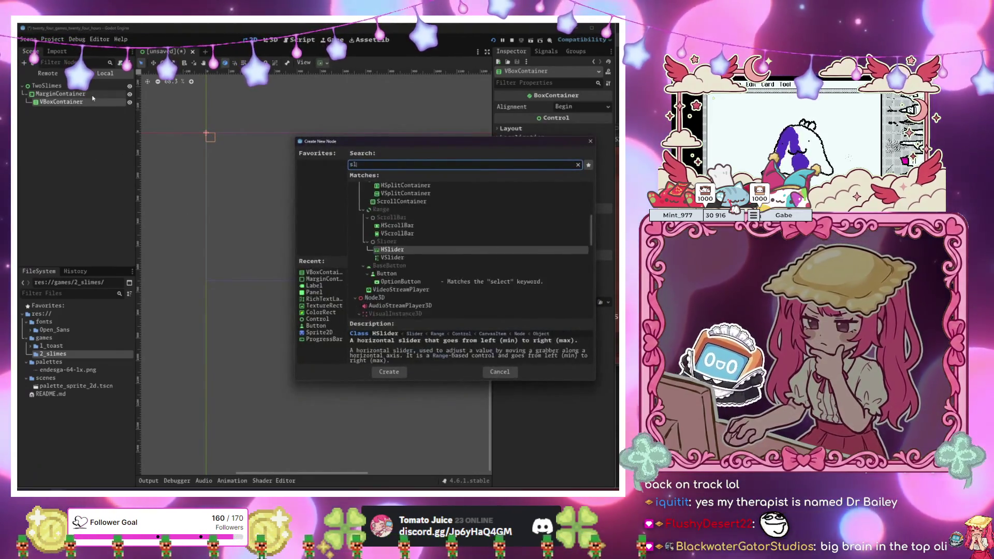
key(BackSpace)
key(BackSpace)
key(BackSpace)
text(text)
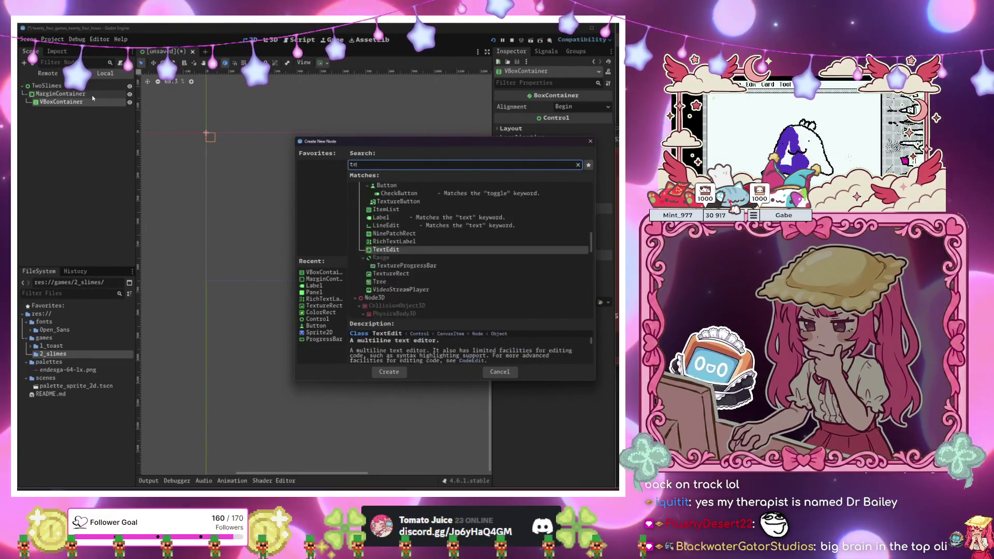
key(Down)
key(Down)
key(Down)
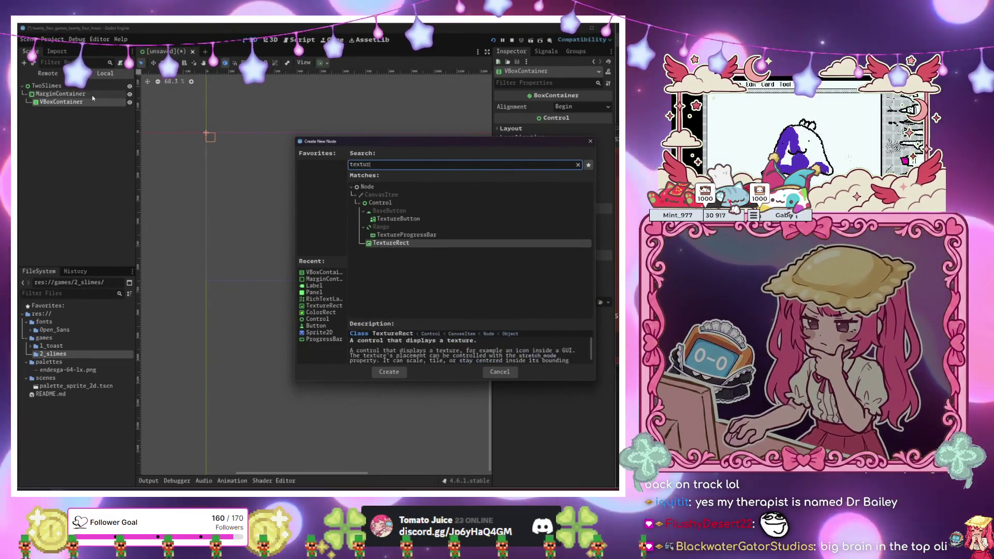
key(Return)
key(ctrl+a)
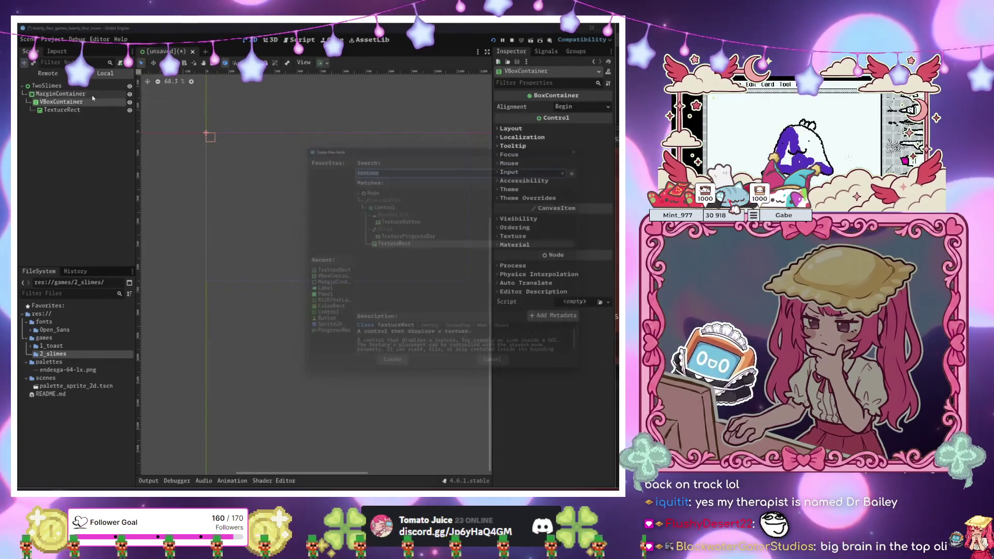
text(button)
key(Return)
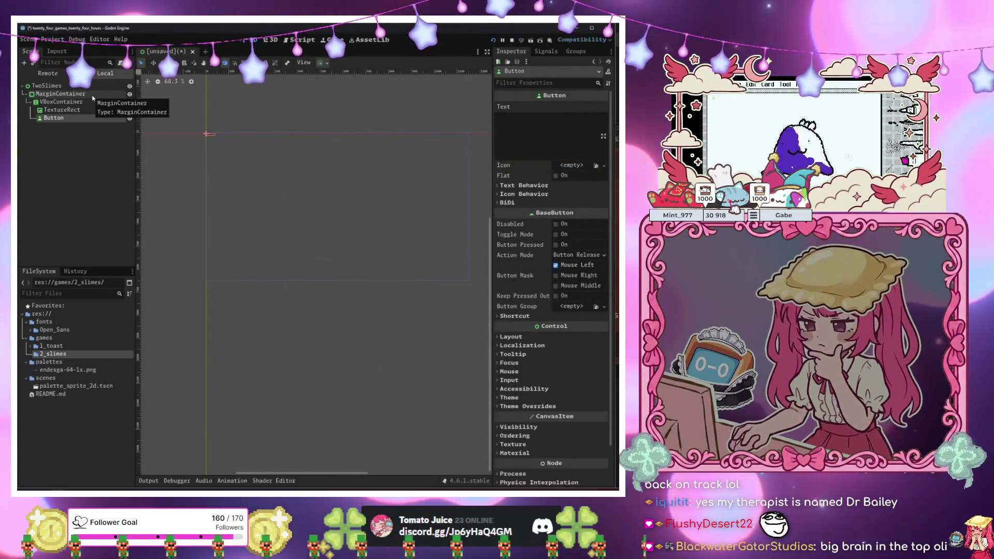
click(540, 143)
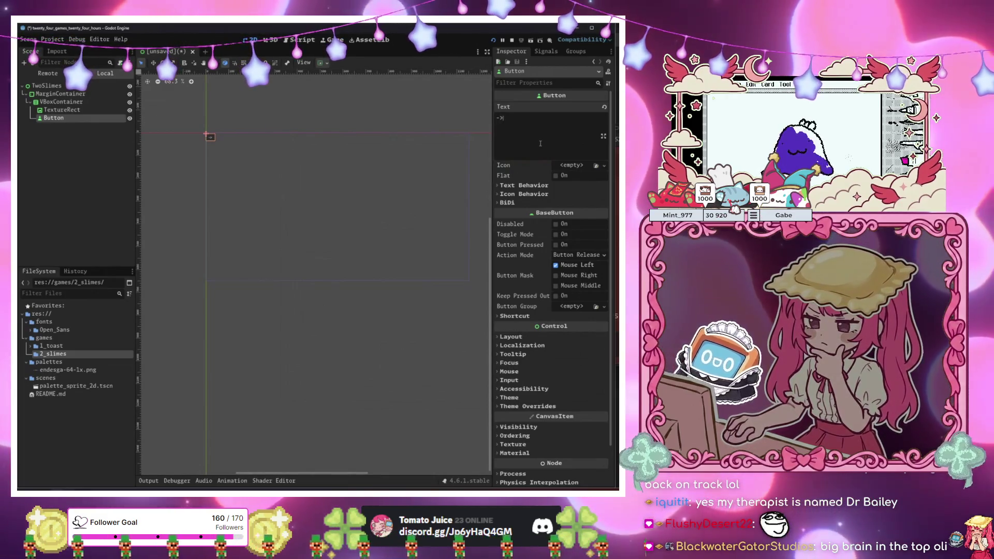
click(46, 85)
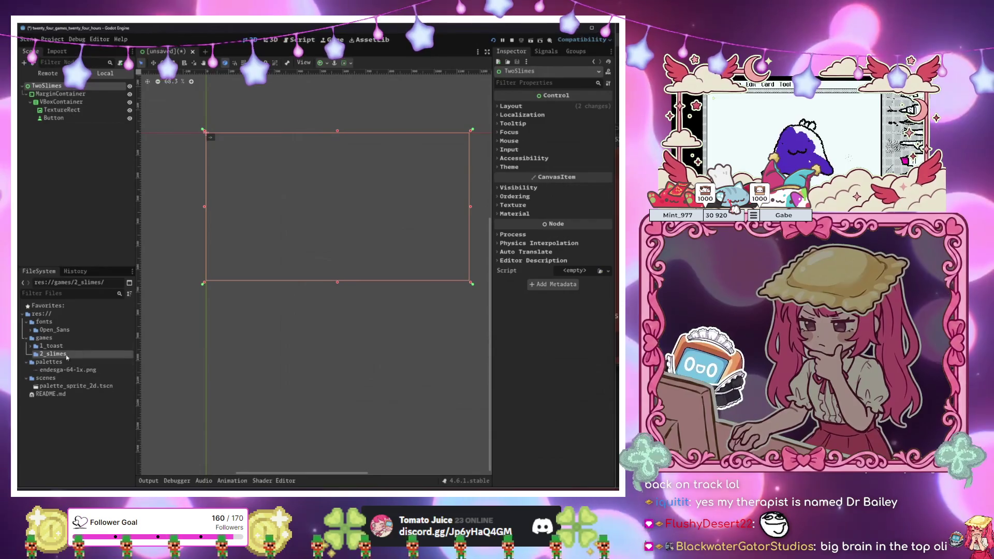
- Open toast.tscn and select the Toast root to reach its theme resource
click(54, 346)
double_click(54, 347)
scroll(73, 414, down, 3)
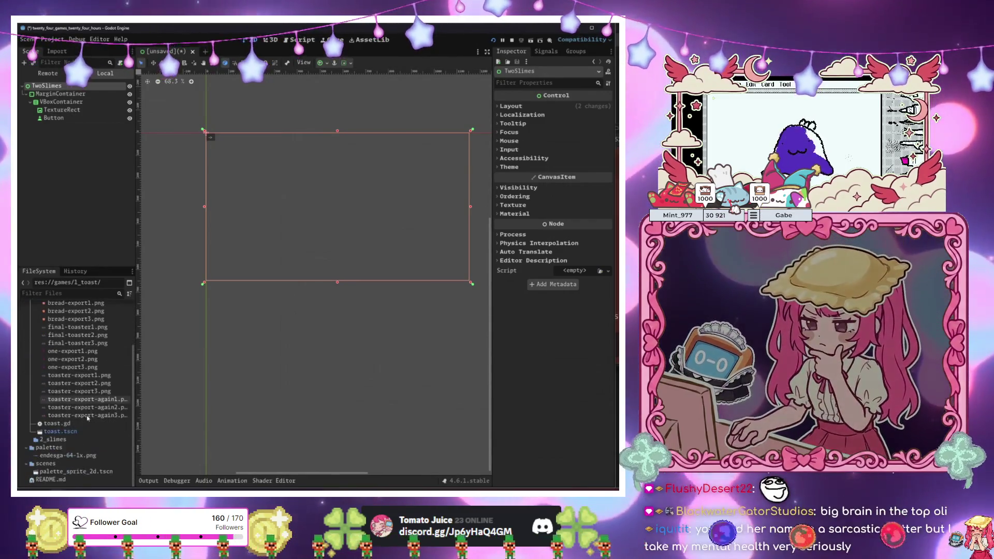
double_click(74, 432)
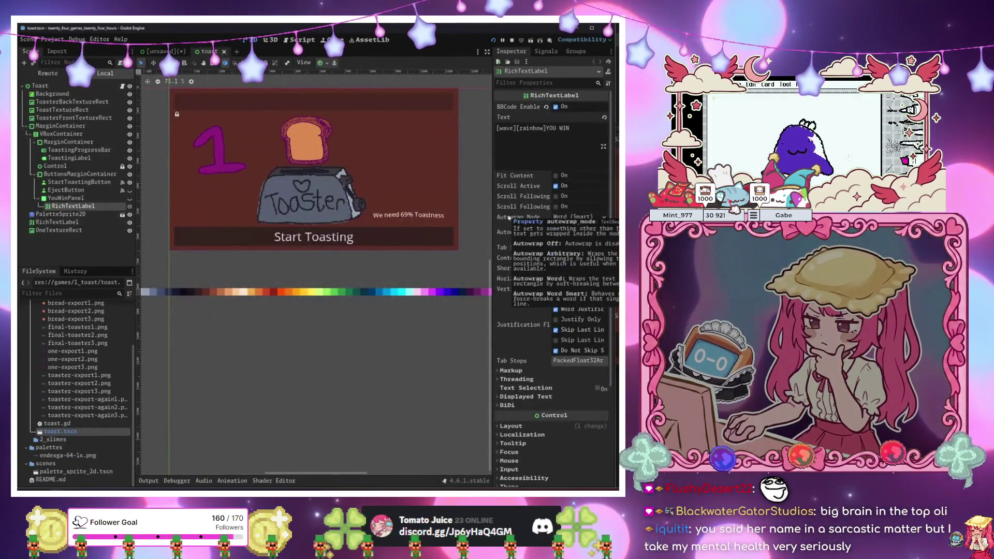
click(452, 390)
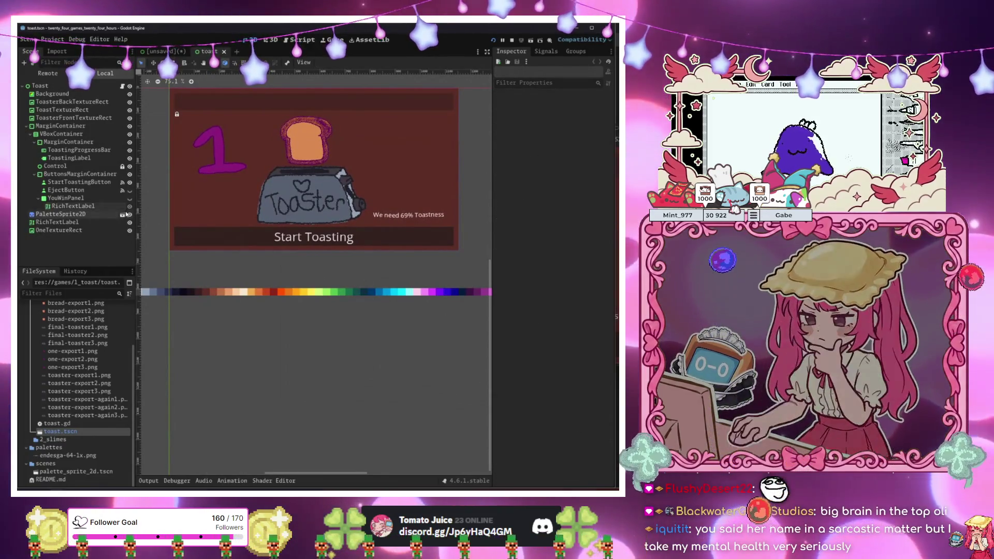
click(40, 85)
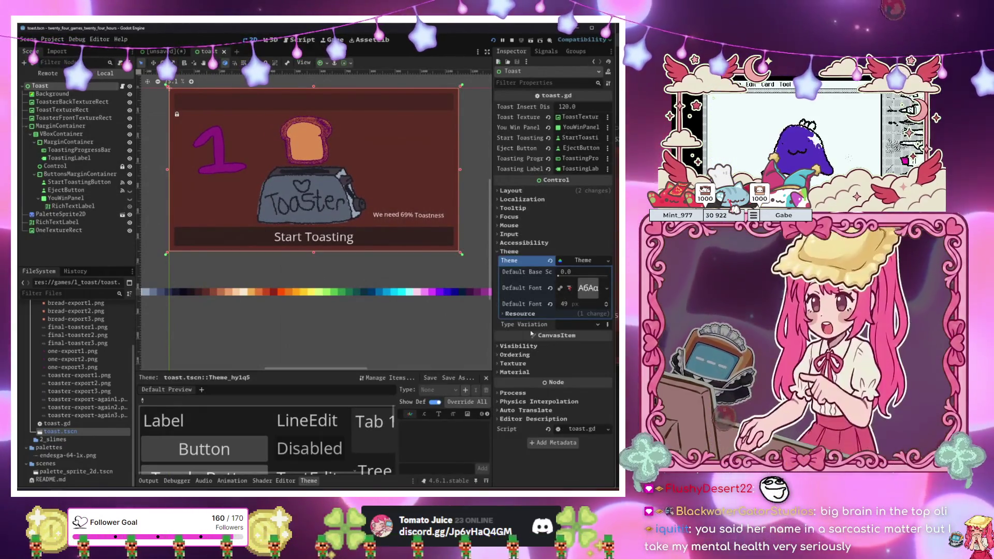
click(574, 261)
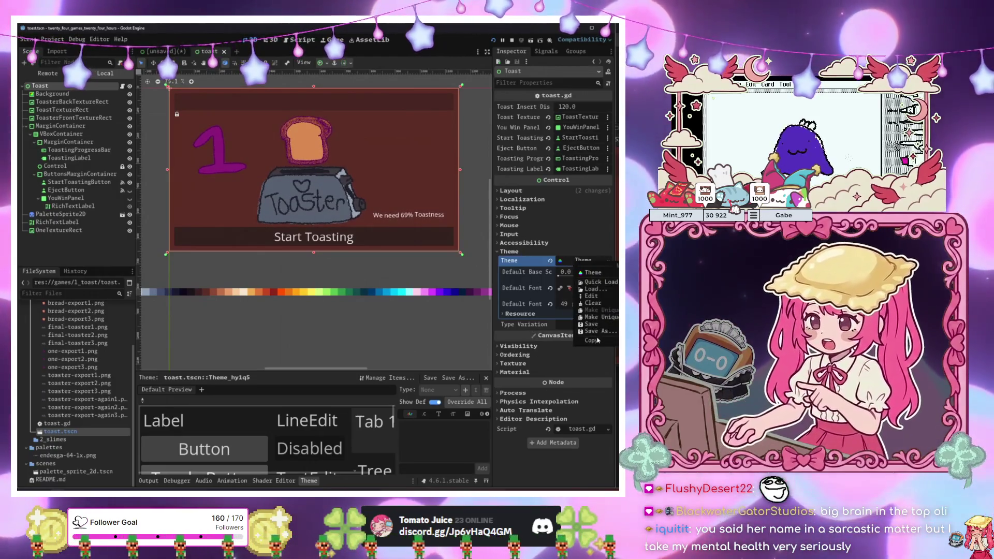
click(588, 262)
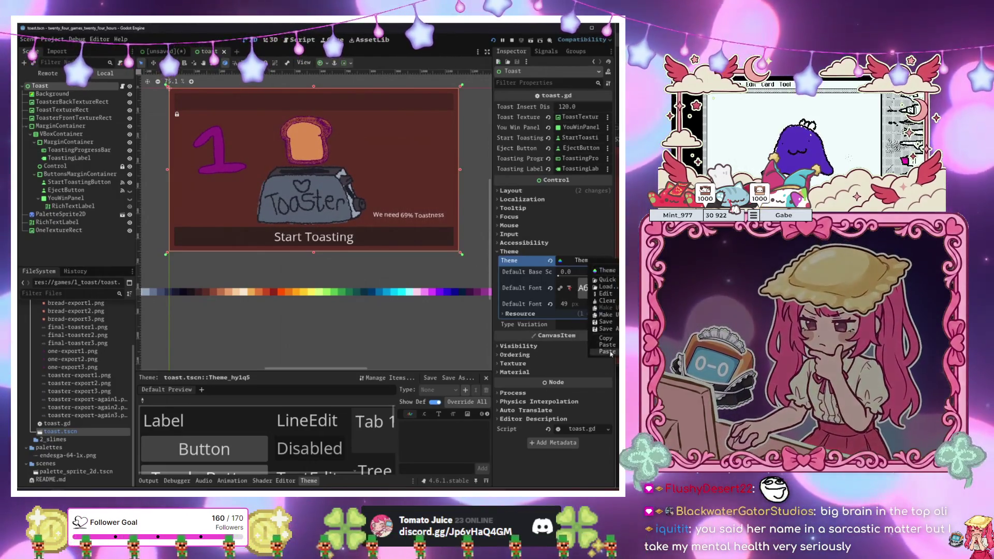
click(167, 52)
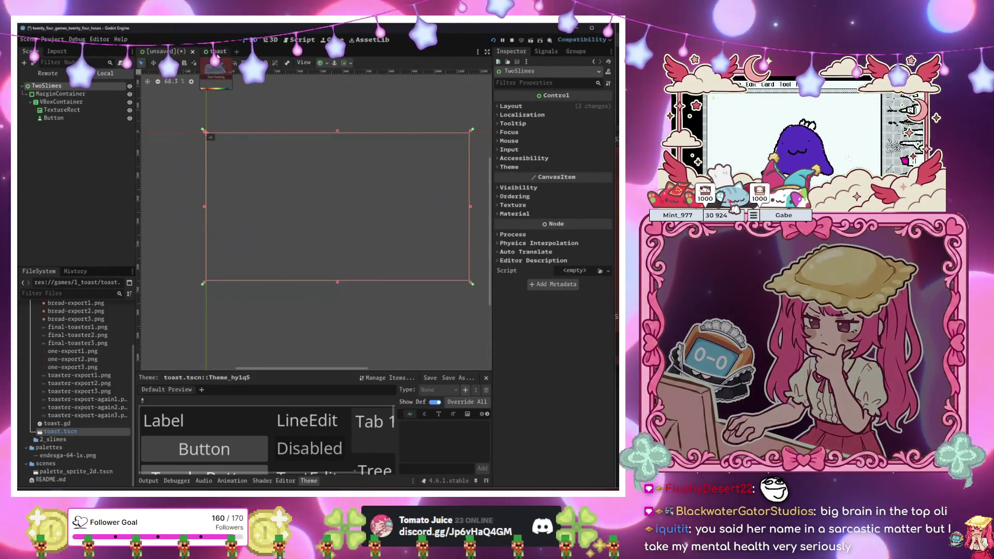
click(216, 51)
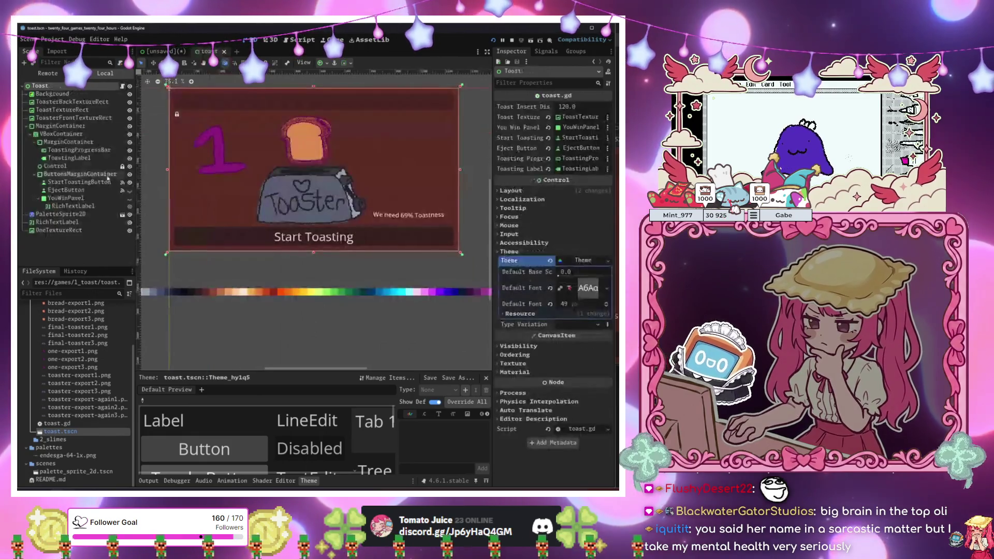
- Save the toast theme as theme.tres in a new res://themes folder, then close the tab
click(568, 263)
click(590, 332)
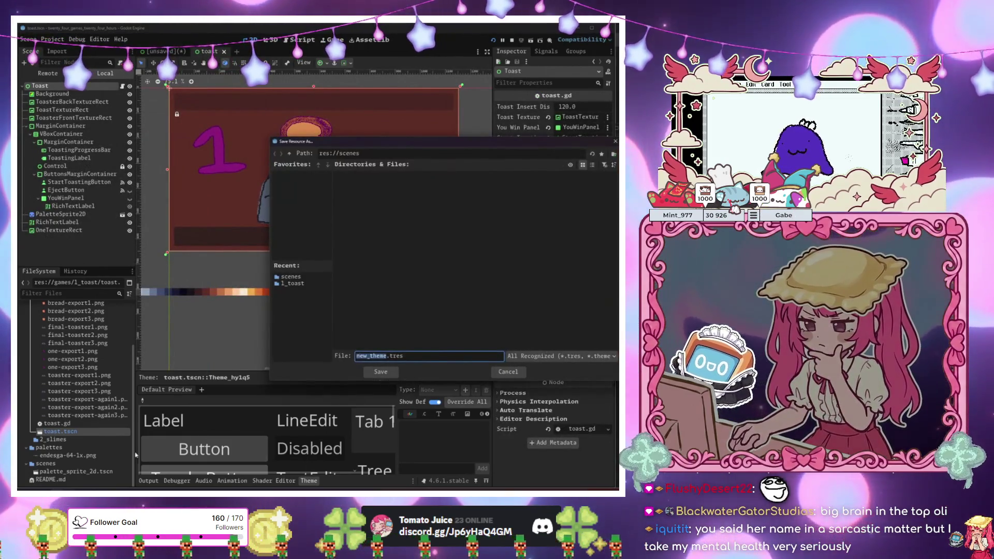
click(288, 154)
right_click(432, 299)
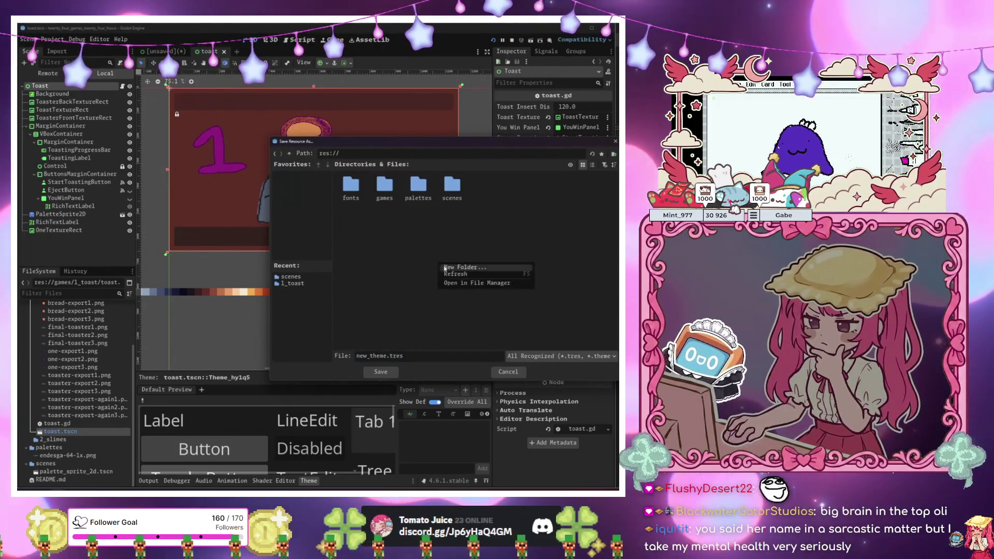
click(449, 305)
text(them)
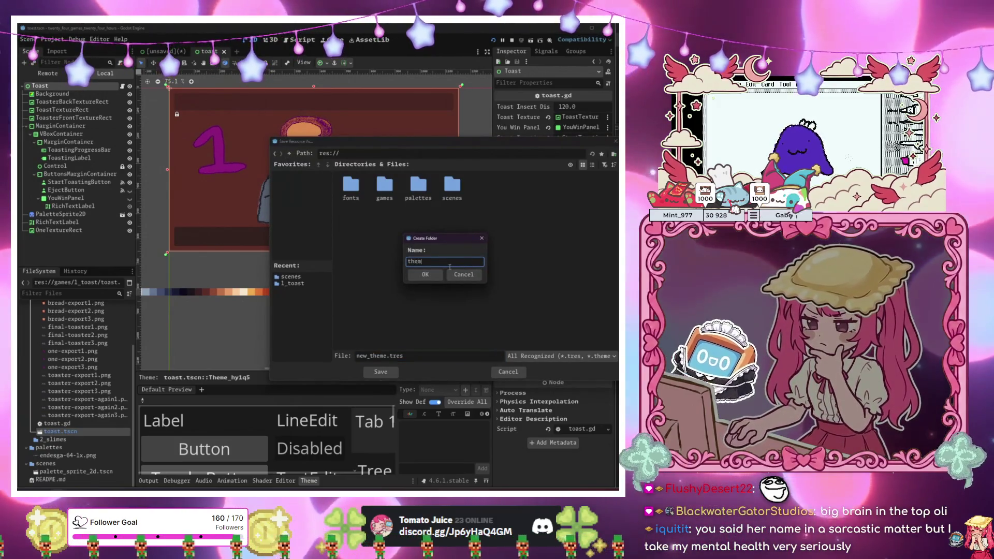
text(es)
key(Return)
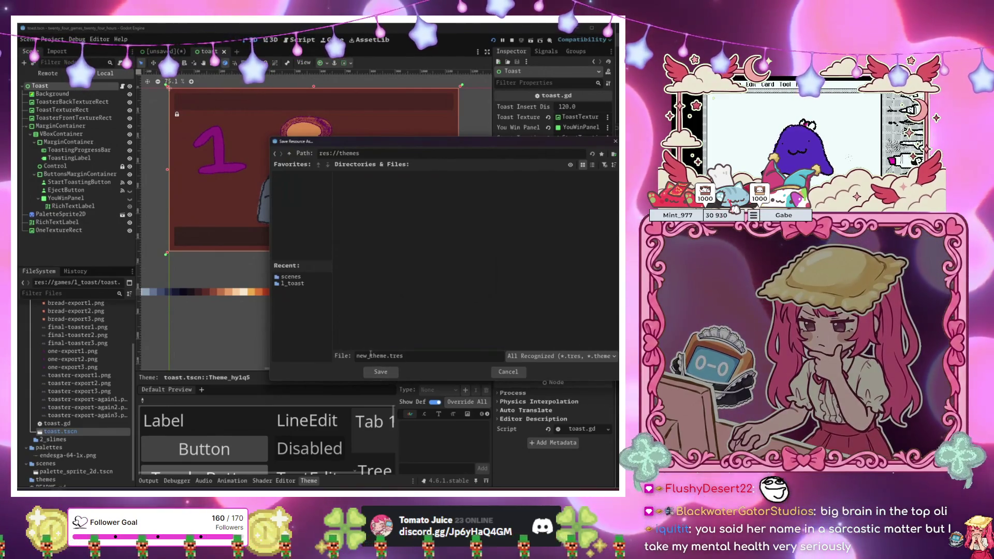
click(383, 373)
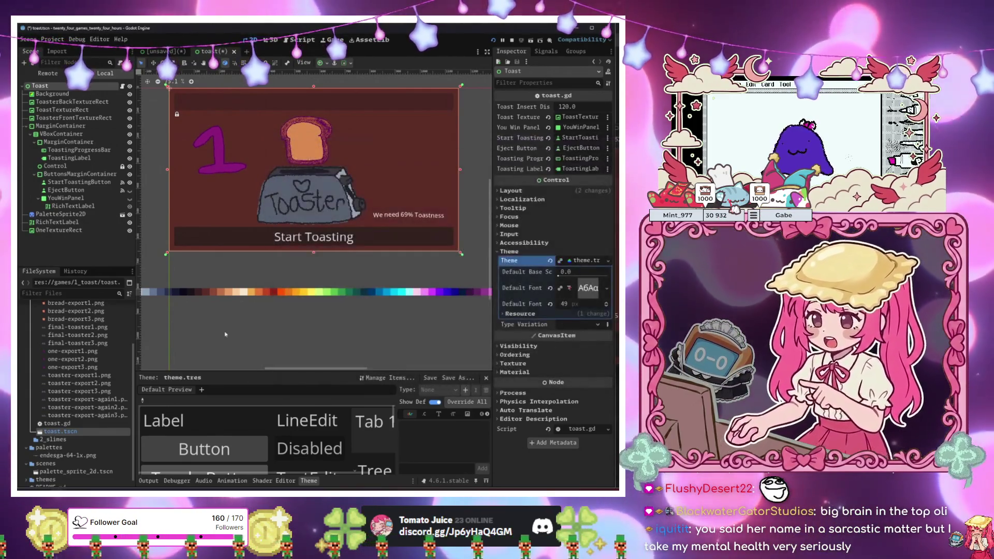
key(ctrl+shift+w)
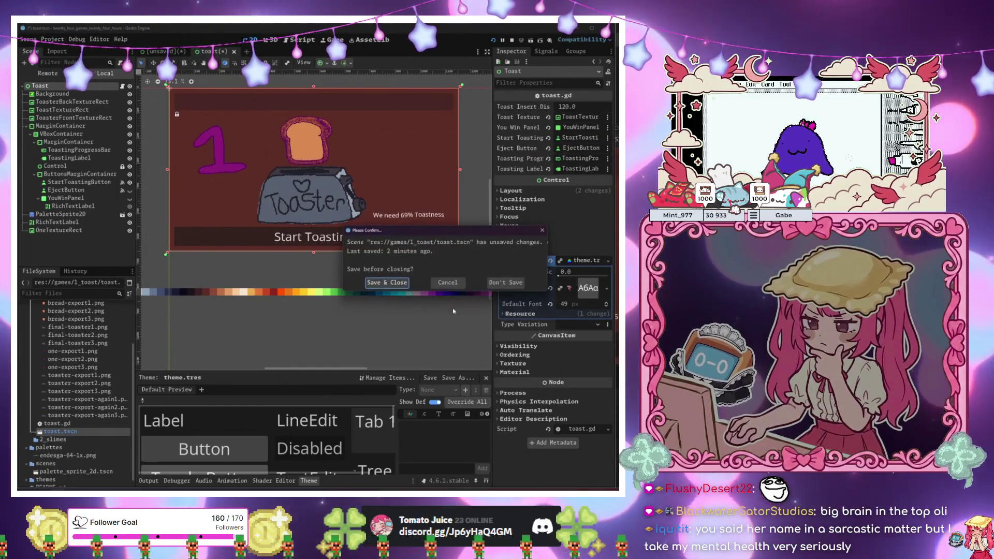
- Save and close toast.tscn, then quick-load theme.tres as the TwoSlimes root's theme
click(394, 284)
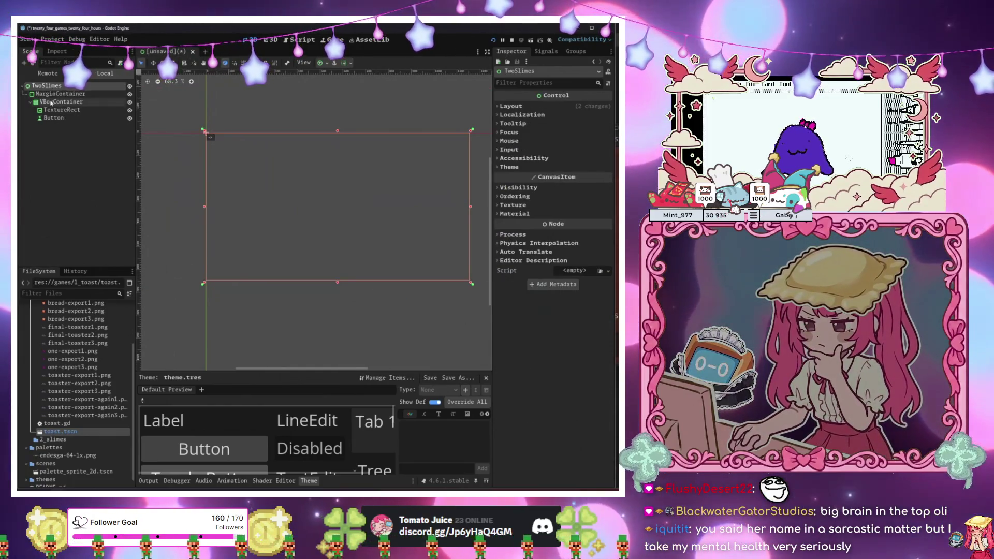
click(528, 168)
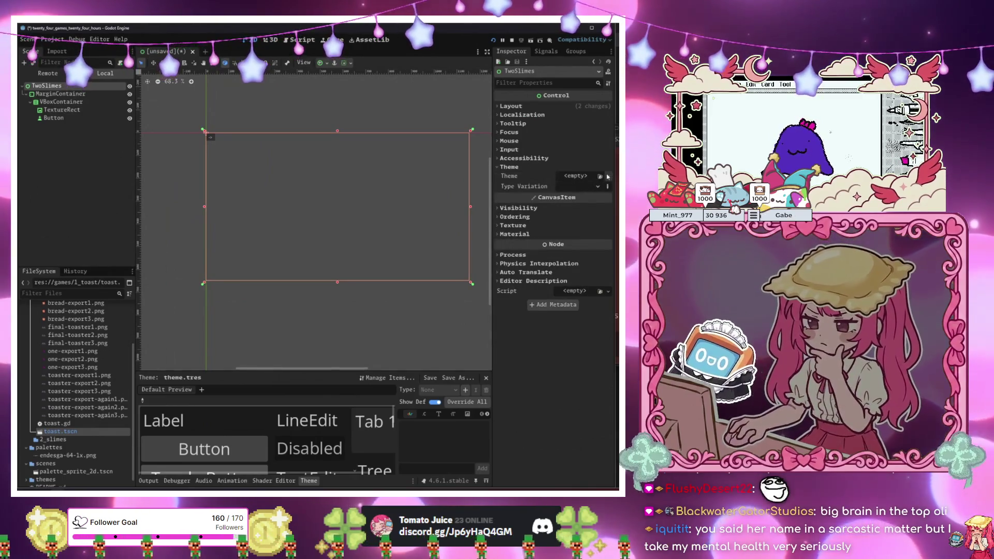
click(608, 176)
click(575, 202)
key(Escape)
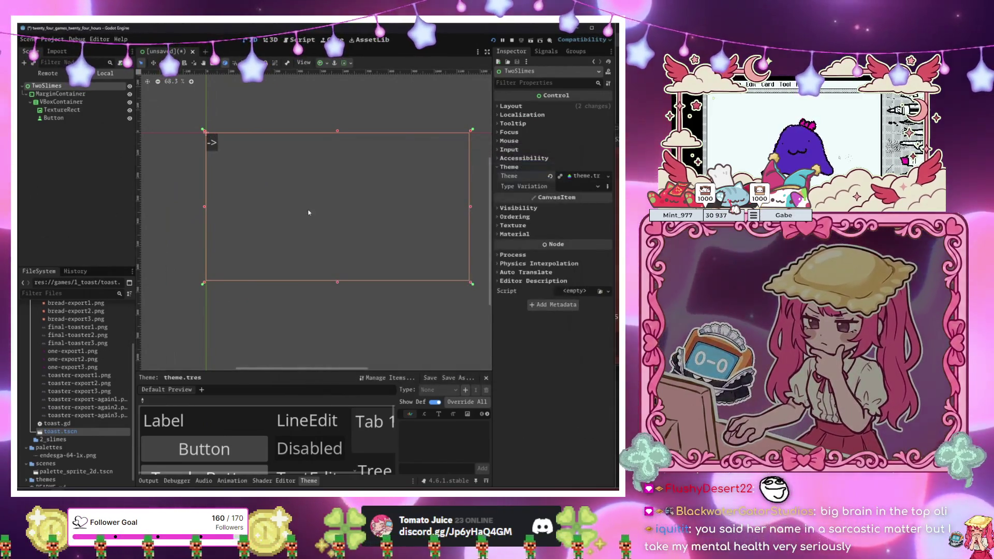
click(69, 105)
click(46, 86)
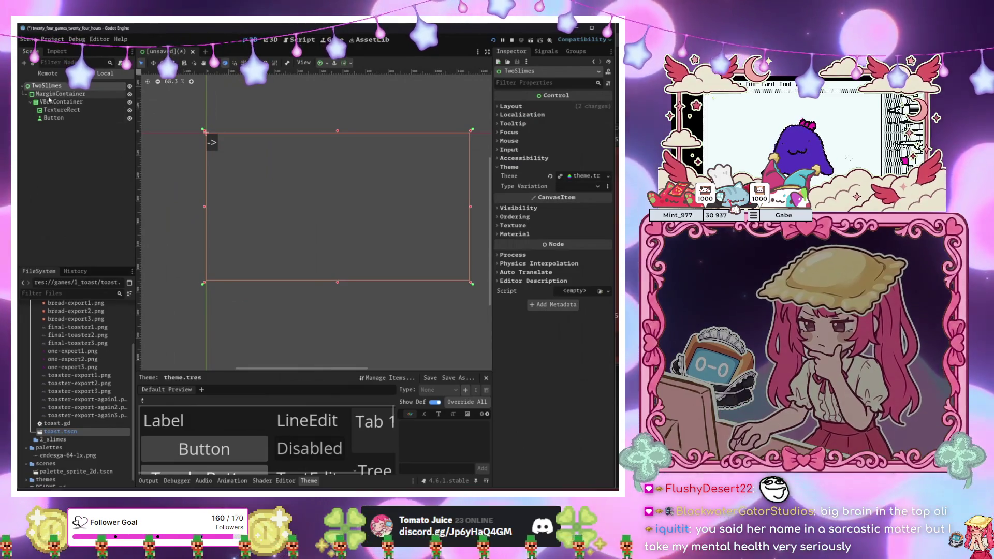
key(ctrl+a)
- Add a full-rect ColorRect under TwoSlimes, placed above the MarginContainer
text(colorrect)
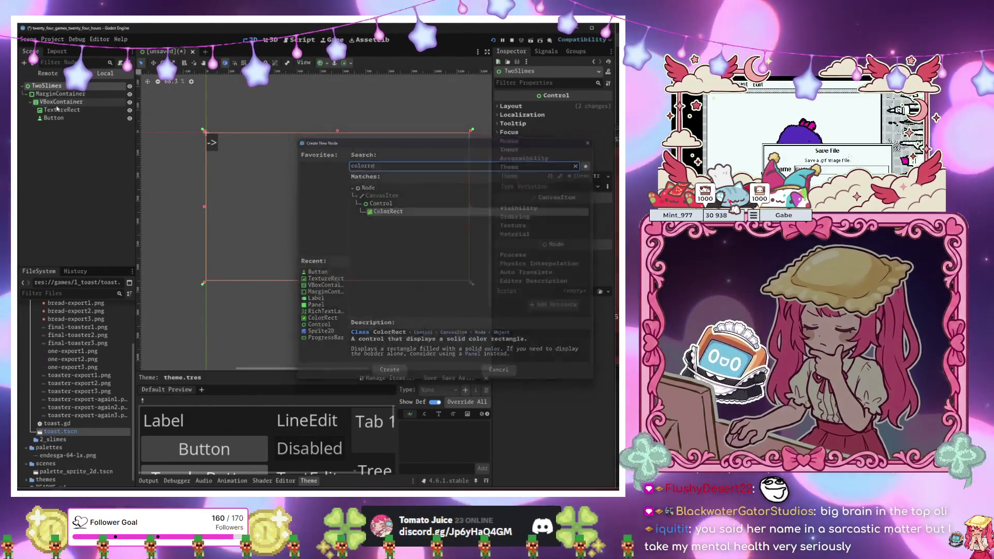
key(Return)
click(321, 62)
click(372, 124)
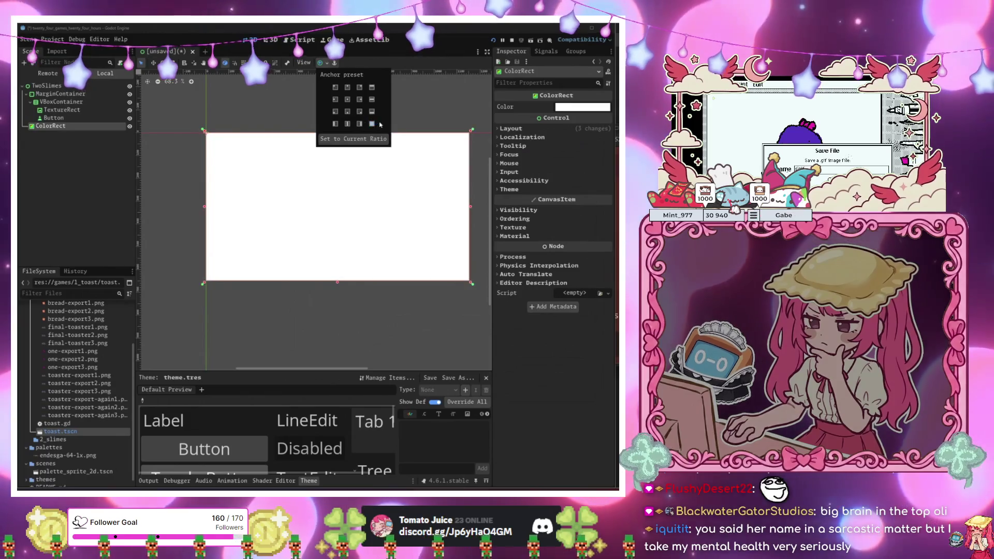
drag(52, 126, 52, 92)
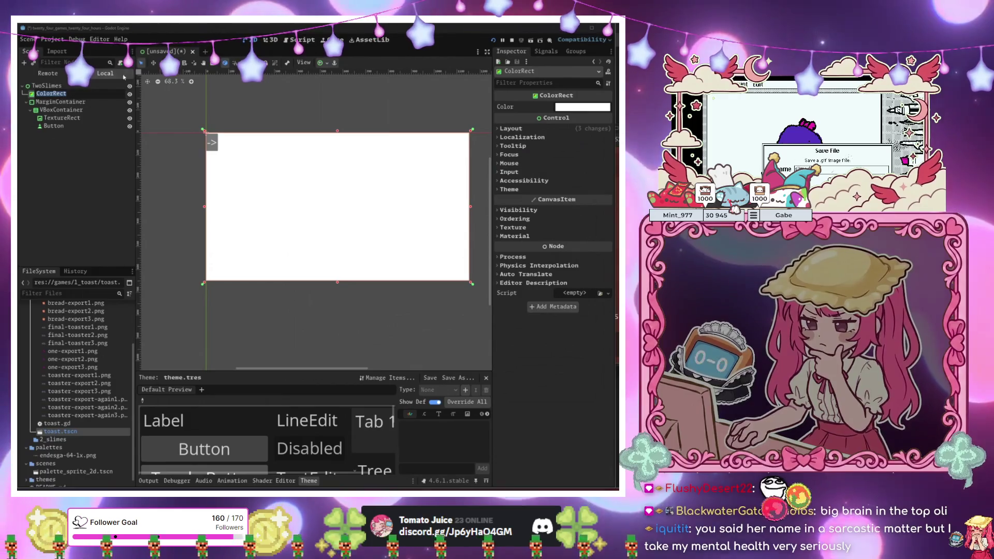
click(183, 92)
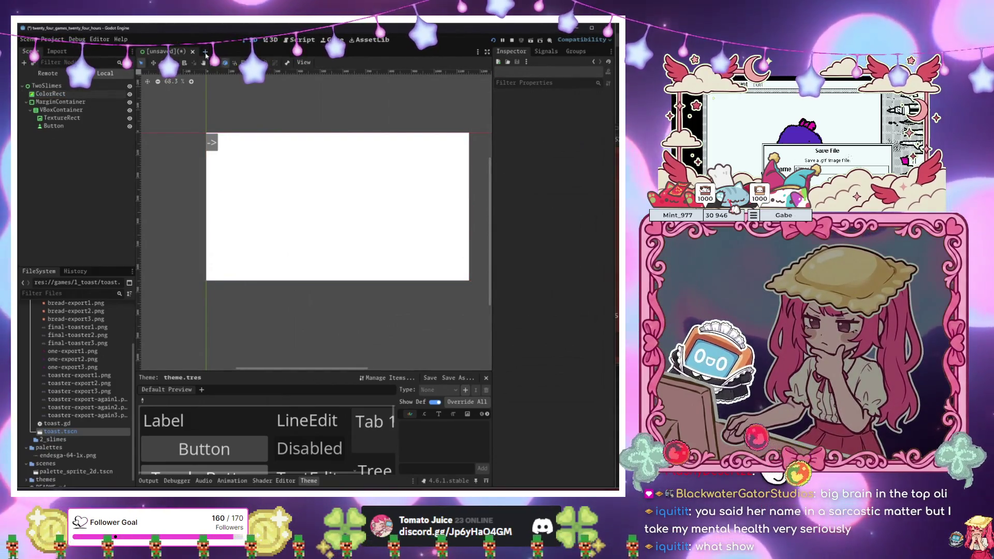
- Start a new scene with a User Interface root and begin renaming it
click(205, 52)
click(64, 118)
double_click(58, 85)
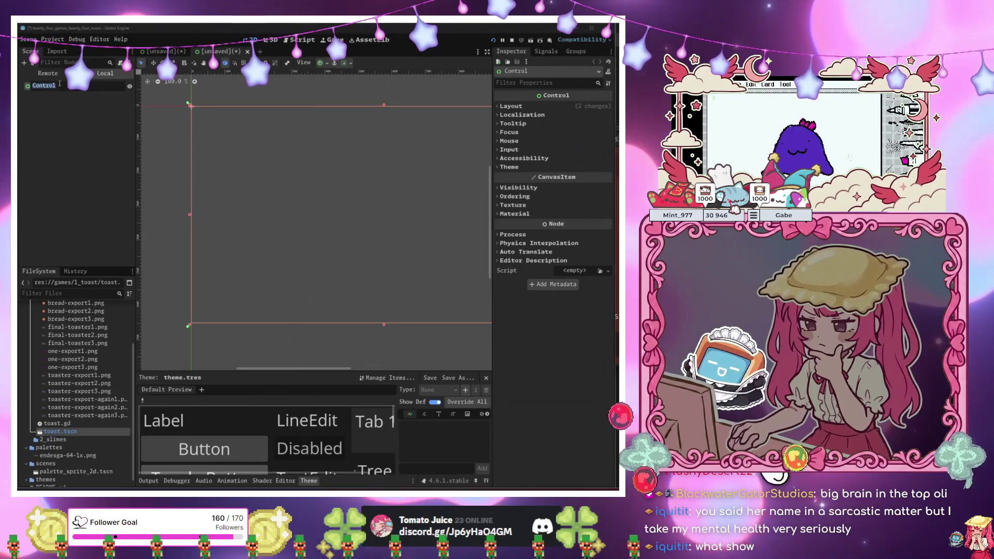
- Rename the root node to Template and add a ColorRect child
text(Template)
key(Return)
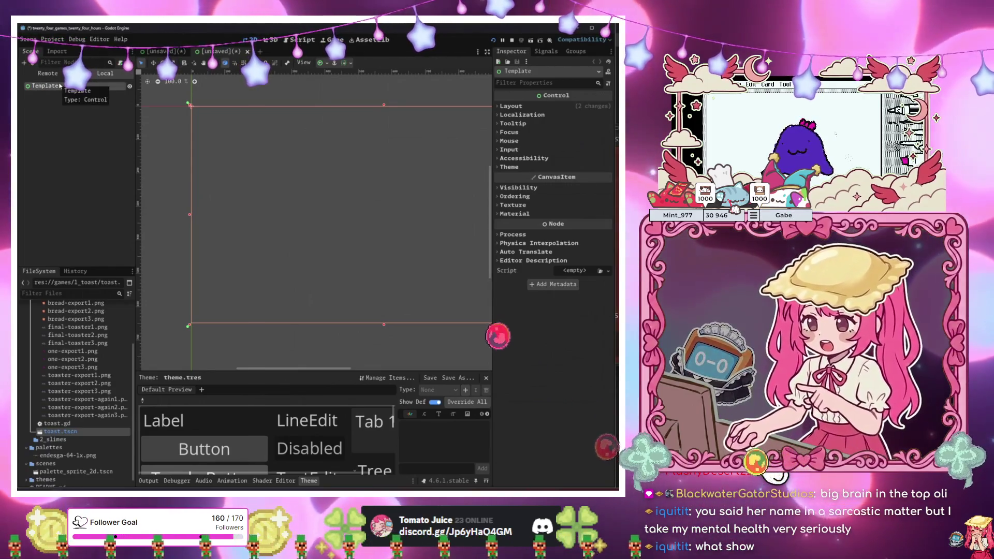
key(ctrl+a)
key(Return)
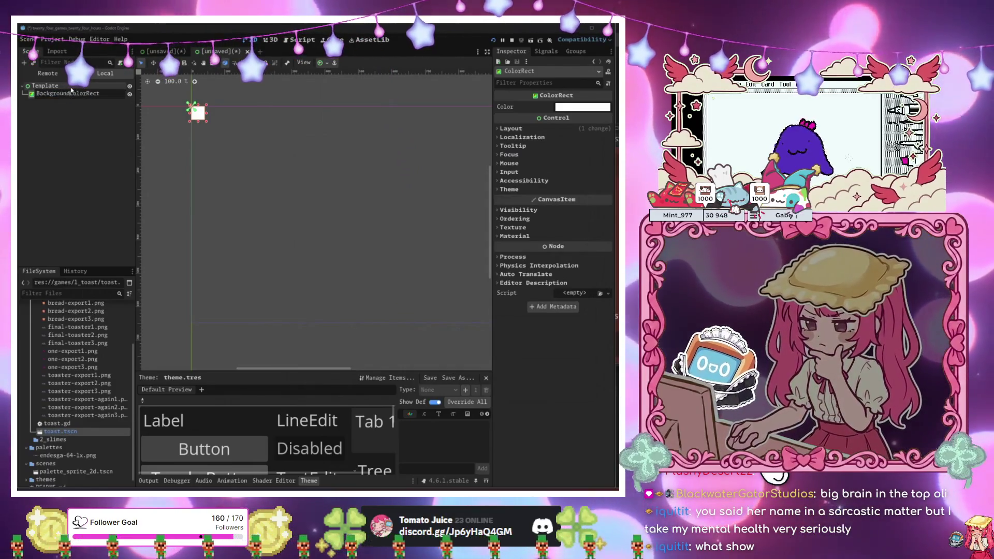
- Instance palette_sprite_2d.tscn under Template and save the scene as scenes/template.tscn
click(70, 87)
click(35, 63)
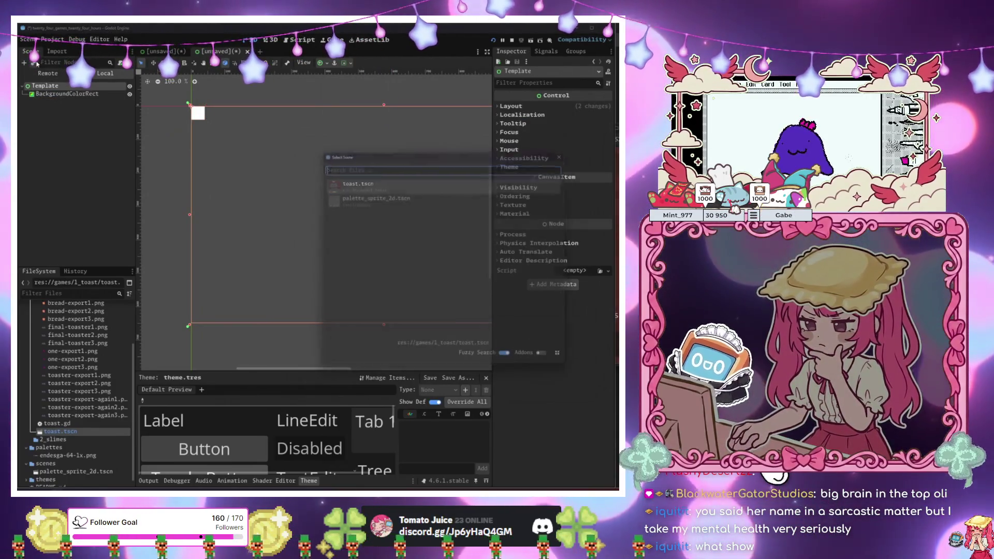
text(pall)
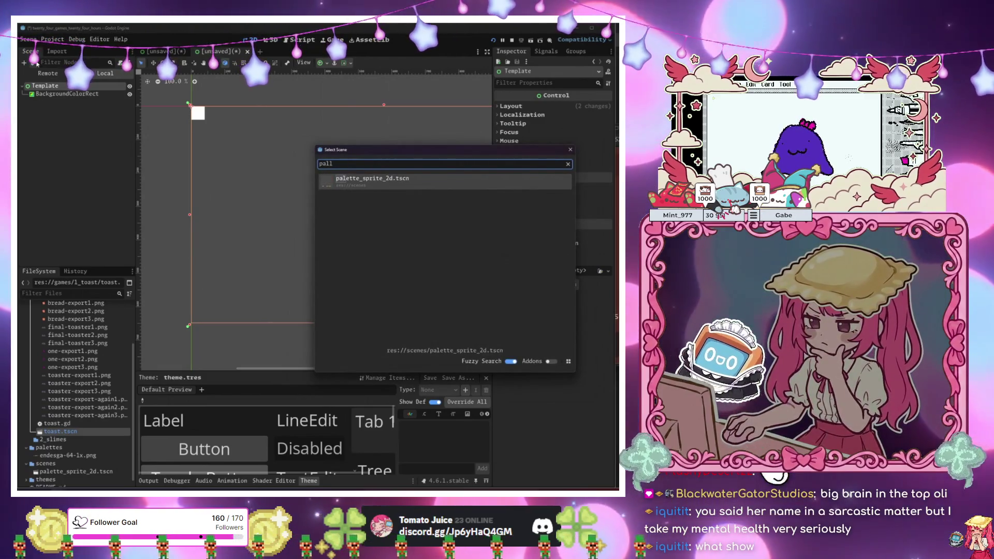
key(Return)
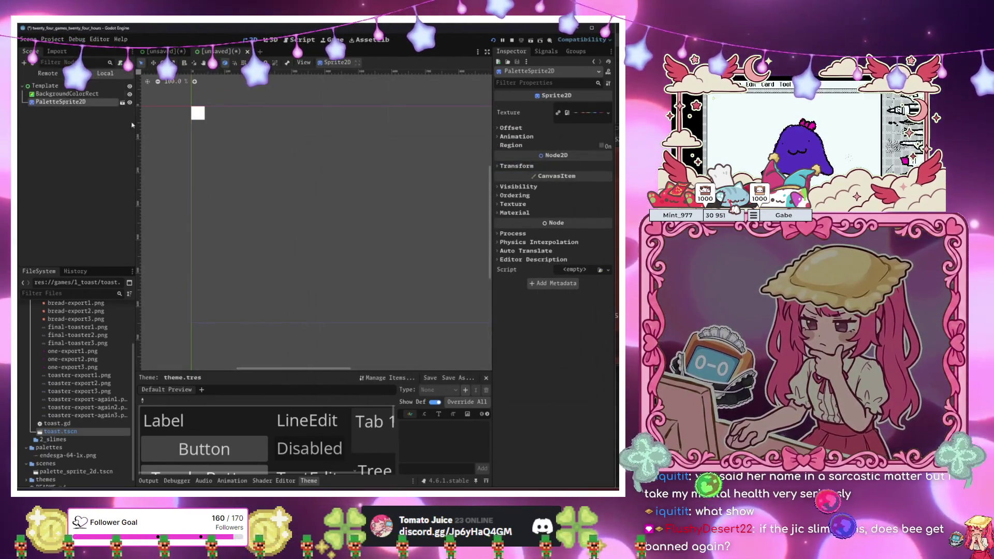
key(ctrl+s)
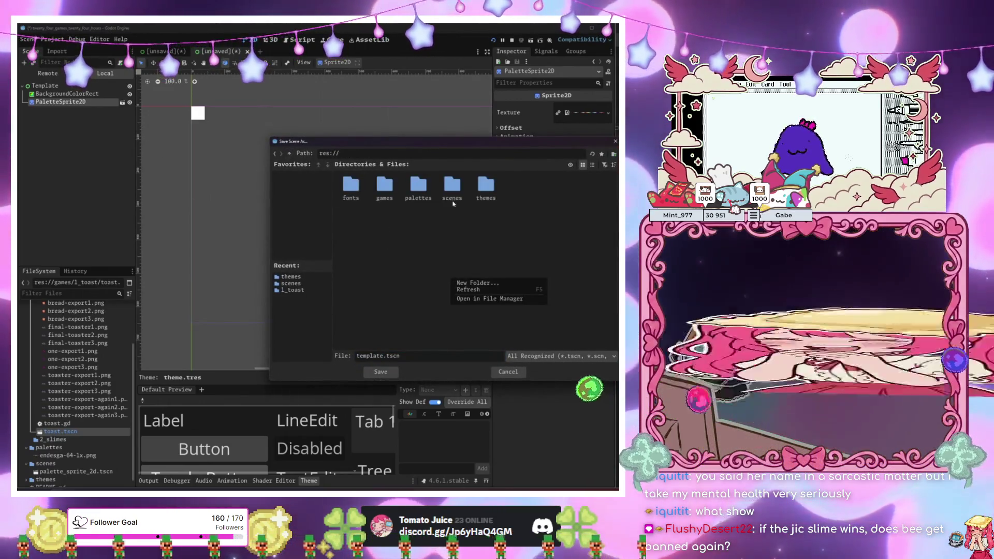
double_click(451, 199)
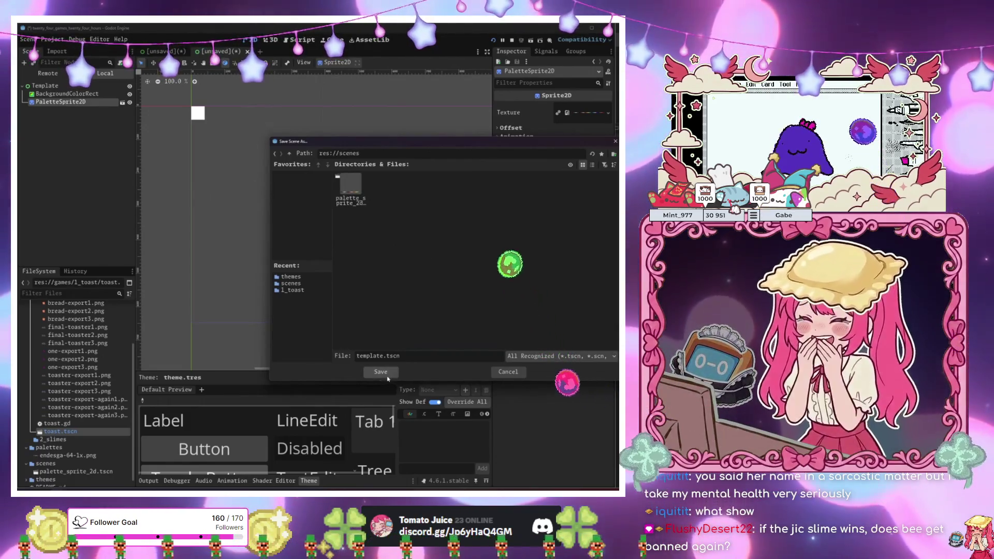
key(Return)
- Give BackgroundColorRect Full Rect anchors and a new colour, then return to TwoSlimes
click(198, 113)
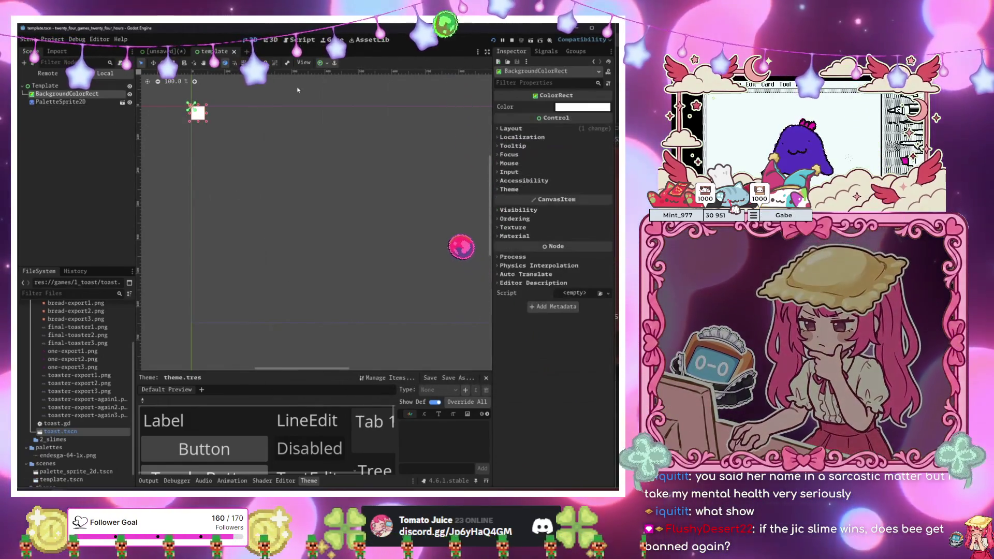
click(321, 63)
click(371, 124)
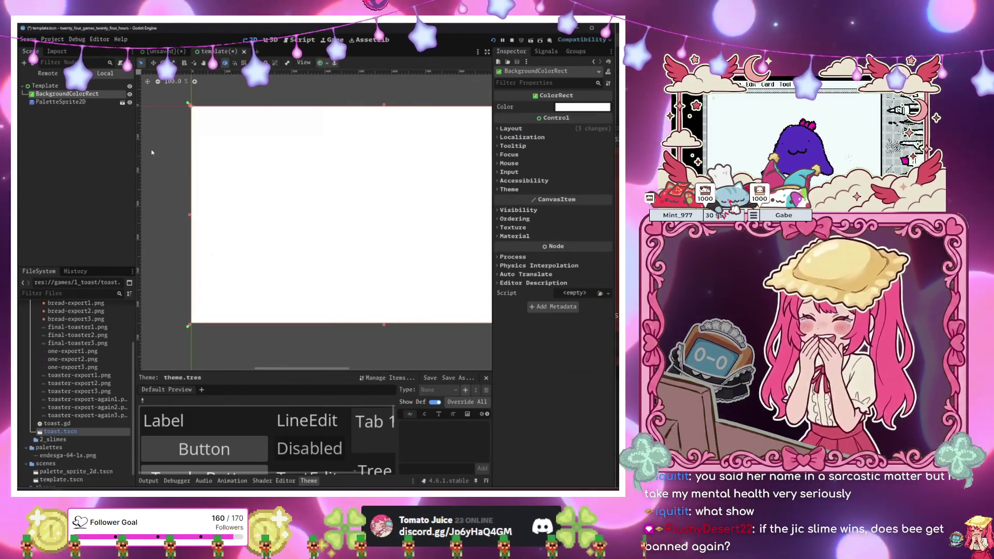
scroll(203, 201, down, 3)
scroll(289, 171, down, 1)
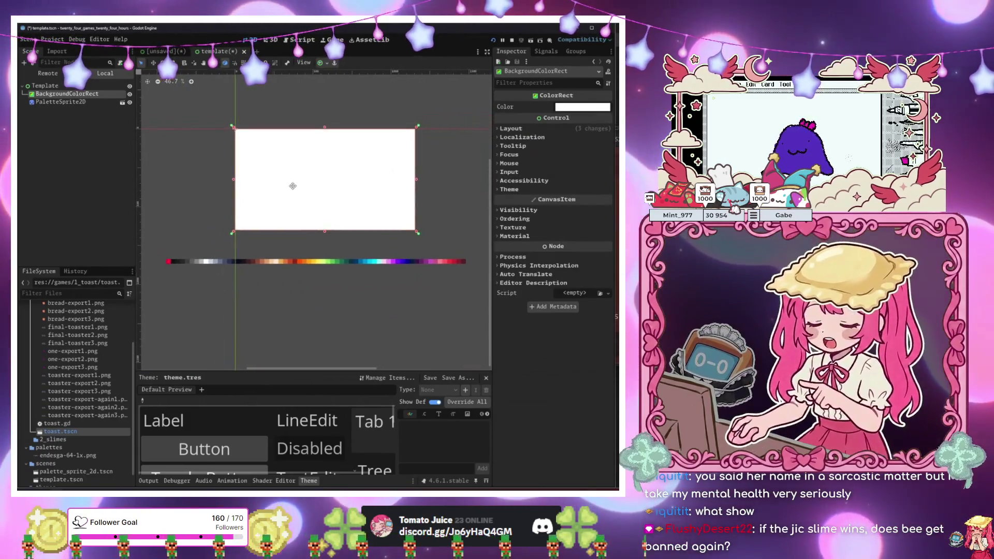
click(582, 106)
click(538, 207)
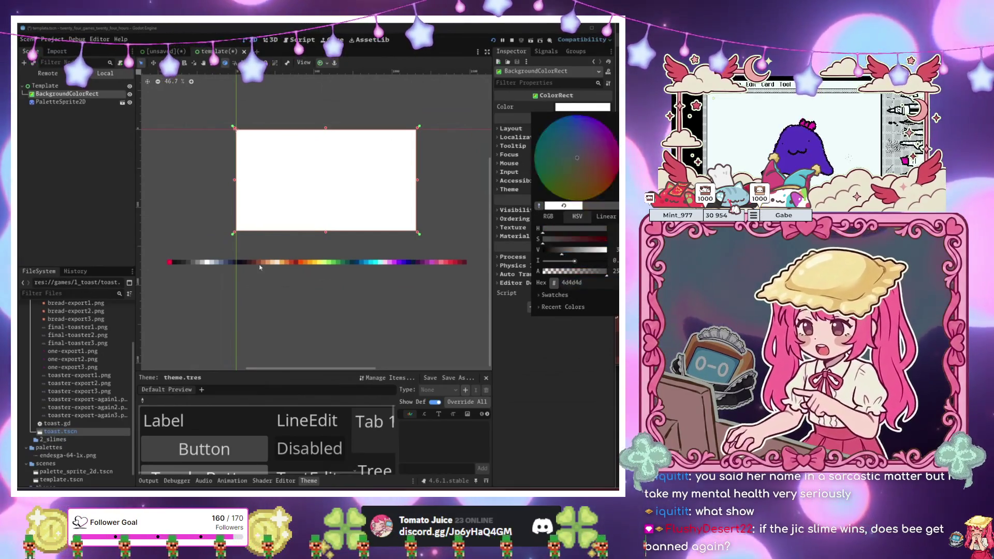
click(249, 262)
click(164, 51)
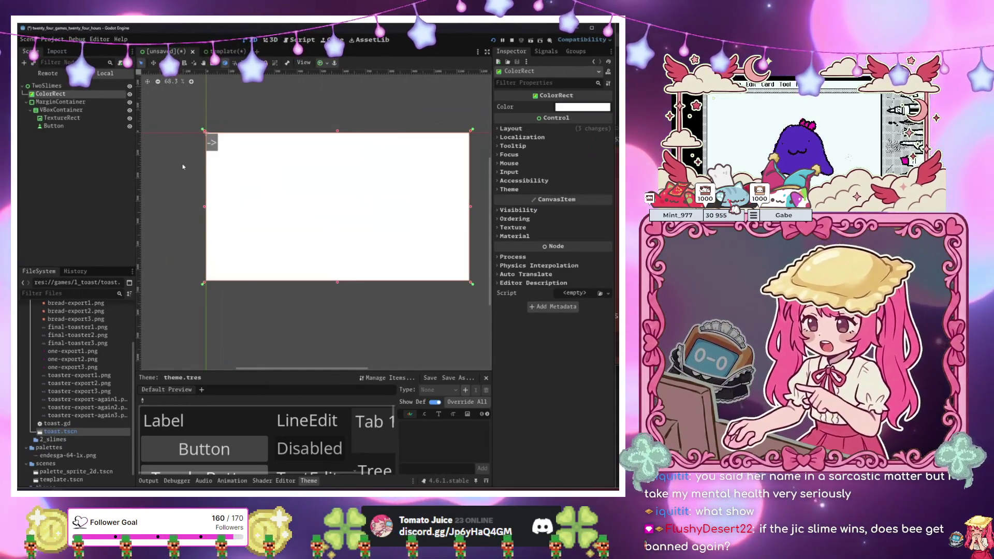
- Instance palette_sprite_2d.tscn under the TwoSlimes root node
click(220, 52)
click(163, 51)
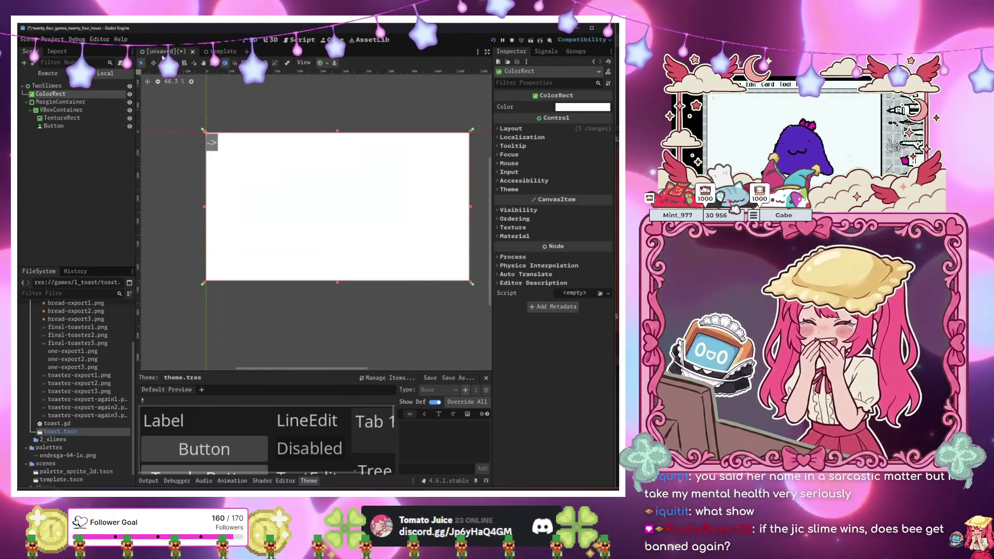
click(51, 94)
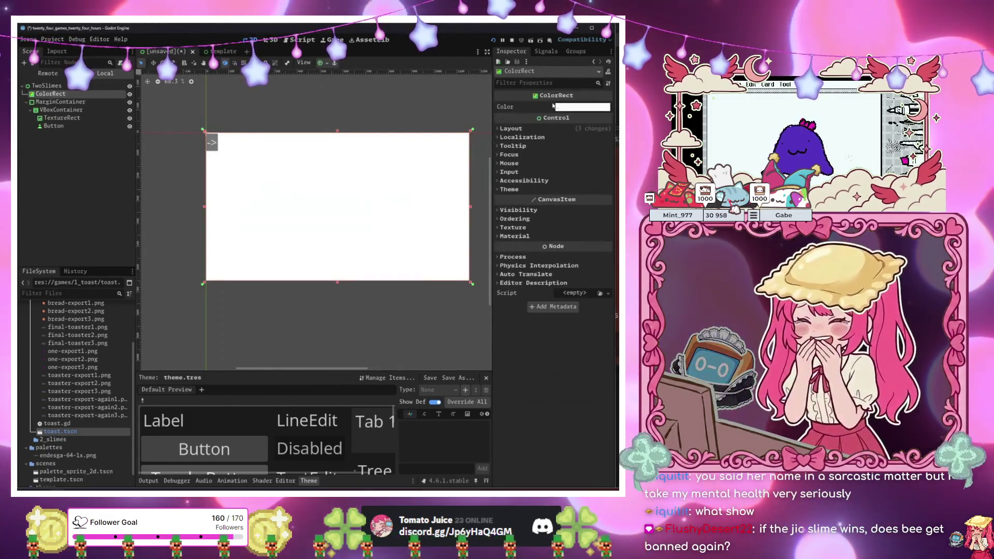
click(583, 108)
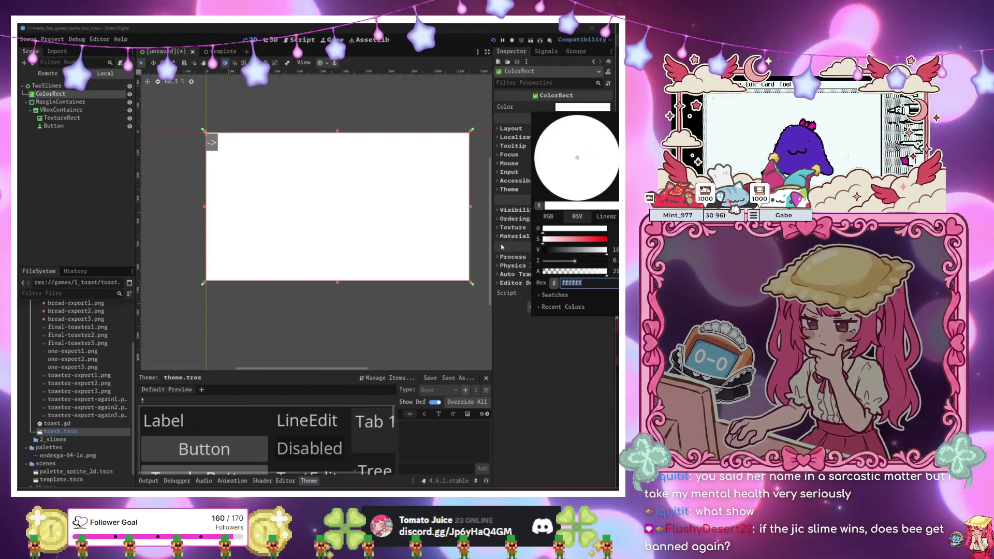
click(72, 142)
click(47, 85)
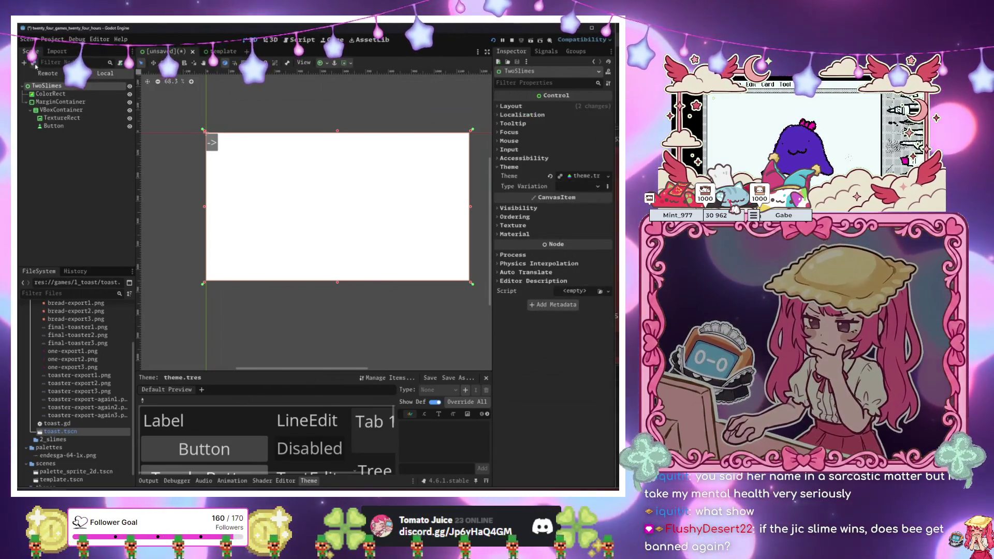
key(ctrl+shift+o)
key(Return)
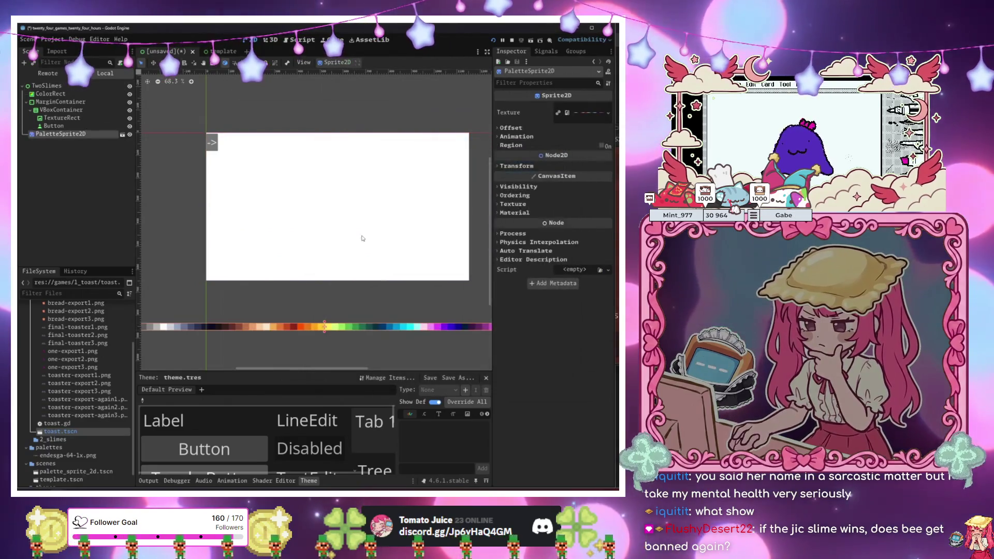
- Rename the ColorRect node to BackgroundColorRect
scroll(324, 262, down, 1)
scroll(324, 262, up, 2)
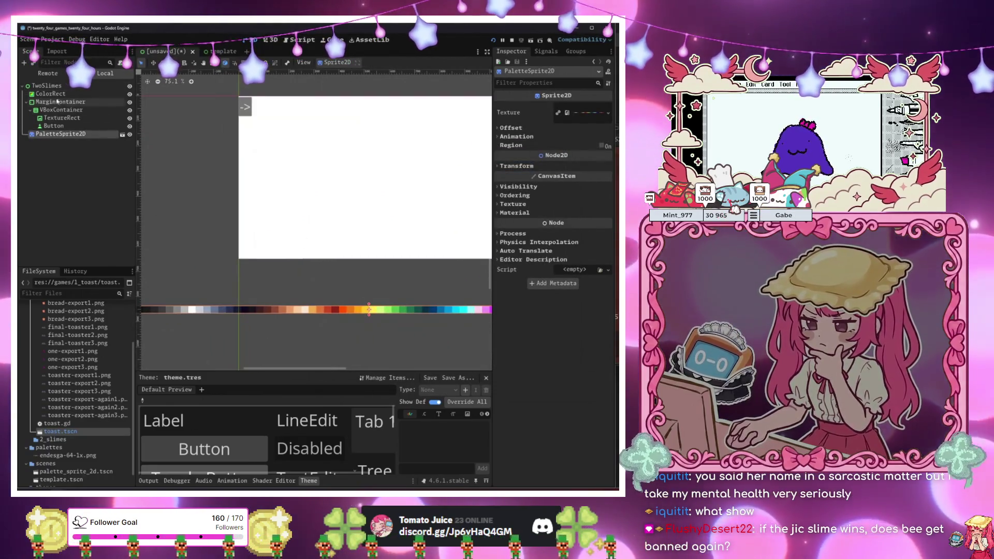
click(43, 94)
key(F2)
text(BackgroundColorRect)
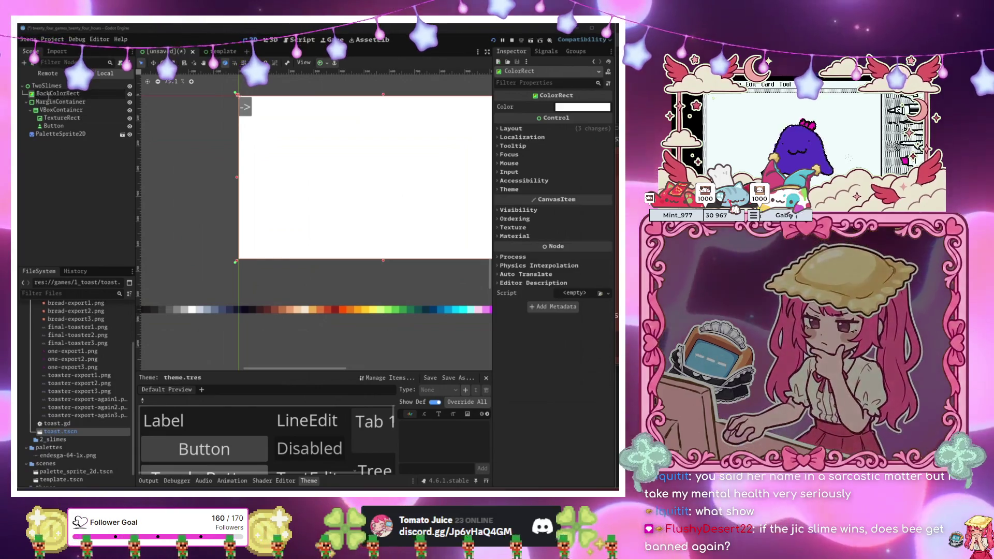
key(Return)
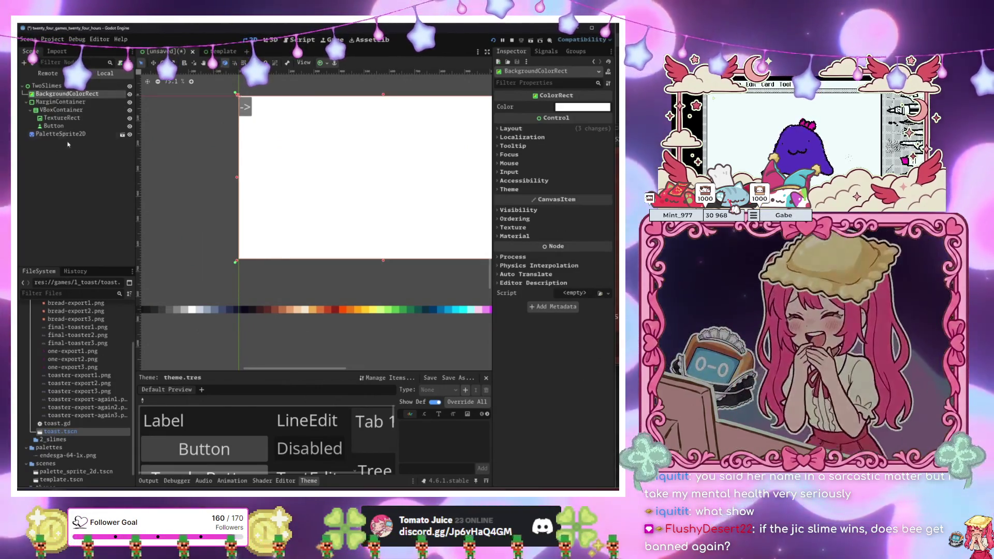
click(61, 134)
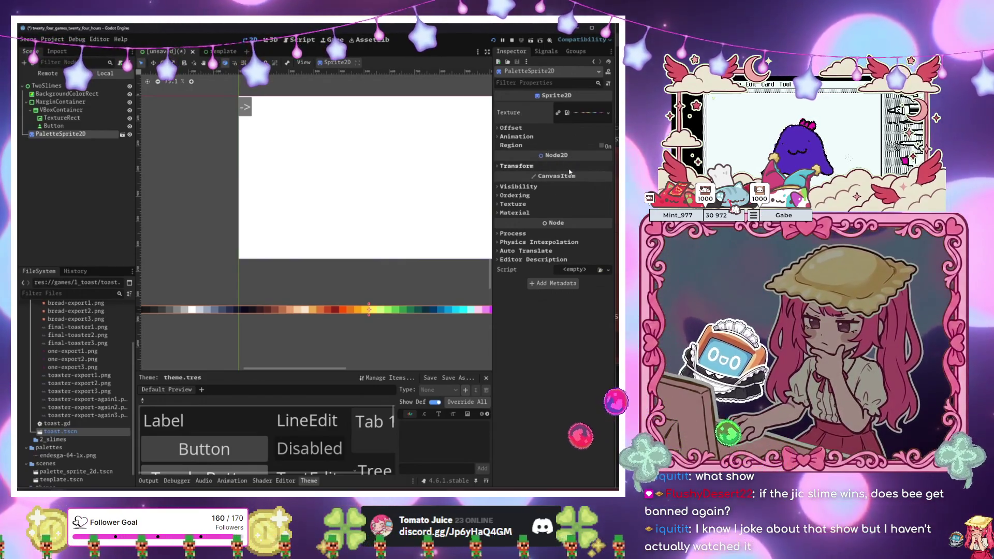
- Set BackgroundColorRect's colour to dark navy 2a2f4e from the palette strip
click(52, 94)
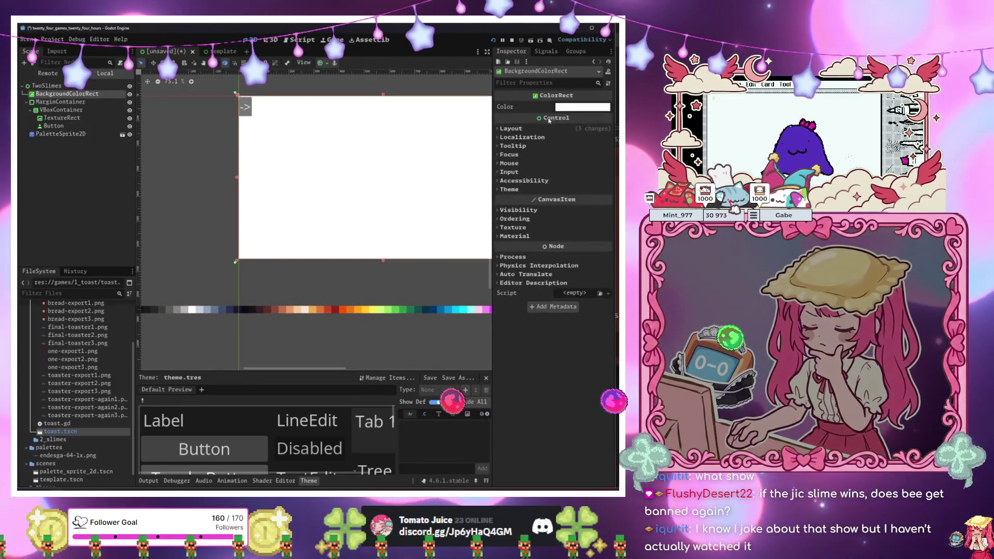
click(582, 107)
click(221, 312)
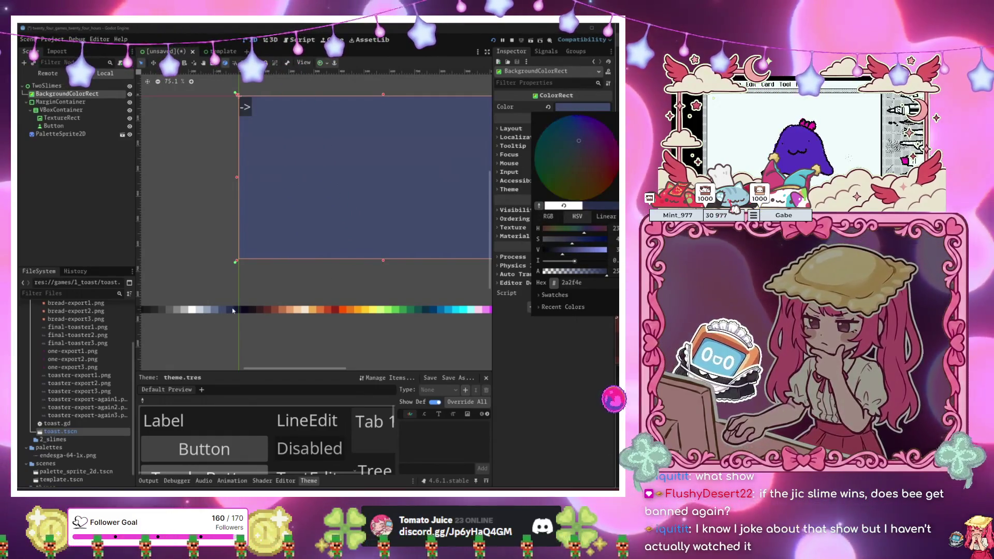
click(231, 309)
click(233, 264)
scroll(232, 263, down, 1)
scroll(238, 254, right, 3)
scroll(238, 254, down, 1)
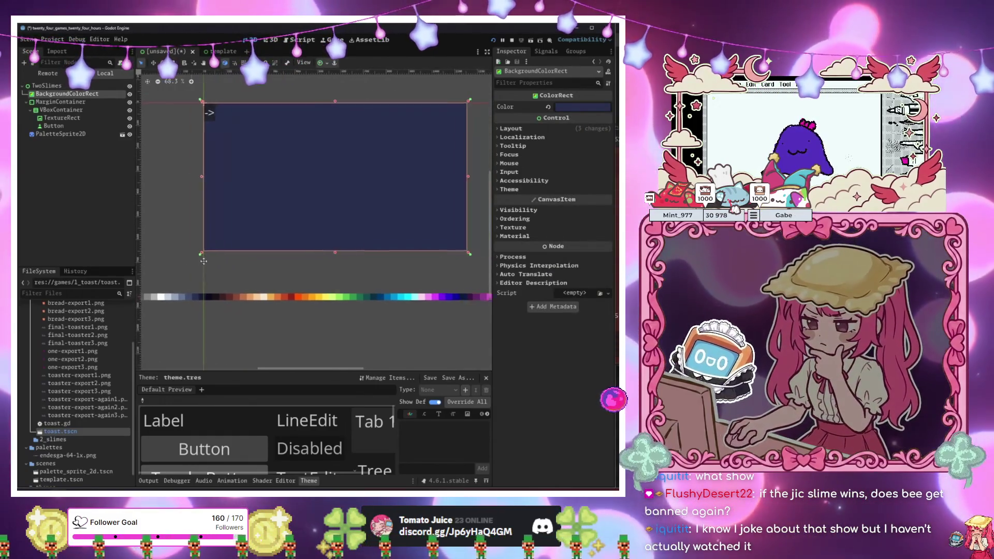
- Check MarginContainer and TextureRect, then start the GitHub Desktop commit summary 'toast Done'
click(73, 102)
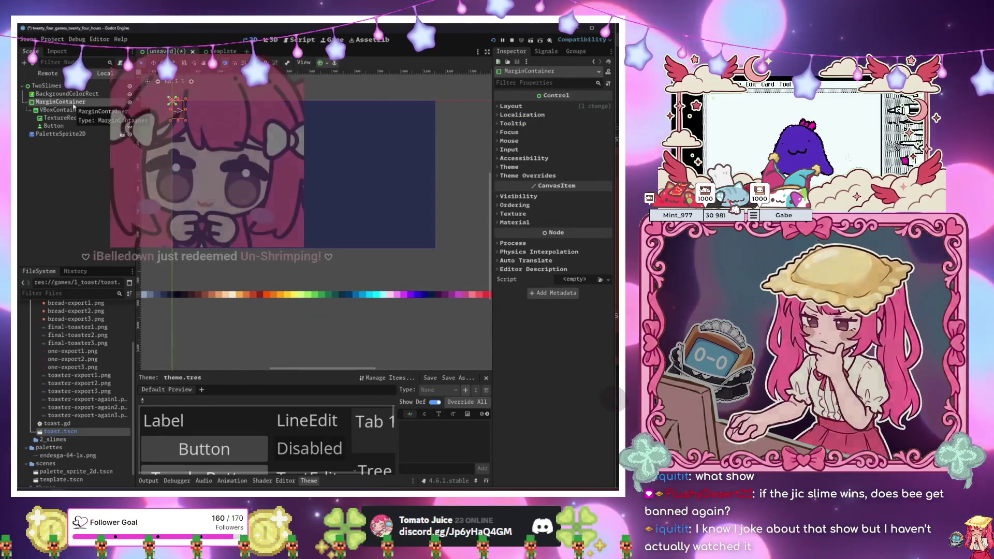
click(69, 103)
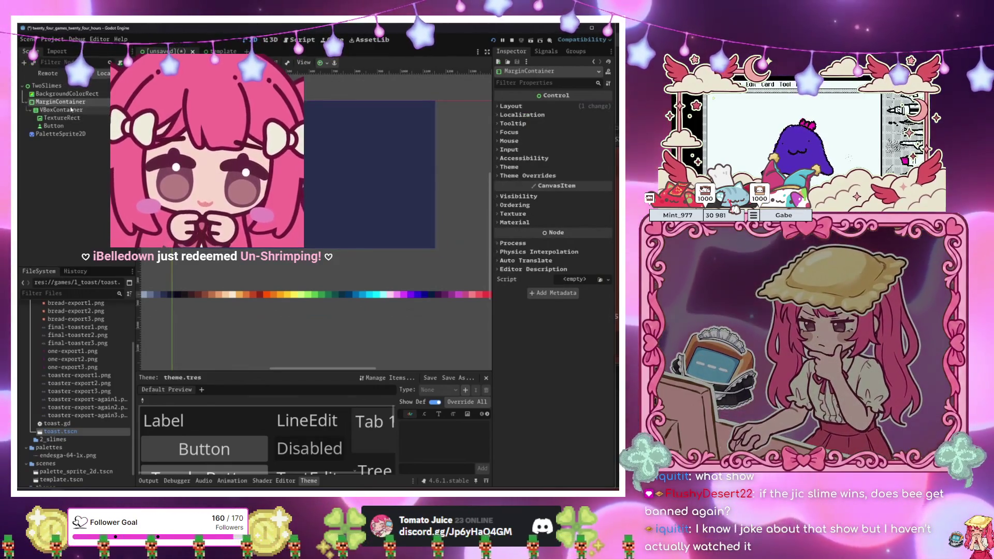
click(65, 119)
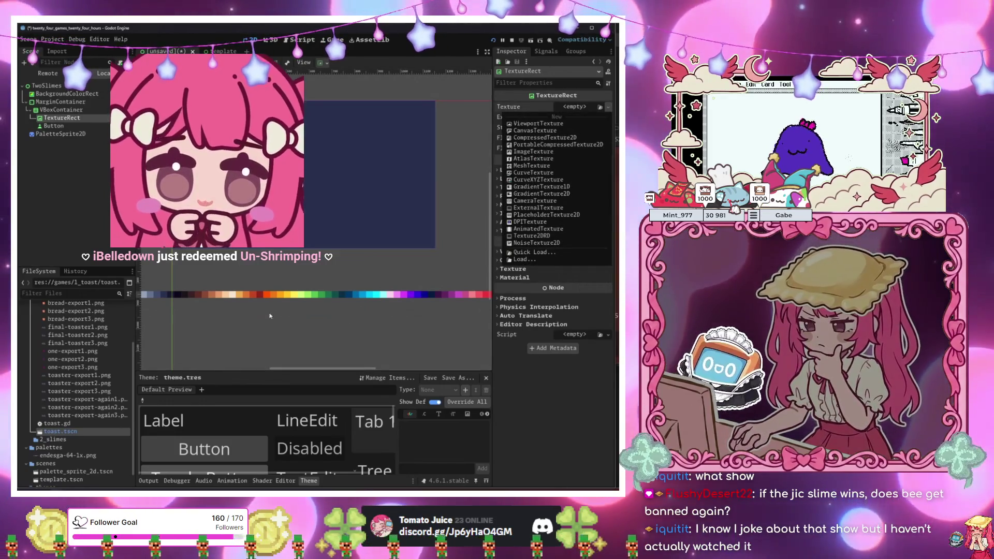
key(alt+Tab)
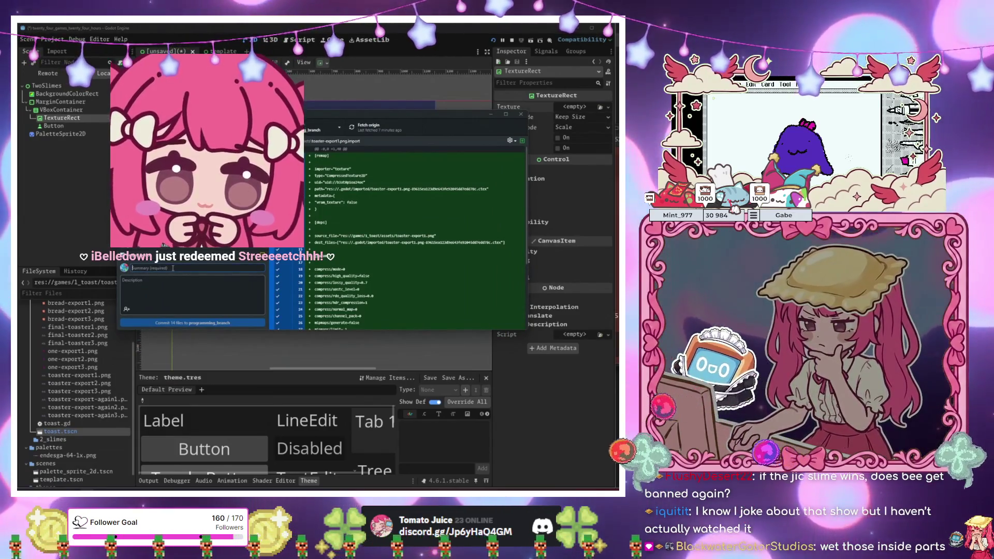
text(toast)
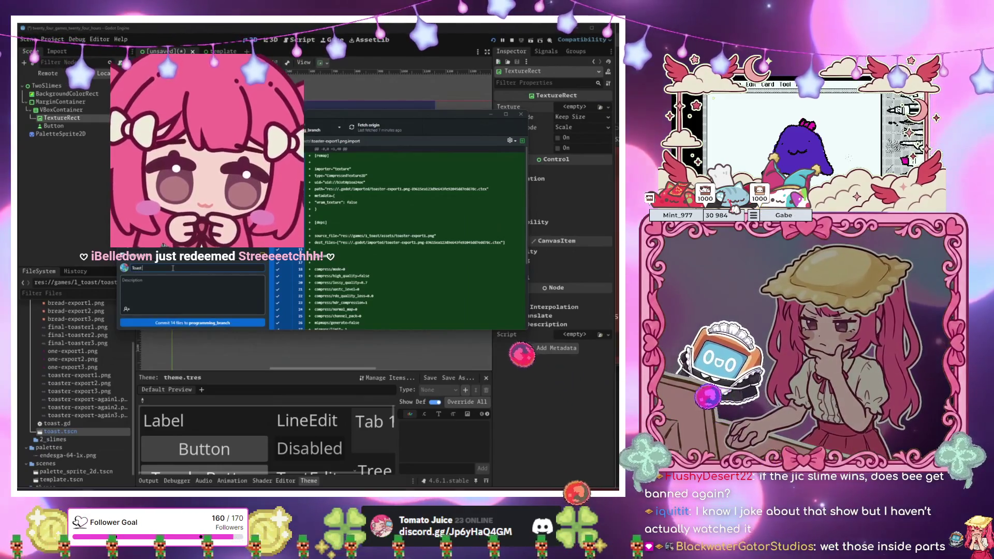